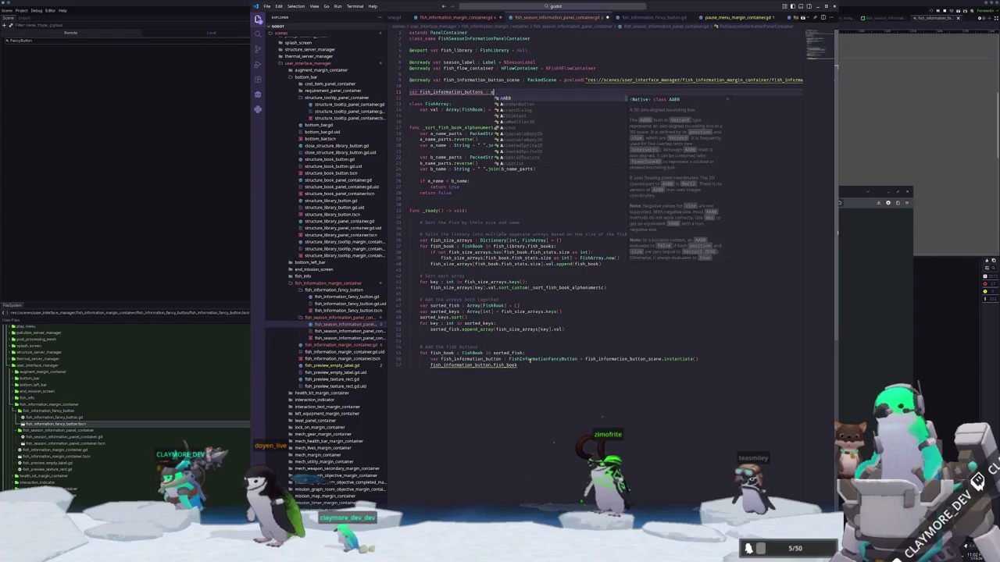
# Declare fish_information_buttons as Array[FishInformationFancyButton] and move it under line 9.
pyautogui.write('[Fis')
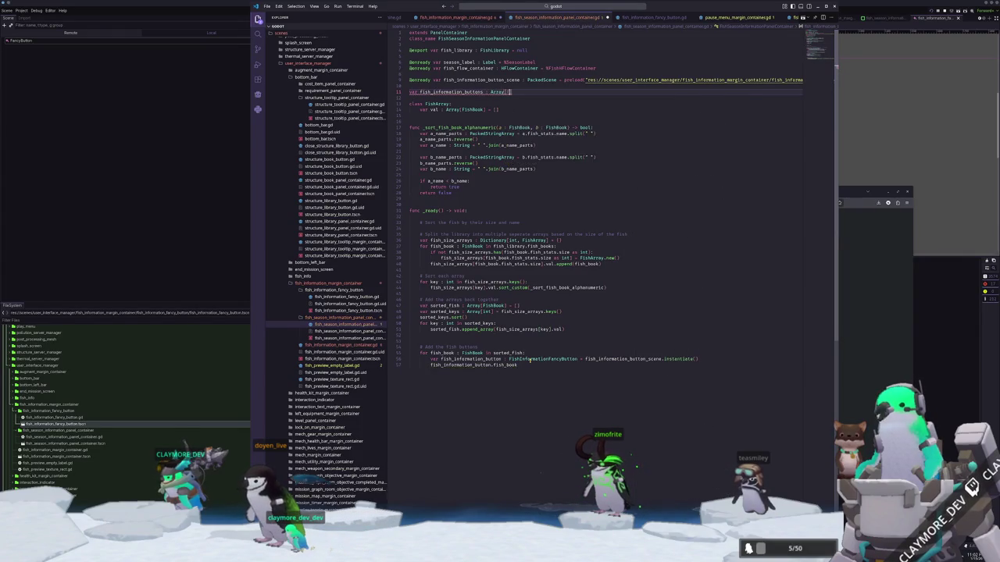
pyautogui.write('ation')
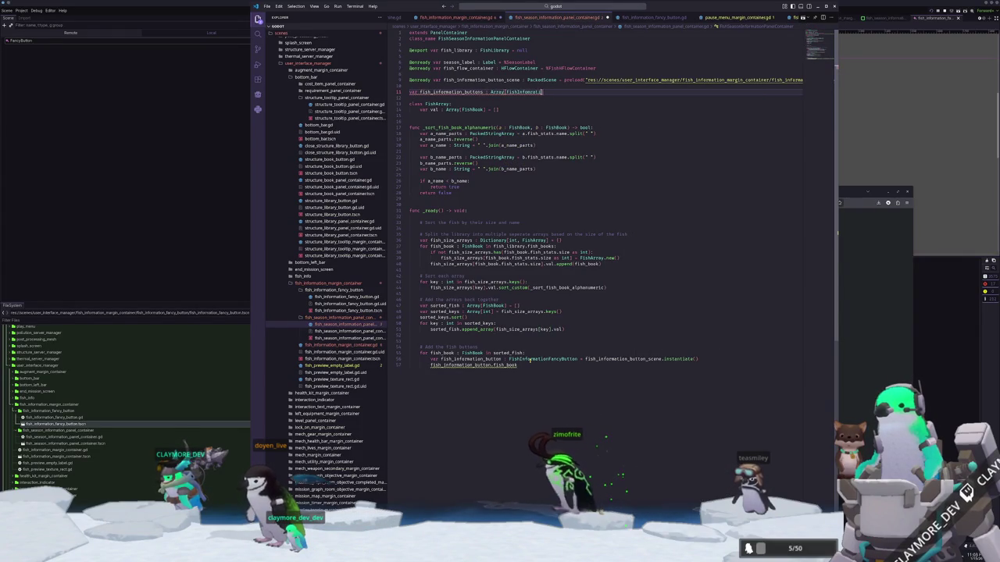
pyautogui.write('m')
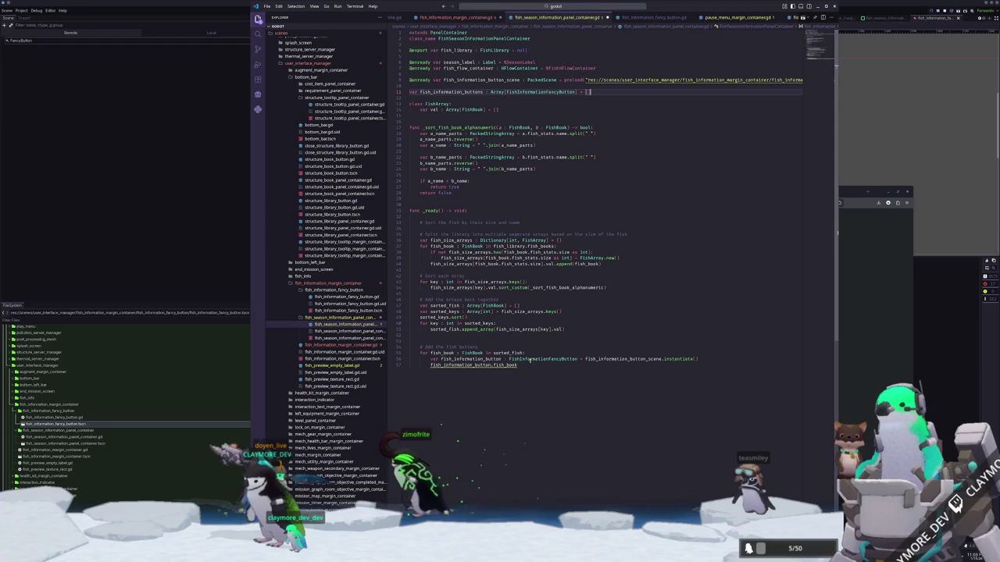
pyautogui.hotkey('shift', 'Home')
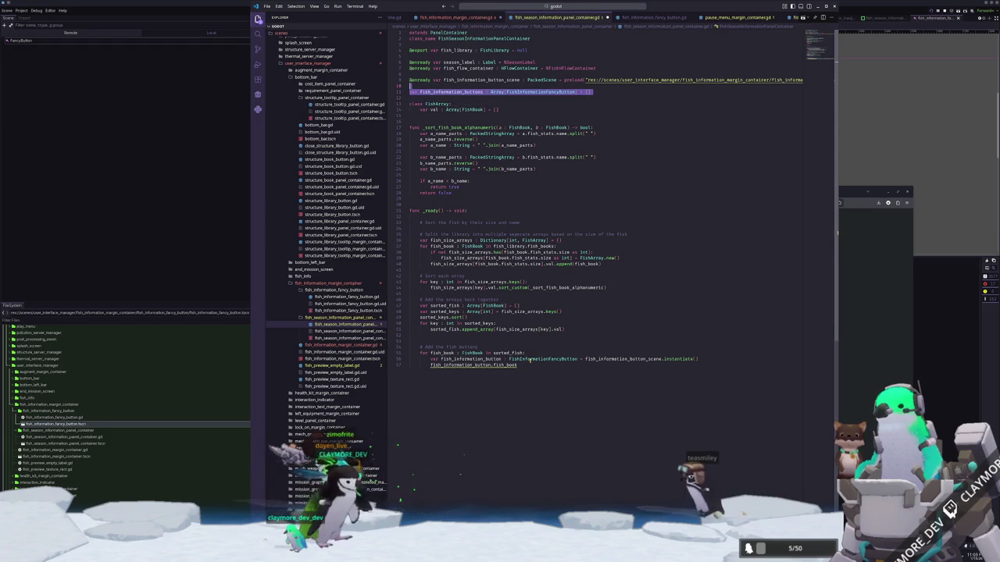
pyautogui.press('BackSpace')
pyautogui.press('BackSpace')
pyautogui.hotkey('ctrl', 'z')
# Give each new button its book with fish_information_button.fish_book = fish_book.
pyautogui.press('Down')
pyautogui.press('Down')
pyautogui.press('Down')
pyautogui.press('End')
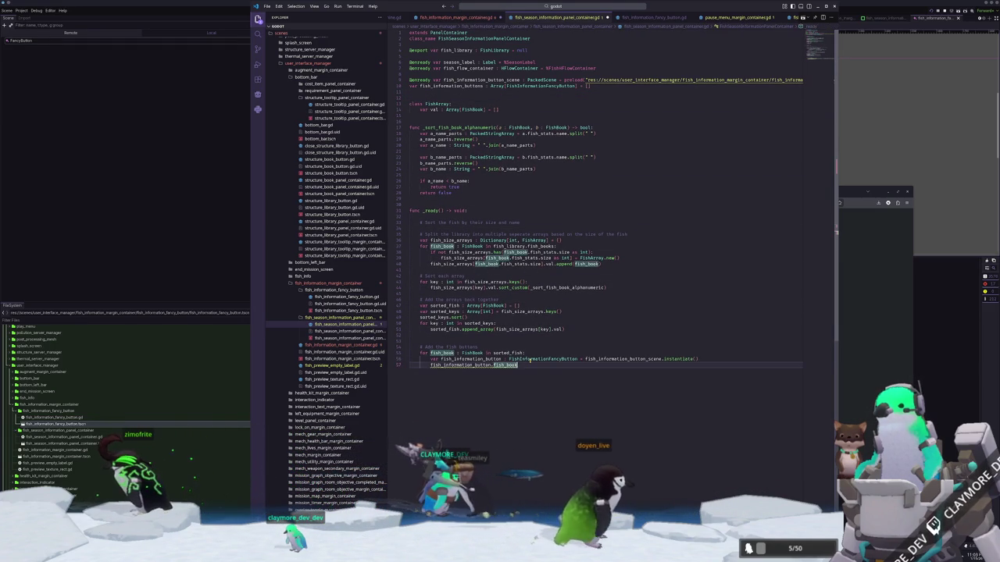
pyautogui.write(' = fish_book')
pyautogui.press('Return')
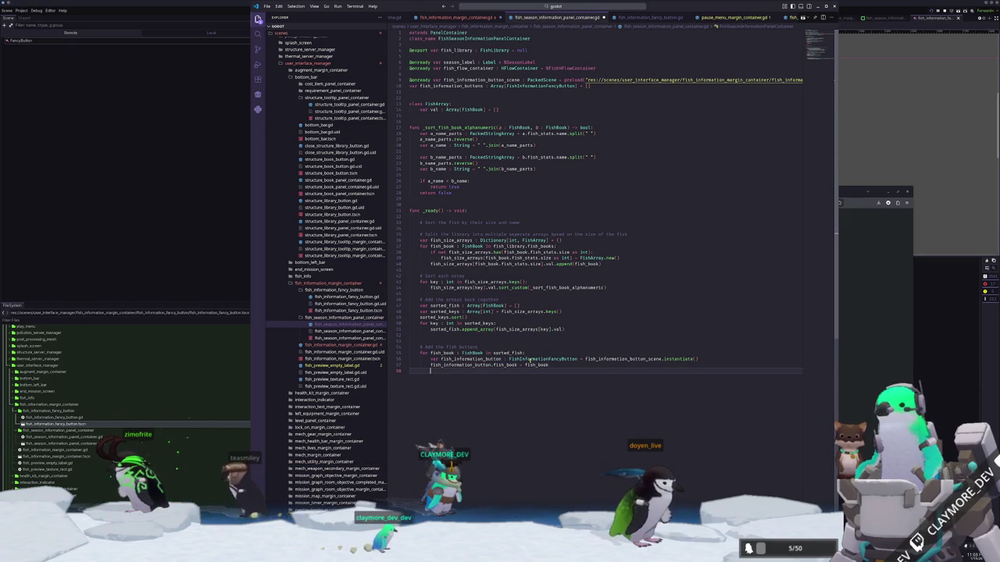
# Add each fish_information_button to fish_flow_container with add_child(fish_information_button).
pyautogui.write('f')
pyautogui.press('Escape')
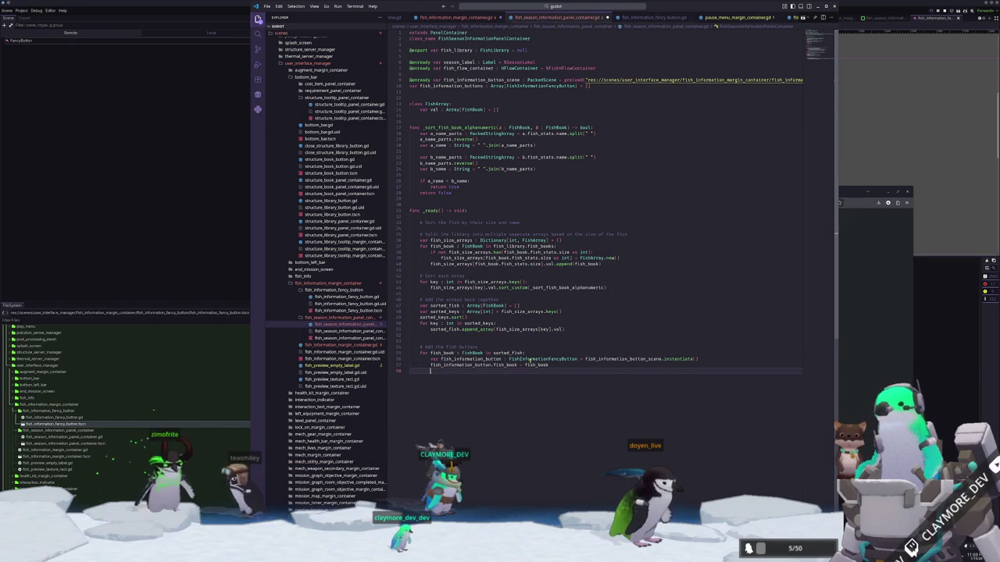
pyautogui.write('fish_')
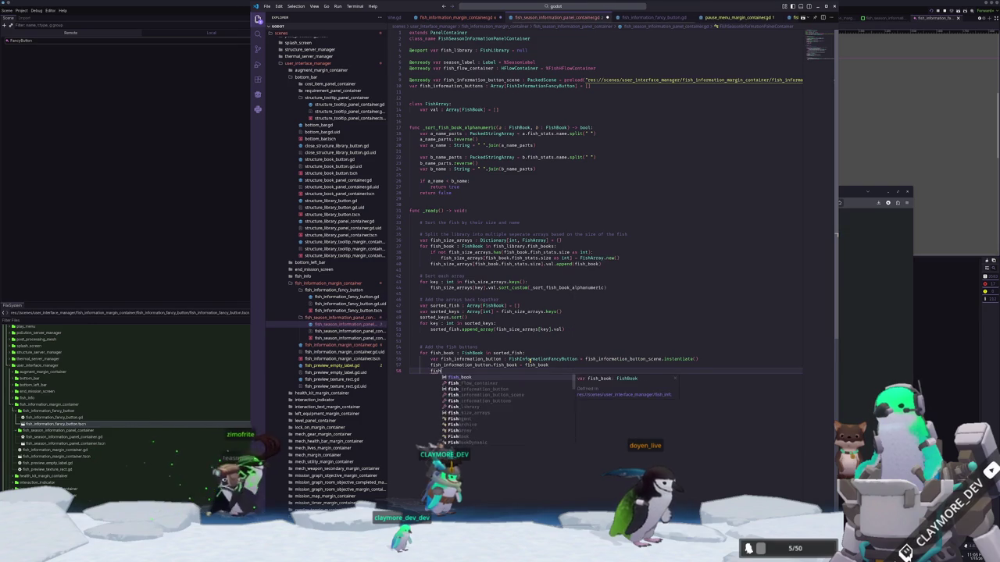
pyautogui.write('flow_container.add')
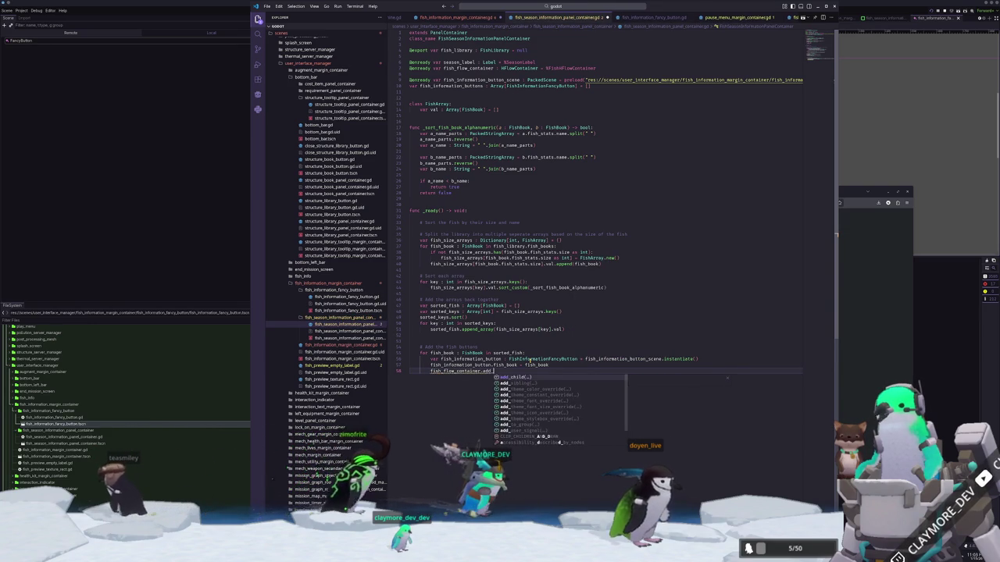
pyautogui.press('Return')
pyautogui.write('fi')
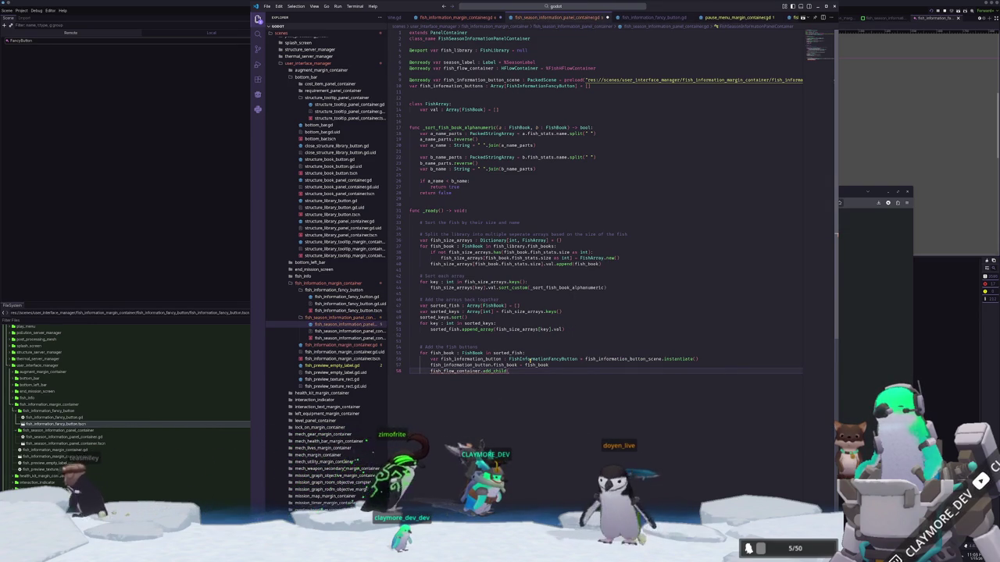
pyautogui.write('sh_information_button')
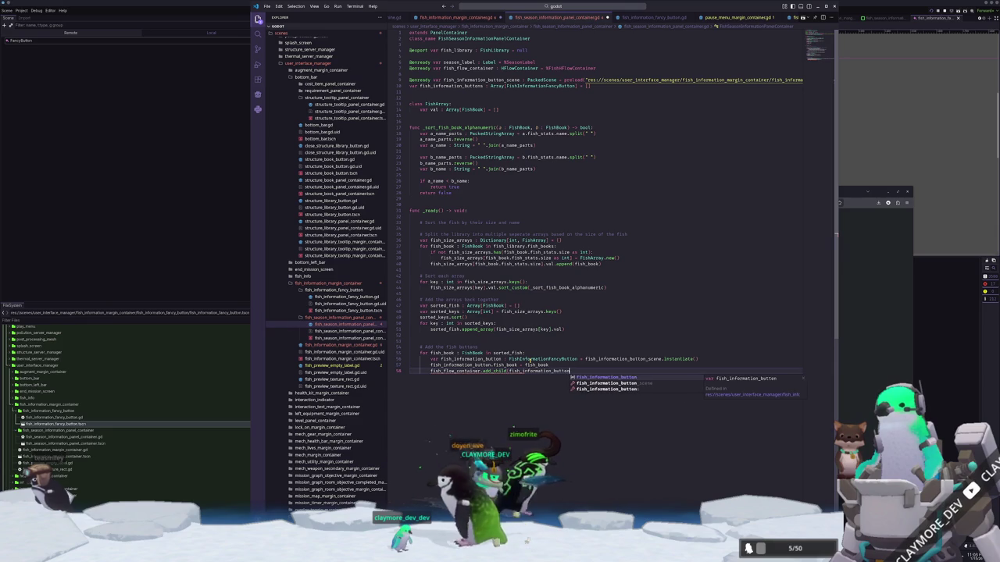
pyautogui.press('Return')
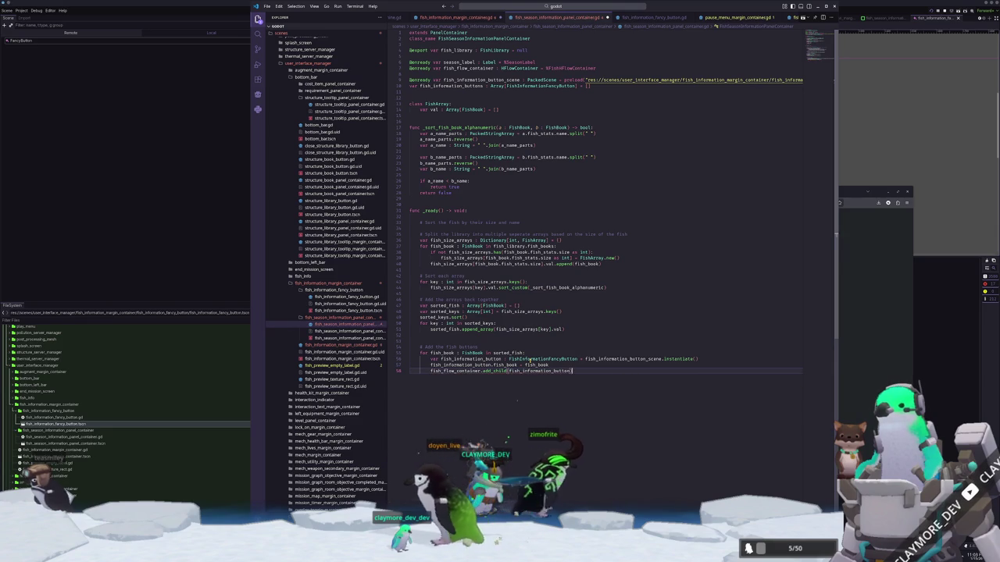
# Open a new line at the top of _ready() for the '# Clear any children' comment.
pyautogui.press('Up')
pyautogui.press('Up')
pyautogui.press('Up')
pyautogui.press('Up')
pyautogui.press('Return')
pyautogui.press('Return')
pyautogui.press('Return')
pyautogui.press('Up')
pyautogui.press('Up')
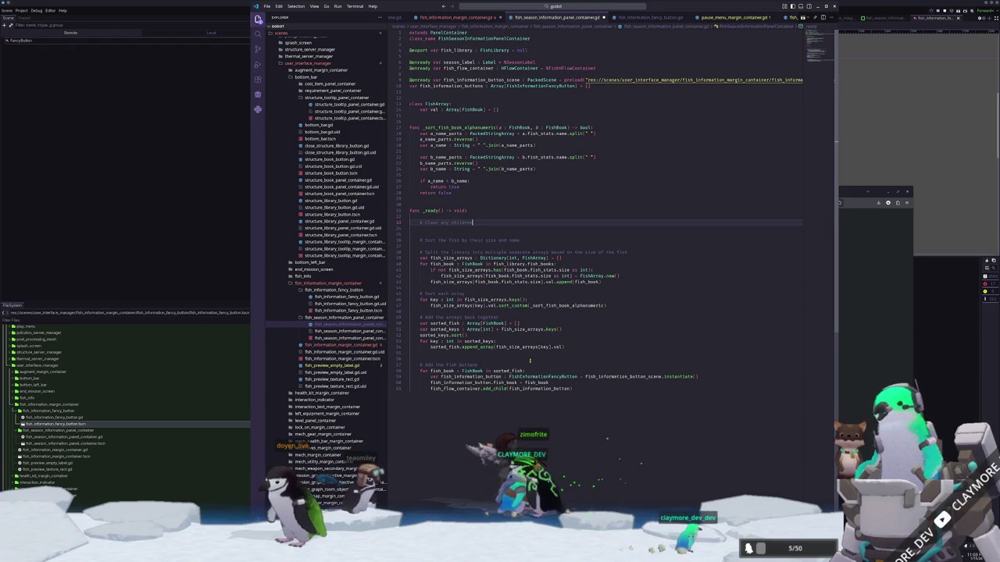
# Free existing children with fish_flow_container.get_children().map(func(x:Node): x.queue_free()).
pyautogui.press('Return')
pyautogui.write('fish_')
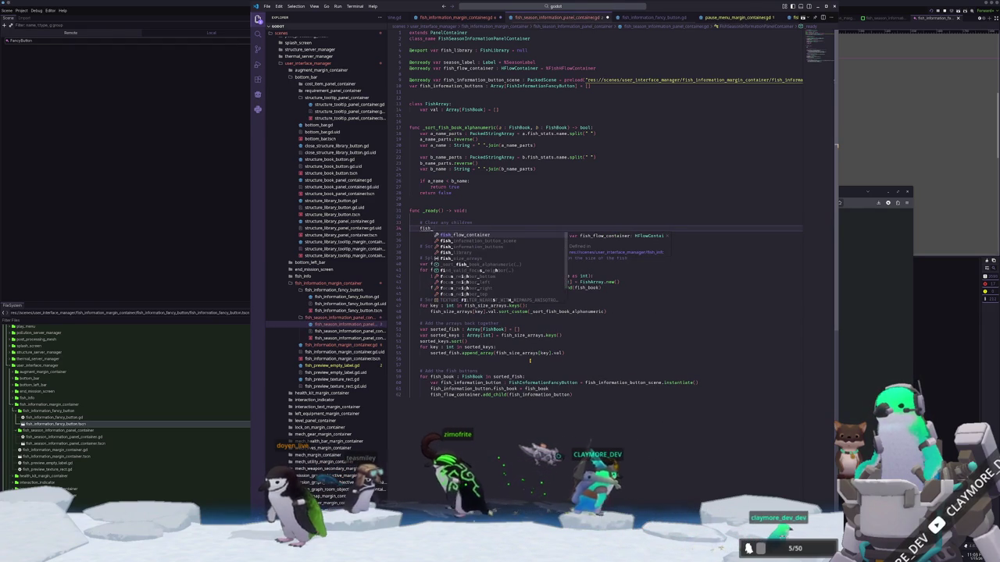
pyautogui.write('fl')
pyautogui.write('.')
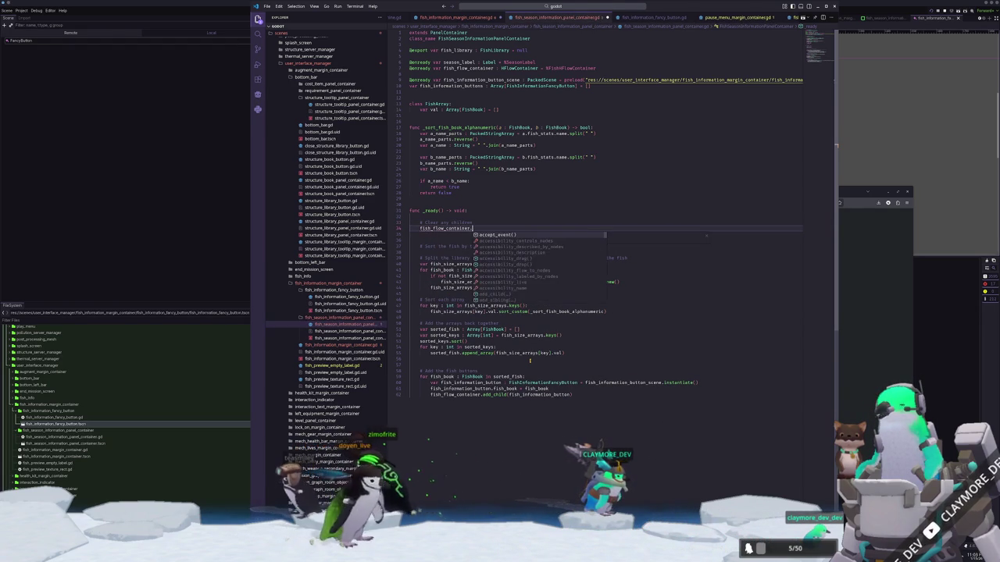
pyautogui.write('children')
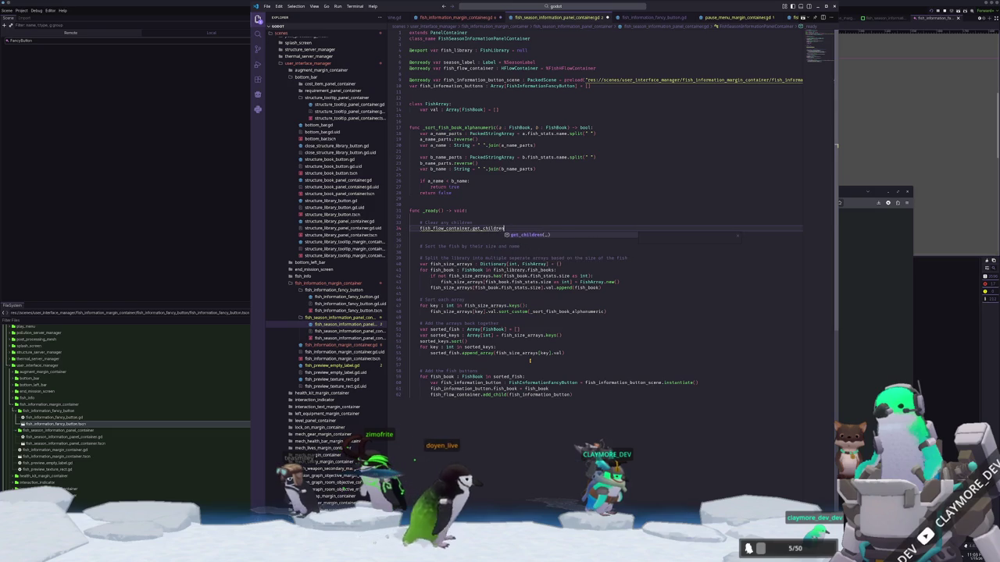
pyautogui.write('().map(func')
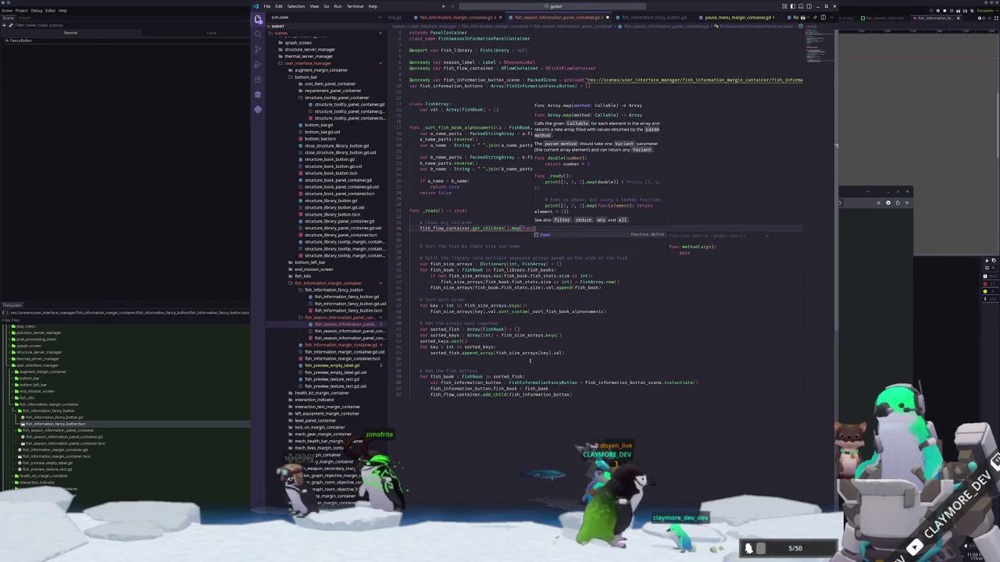
pyautogui.write('(x:Nod')
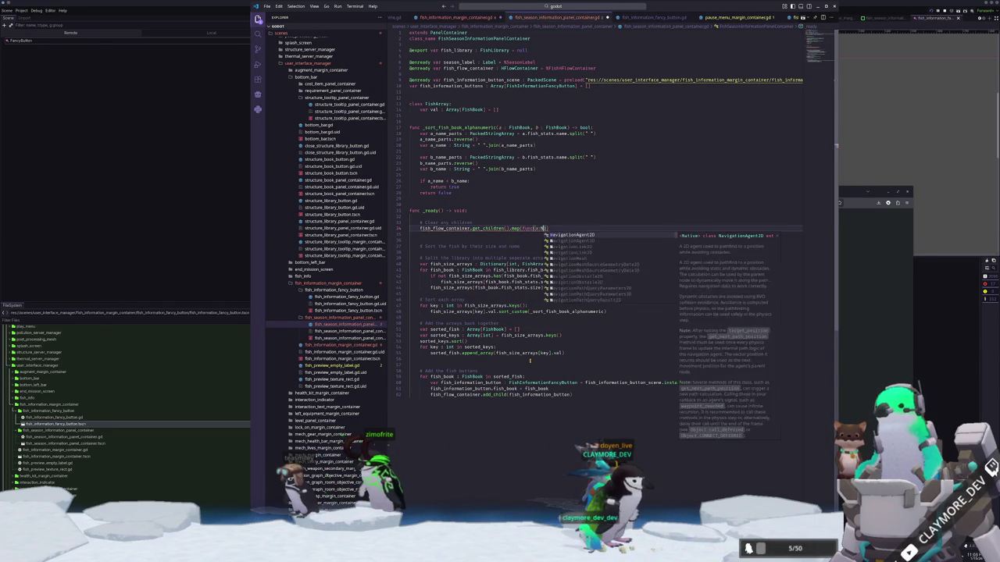
pyautogui.write('e')
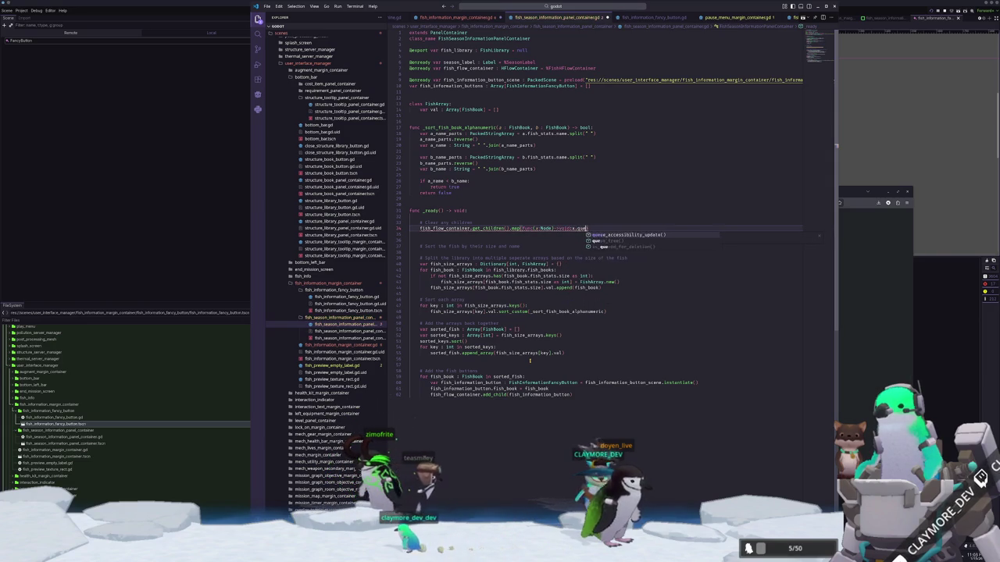
pyautogui.press('Return')
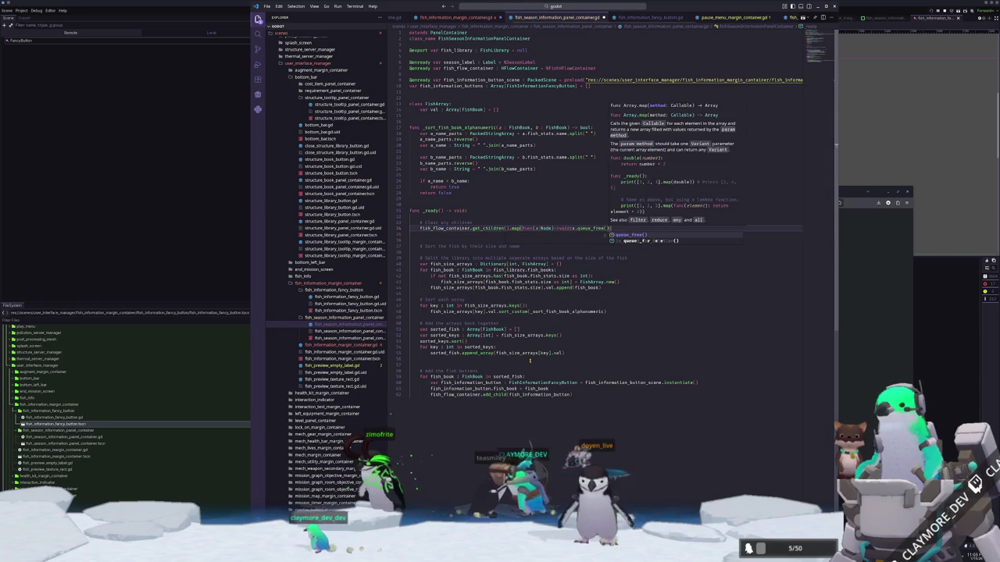
pyautogui.write(')')
pyautogui.press('Down')
pyautogui.press('Down')
pyautogui.press('Down')
pyautogui.press('Down')
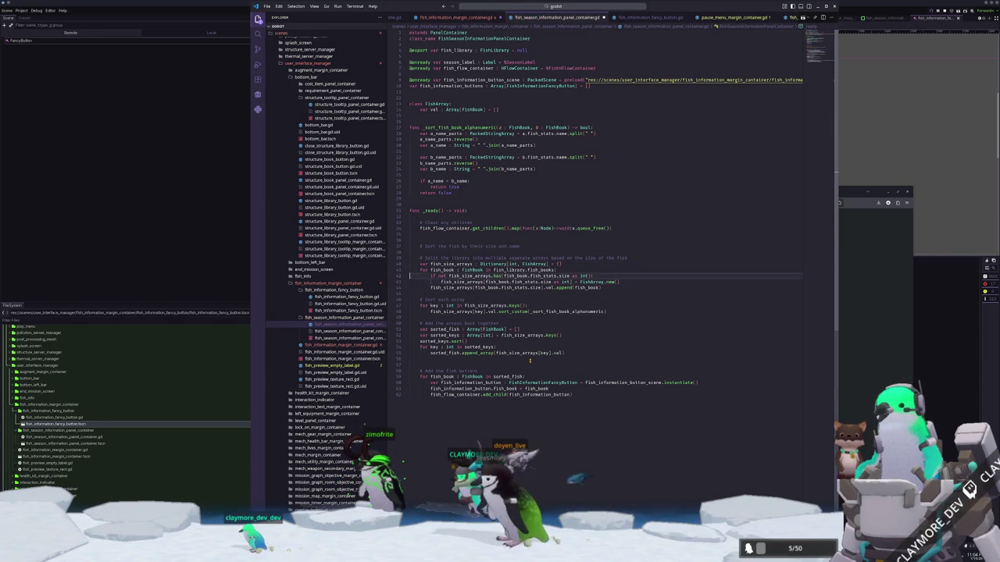
pyautogui.press('Down')
pyautogui.press('Down')
pyautogui.press('Down')
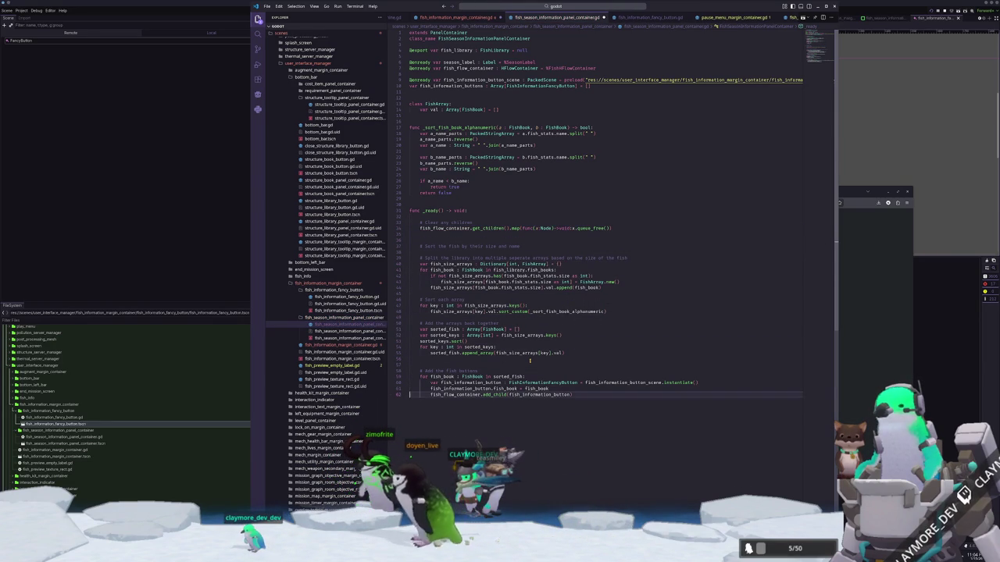
# Add fish_information_buttons.append(fish_information_button) to the loop and check Godot for errors.
pyautogui.write('fish')
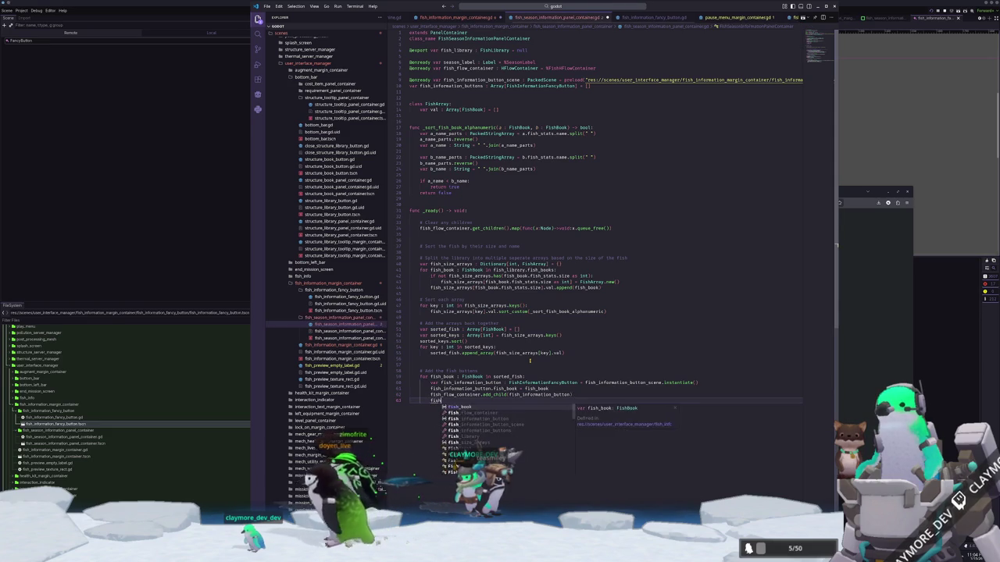
pyautogui.write('_information_buttons')
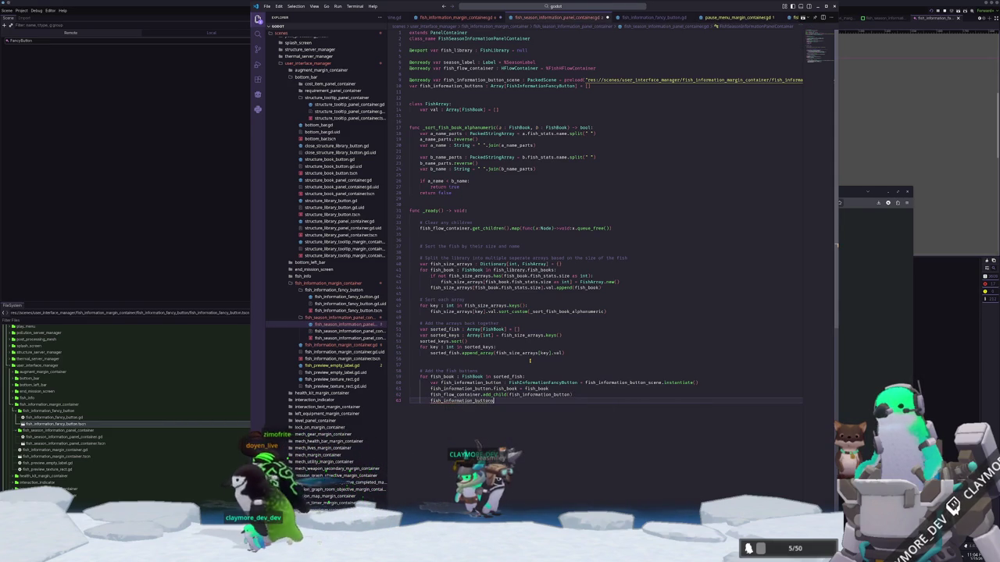
pyautogui.write('.append(fish')
pyautogui.write('_information')
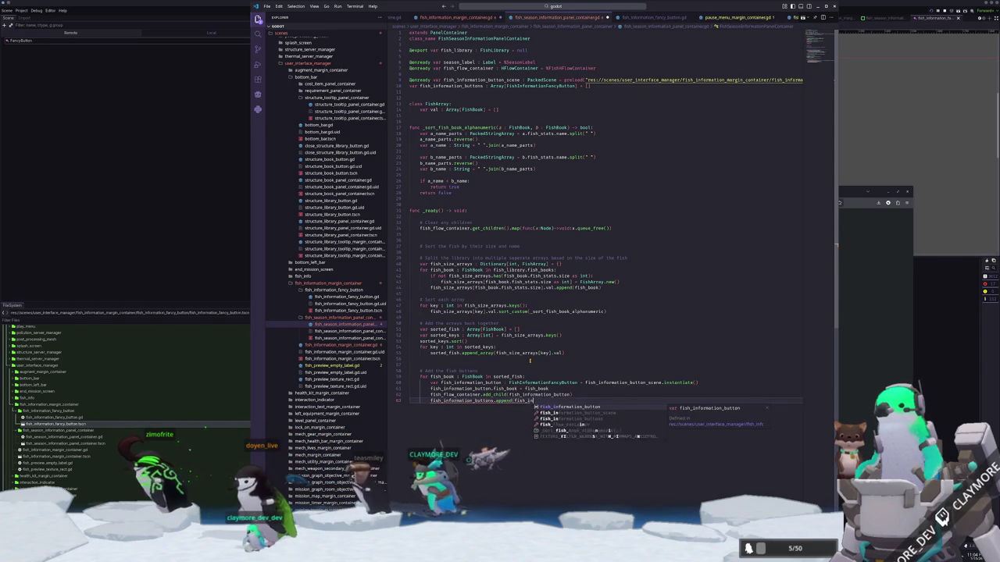
pyautogui.write('_buttons')
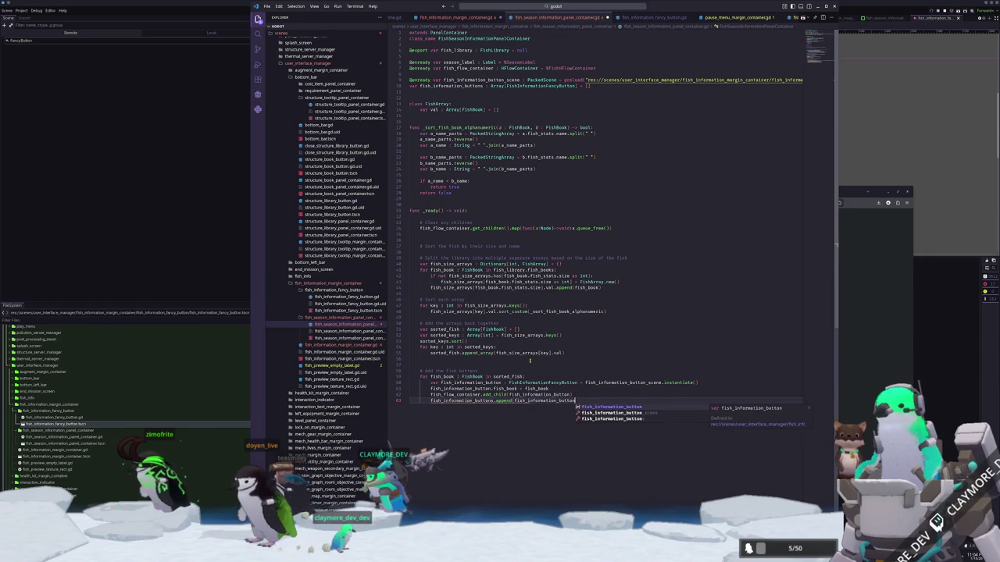
pyautogui.press('BackSpace')
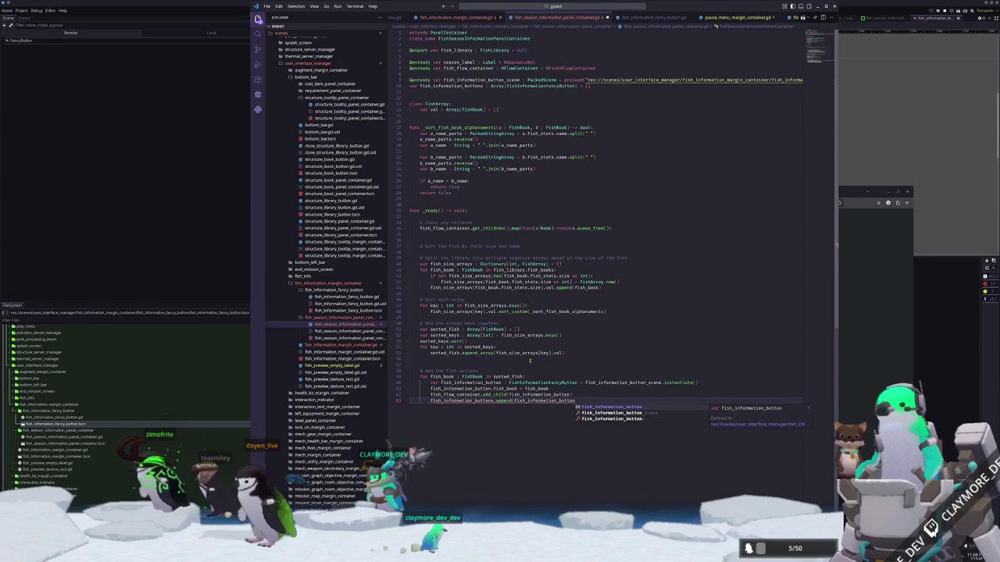
pyautogui.write(')')
pyautogui.hotkey('alt', 'Tab')
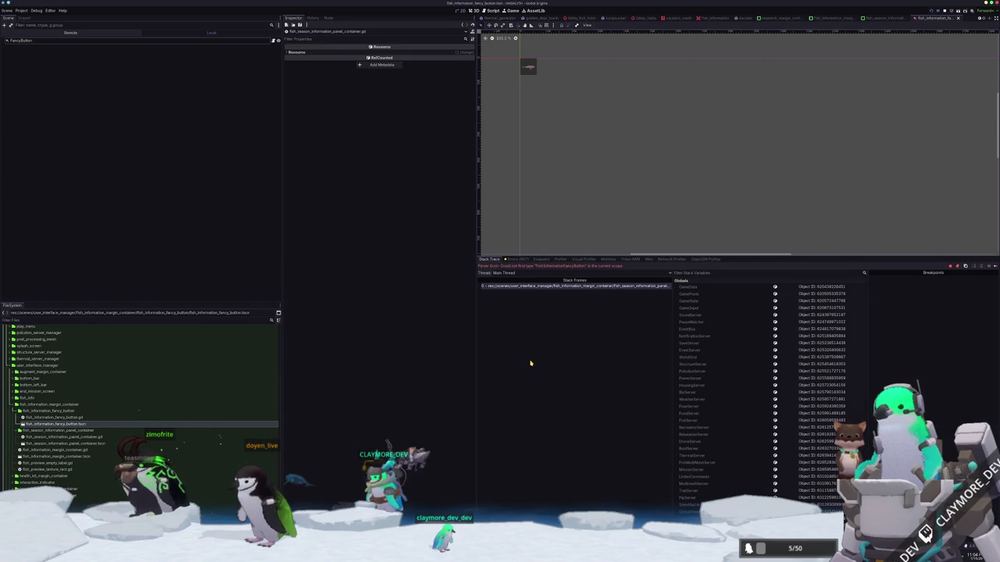
pyautogui.hotkey('alt', 'Tab')
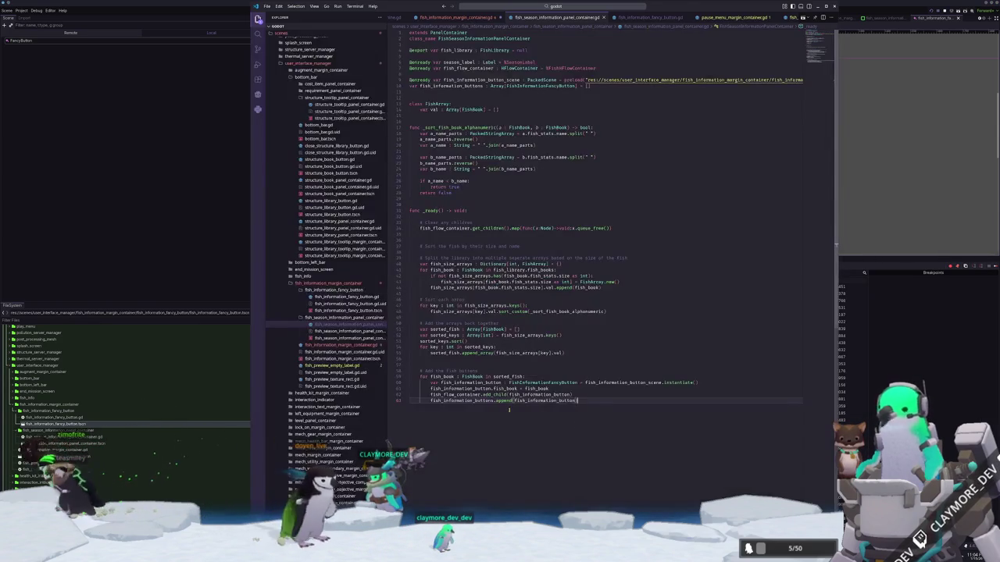
# Create a new func update_buttons() -> void: function with a placeholder pass body.
pyautogui.press('Return')
pyautogui.press('Return')
pyautogui.press('Return')
pyautogui.press('BackSpace')
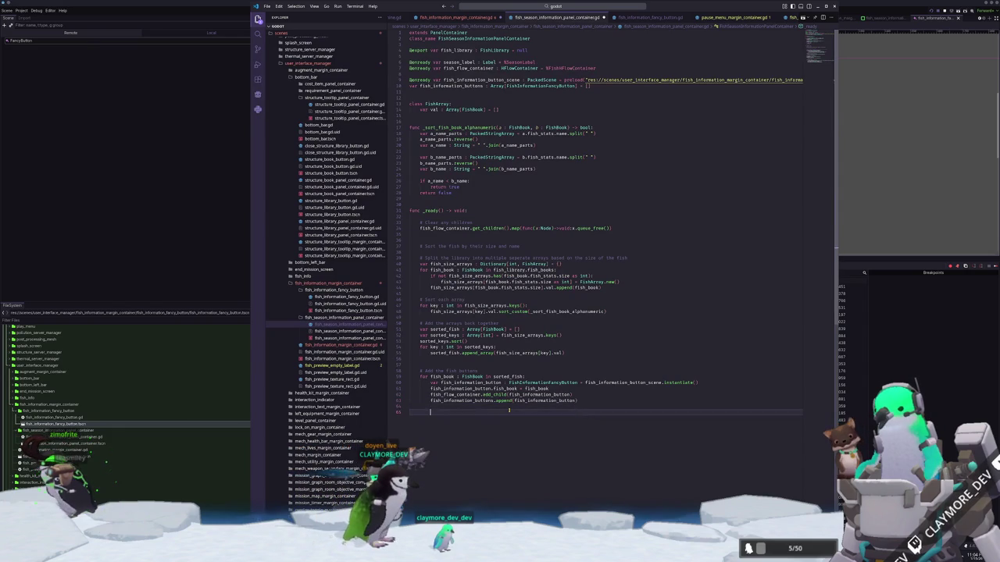
pyautogui.write('fu')
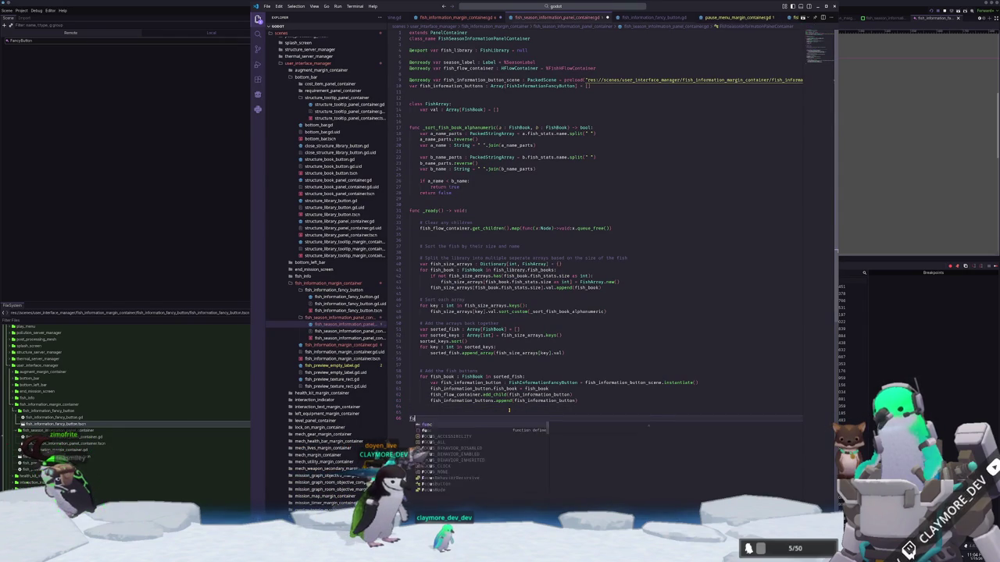
pyautogui.write('nc update')
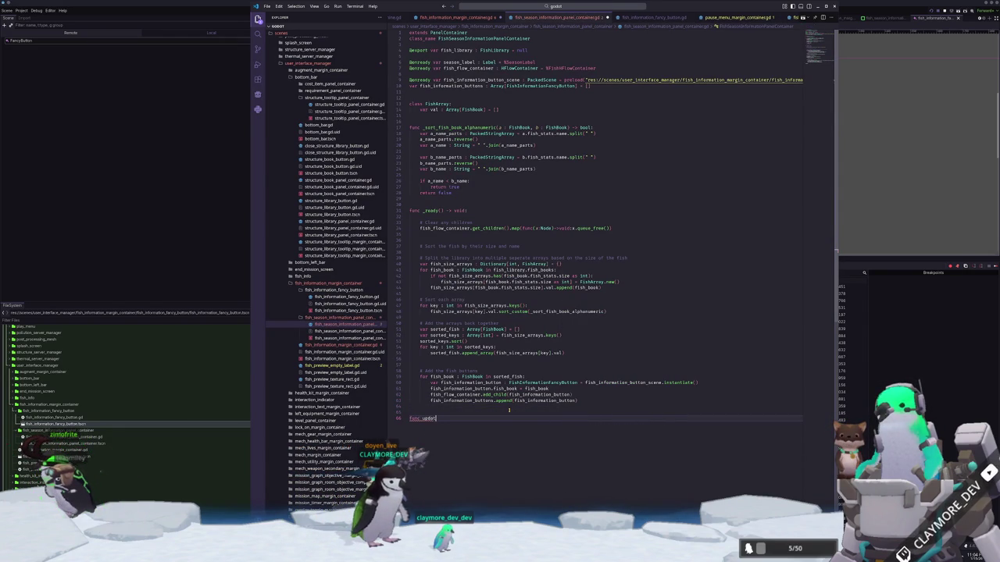
pyautogui.write('_buttons() ')
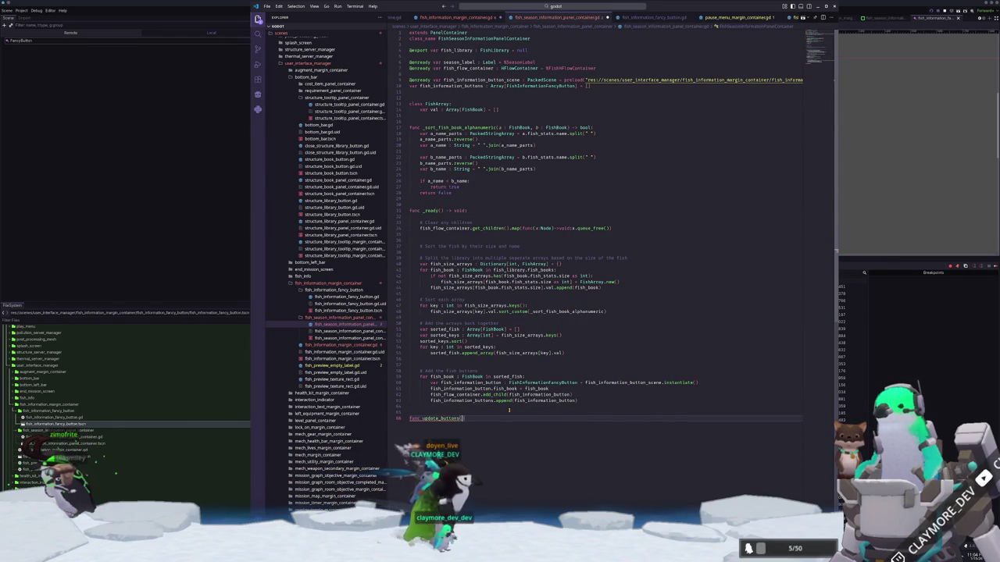
pyautogui.write('-> void:')
pyautogui.press('Return')
pyautogui.write('pass')
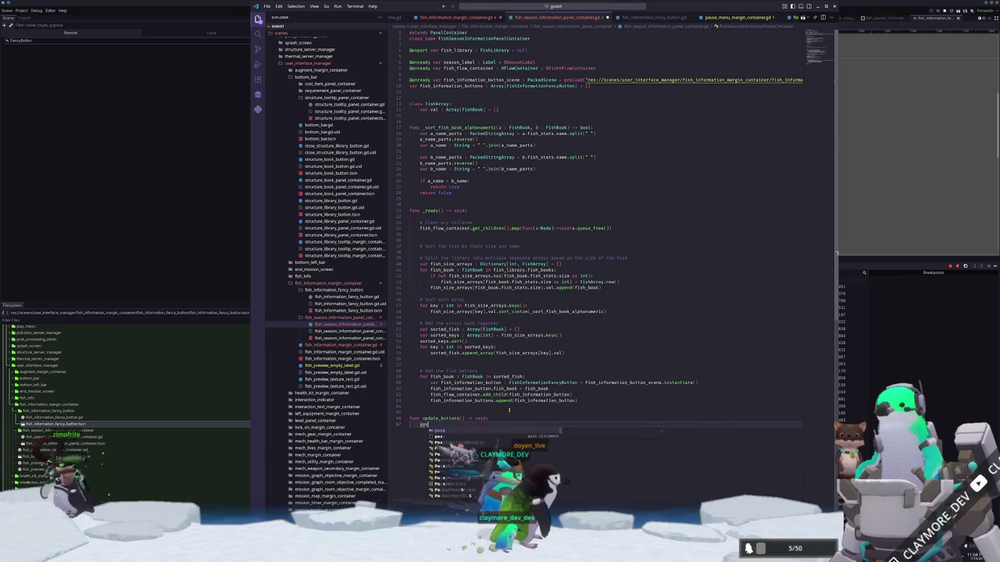
pyautogui.press('Escape')
# Call update_buttons() at the end of _ready(), then begin its FishInformationFancyButton for loop.
pyautogui.press('Home')
pyautogui.press('Return')
pyautogui.press('Up')
pyautogui.press('Up')
pyautogui.press('Up')
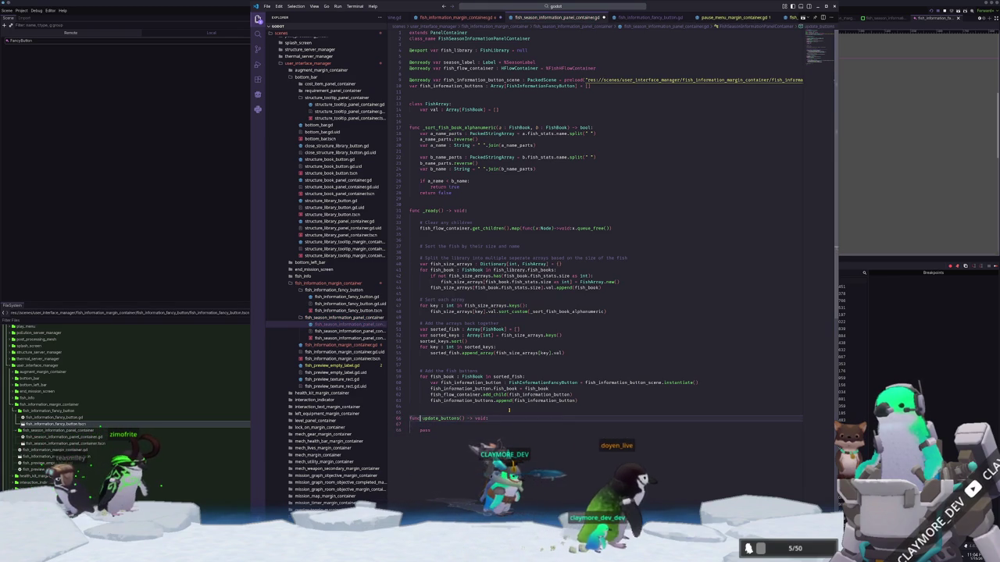
pyautogui.write('update_')
pyautogui.press('Return')
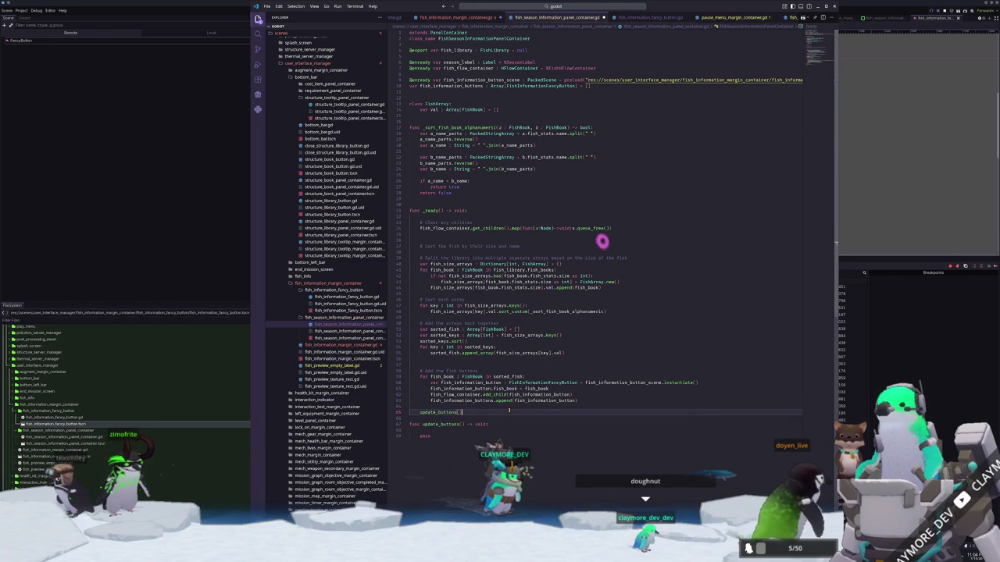
pyautogui.press('Return')
pyautogui.press('Down')
pyautogui.press('Down')
pyautogui.press('Down')
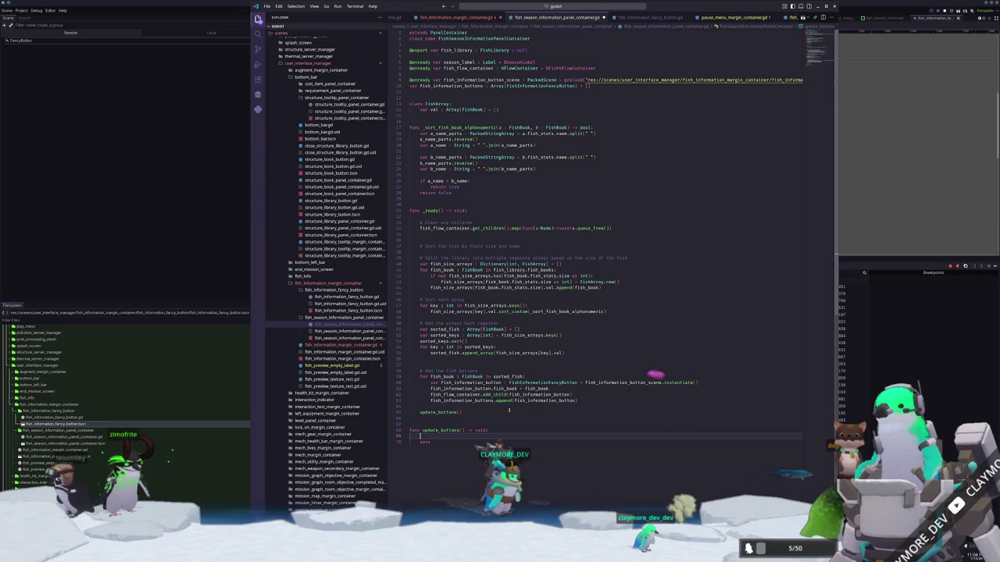
pyautogui.write('for fish_information_button : FishInformation')
# Finish the FishInformationFancyButton loop over fish_information_buttons, then switch to fish_information_fancy_button.gd.
pyautogui.press('Return')
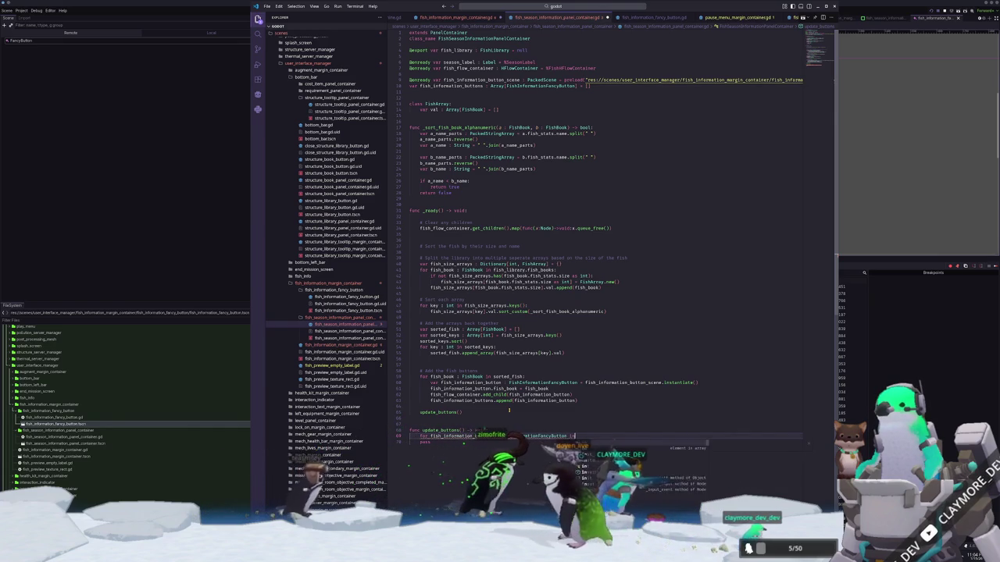
pyautogui.write('in fish_information_buttons')
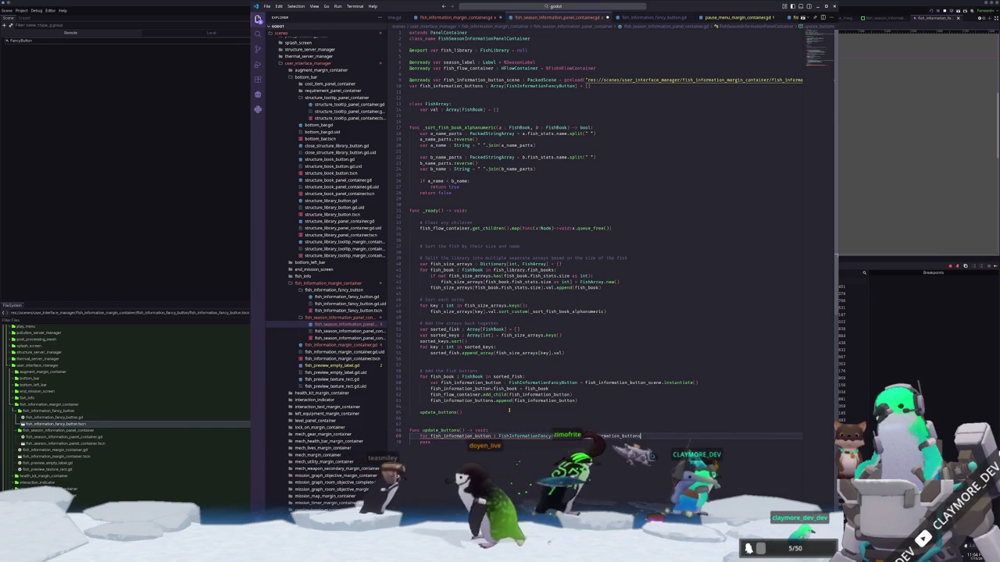
pyautogui.write('fish_information_button.update_button(')
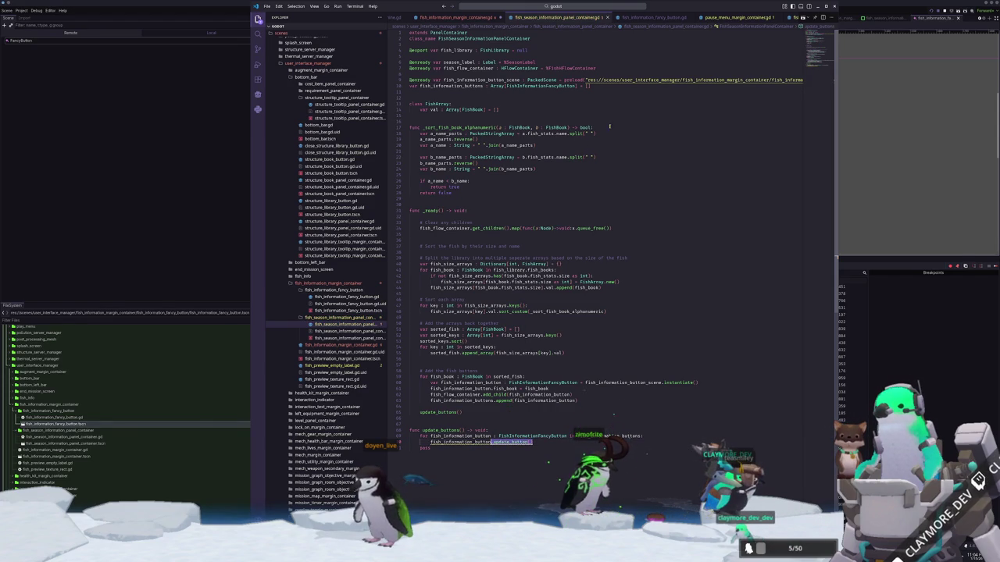
pyautogui.click(668, 16)
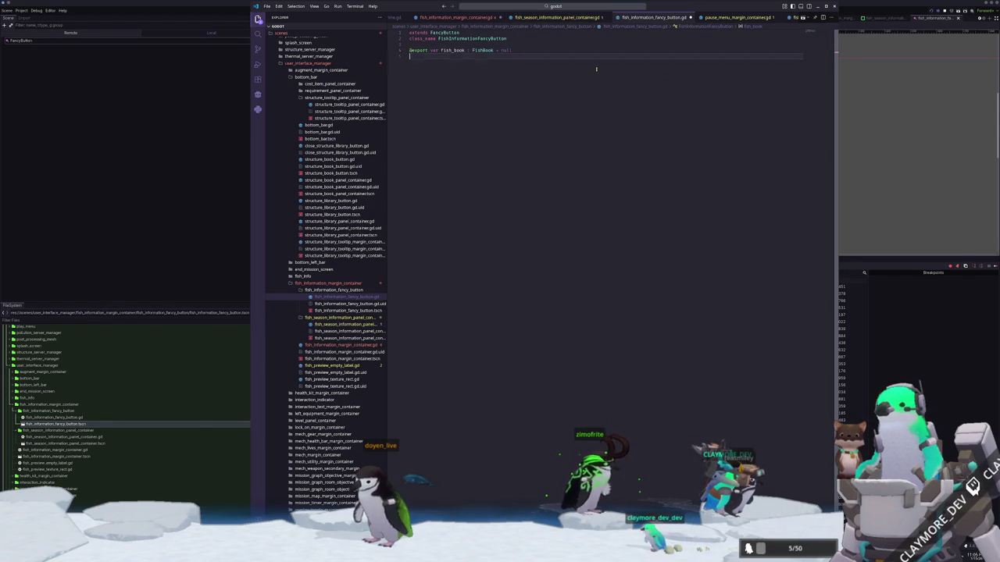
# Add an update_button() -> void function setting self.icon = fish_book.fish_stats.icon.
pyautogui.press('Return')
pyautogui.press('Return')
pyautogui.write('func _update_button(')
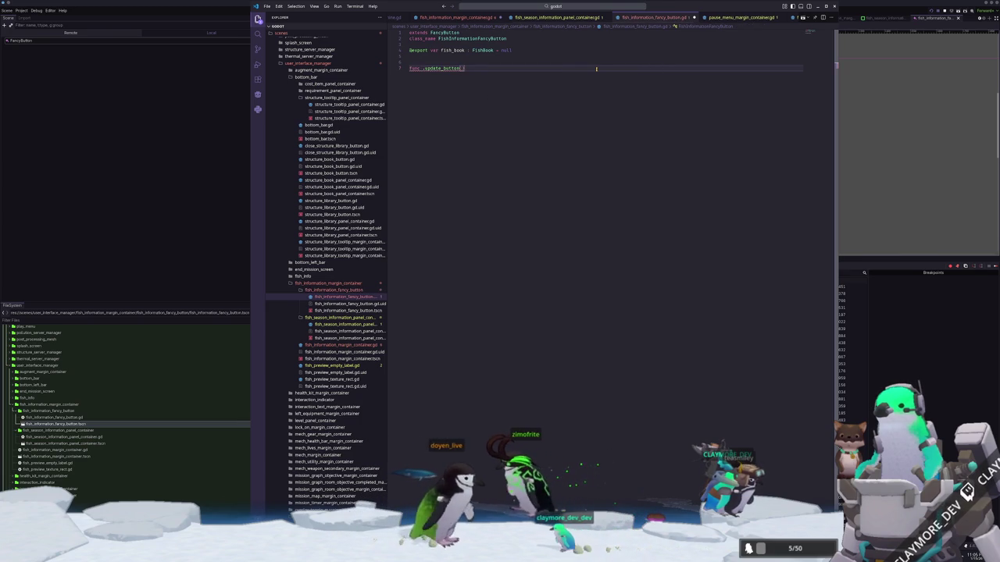
pyautogui.press('BackSpace')
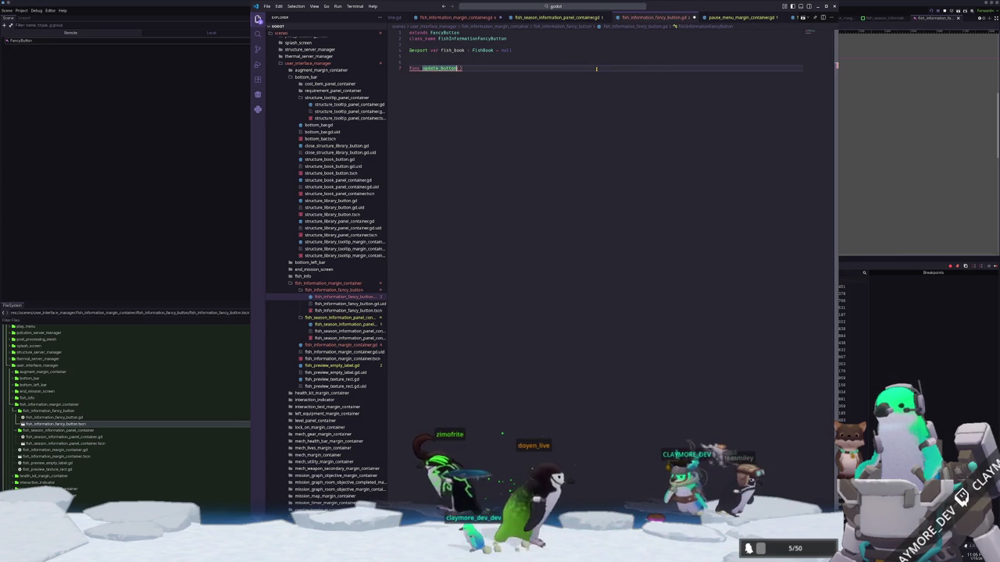
pyautogui.write('() -> void')
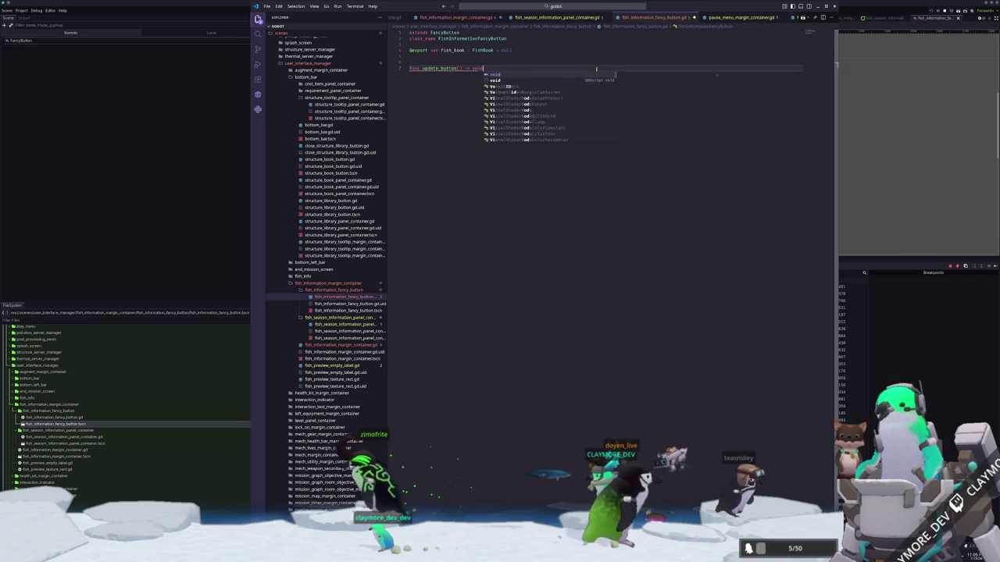
pyautogui.write(':')
pyautogui.press('Return')
pyautogui.press('Return')
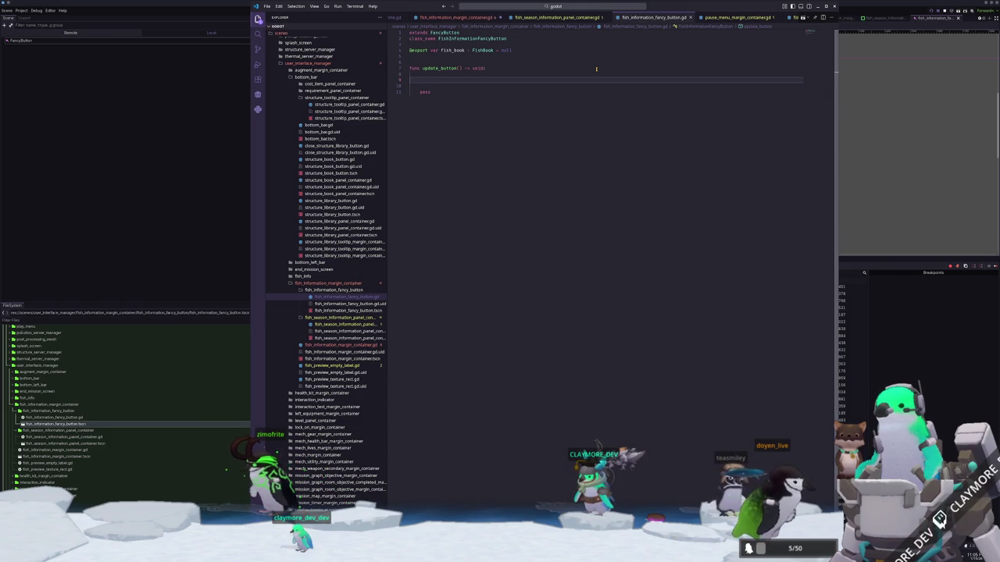
pyautogui.write('self.')
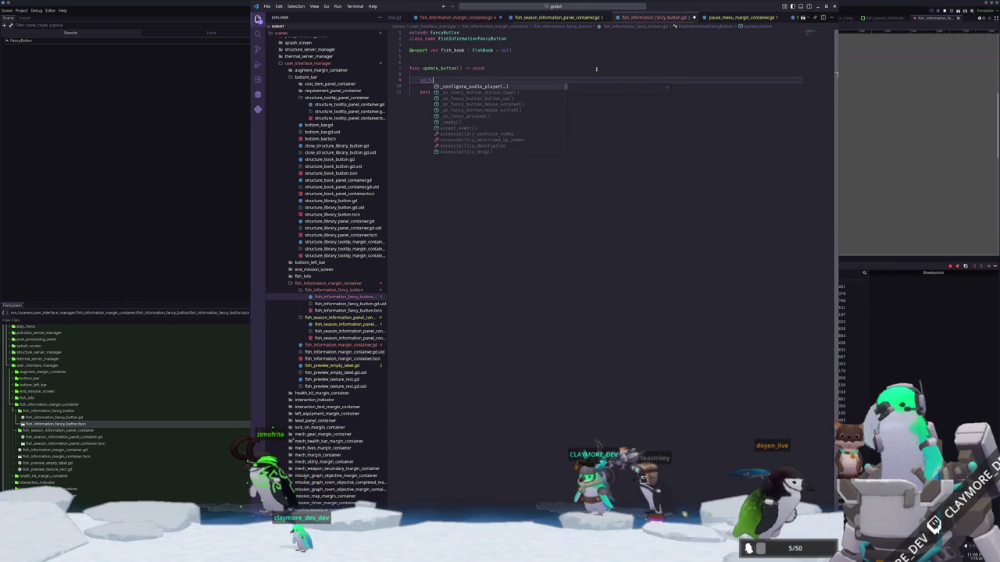
pyautogui.write('icon = fish_book.fish_stats')
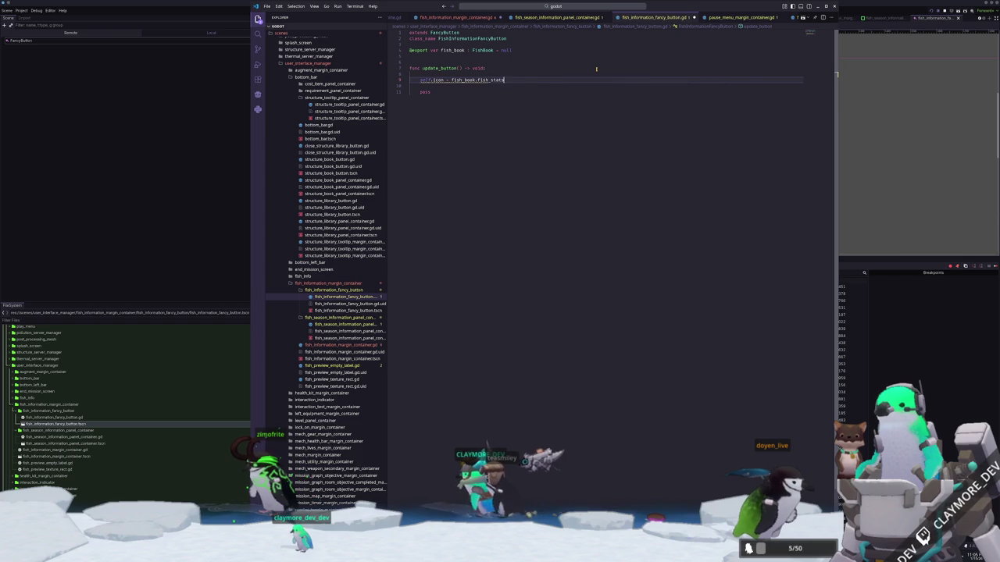
pyautogui.write('.icon')
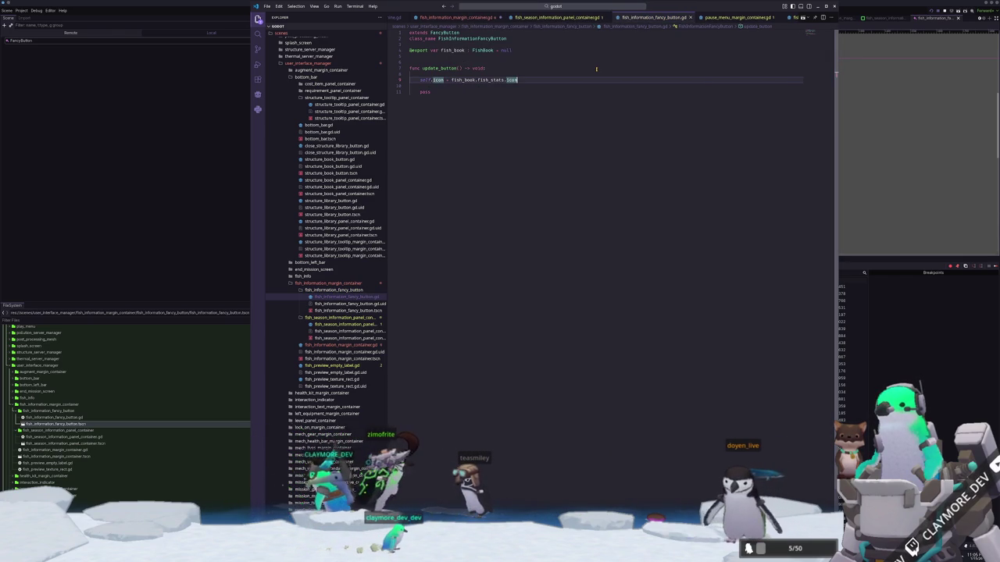
# When the fish is unlocked in GameState, tint the button Color.WHITE and return.
pyautogui.press('Return')
pyautogui.press('Return')
pyautogui.write('if GameState.fish_save_data_meta[')
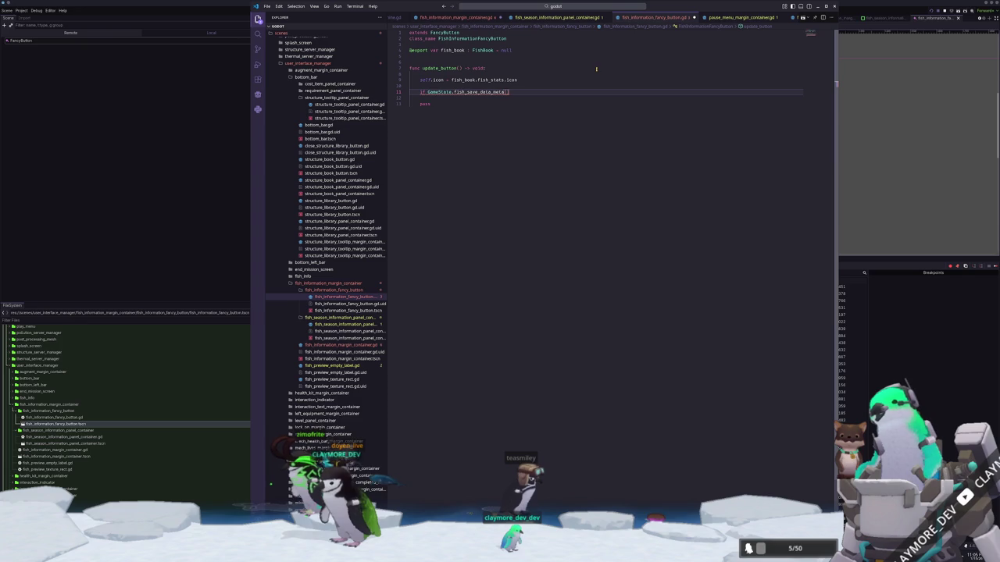
pyautogui.moveTo(495, 92)
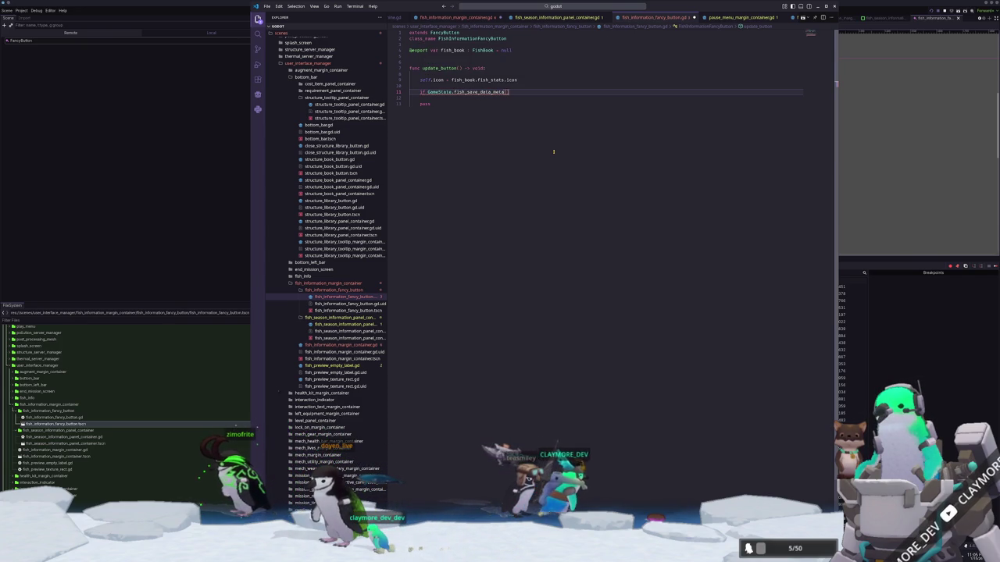
pyautogui.write('fish_book.')
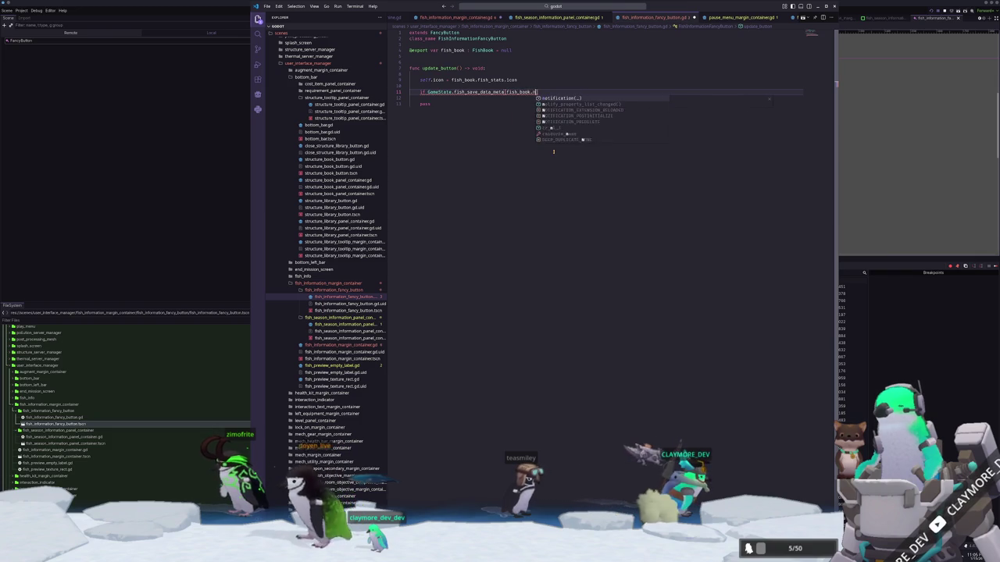
pyautogui.write('fish_stats.name')
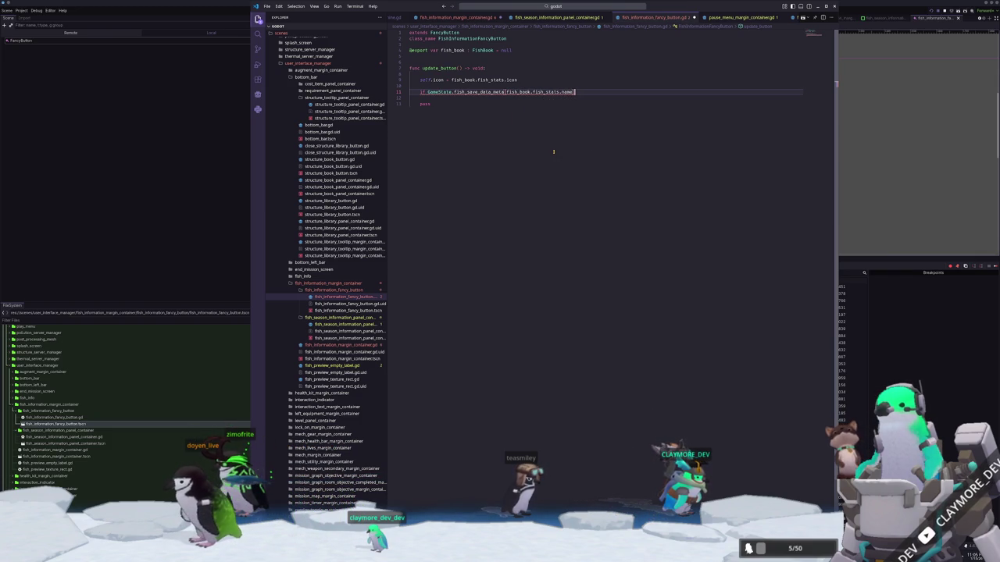
pyautogui.write('].unlocked:')
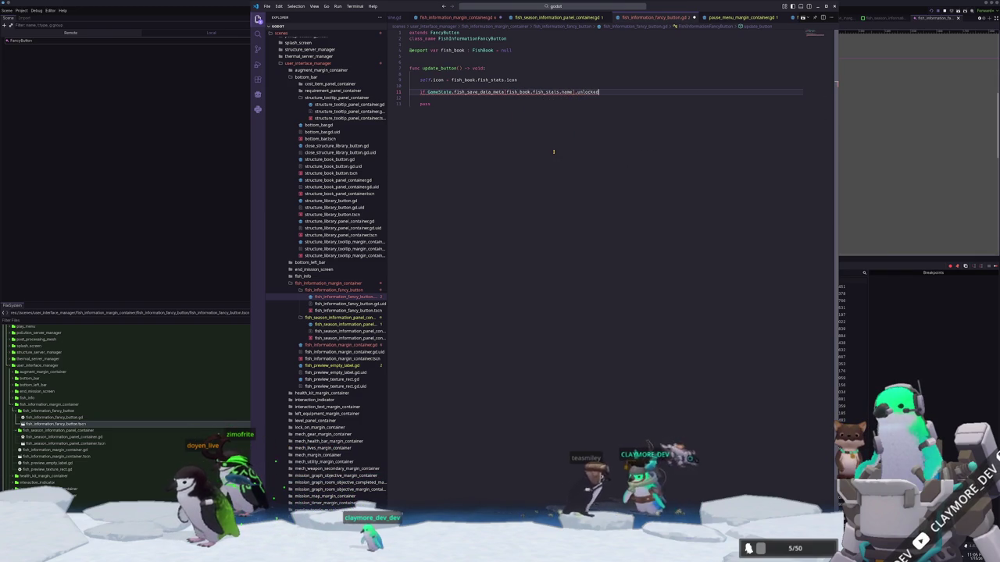
pyautogui.press('Return')
pyautogui.write('self.modulate')
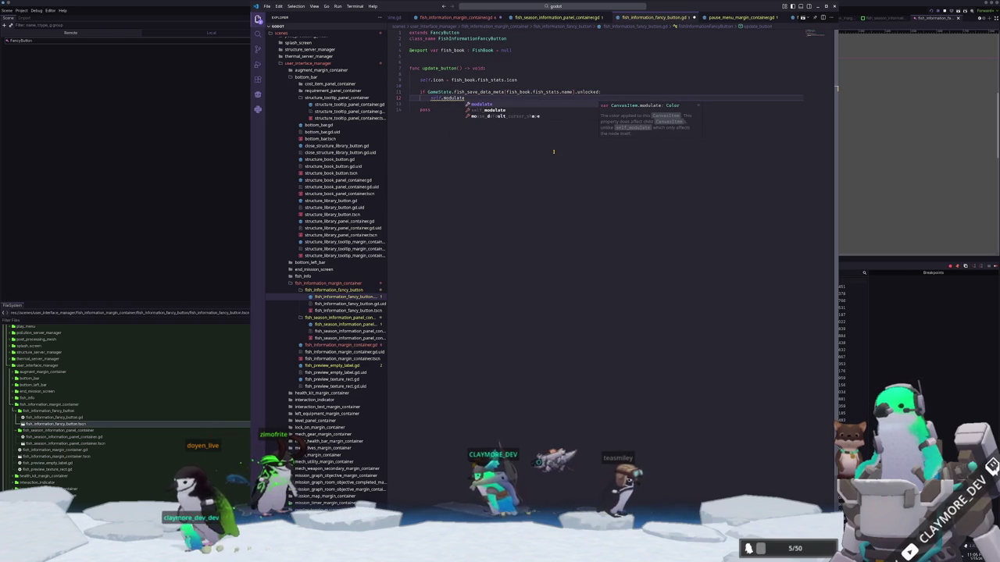
pyautogui.press('Down')
pyautogui.press('Return')
pyautogui.write('= ')
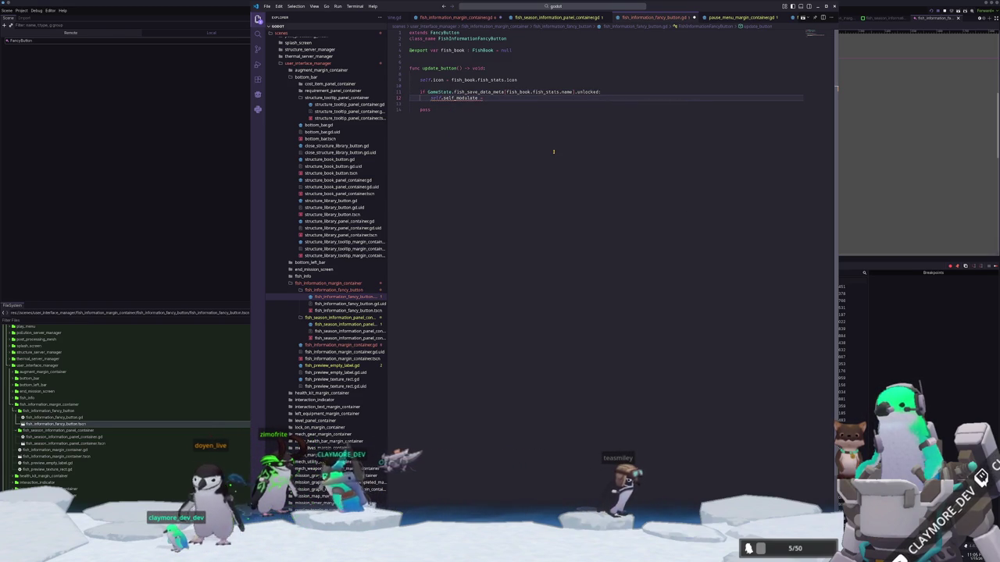
pyautogui.write('Color.WHITE')
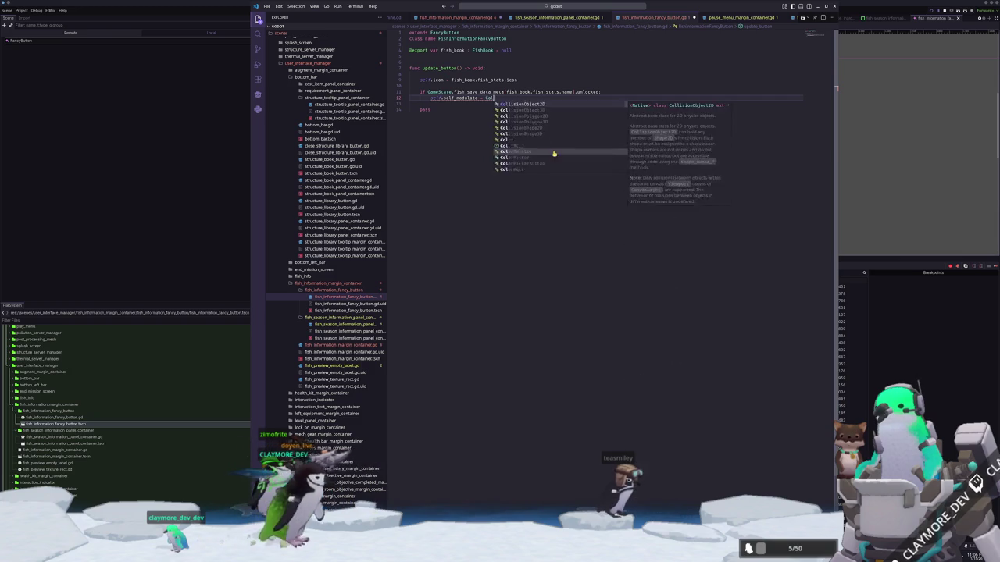
pyautogui.press('Return')
pyautogui.press('Return')
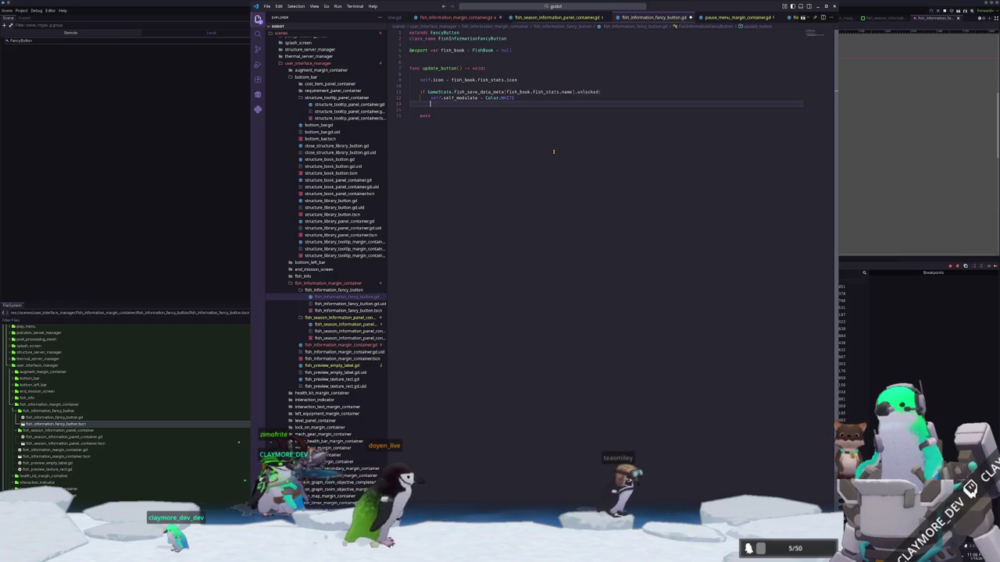
pyautogui.write('return')
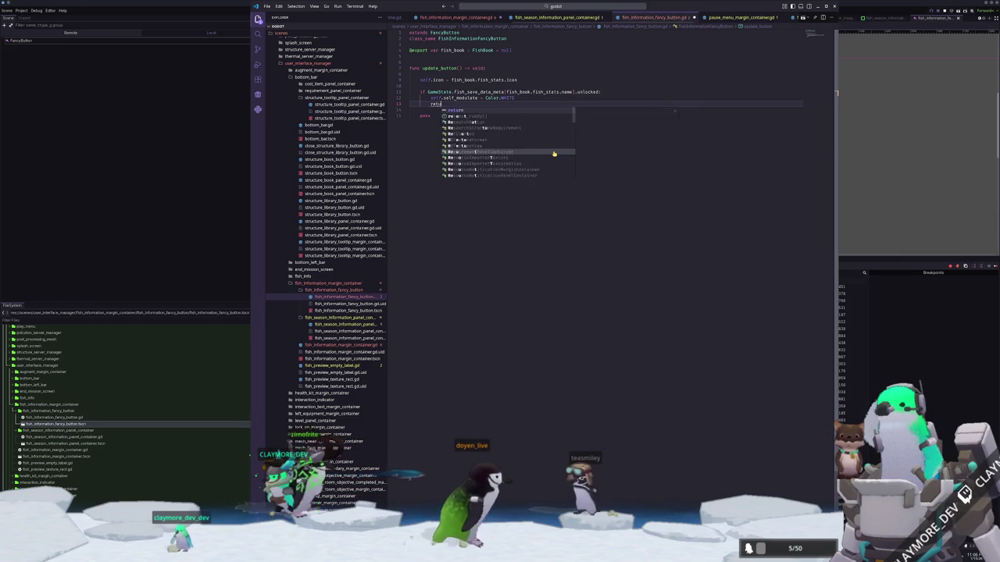
pyautogui.press('Return')
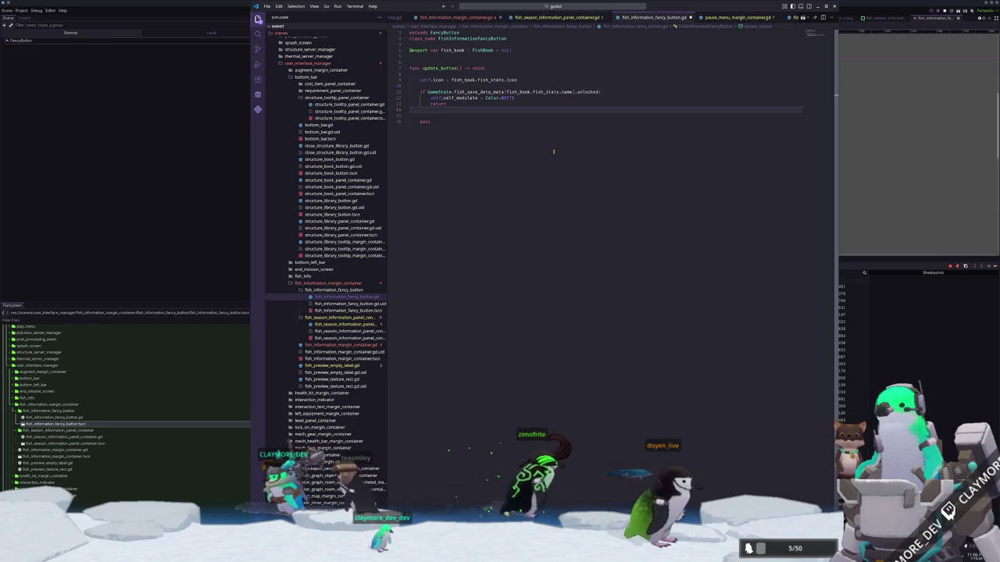
# Otherwise set the modulate colour to Color.BLACK, and delete the leftover pass line.
pyautogui.press('Return')
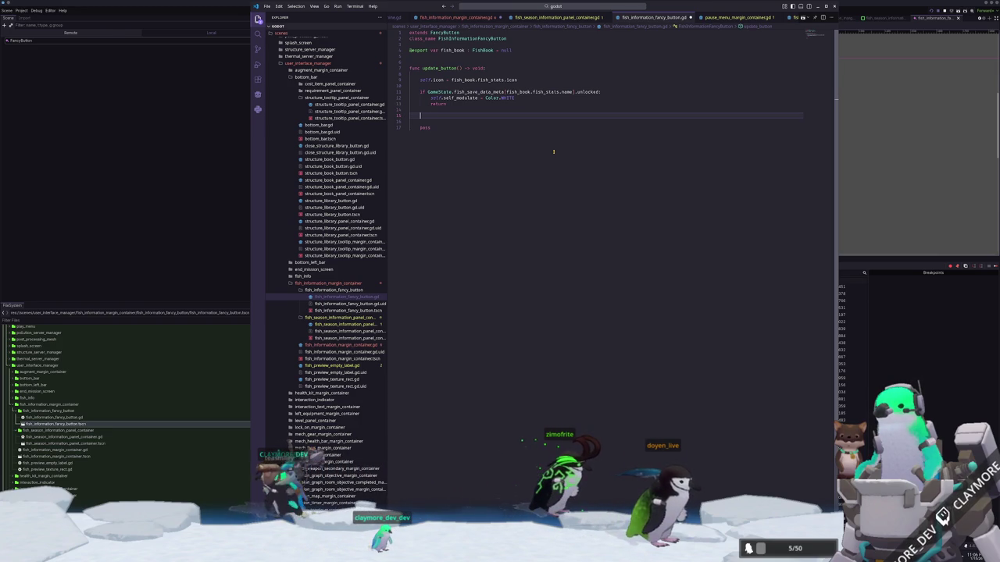
pyautogui.write('self.modulate =')
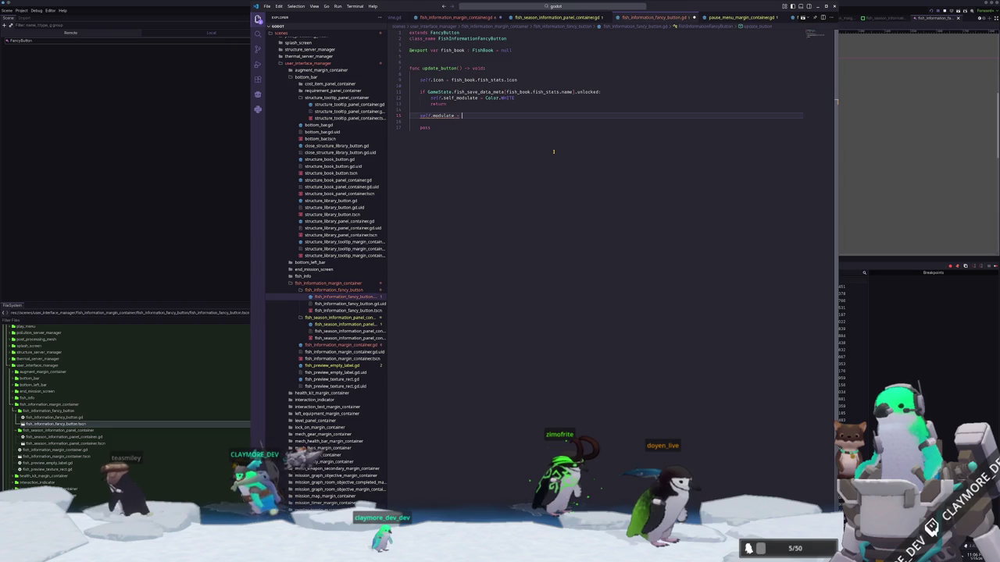
pyautogui.write('Color.')
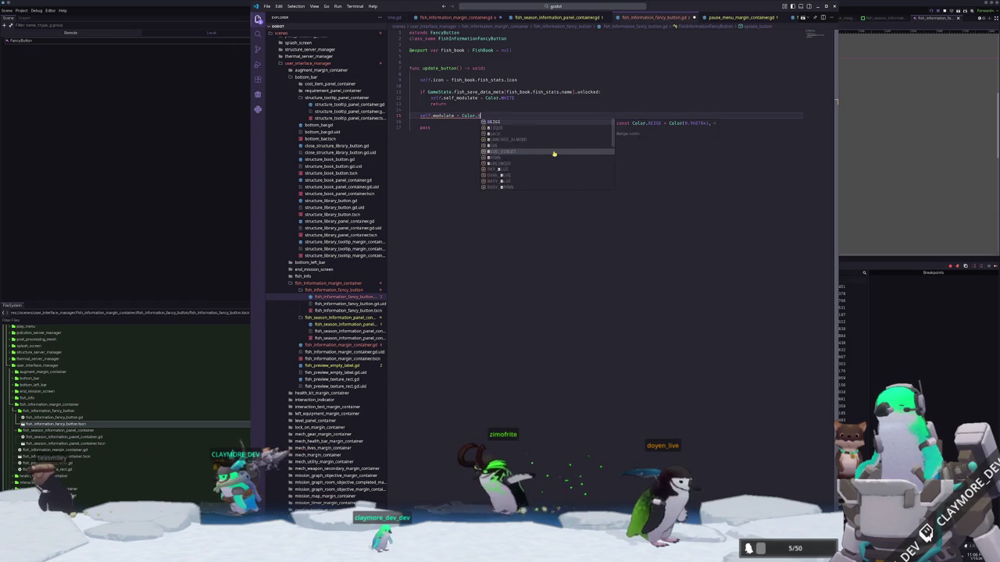
pyautogui.press('Down')
pyautogui.press('Down')
pyautogui.press('Return')
pyautogui.press('Down')
pyautogui.press('Down')
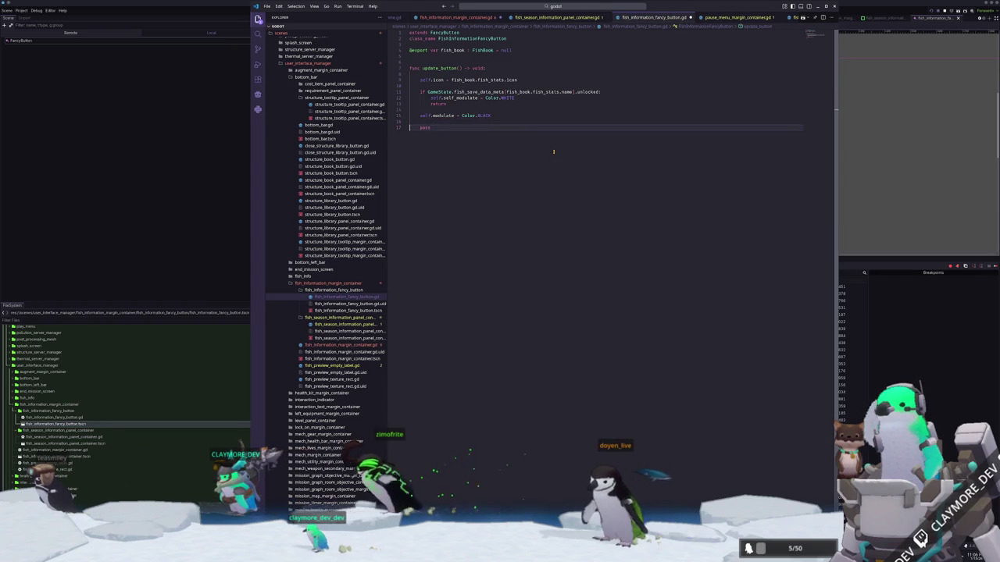
pyautogui.hotkey('ctrl', 'shift', 'k')
pyautogui.press('Up')
pyautogui.press('Up')
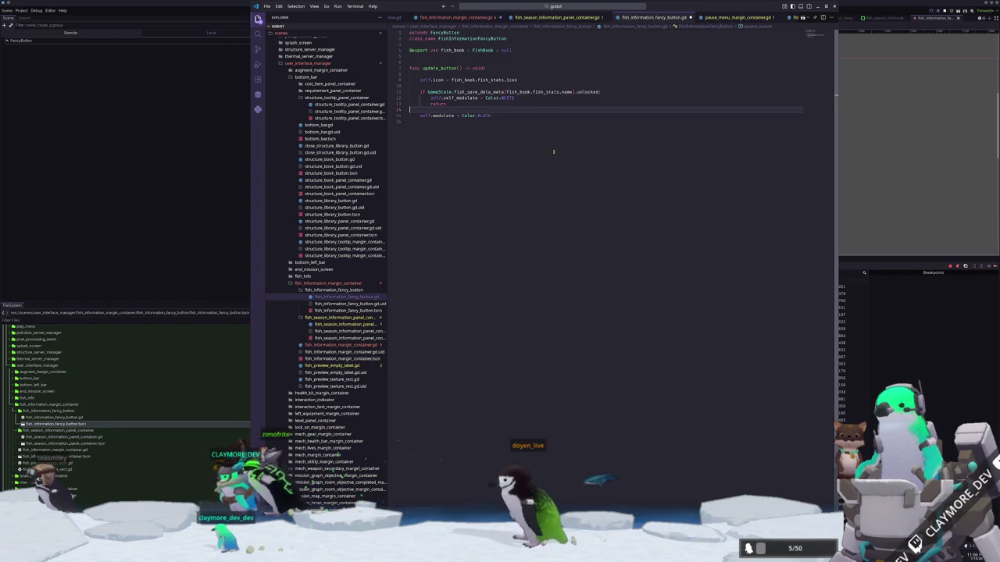
pyautogui.press('Down')
pyautogui.press('Down')
pyautogui.press('Up')
pyautogui.press('Up')
pyautogui.press('Up')
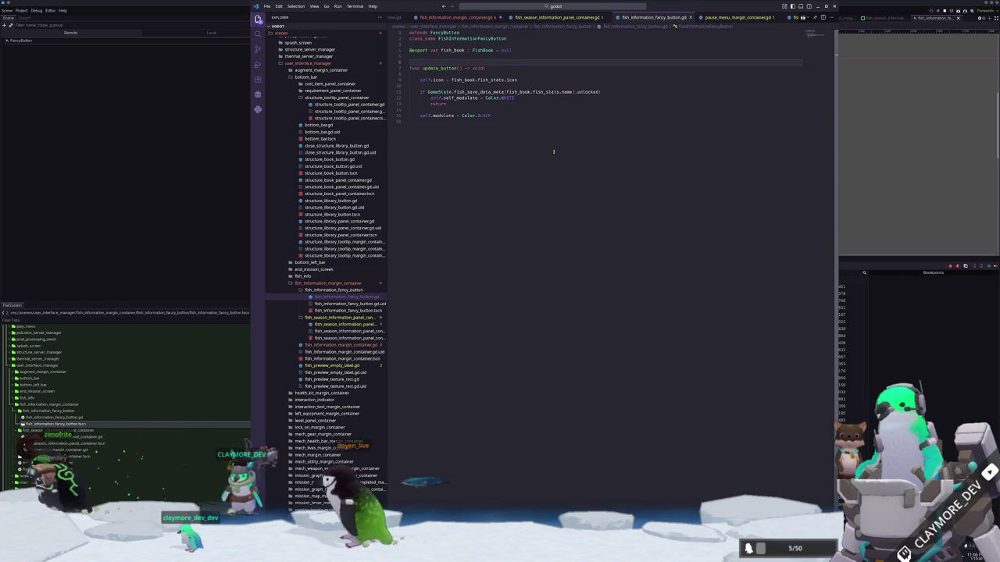
# Add a _ready() -> void function connecting self.mouse_entered to _on_mouse_entered.
pyautogui.press('Return')
pyautogui.press('Return')
pyautogui.write('func _ready() -> void:')
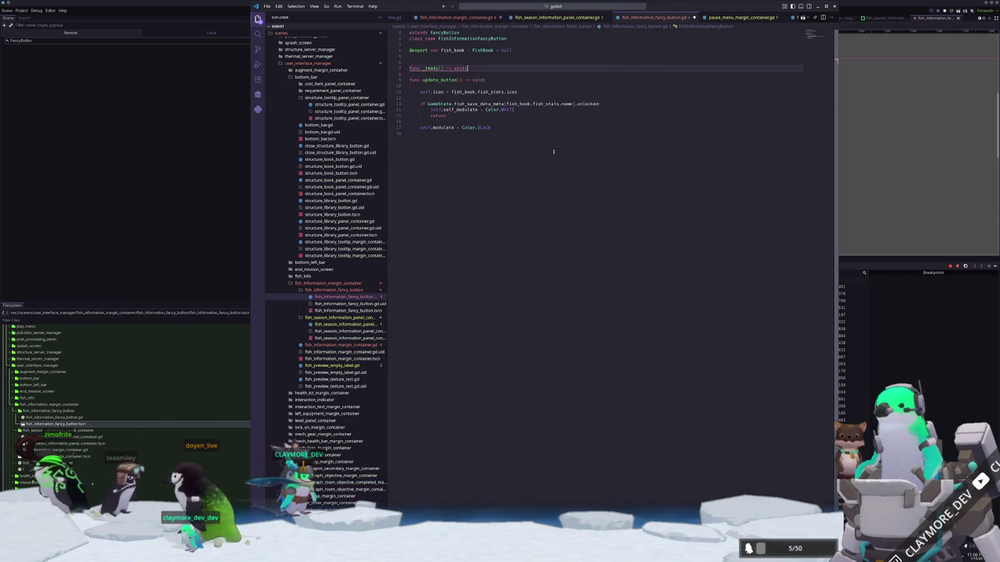
pyautogui.press('Return')
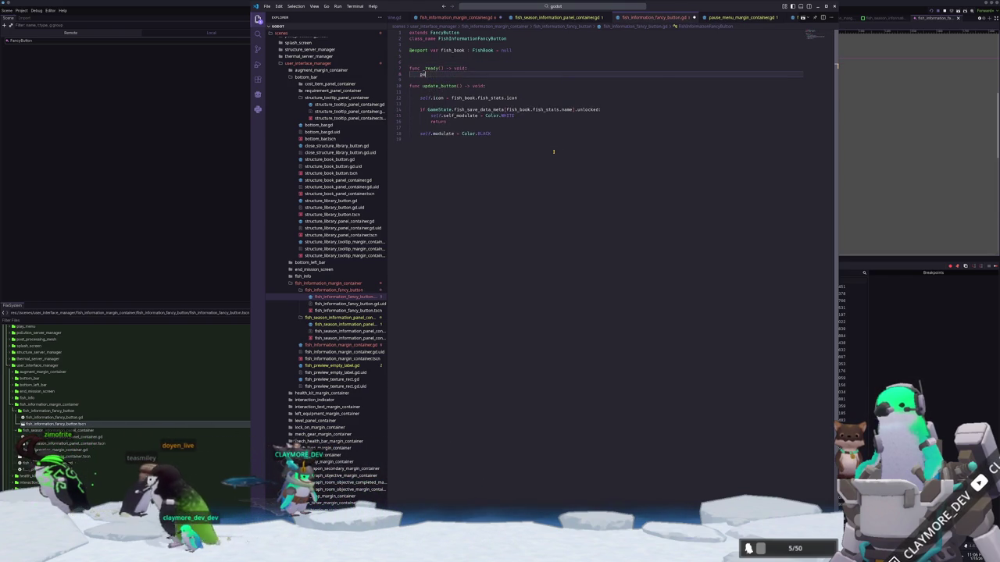
pyautogui.press('Return')
pyautogui.press('Return')
pyautogui.write('self.mouse_')
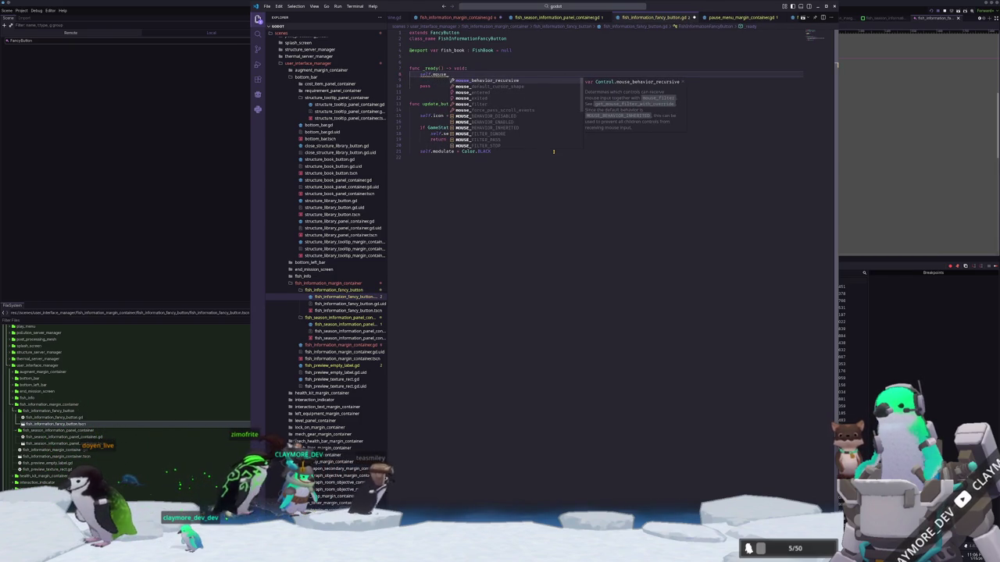
pyautogui.write('en')
pyautogui.press('Return')
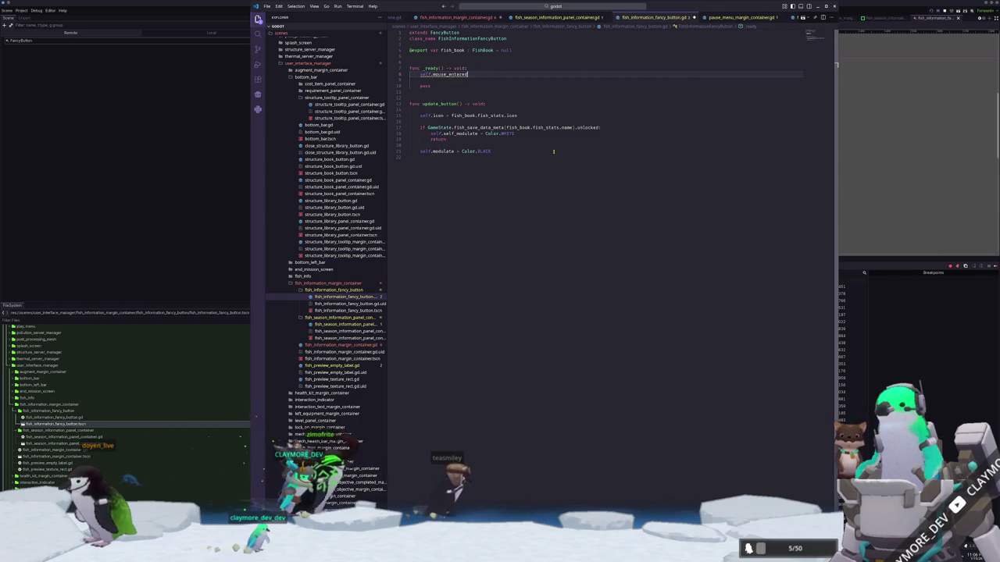
pyautogui.write('.connect(')
pyautogui.press('Return')
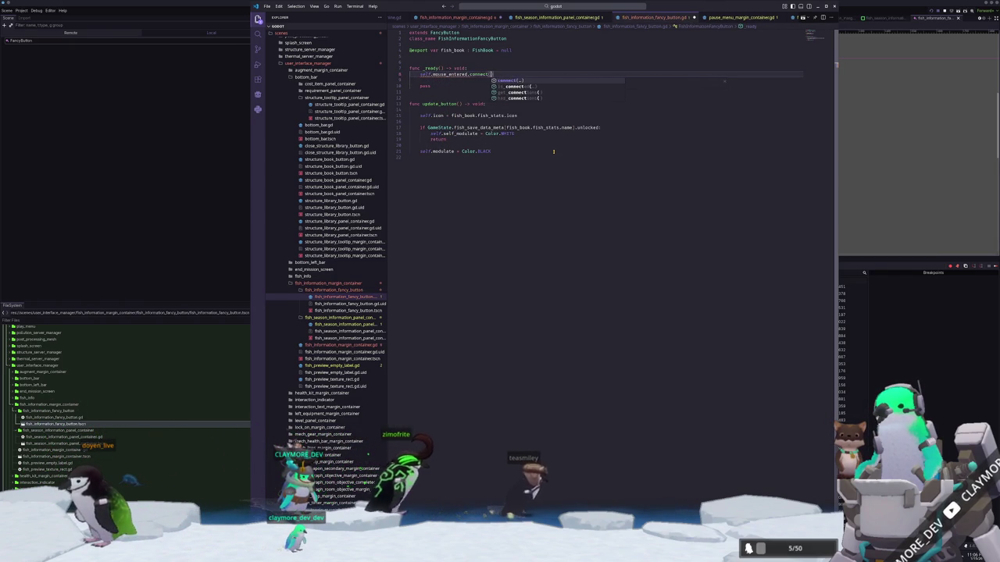
pyautogui.write('_on_mouse_en')
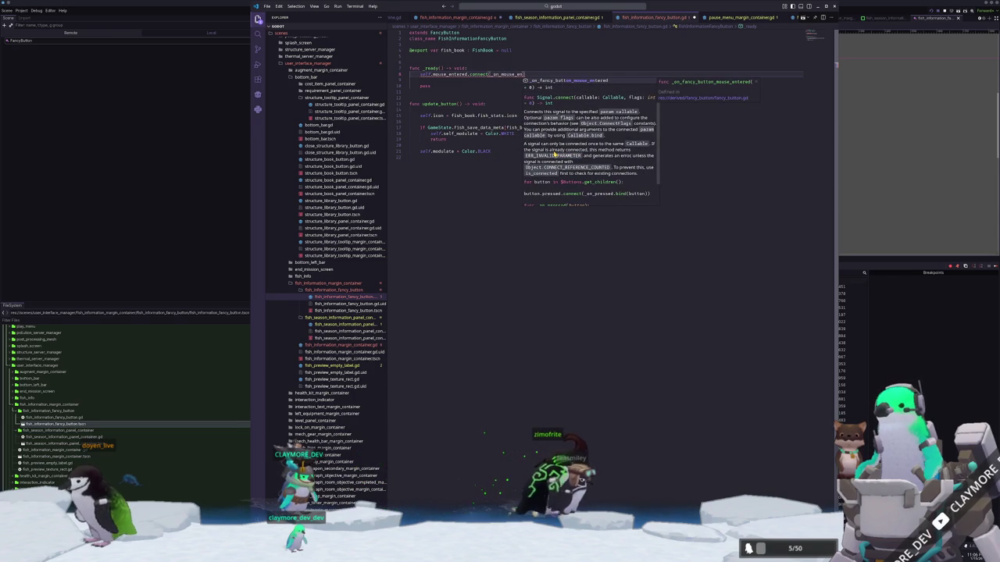
pyautogui.write('tered(')
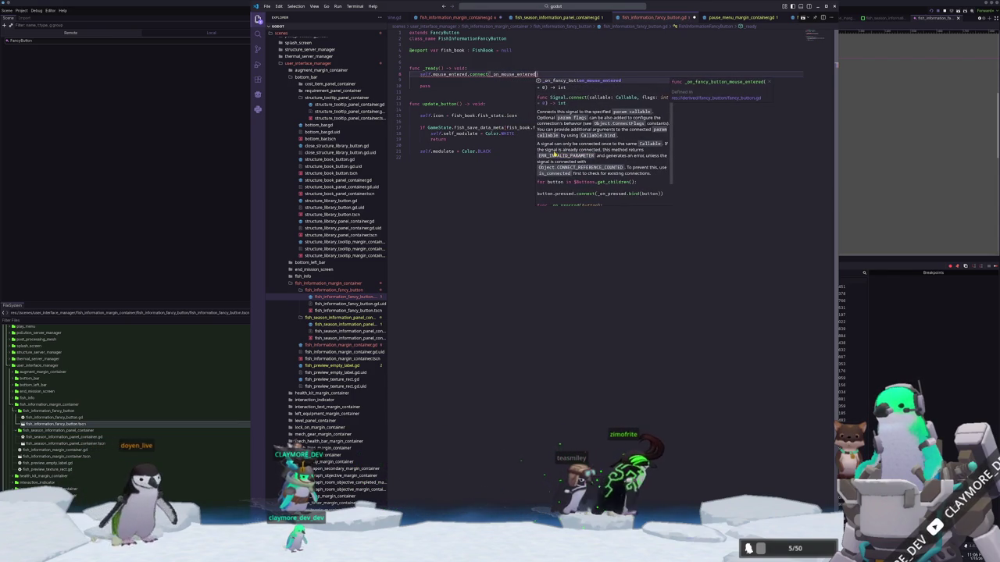
pyautogui.press('Escape')
pyautogui.press('Down')
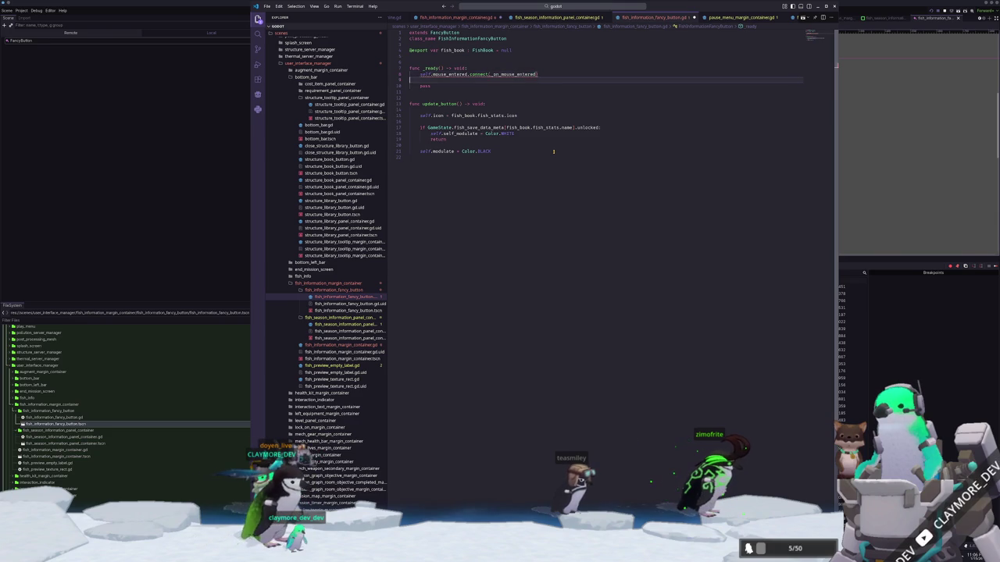
# Connect self.mouse_exited to _on_mouse_exited on the following line.
pyautogui.press('Return')
pyautogui.write('self.mouse_exited.')
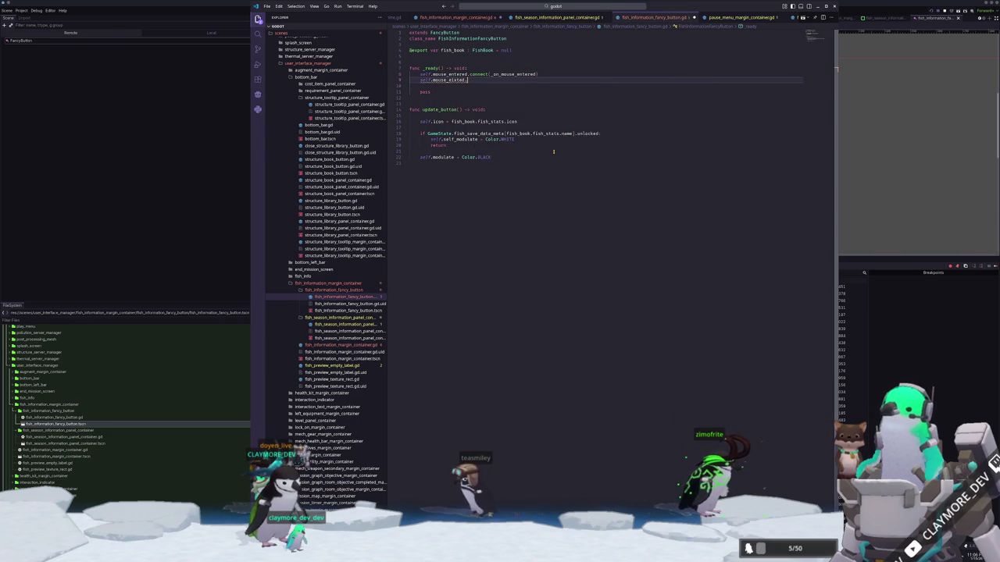
pyautogui.write('xited.c')
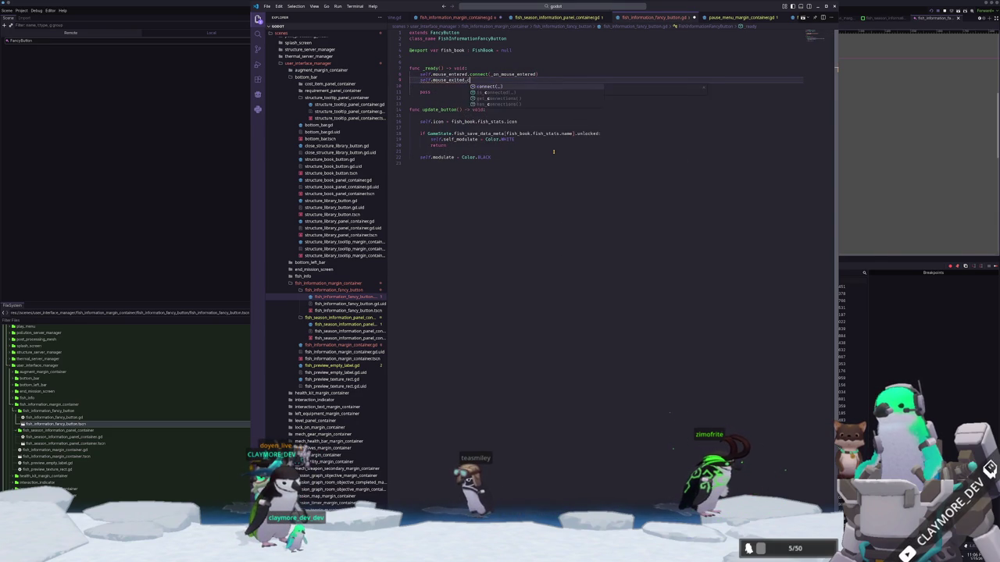
pyautogui.write('onnect(_on_mouse_')
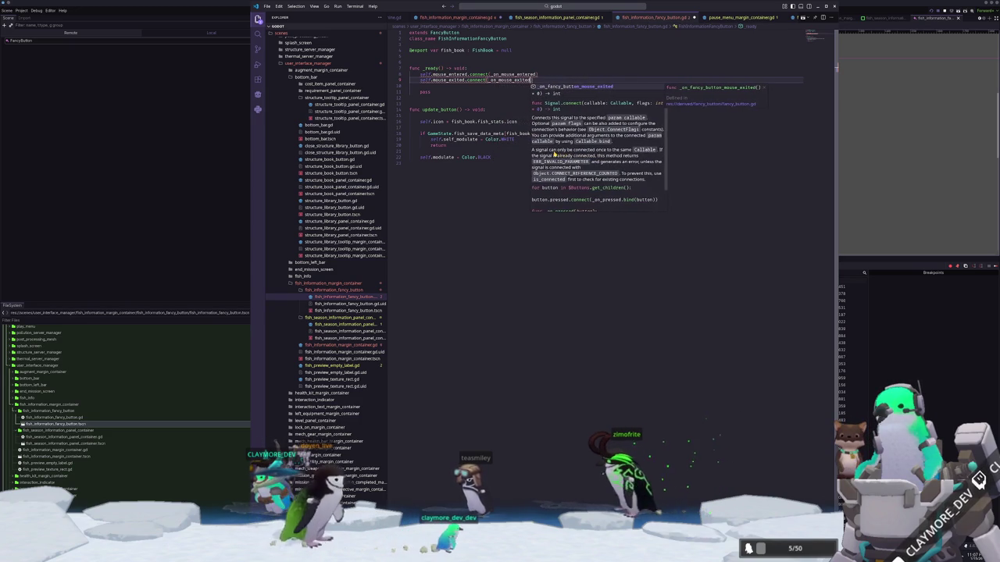
pyautogui.write('exited)')
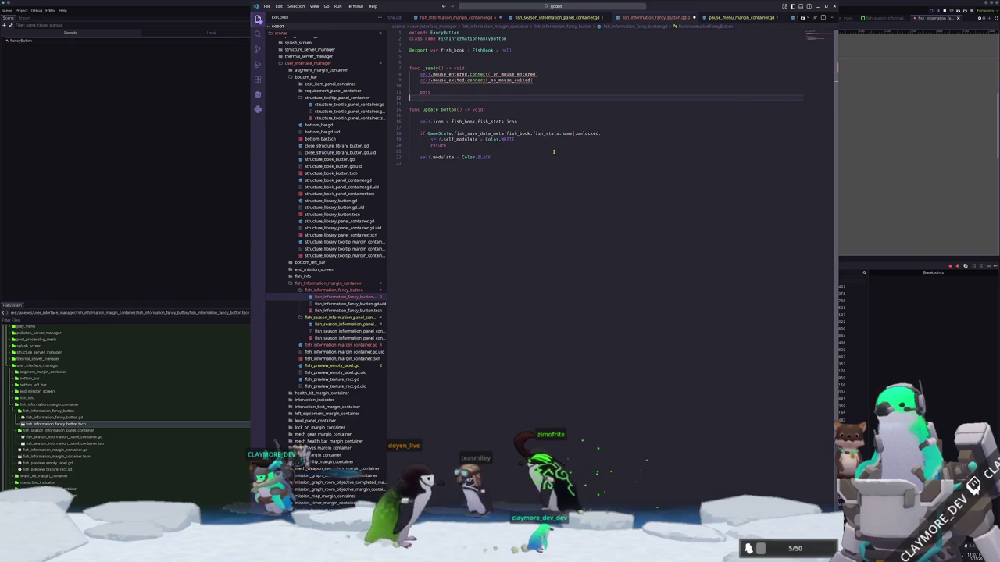
pyautogui.hotkey('ctrl', 'End')
pyautogui.press('Return')
pyautogui.press('Return')
# Write func _on_mouse_exited() -> void: emitting EventBus.fish_book_hovered.emit(null, false).
pyautogui.write('_on_mouse_exited')
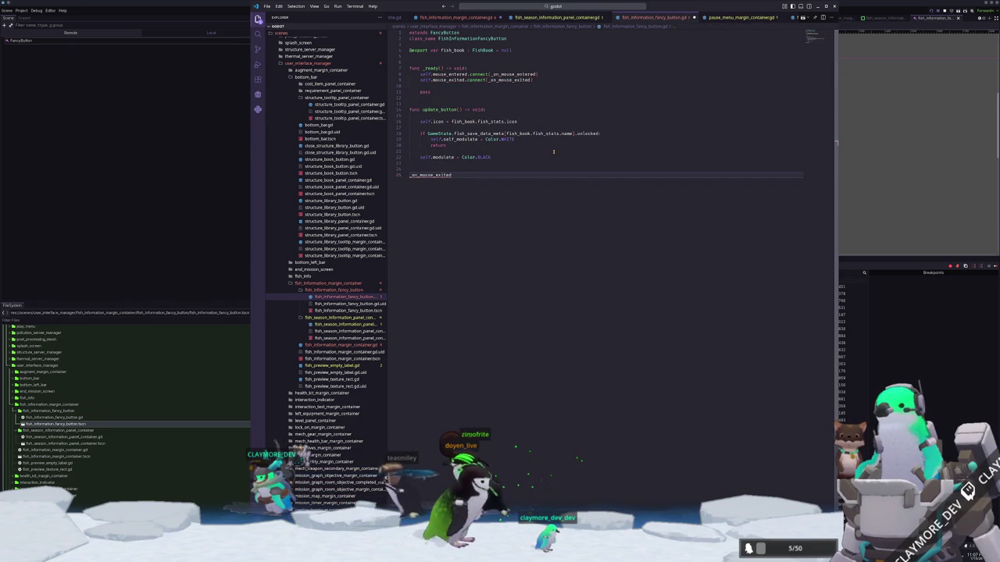
pyautogui.press('Home')
pyautogui.write('func ')
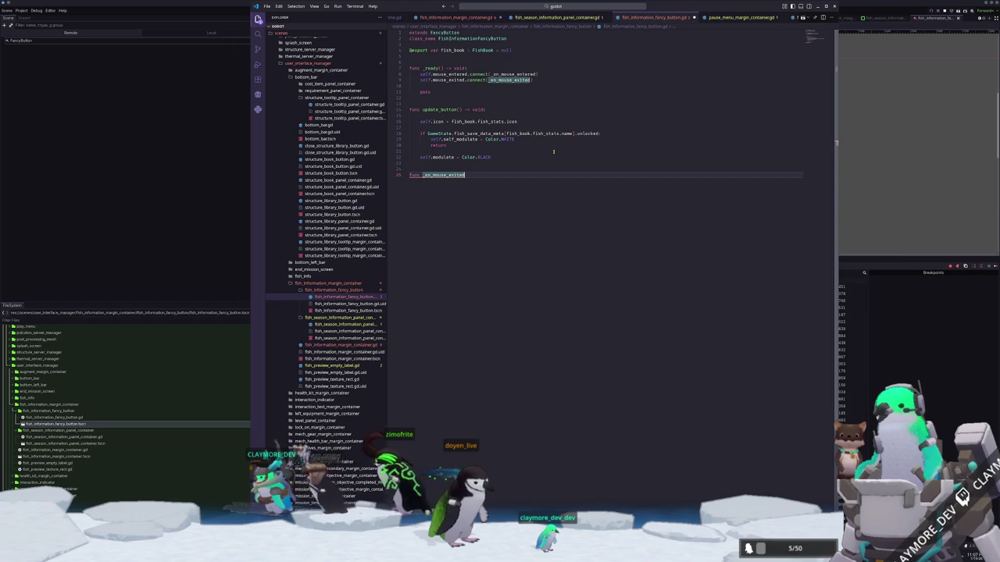
pyautogui.write('void:')
pyautogui.press('Return')
pyautogui.write('EventBus.fish_book_hovered.emit(')
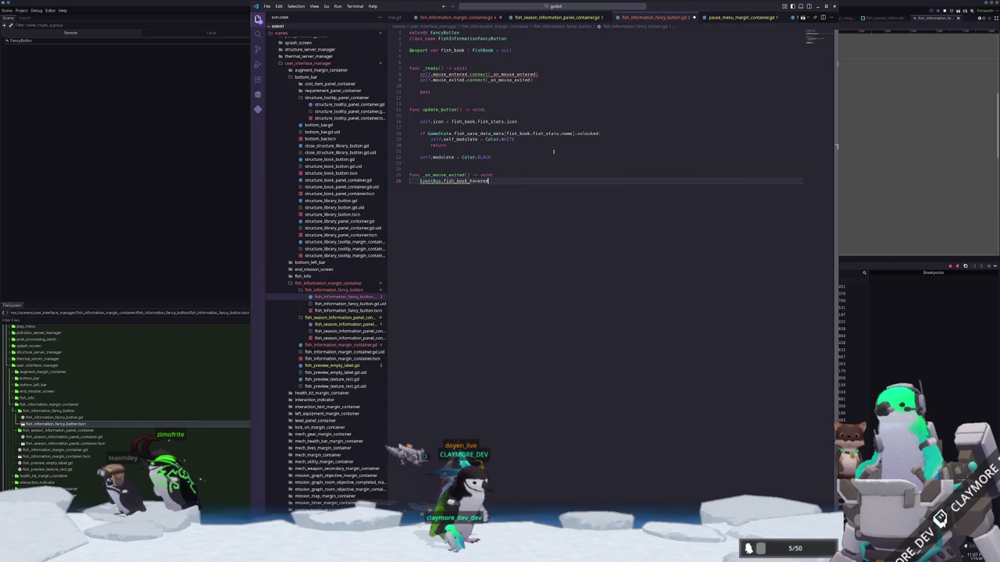
pyautogui.write('null')
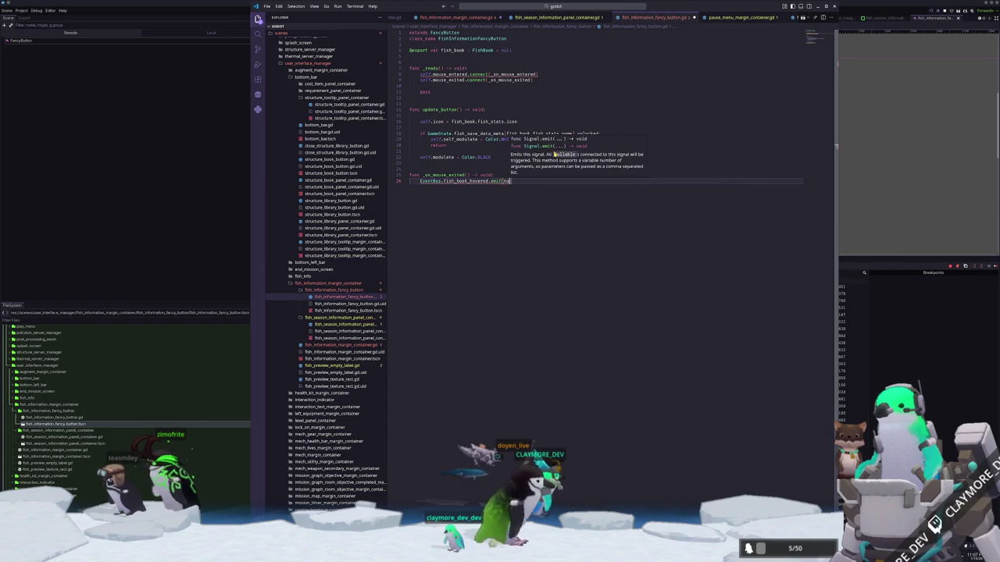
pyautogui.write(', tru')
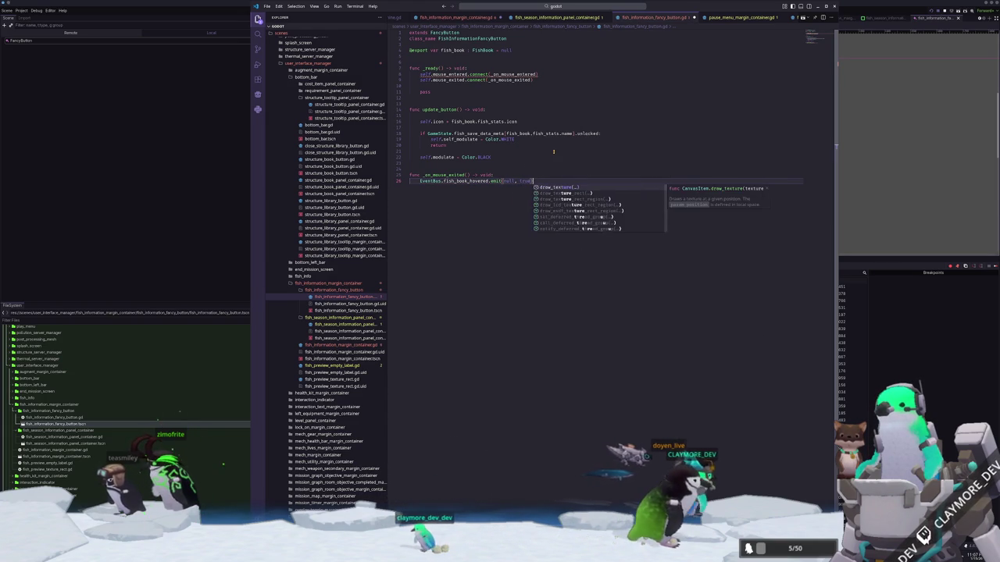
pyautogui.write('e)')
pyautogui.hotkey('shift', 'Up')
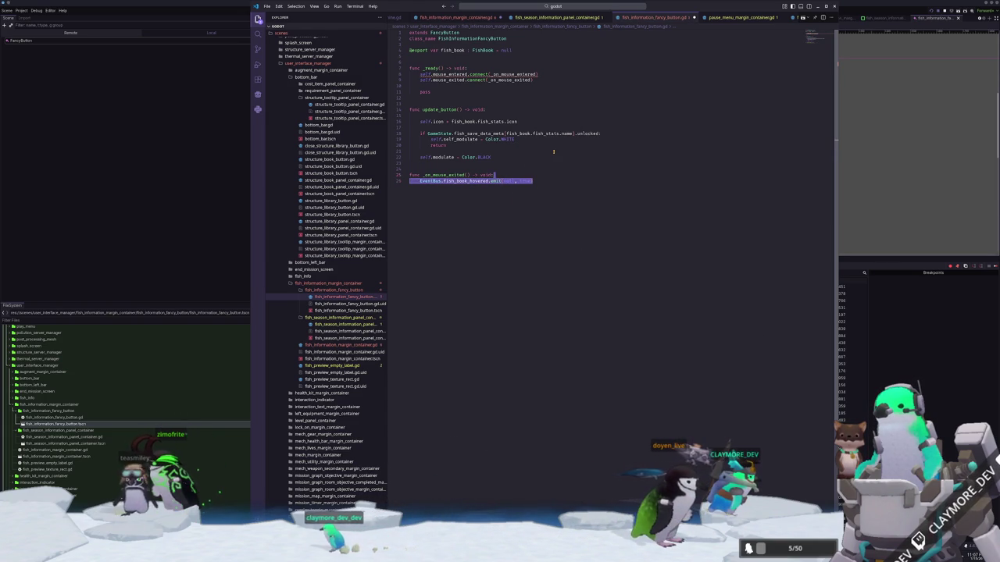
pyautogui.write('alse)')
pyautogui.hotkey('shift', 'Up')
pyautogui.press('Up')
pyautogui.press('Up')
pyautogui.press('Up')
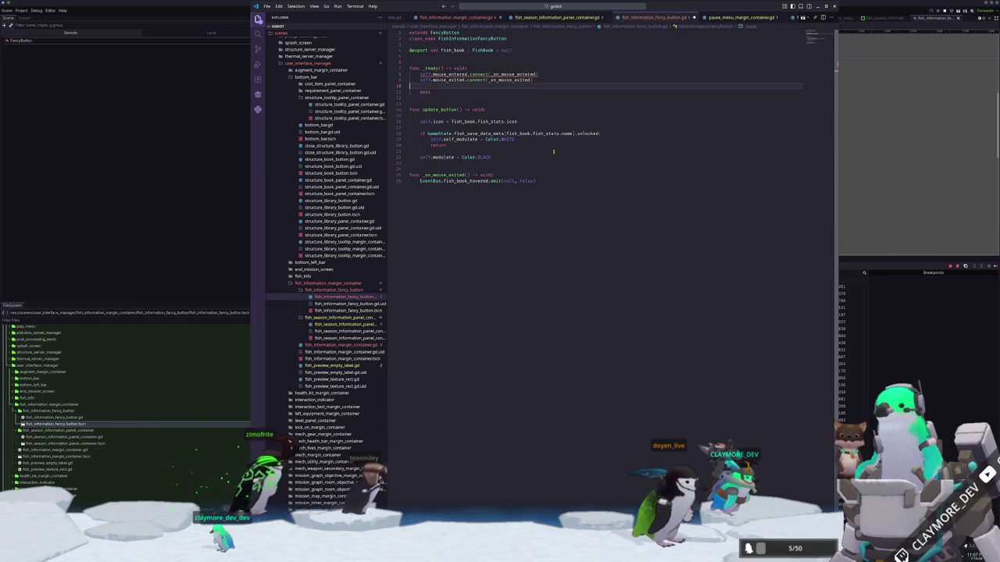
pyautogui.press('Down')
pyautogui.press('Down')
pyautogui.press('Down')
pyautogui.press('Return')
pyautogui.press('Return')
pyautogui.press('Return')
# Add a func _on_mouse_entered() -> void: header below update_button.
pyautogui.press('BackSpace')
pyautogui.write('func ')
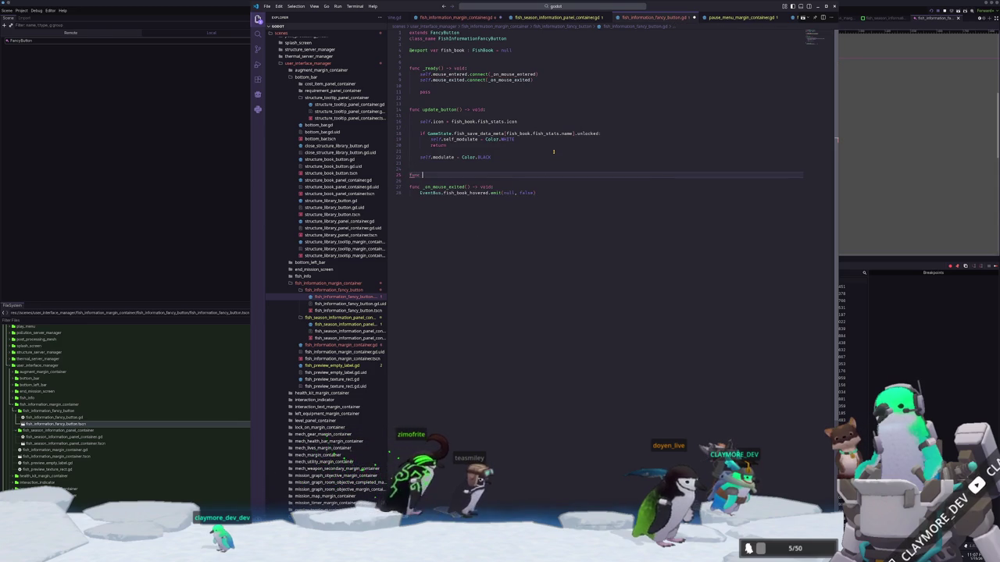
pyautogui.write('EventBus.')
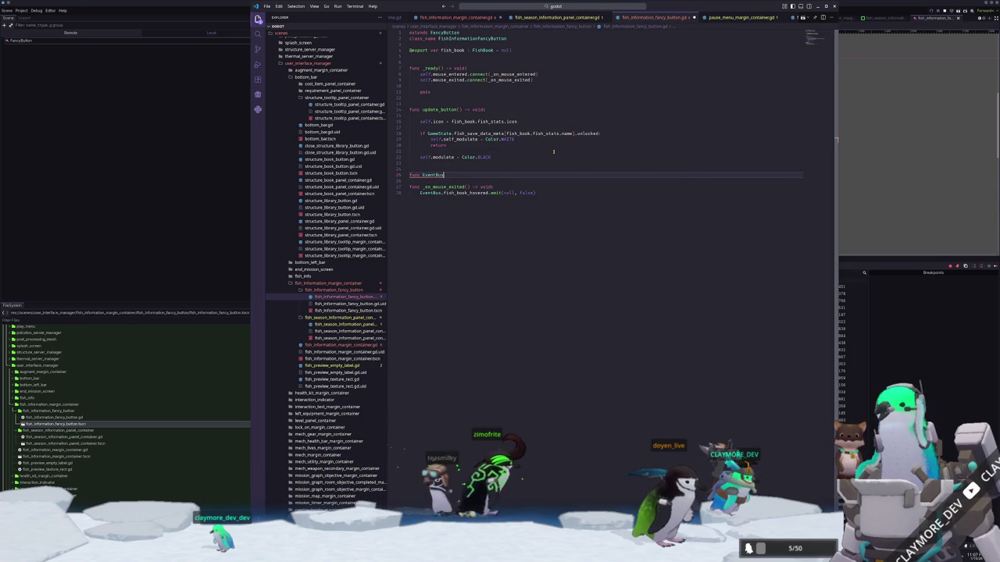
pyautogui.press('BackSpace')
pyautogui.press('BackSpace')
pyautogui.press('BackSpace')
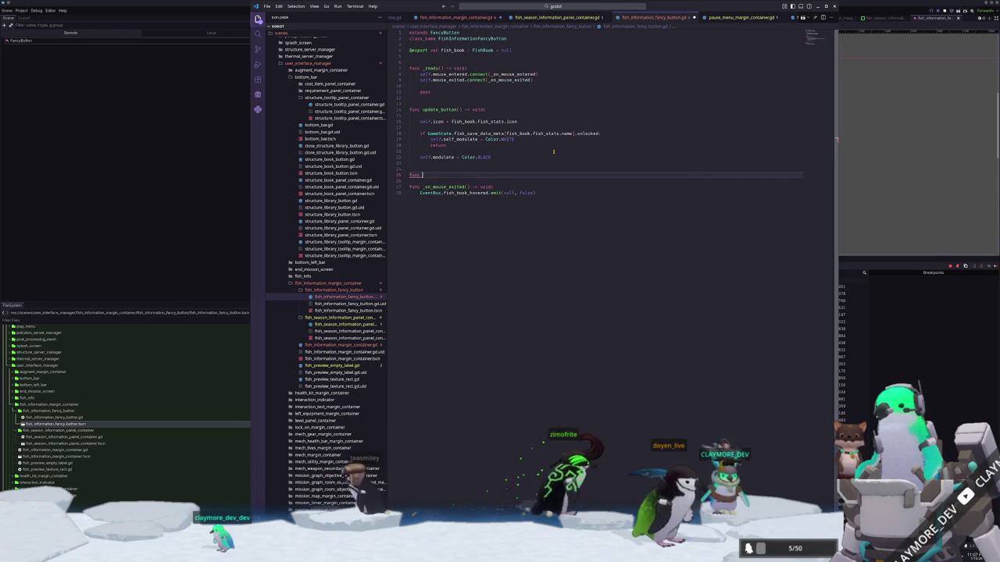
pyautogui.write('_on_mouse')
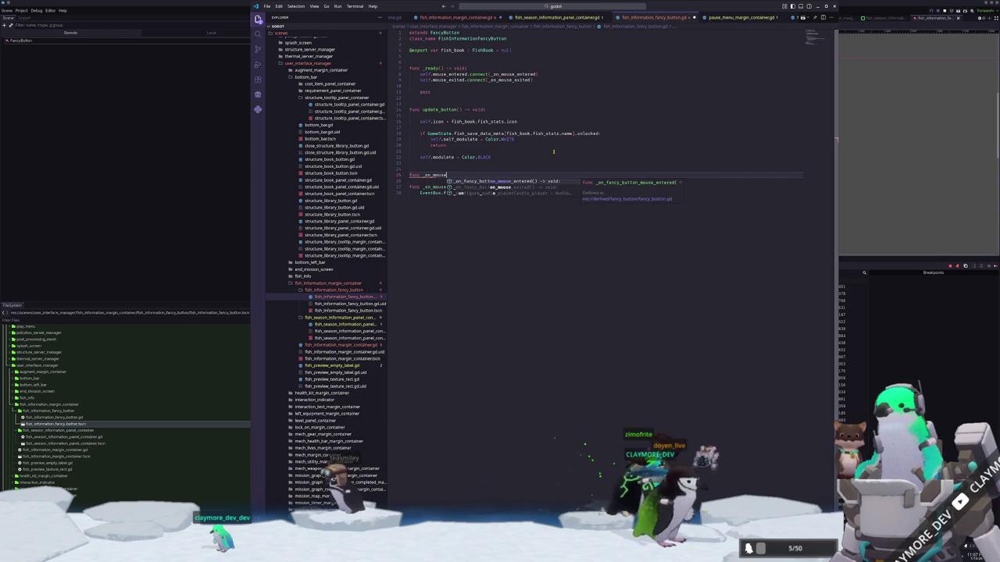
pyautogui.write('_entered() -> void:')
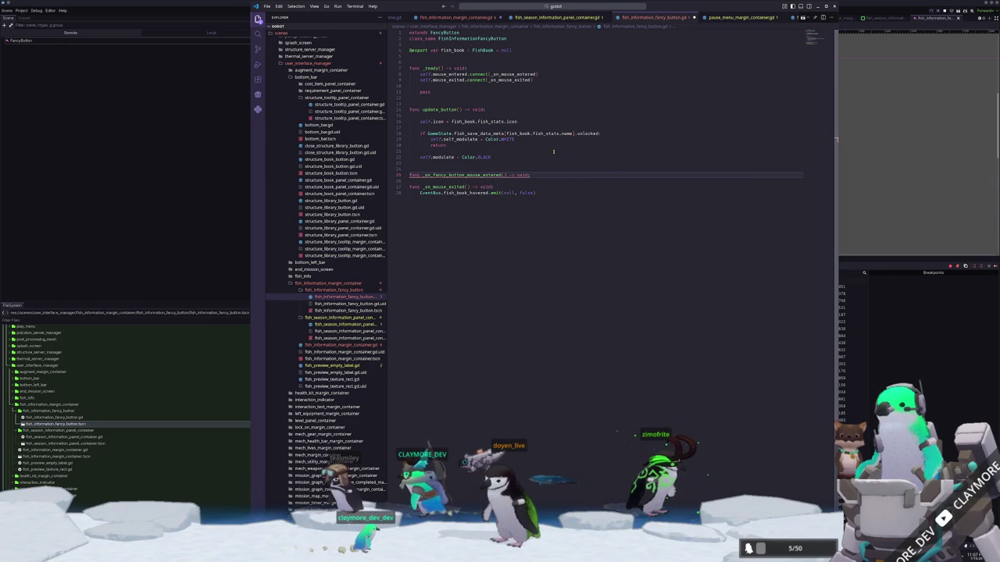
pyautogui.press('Return')
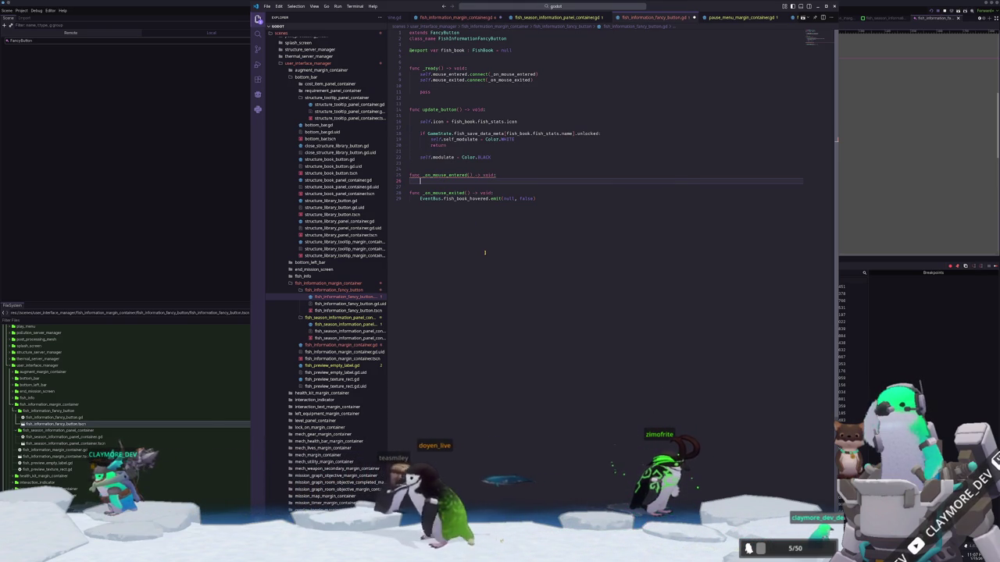
# Emit EventBus.fish_book_hovered with fish_book, then return to the season information panel script.
pyautogui.write('EventBus.fish_book.h')
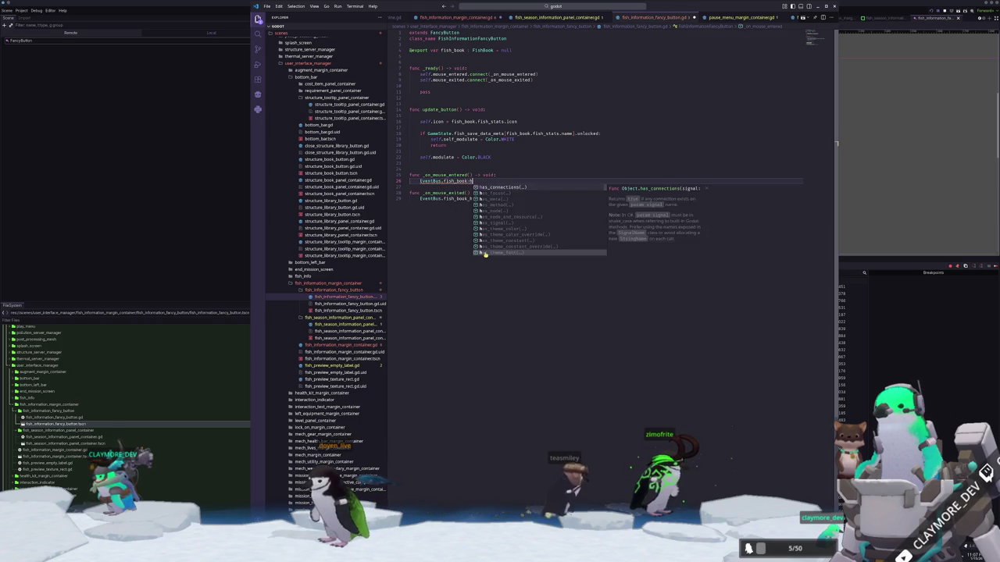
pyautogui.press('BackSpace')
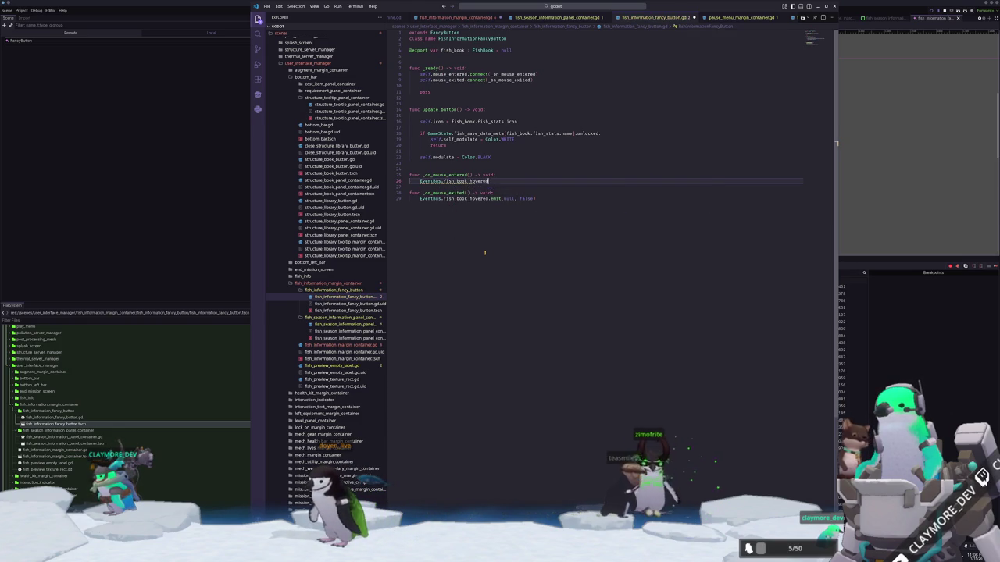
pyautogui.write('(fish_book, ')
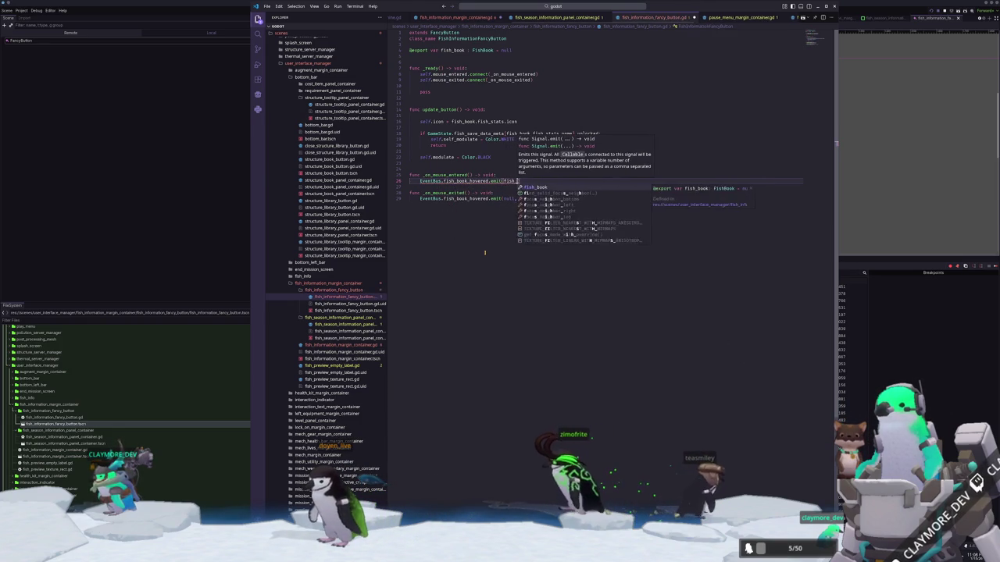
pyautogui.write('true')
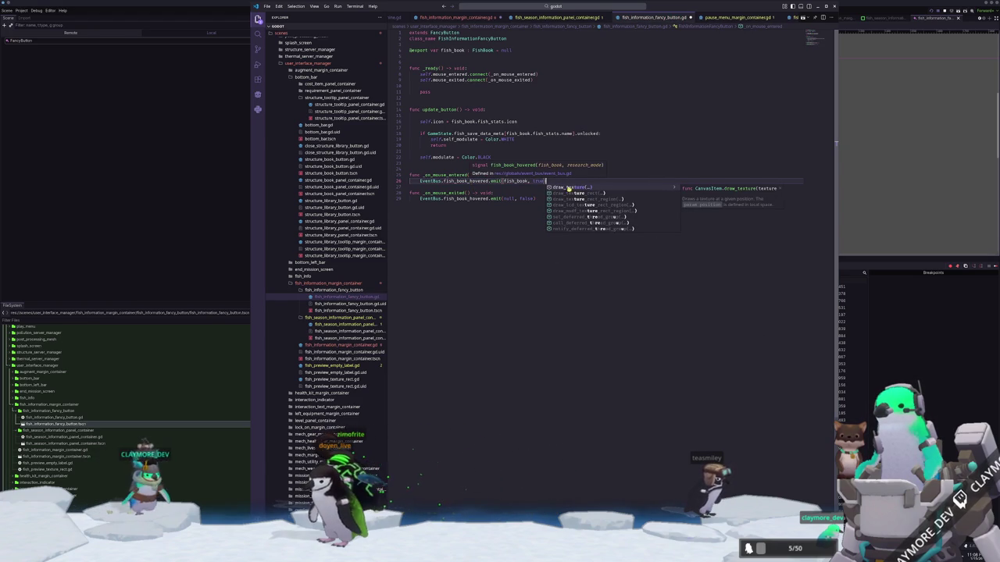
pyautogui.doubleClick(541, 180)
pyautogui.write('false')
pyautogui.press('Escape')
pyautogui.press('Down')
pyautogui.press('Return')
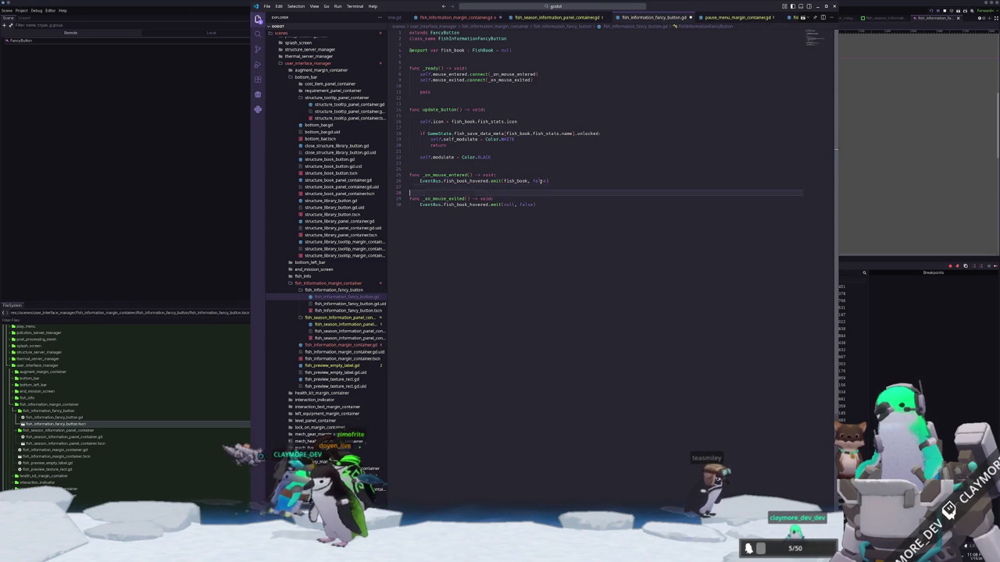
pyautogui.click(583, 17)
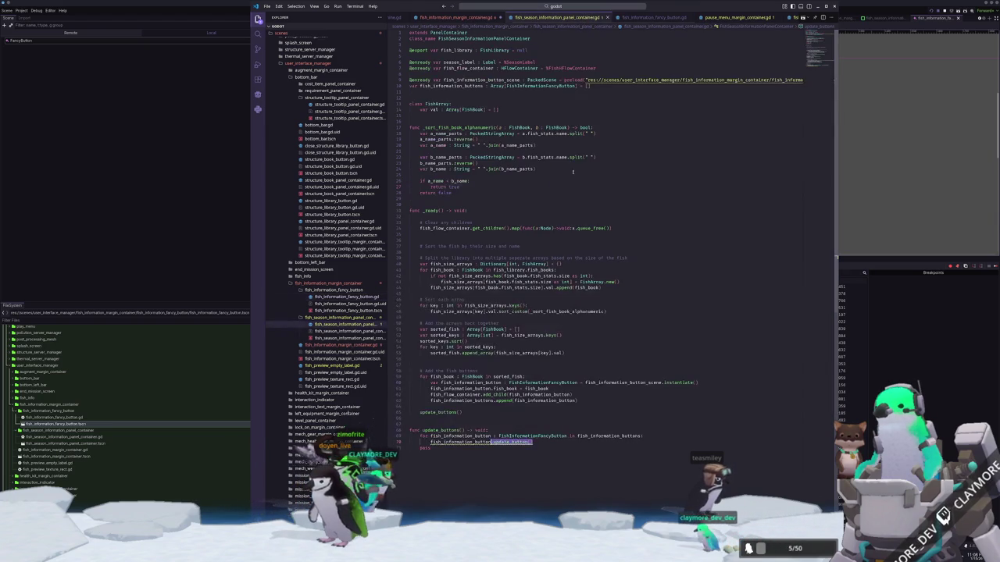
# Inspect lines 36 and 71 of fish_season_information_panel_container.gd, then show fish_information_margin_container.gd.
pyautogui.click(453, 241)
pyautogui.click(472, 448)
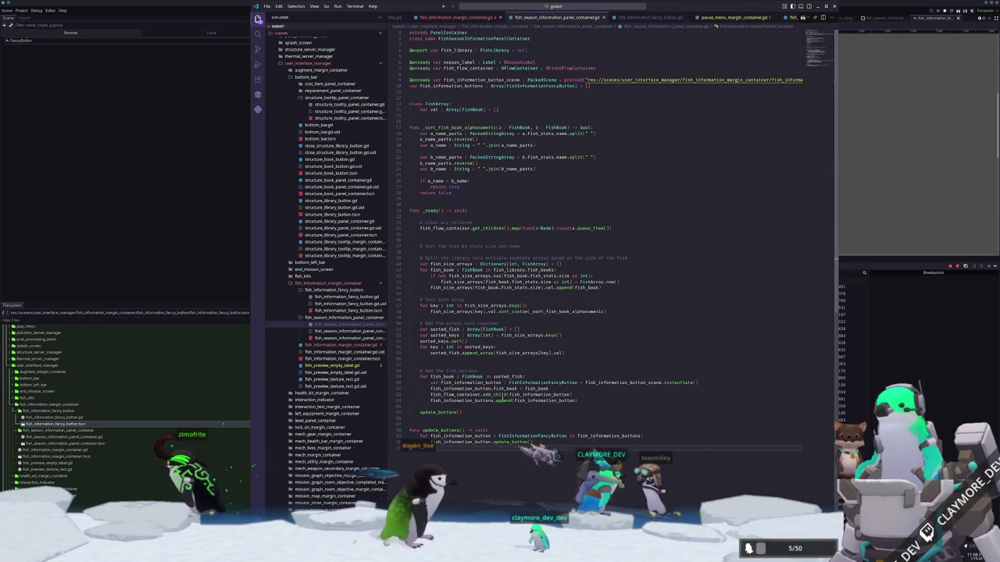
pyautogui.click(469, 17)
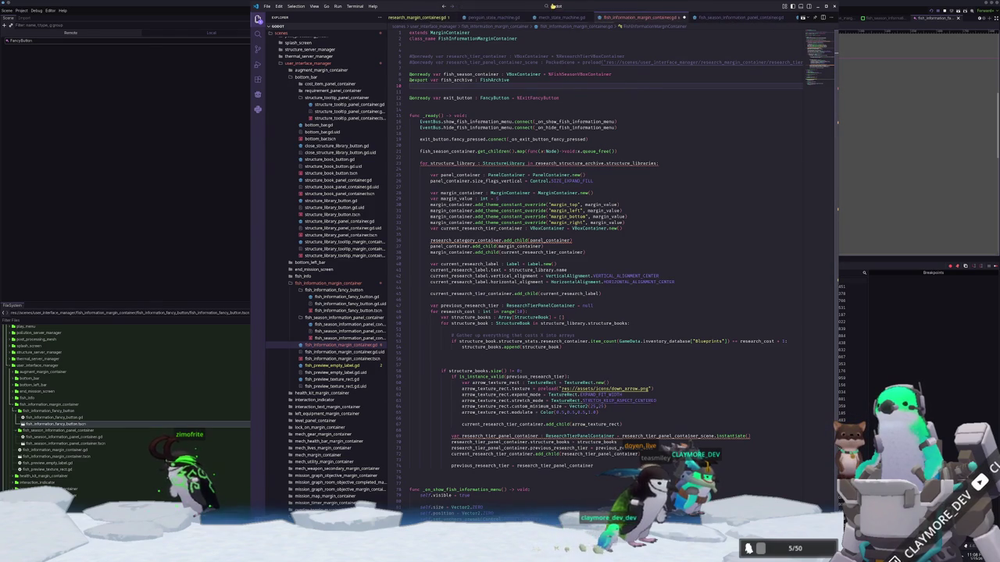
# Search Quick Open for 'information' and open fish_information.gd from the results.
pyautogui.click(550, 6)
pyautogui.write('_in')
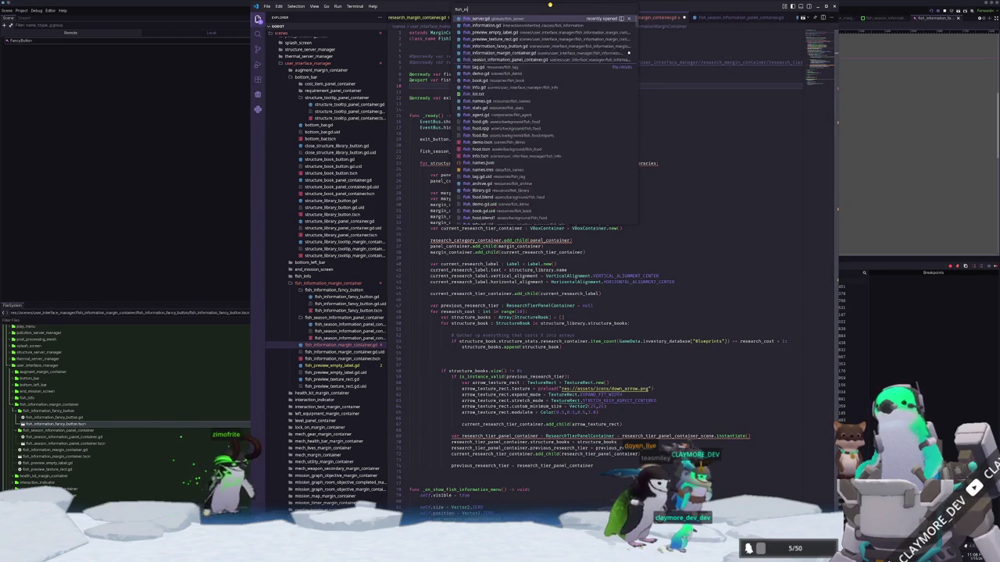
pyautogui.write('formation_inter')
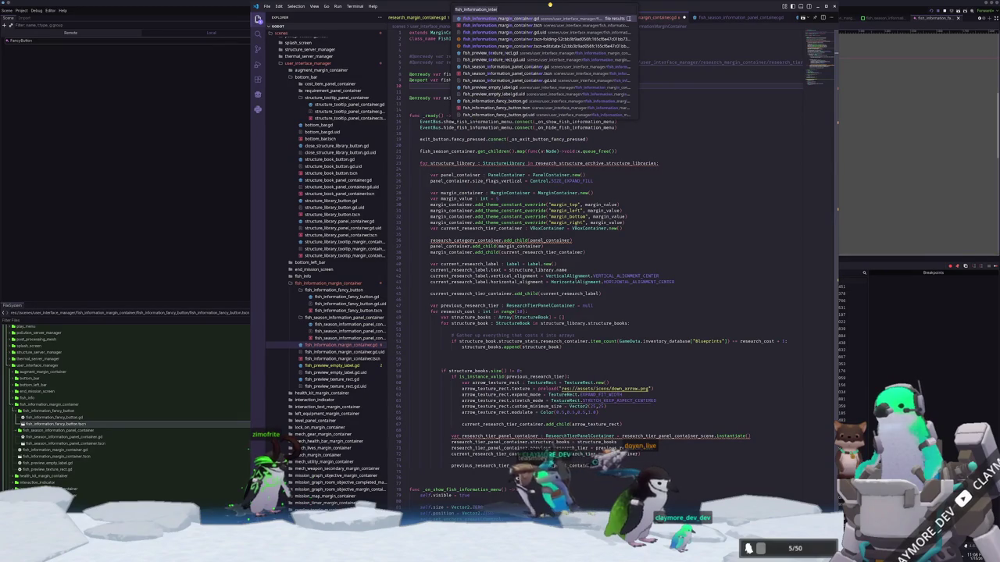
pyautogui.press('BackSpace')
pyautogui.press('BackSpace')
pyautogui.press('BackSpace')
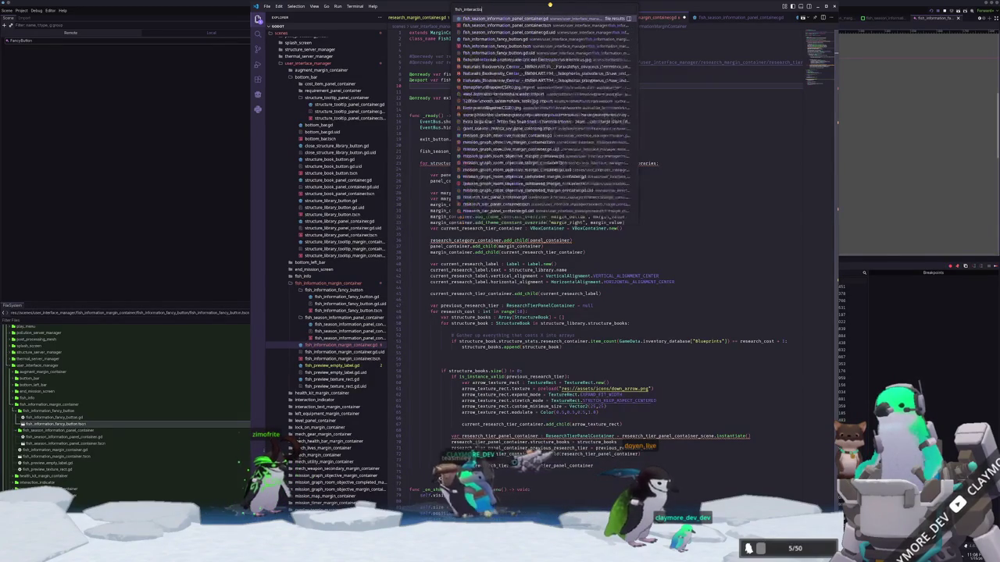
pyautogui.hotkey('ctrl', 'BackSpace')
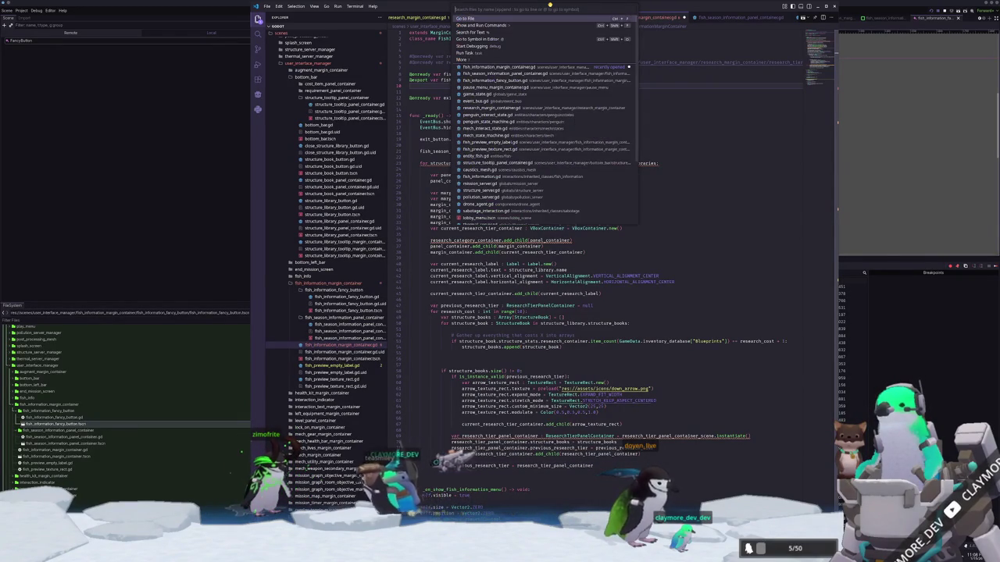
pyautogui.write('information')
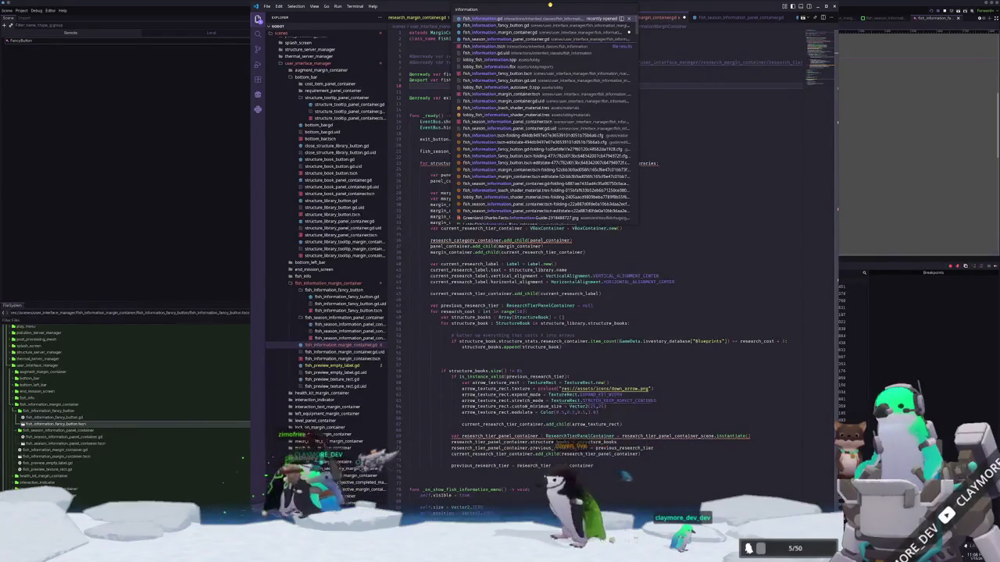
pyautogui.hotkey('ctrl', 'BackSpace')
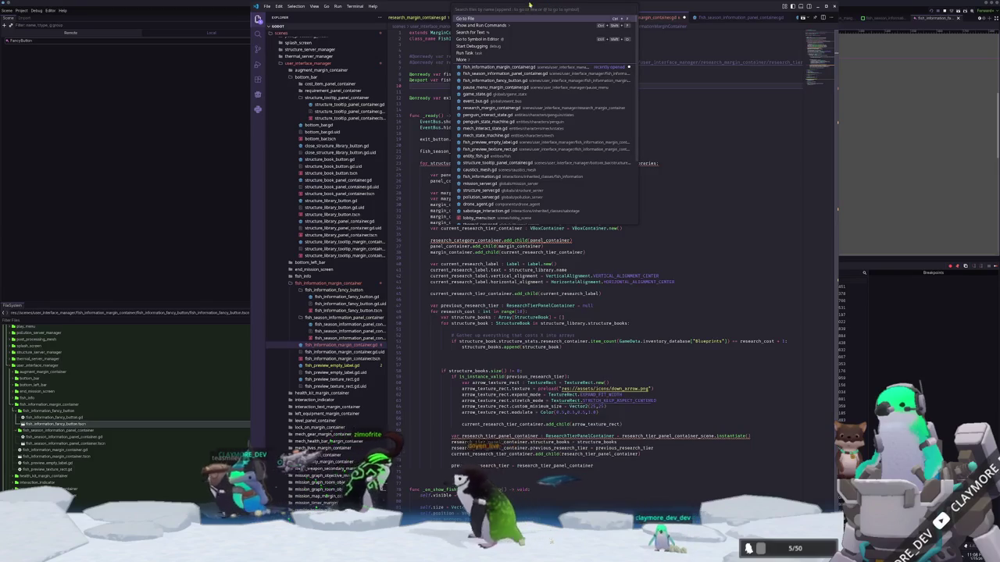
pyautogui.scroll(10, 324, 309)
pyautogui.scroll(4, 324, 310)
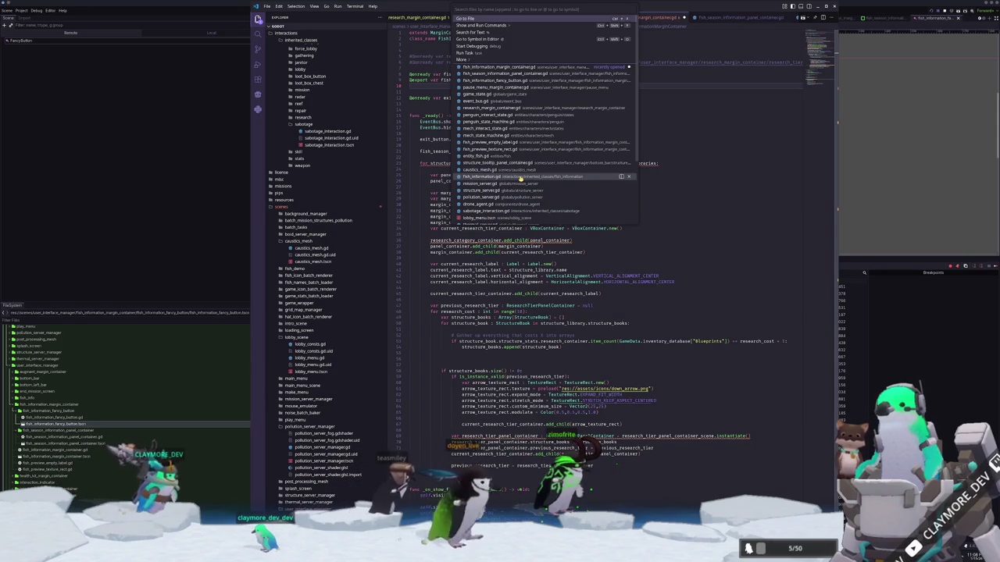
pyautogui.click(566, 177)
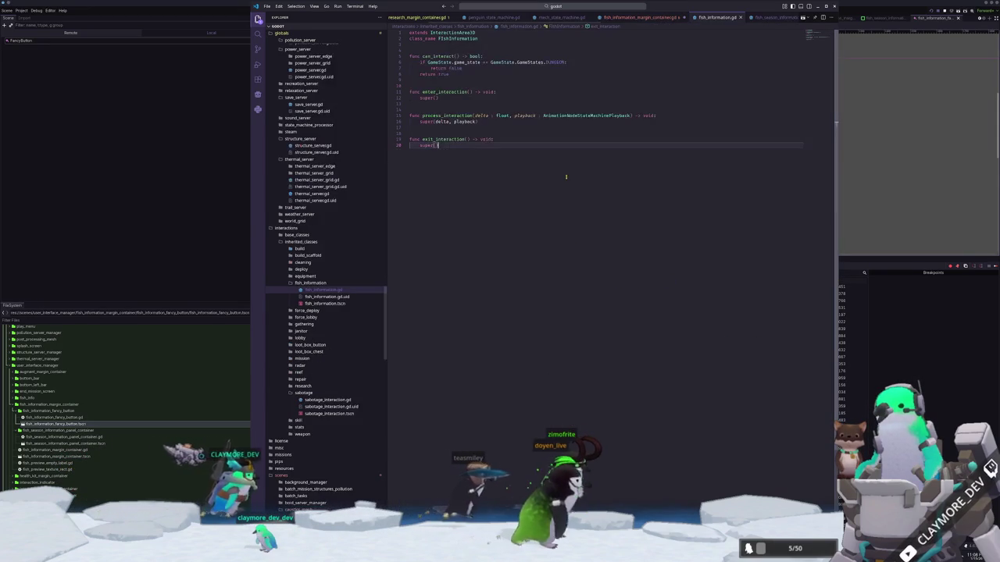
# Open research_interaction.gd from the Explorer and select its interaction code, lines 10–24.
pyautogui.click(467, 130)
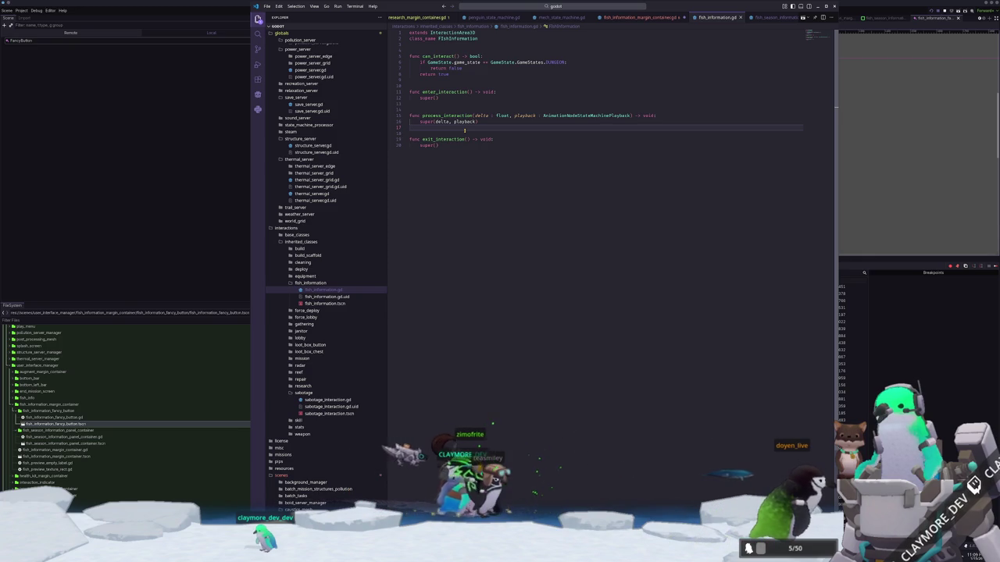
pyautogui.click(312, 393)
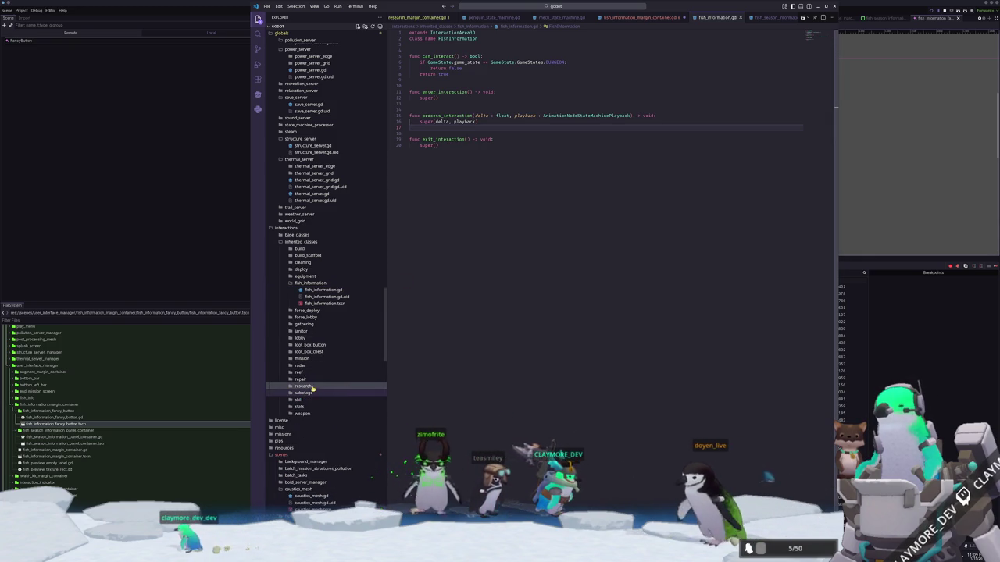
pyautogui.click(308, 386)
pyautogui.click(321, 392)
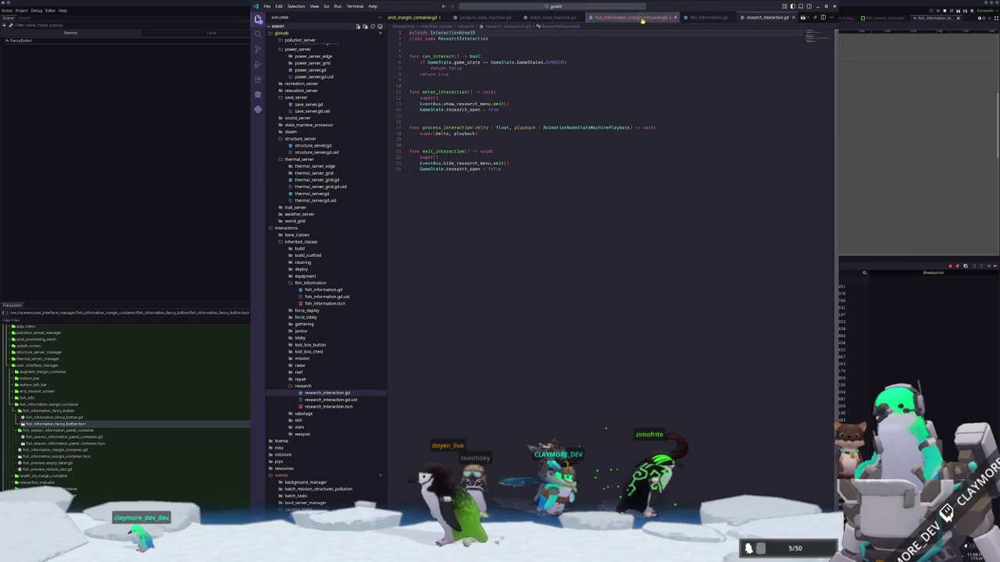
pyautogui.click(549, 103)
pyautogui.moveTo(515, 172); pyautogui.dragTo(522, 85)
pyautogui.hotkey('ctrl', 'c')
# Copy that code and paste it over the lower functions of fish_information.gd.
pyautogui.hotkey('ctrl', 'Tab')
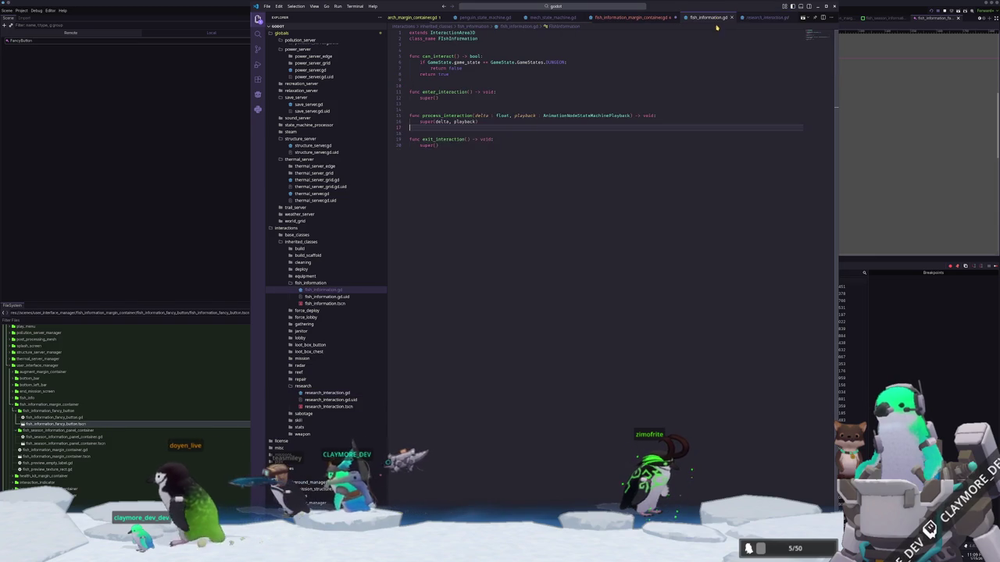
pyautogui.moveTo(482, 139); pyautogui.dragTo(490, 86)
pyautogui.hotkey('ctrl', 'v')
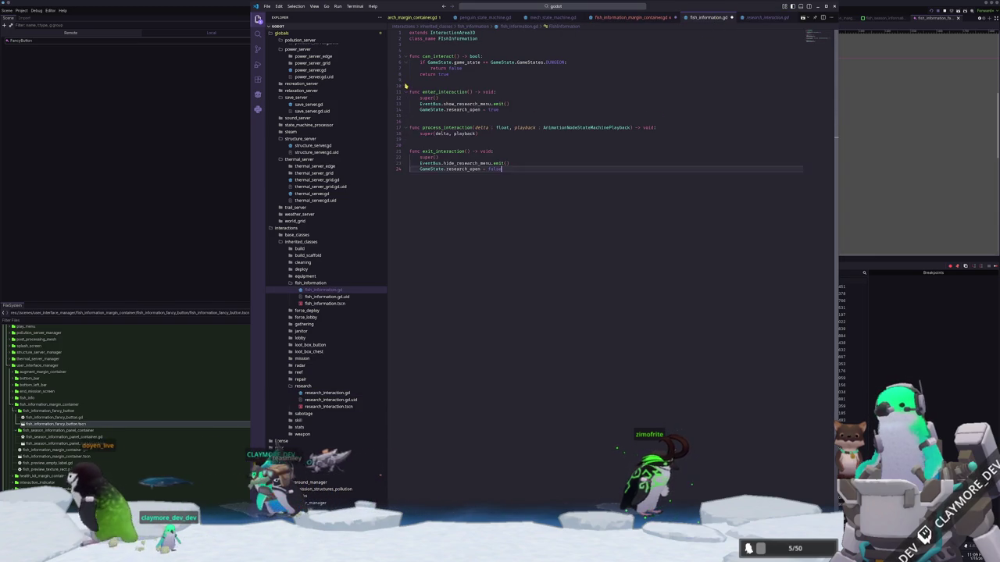
# Rename the emitted signals to show_fish_information_menu and hide_fish_information_menu.
pyautogui.click(460, 114)
pyautogui.doubleClick(467, 103)
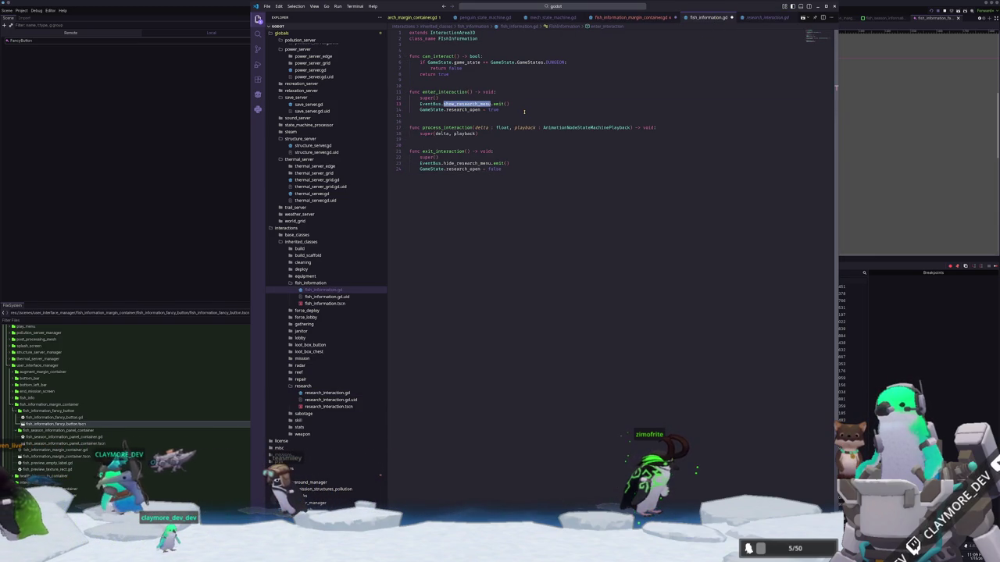
pyautogui.write('show_')
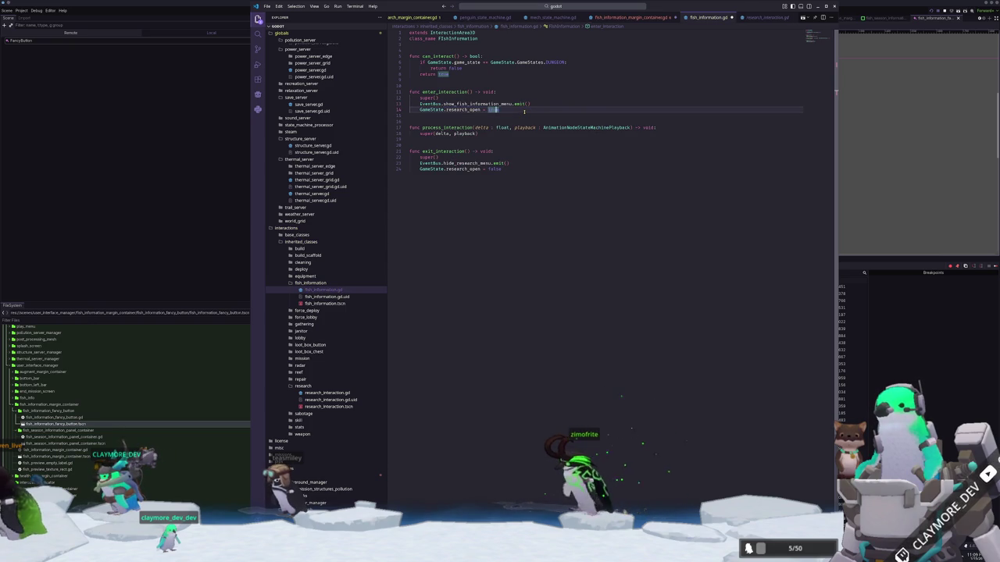
pyautogui.write('fish_information')
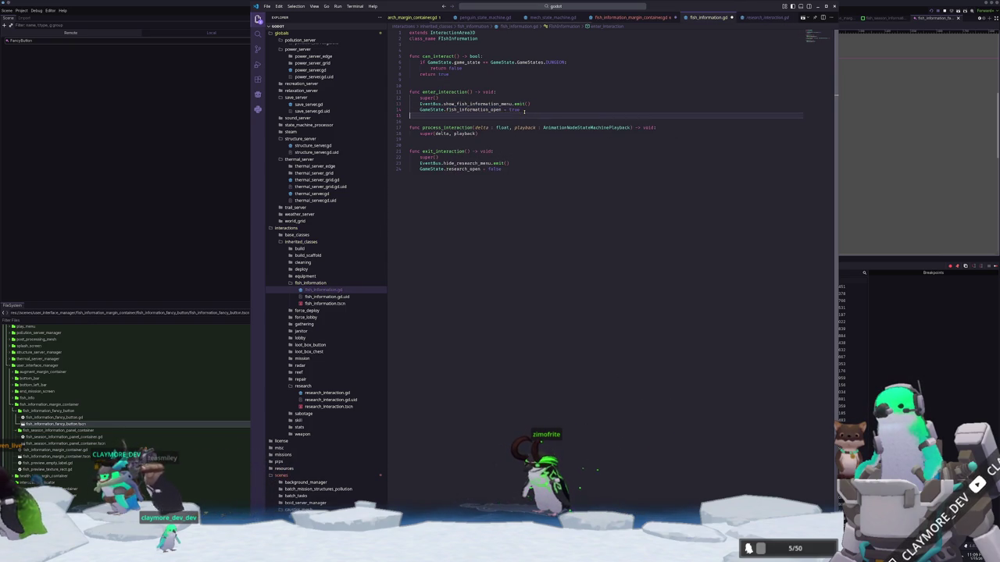
pyautogui.doubleClick(488, 163)
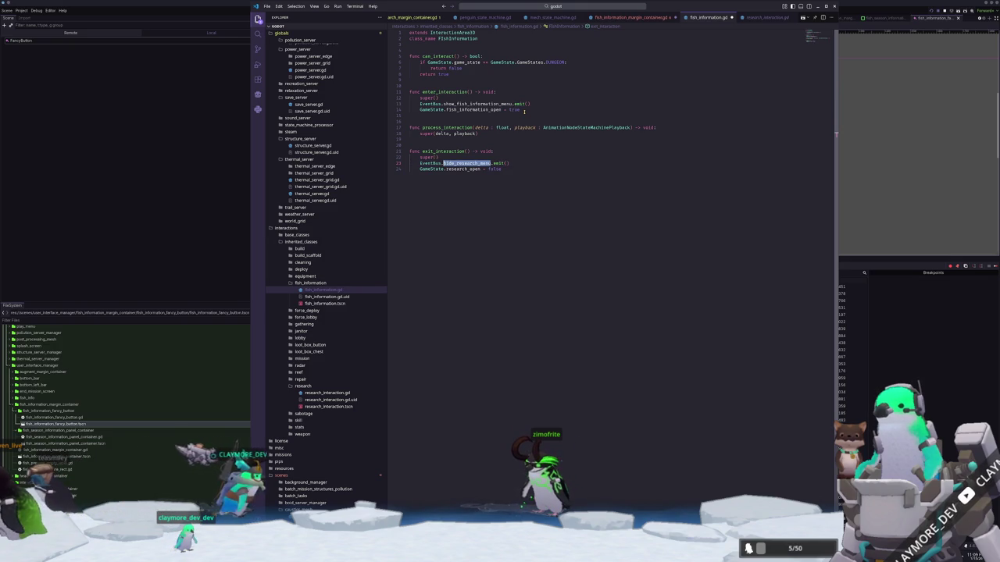
pyautogui.write('hide')
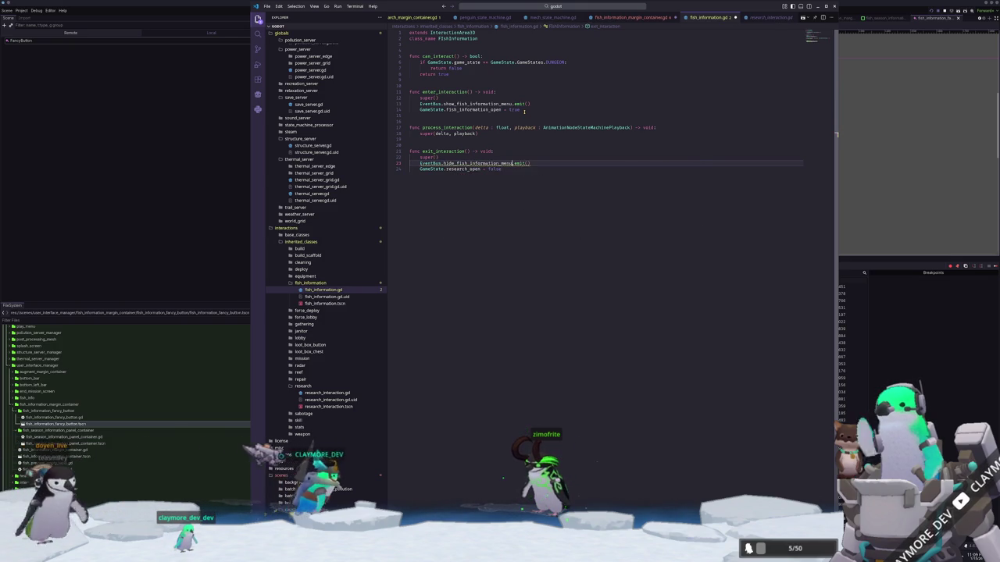
# Change the flag to GameState.fish_information_open, save, and return to the margin container script.
pyautogui.hotkey('ctrl', 'shift', 'Left')
pyautogui.write('fish_informatio')
pyautogui.press('Down')
pyautogui.press('Return')
pyautogui.press('End')
pyautogui.hotkey('ctrl', 's')
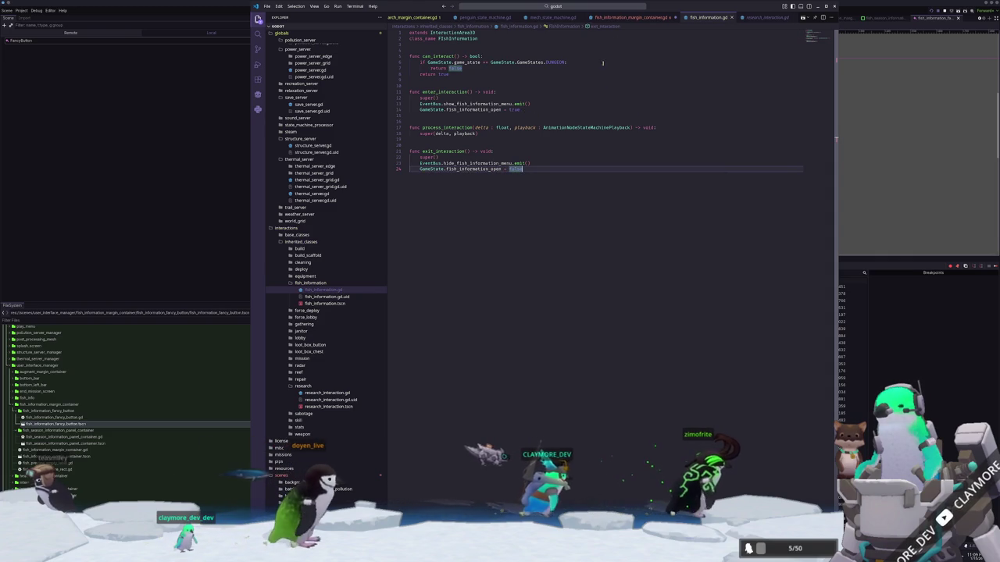
pyautogui.click(636, 17)
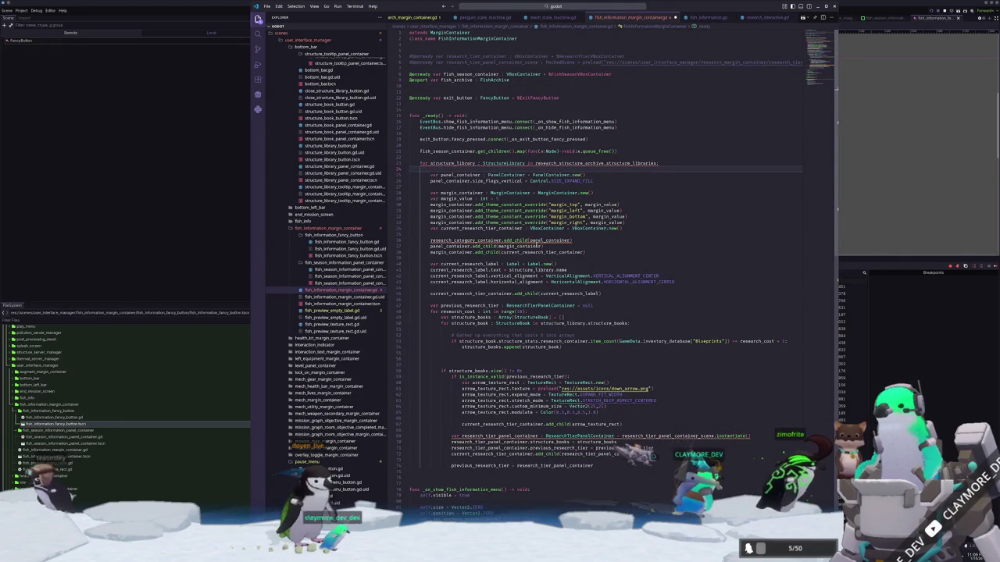
pyautogui.moveTo(516, 246)
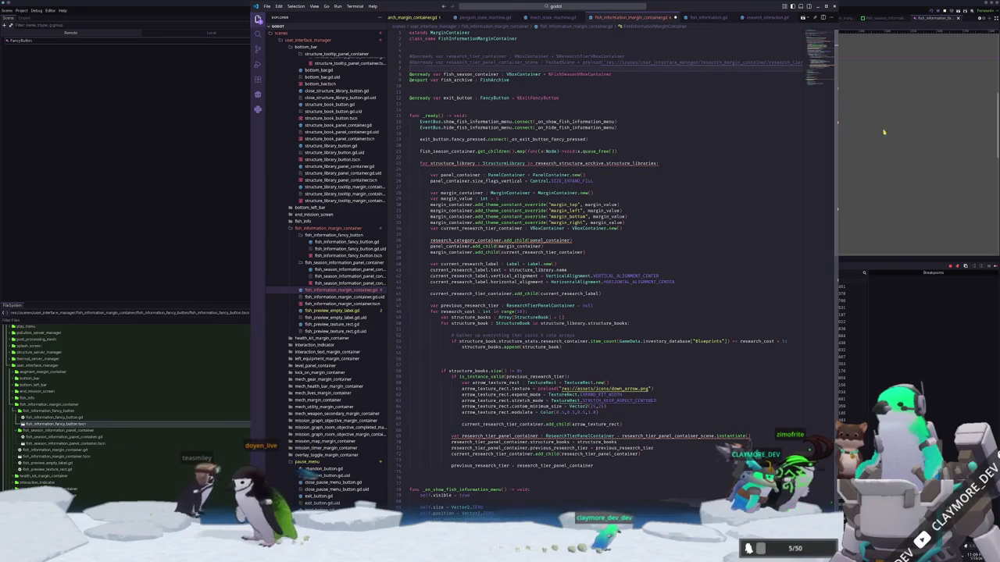
pyautogui.click(879, 17)
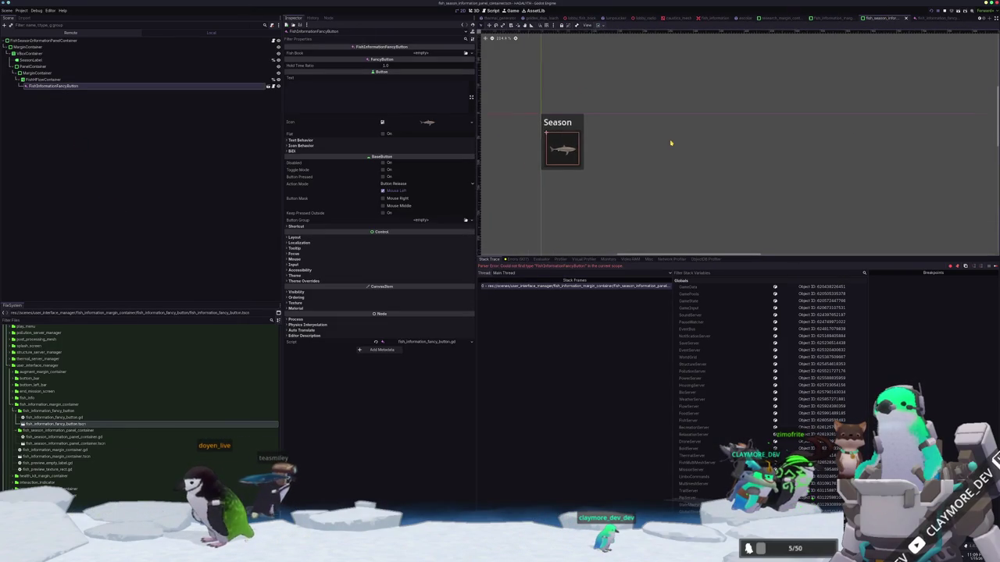
pyautogui.hotkey('alt', 'Tab')
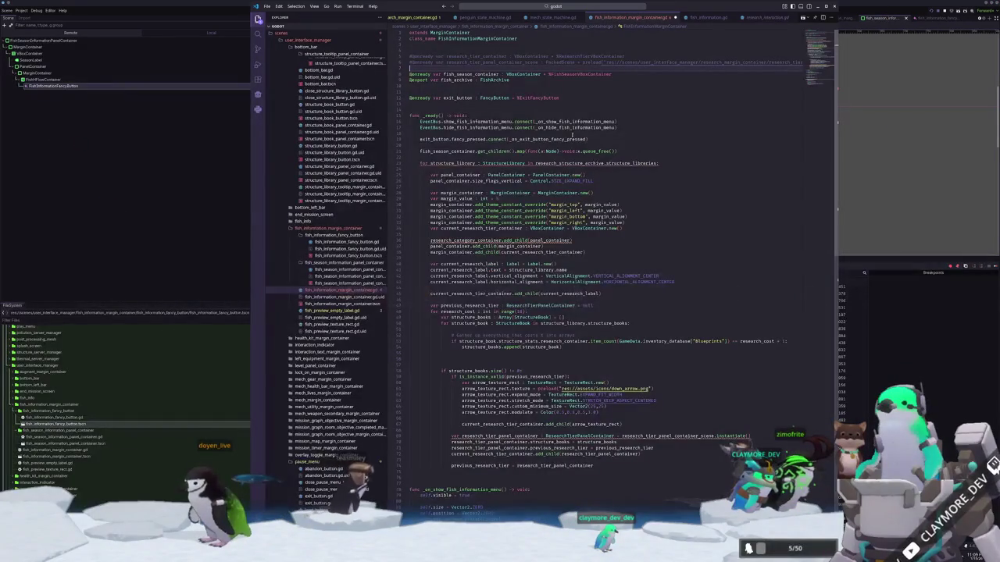
pyautogui.press('Return')
pyautogui.press('Return')
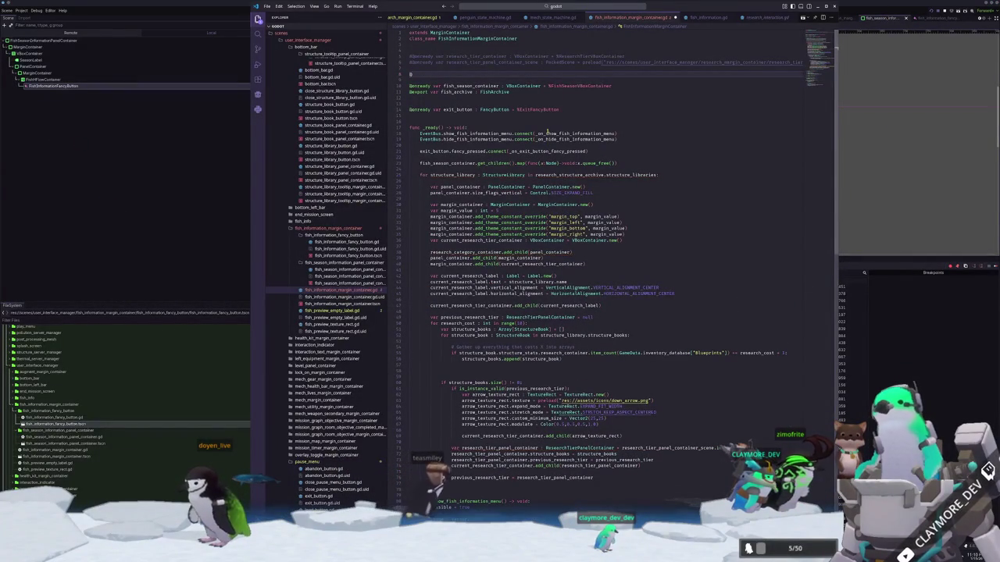
pyautogui.write('@onready var fish')
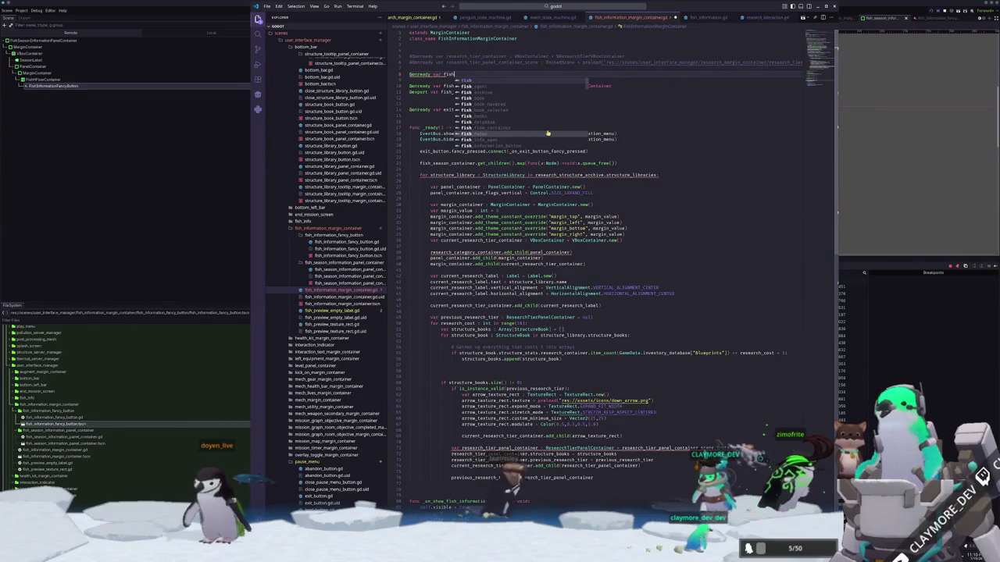
pyautogui.write('_season_information_panel : FishSeasonInformationPanelContainer = pr')
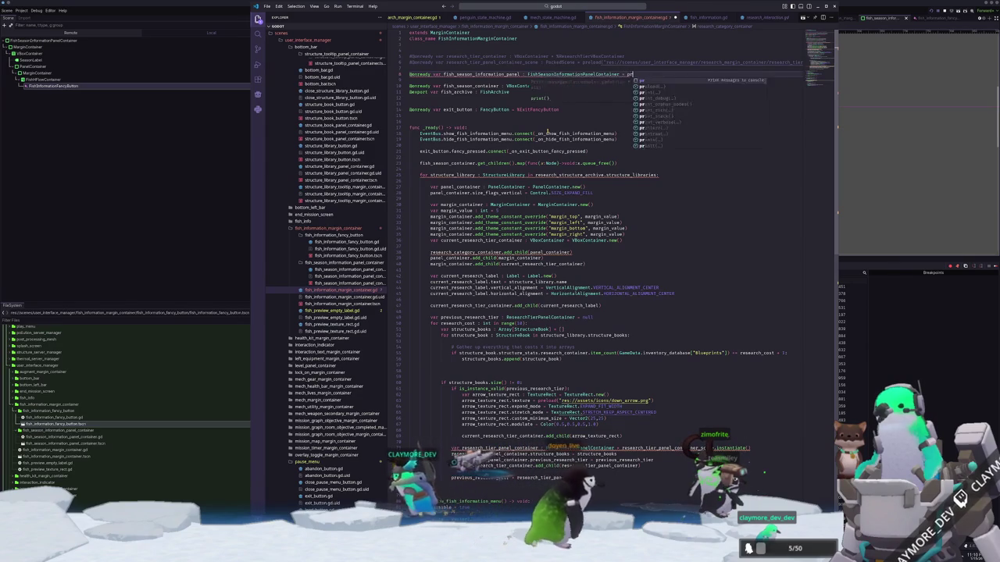
pyautogui.press('BackSpace')
pyautogui.press('BackSpace')
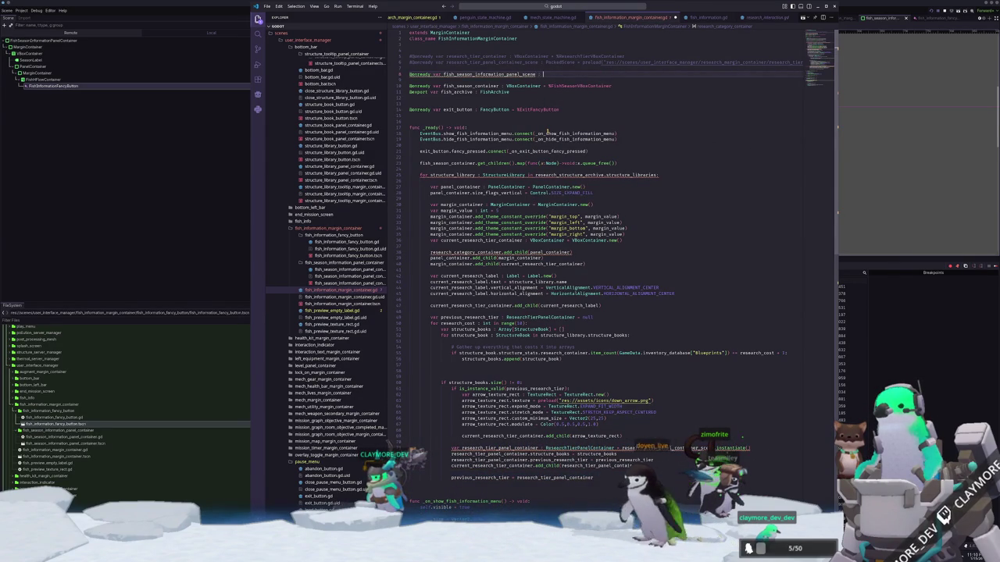
pyautogui.write('PackedScene')
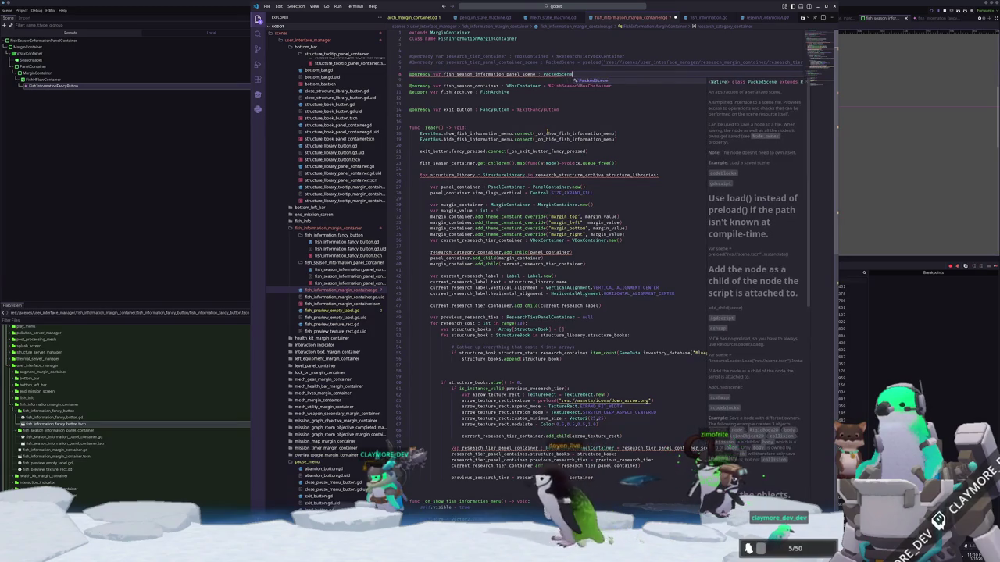
pyautogui.write(' = preload')
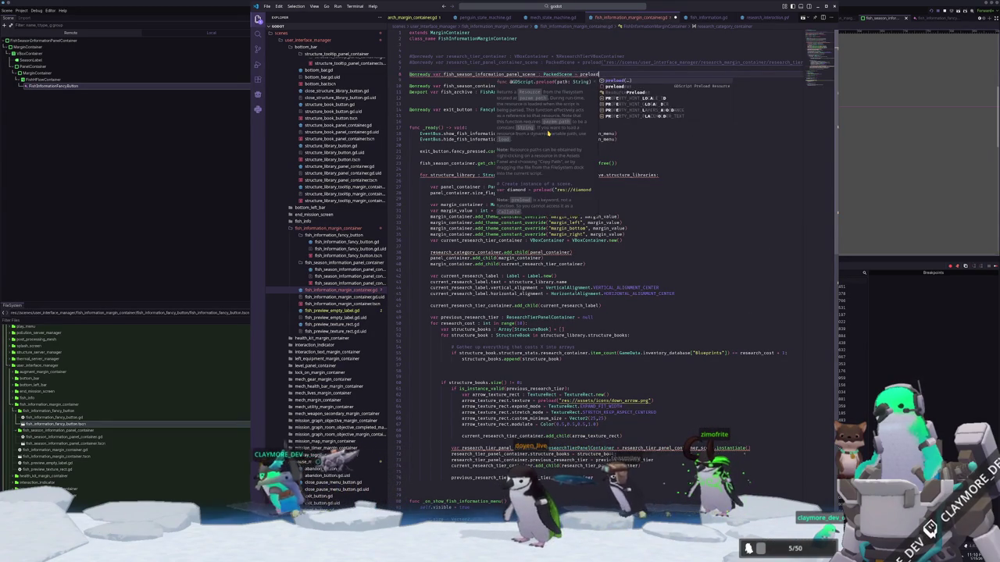
pyautogui.press('Return')
pyautogui.write('"')
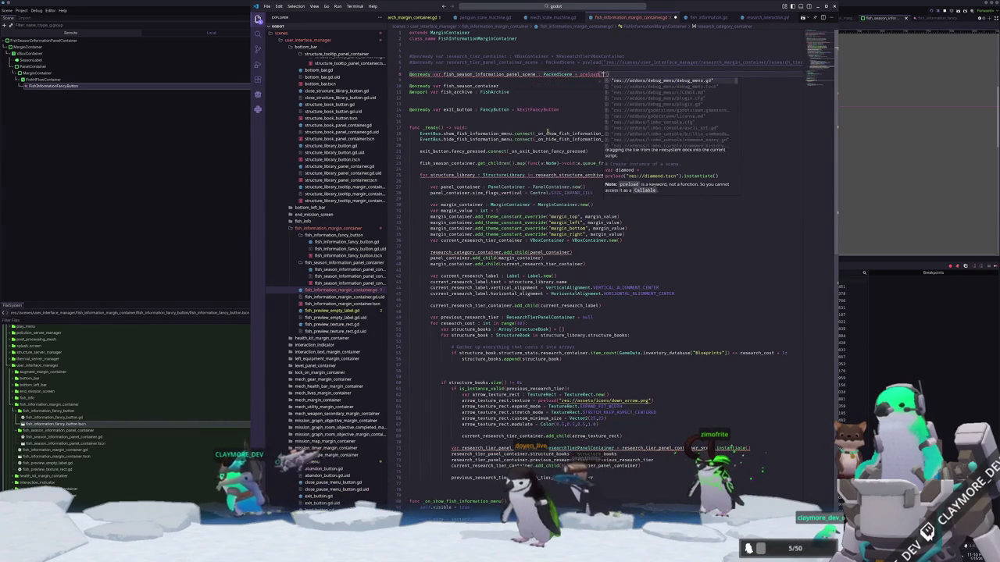
pyautogui.rightClick(48, 443)
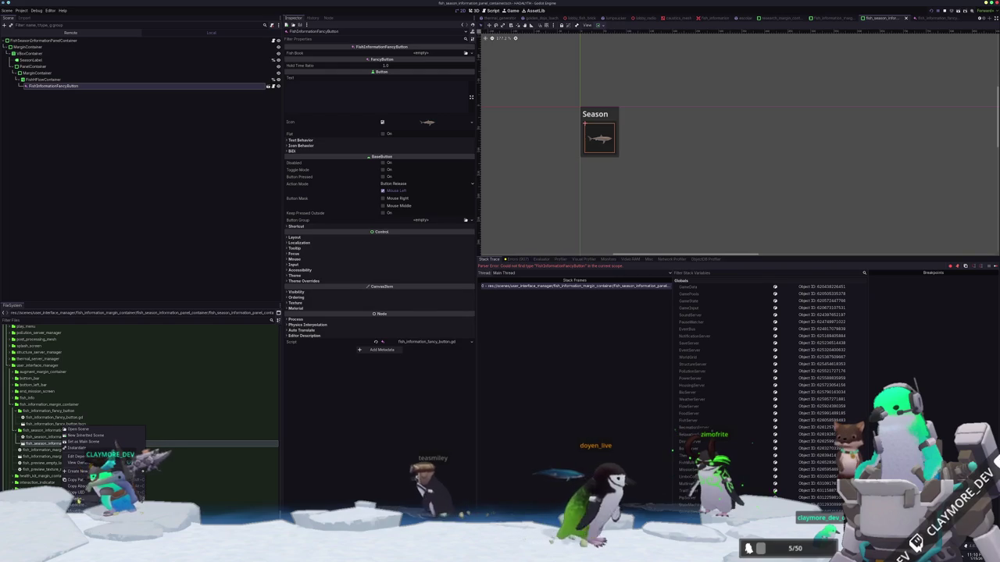
# Paste the copied res:// season panel scene path into preload and add blank lines above the structure_library loop.
pyautogui.click(76, 480)
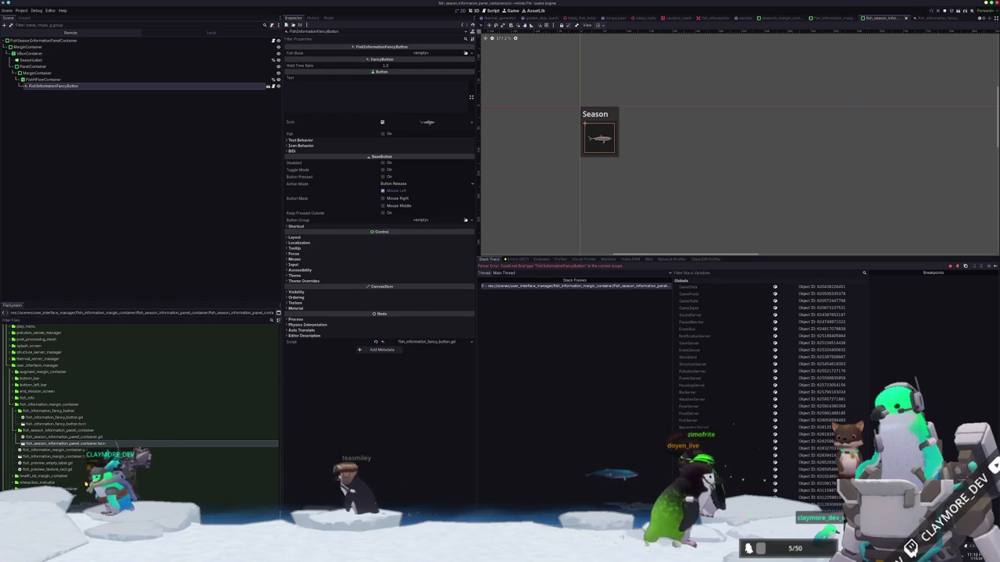
pyautogui.hotkey('alt', 'Tab')
pyautogui.hotkey('ctrl', 'v')
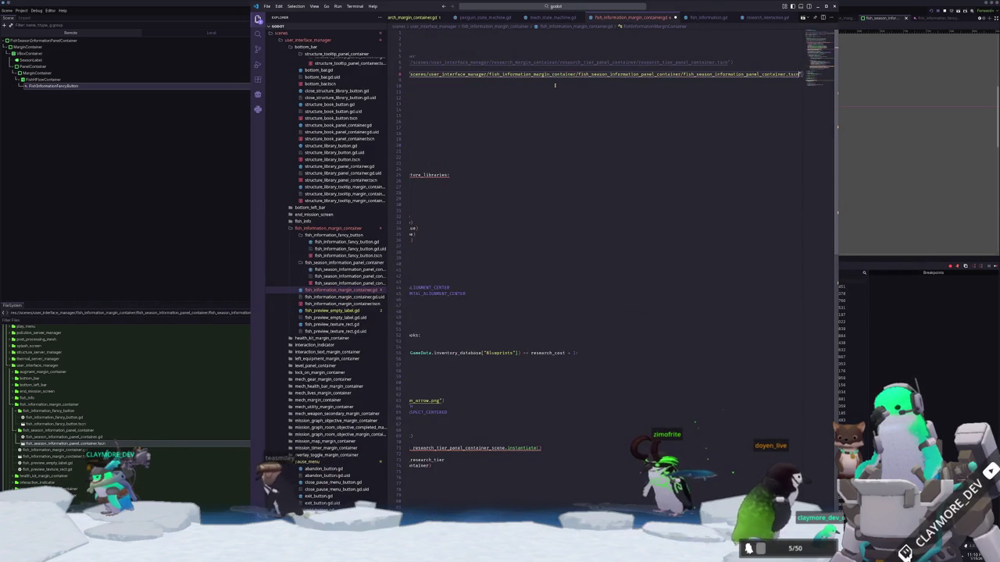
pyautogui.press('Down')
pyautogui.press('Down')
pyautogui.press('Down')
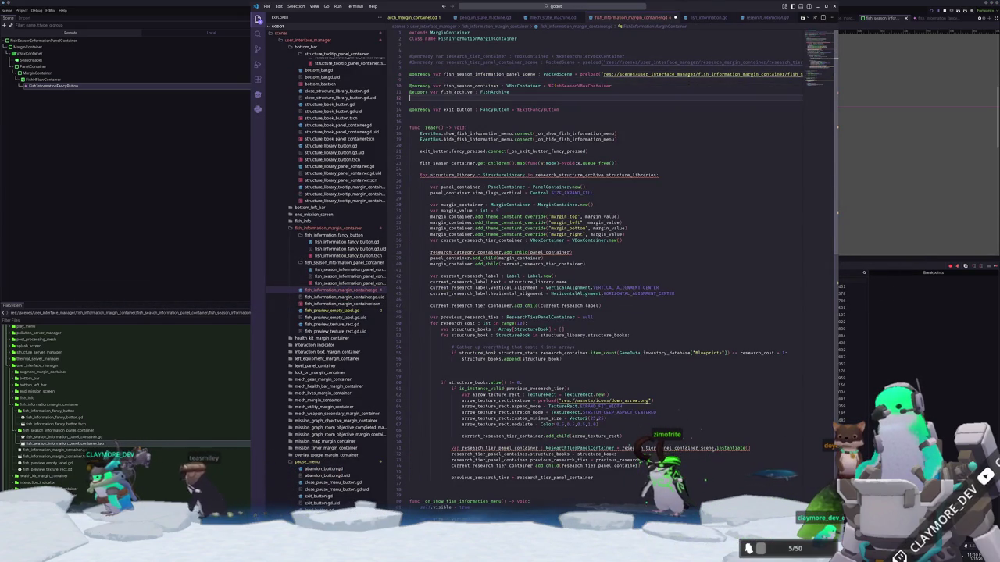
pyautogui.press('Up')
pyautogui.press('Up')
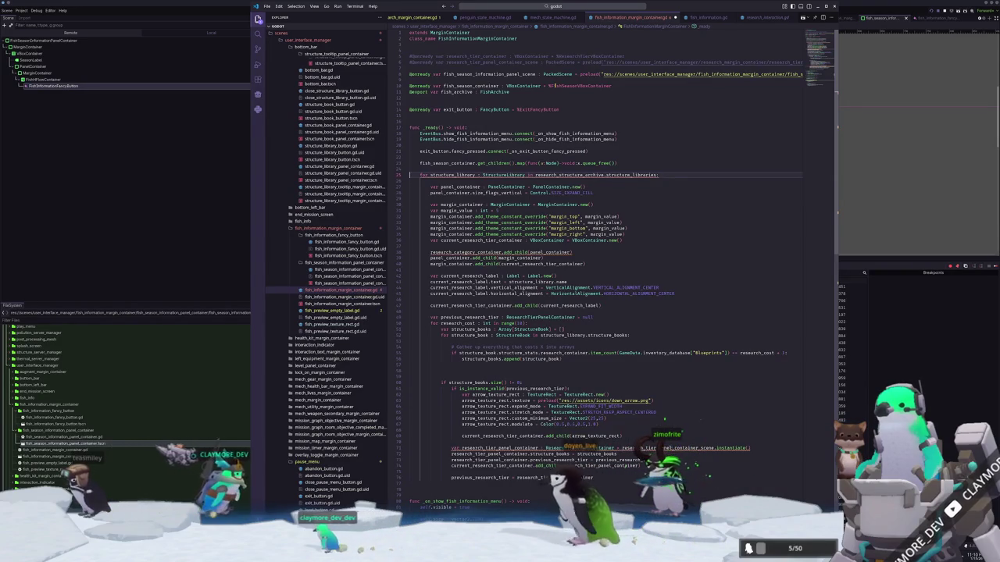
pyautogui.press('Return')
pyautogui.press('Return')
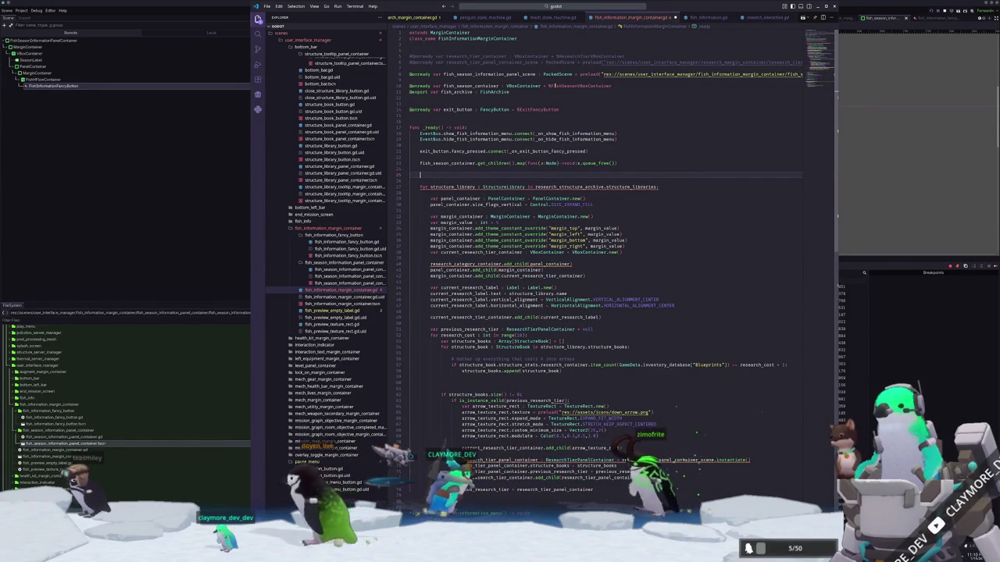
pyautogui.click(572, 5)
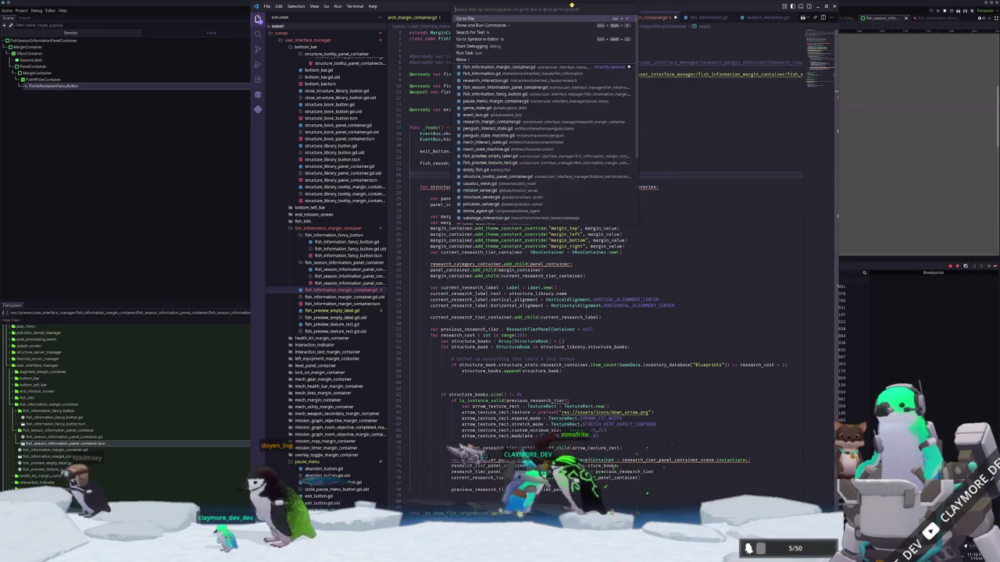
# Open fish_server.gd and review the season check in _validate_fish_books.
pyautogui.write('fish_server')
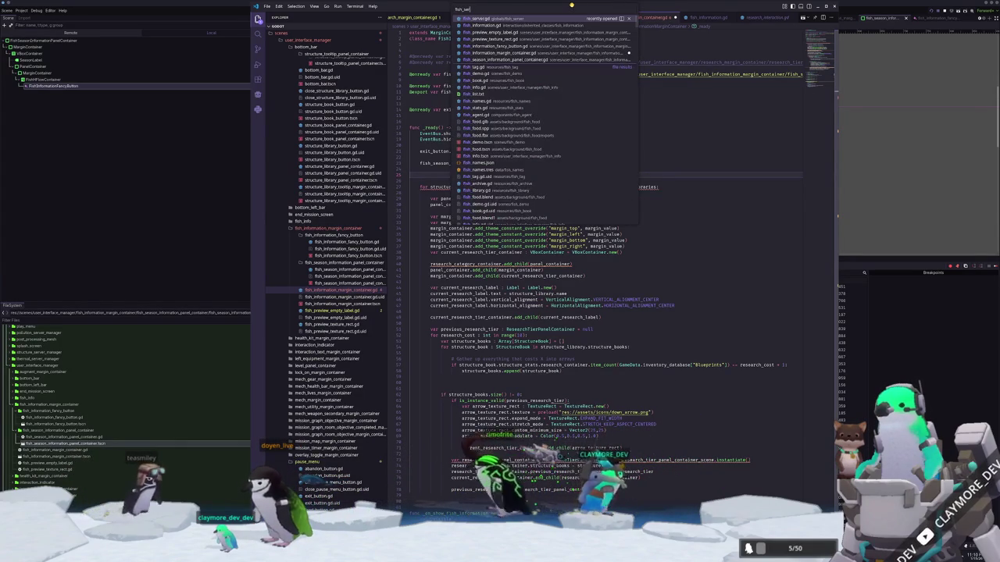
pyautogui.press('Return')
pyautogui.scroll(-5, 814, 210)
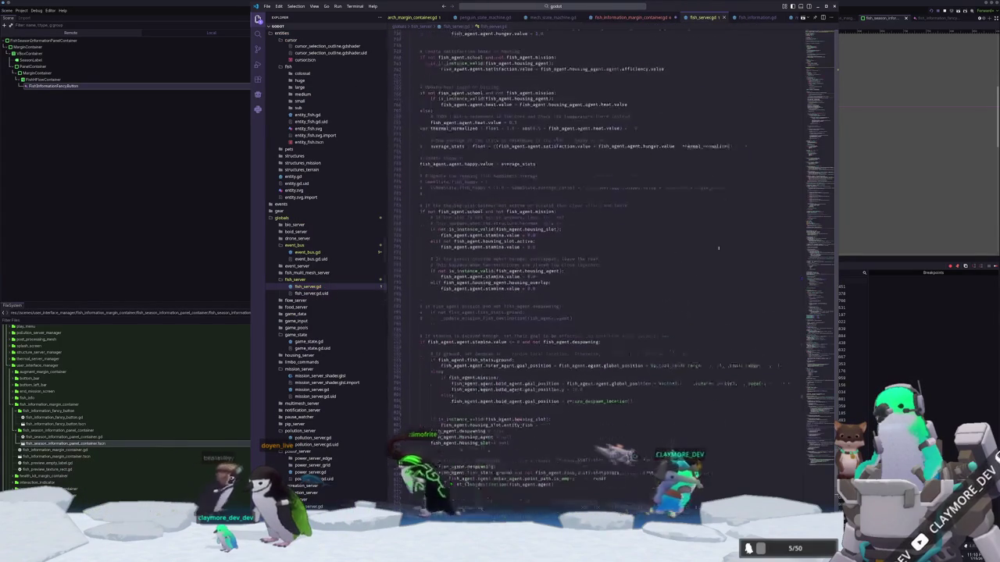
pyautogui.moveTo(814, 209)
pyautogui.mouseDown()
pyautogui.moveTo(815, 173)
pyautogui.moveTo(816, 193)
pyautogui.mouseUp()
pyautogui.scroll(-2, 516, 329)
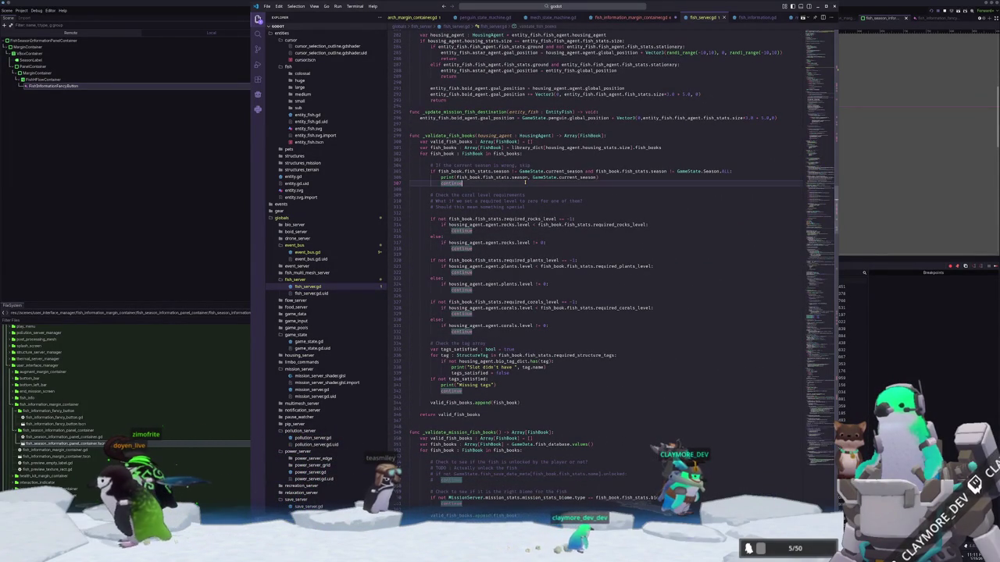
pyautogui.moveTo(509, 185); pyautogui.dragTo(406, 177)
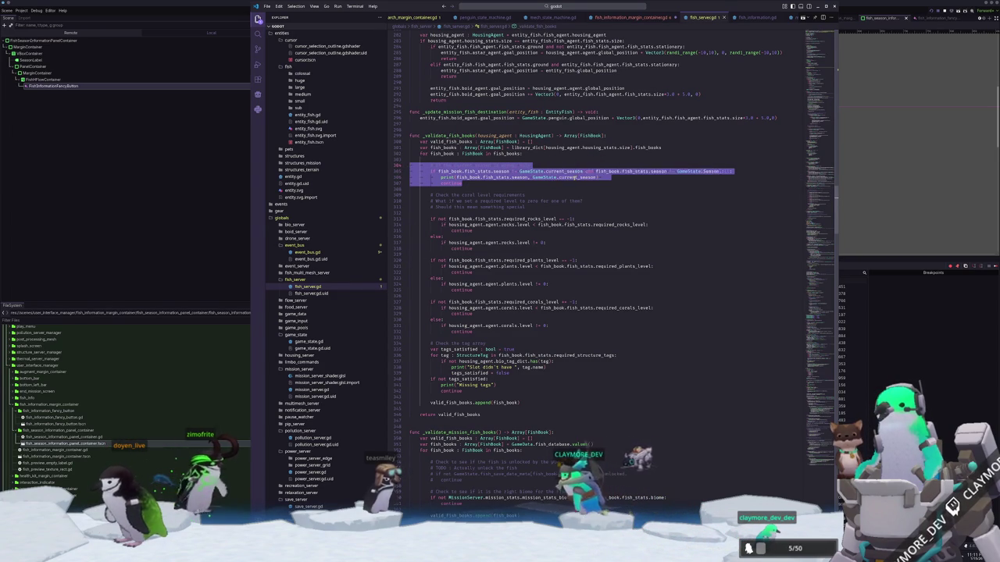
pyautogui.click(576, 177)
# Jump from GameState.Season.ALL to the Season enum definition in game_state.gd.
pyautogui.click(712, 171)
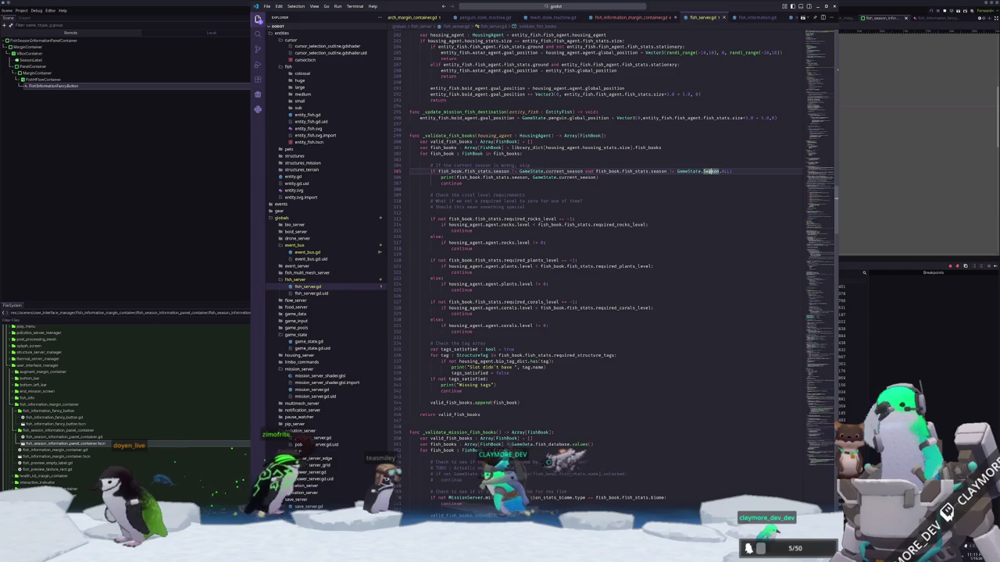
pyautogui.keyDown('ctrl'); pyautogui.click(713, 172); pyautogui.keyUp('ctrl')
pyautogui.scroll(-2, 503, 351)
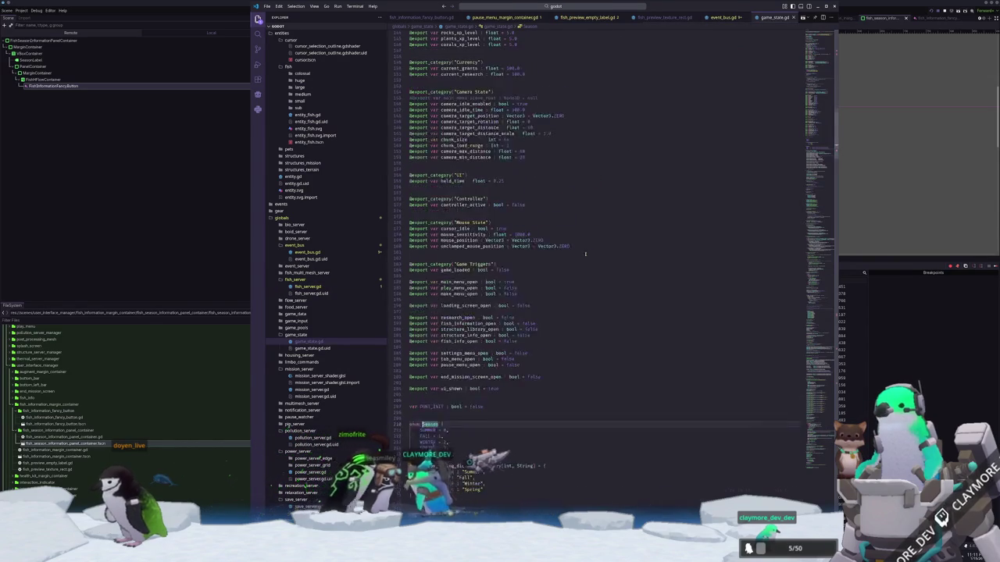
# Select the Season enum through season_string_dict, then cycle tabs back to fish_information_margin_container.gd.
pyautogui.doubleClick(436, 401)
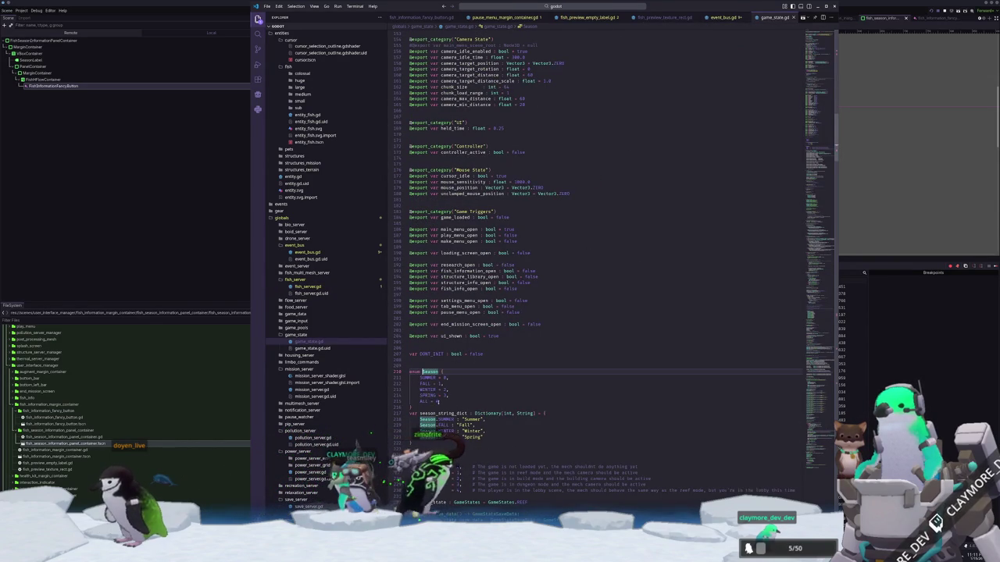
pyautogui.press('Up')
pyautogui.press('Up')
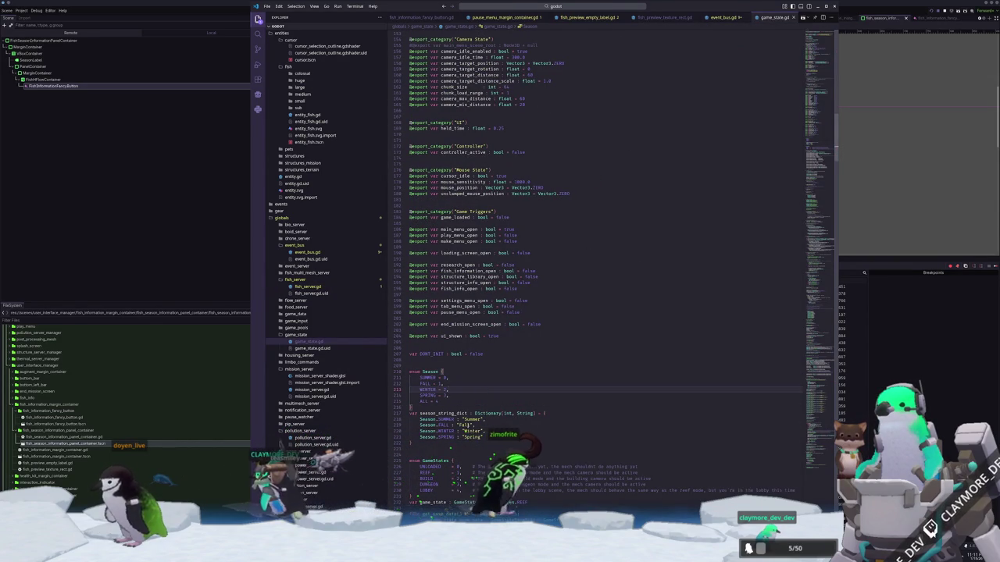
pyautogui.keyDown('shift'); pyautogui.click(435, 442); pyautogui.keyUp('shift')
pyautogui.scroll(-3, 464, 390)
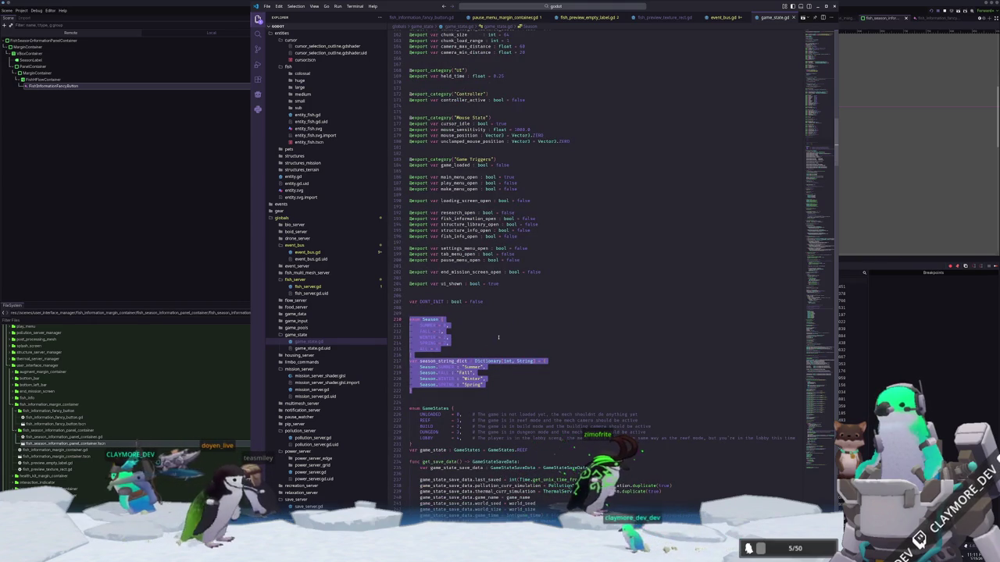
pyautogui.click(686, 17)
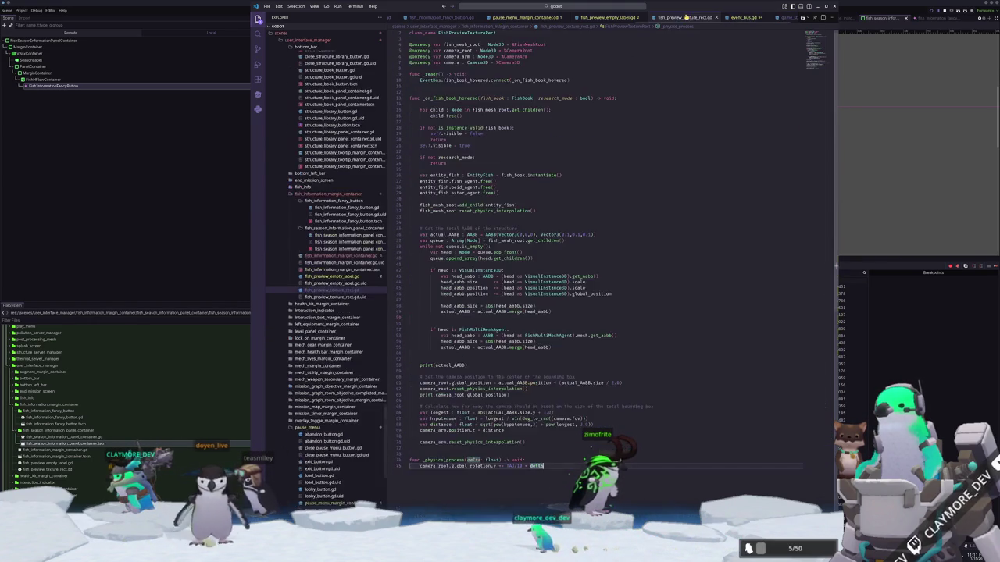
pyautogui.click(613, 18)
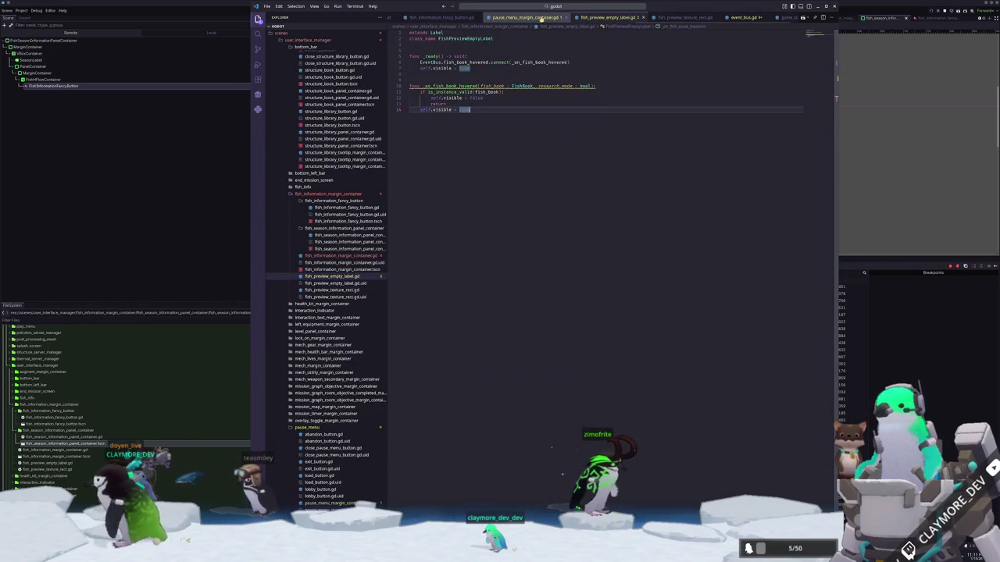
pyautogui.click(674, 18)
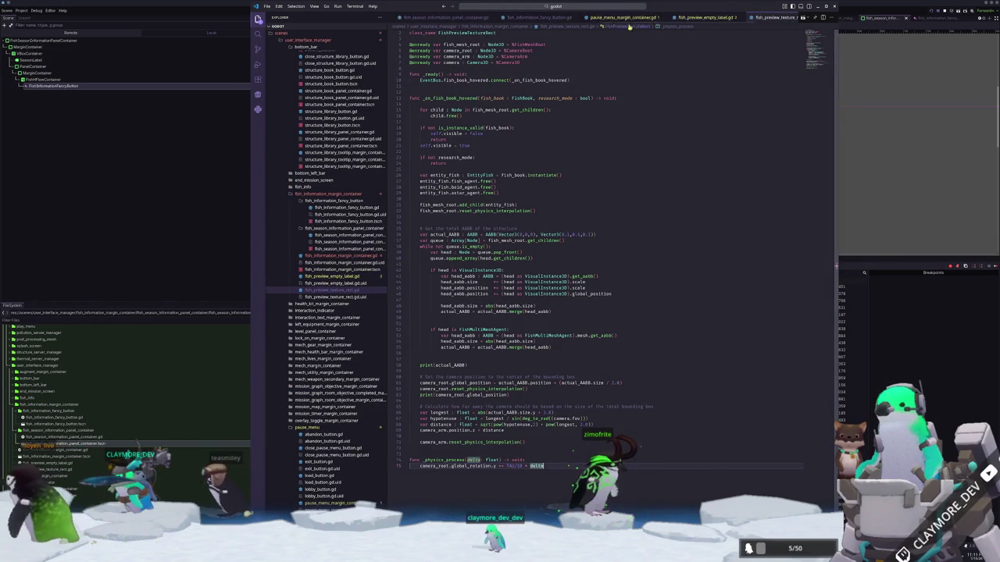
pyautogui.click(511, 17)
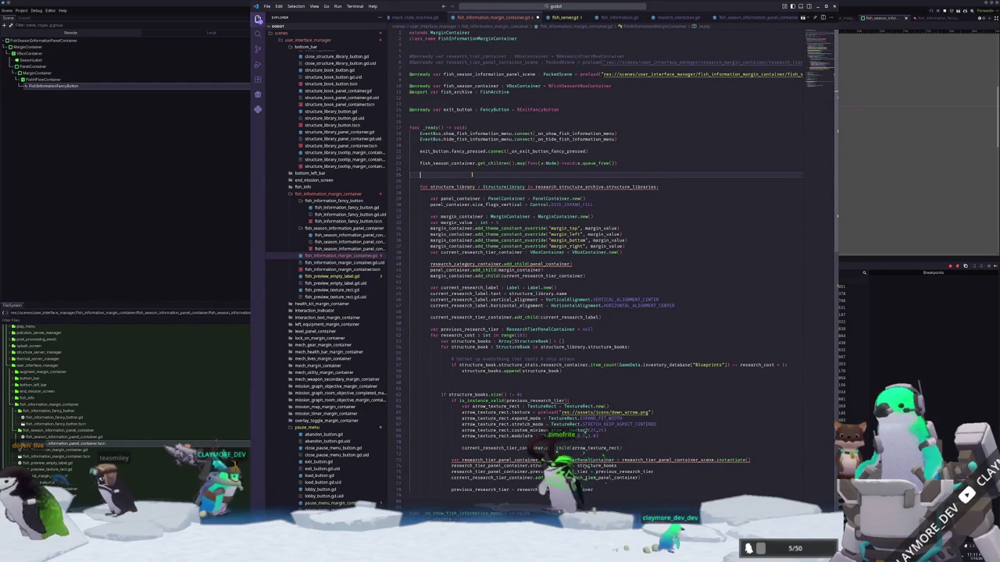
# Write 'for season : GameState.Season in GameState.Season.keys():' with a pass body in _ready().
pyautogui.press('Return')
pyautogui.press('Return')
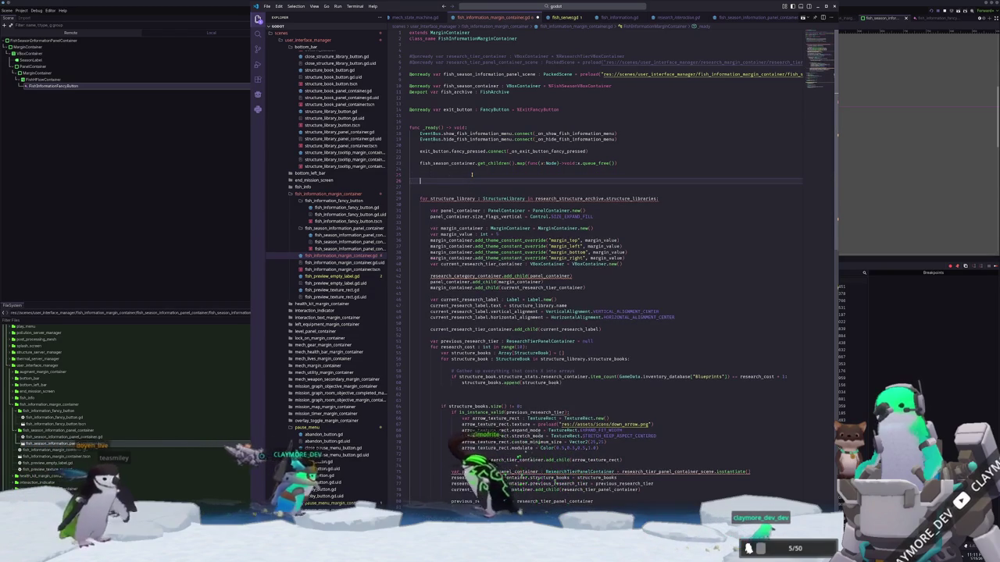
pyautogui.write('for season ')
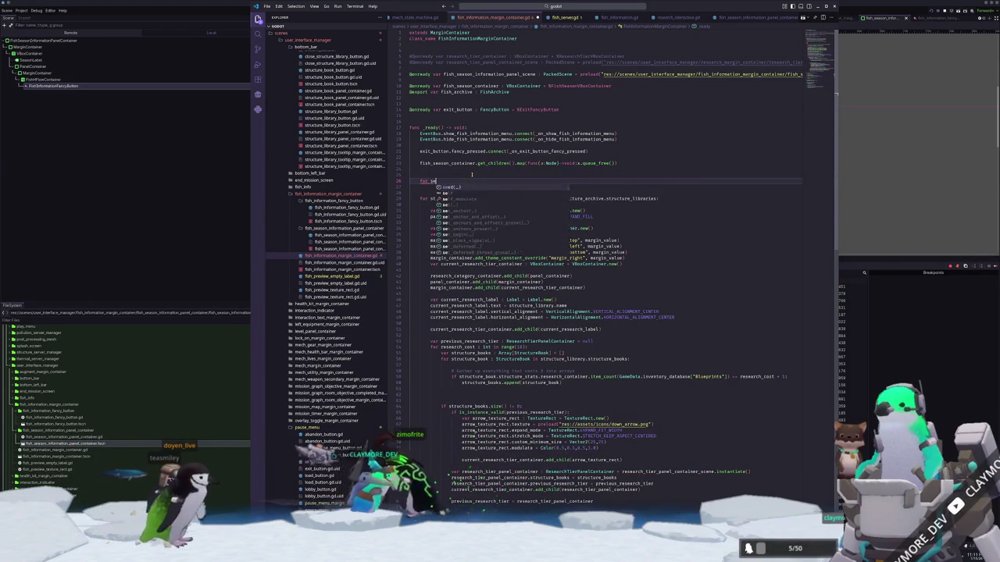
pyautogui.write(':')
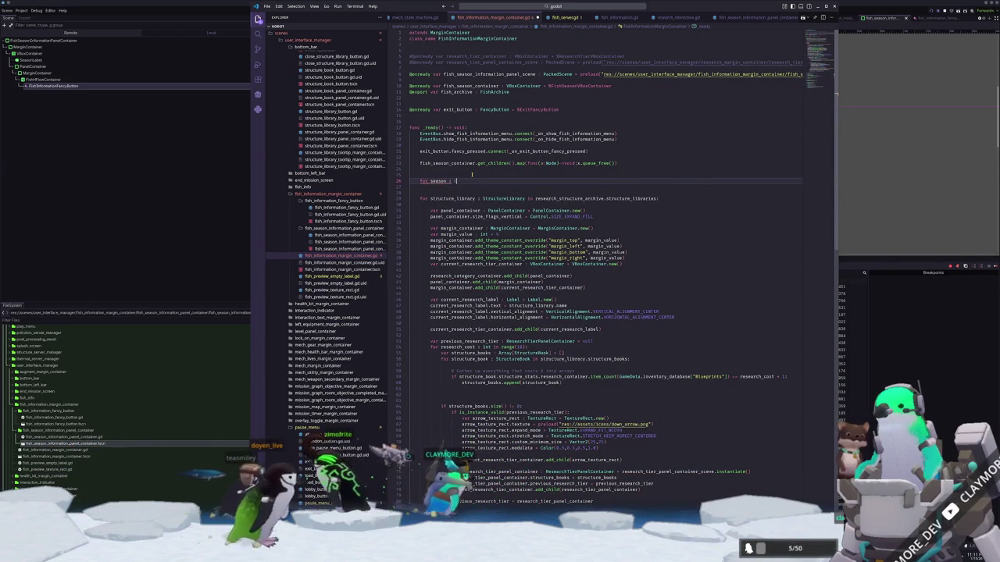
pyautogui.write(' GameState.')
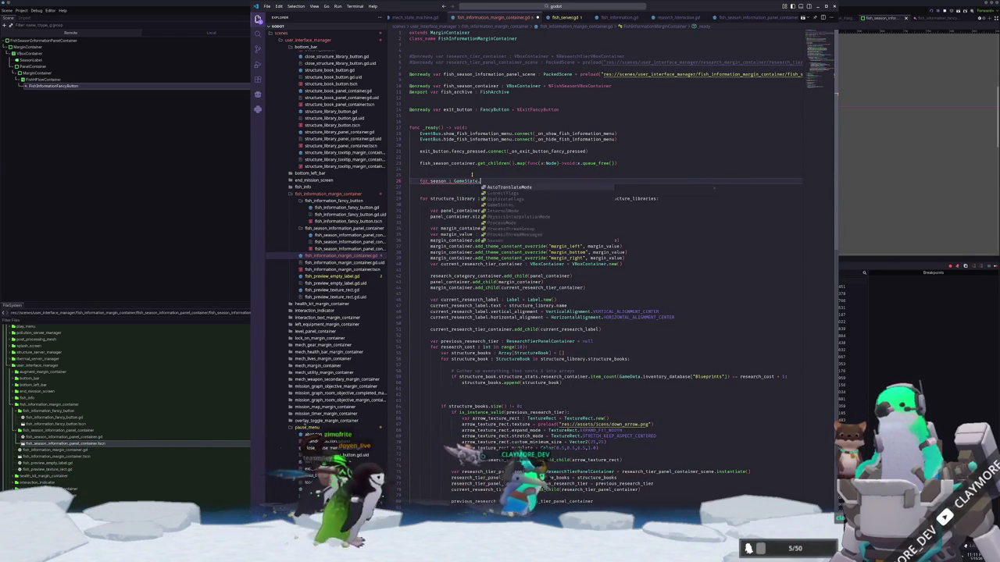
pyautogui.write('Season.n in')
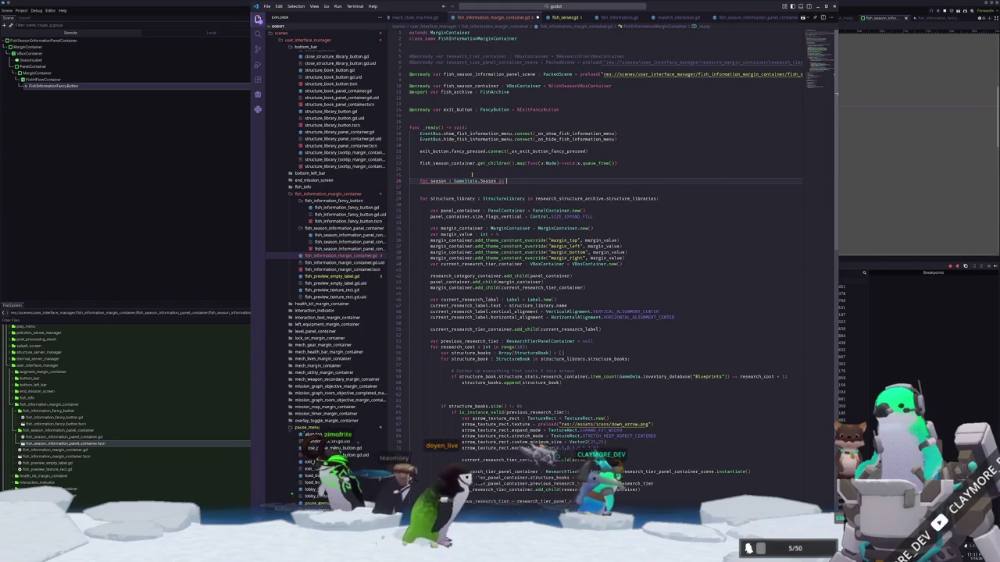
pyautogui.write('GameS')
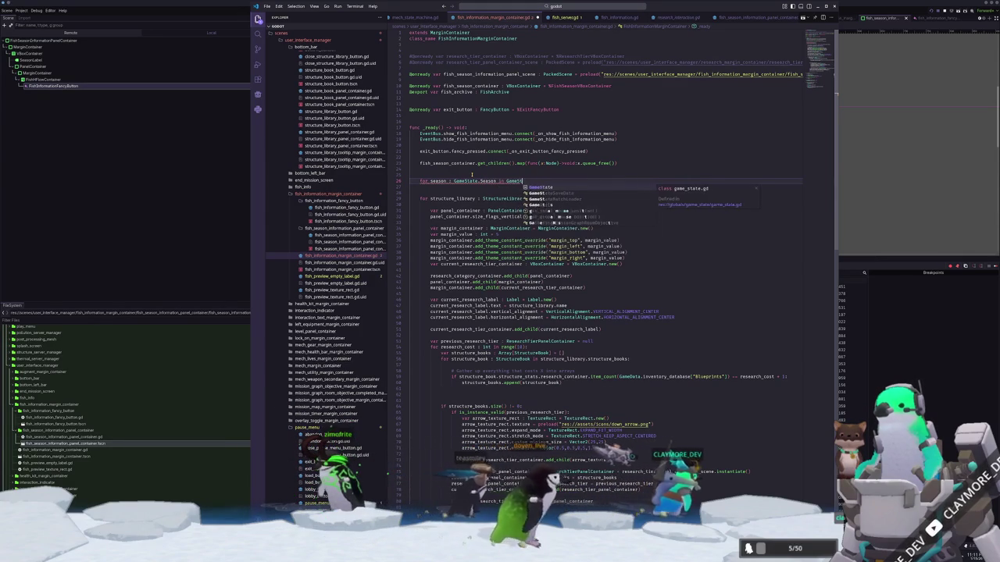
pyautogui.write('tate.seasons')
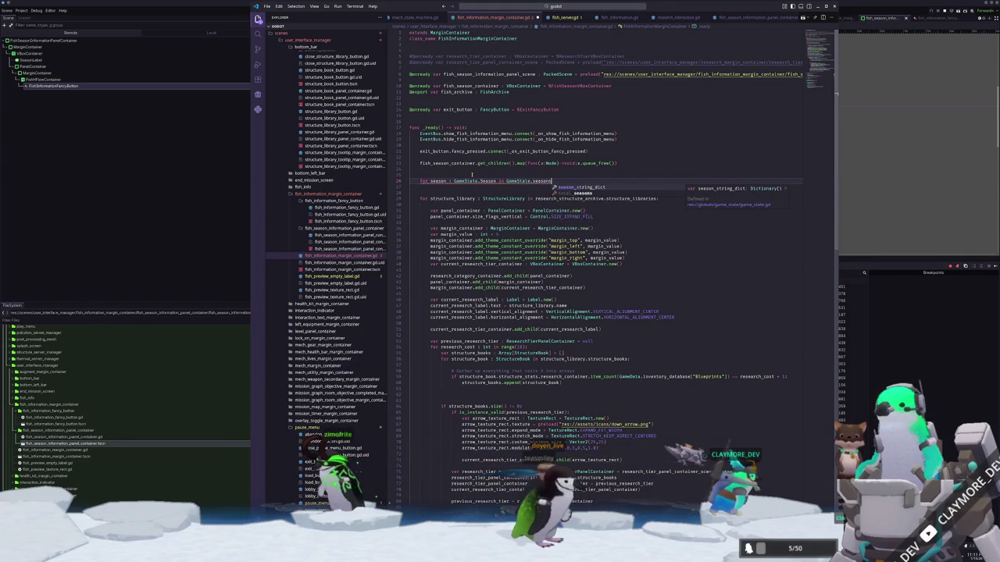
pyautogui.press('BackSpace')
pyautogui.press('BackSpace')
pyautogui.press('BackSpace')
pyautogui.write('Season')
pyautogui.write('.ke')
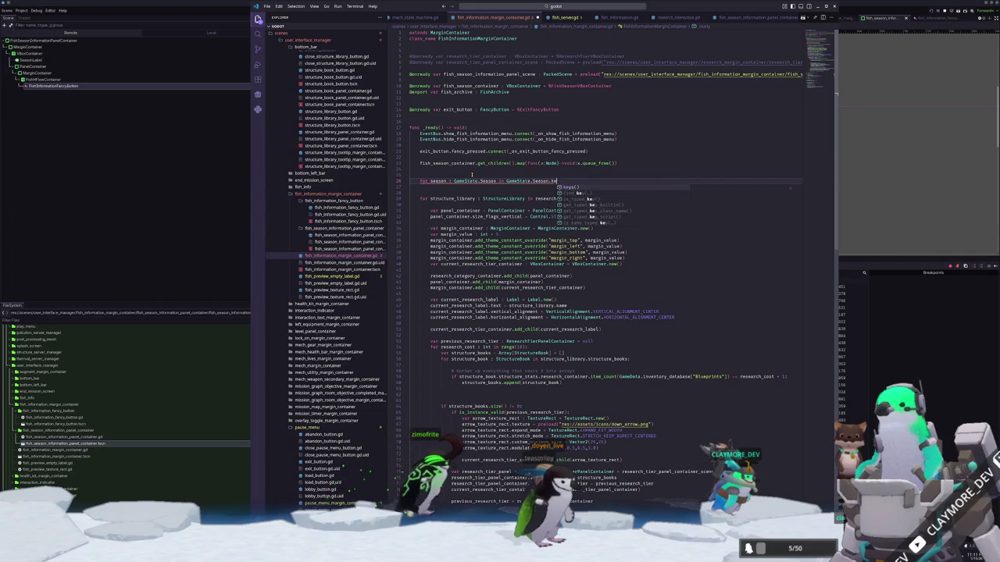
pyautogui.write('ys():')
pyautogui.press('Return')
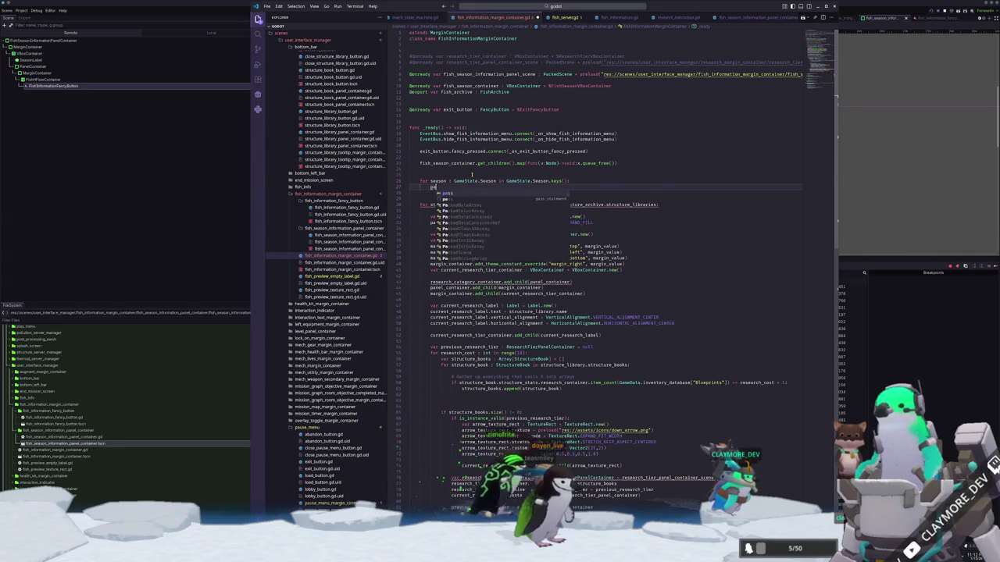
pyautogui.write('pass')
pyautogui.press('Up')
pyautogui.press('End')
pyautogui.press('Return')
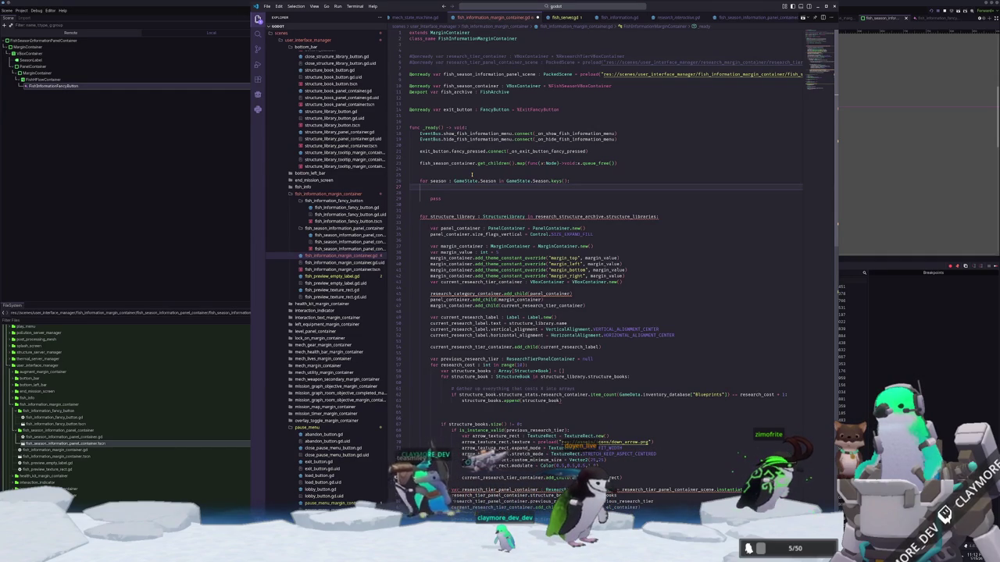
pyautogui.scroll(-3, 472, 173)
# Delete the old structure_library research-tier block and start a new line inside the for season loop.
pyautogui.moveTo(592, 467)
pyautogui.mouseDown()
pyautogui.moveTo(437, 435)
pyautogui.moveTo(398, 267)
pyautogui.moveTo(407, 220)
pyautogui.moveTo(407, 236)
pyautogui.mouseUp()
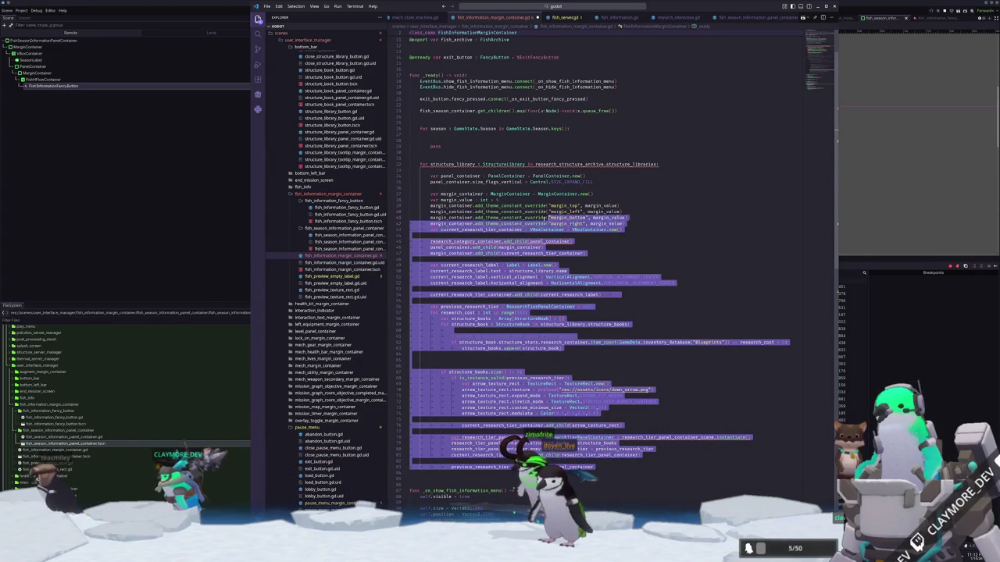
pyautogui.moveTo(561, 217); pyautogui.dragTo(494, 246)
pyautogui.moveTo(410, 258); pyautogui.dragTo(409, 189)
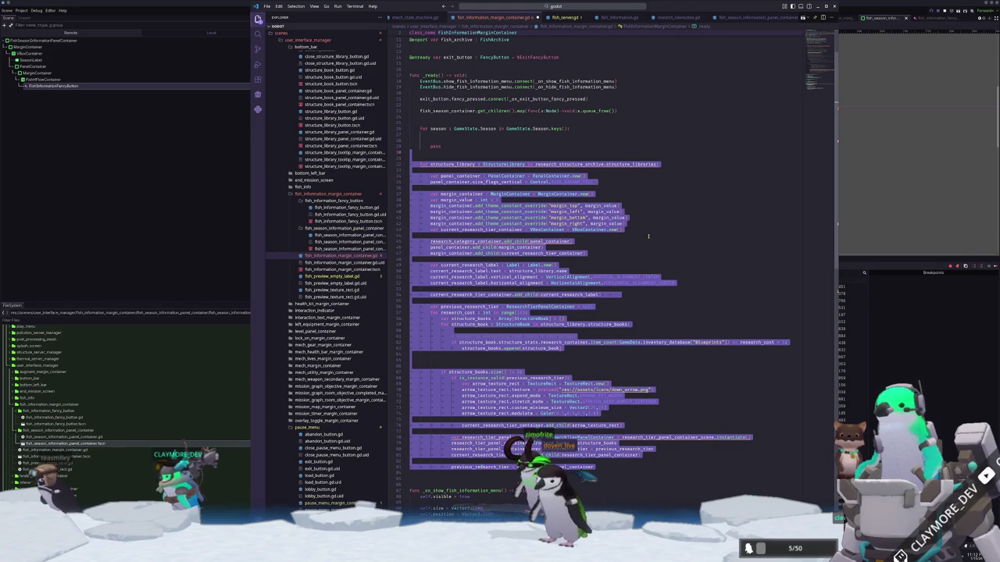
pyautogui.press('BackSpace')
pyautogui.scroll(3, 547, 203)
pyautogui.click(443, 181)
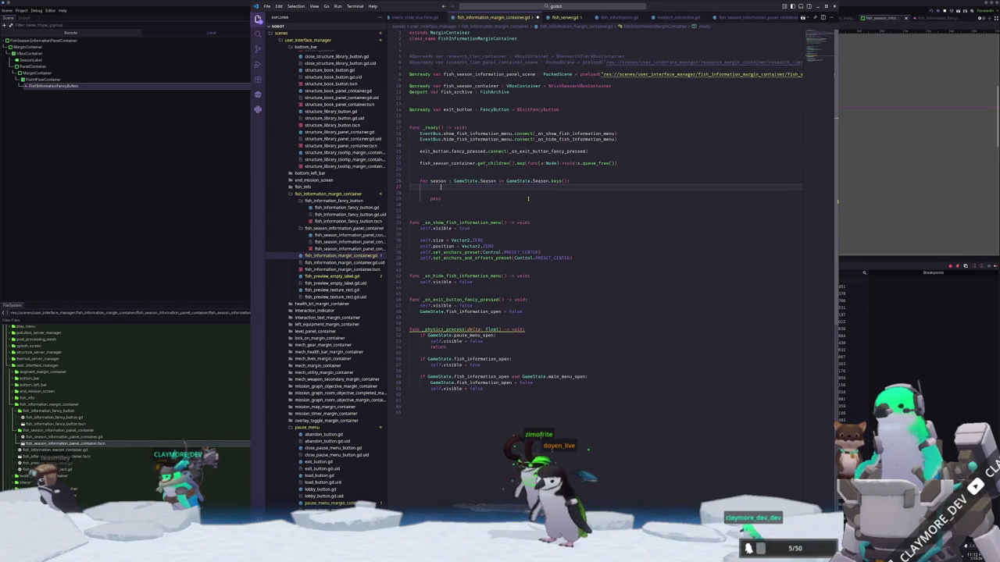
pyautogui.press('Return')
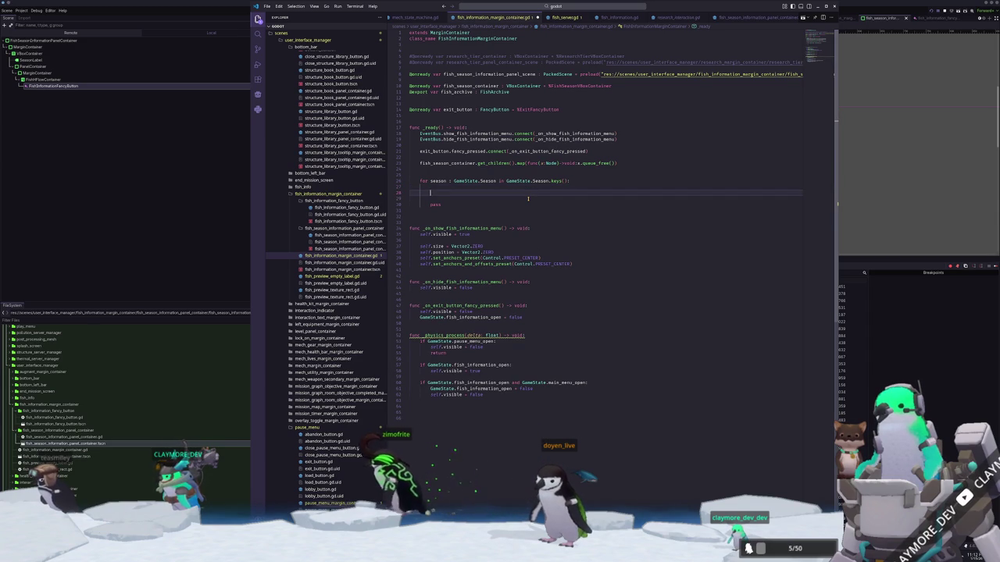
# Begin the loop's panel variable named fish_season_information_panel.
pyautogui.write('var season')
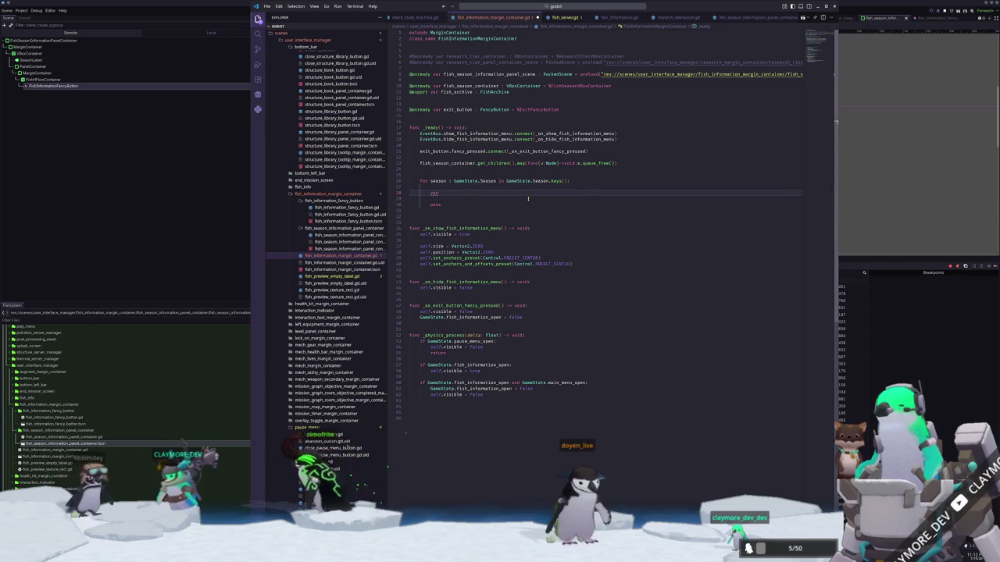
pyautogui.press('BackSpace')
pyautogui.press('BackSpace')
pyautogui.press('BackSpace')
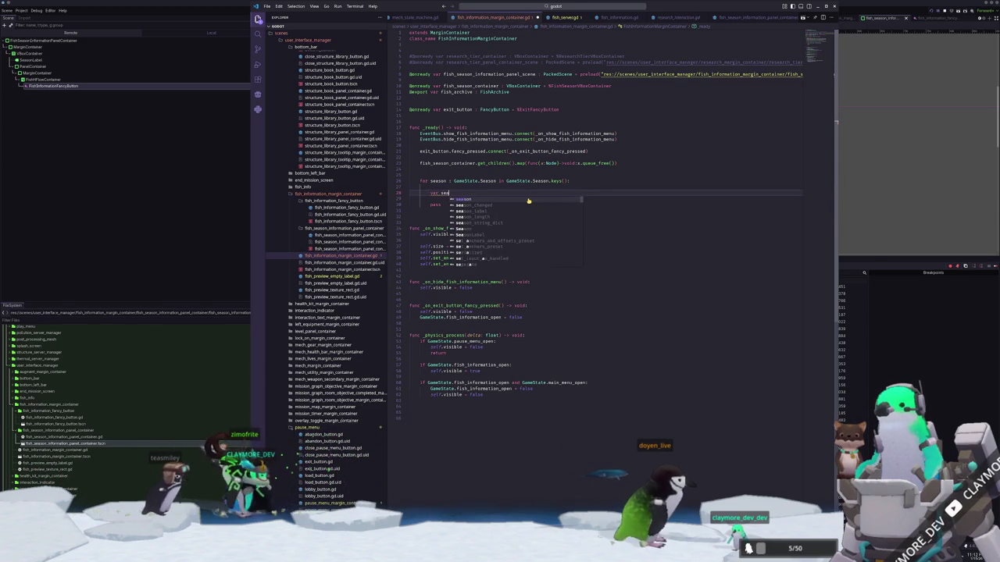
pyautogui.write('fish_season_info')
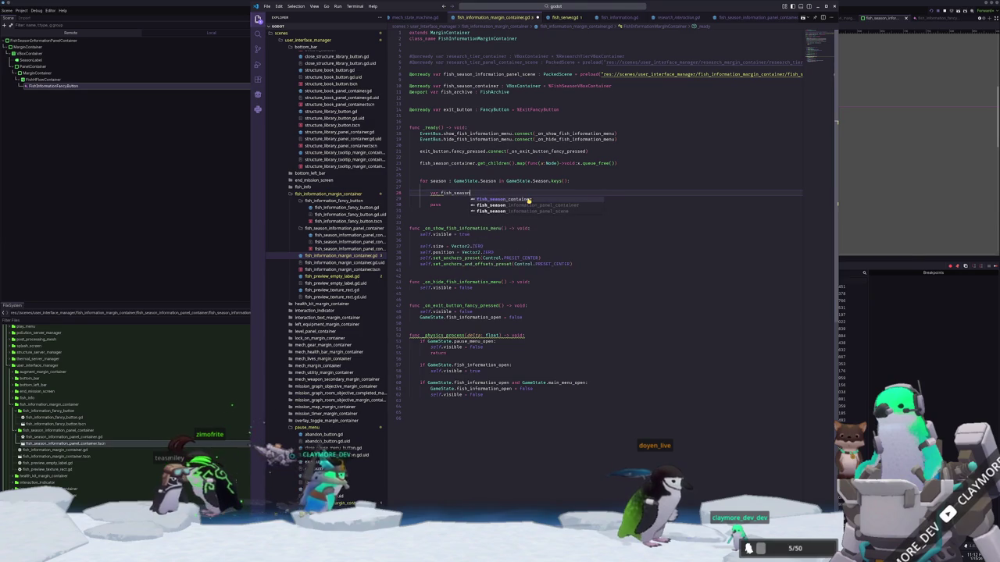
pyautogui.press('Return')
# Declare fish_season_information_panels as an empty Array[FishSeasonInformationPanelContainer] among the declarations.
pyautogui.press('Up')
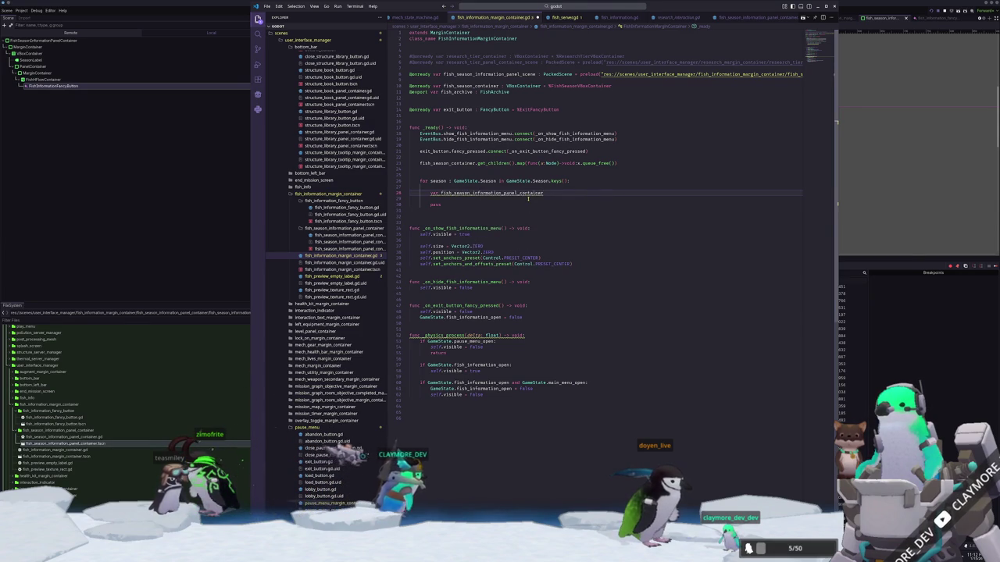
pyautogui.press('Up')
pyautogui.press('Up')
pyautogui.press('Up')
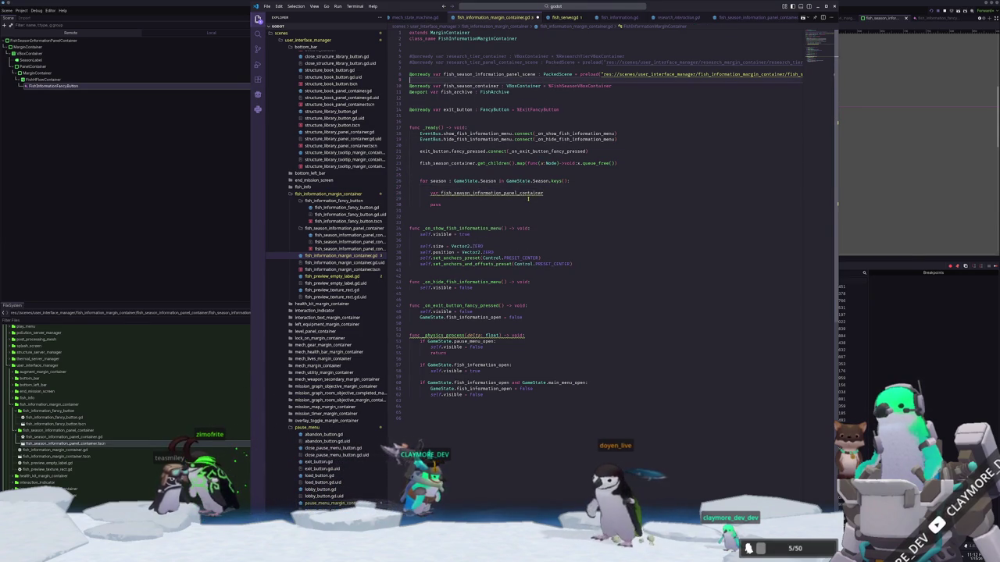
pyautogui.press('Return')
pyautogui.write('var fish_season_information_panel_co')
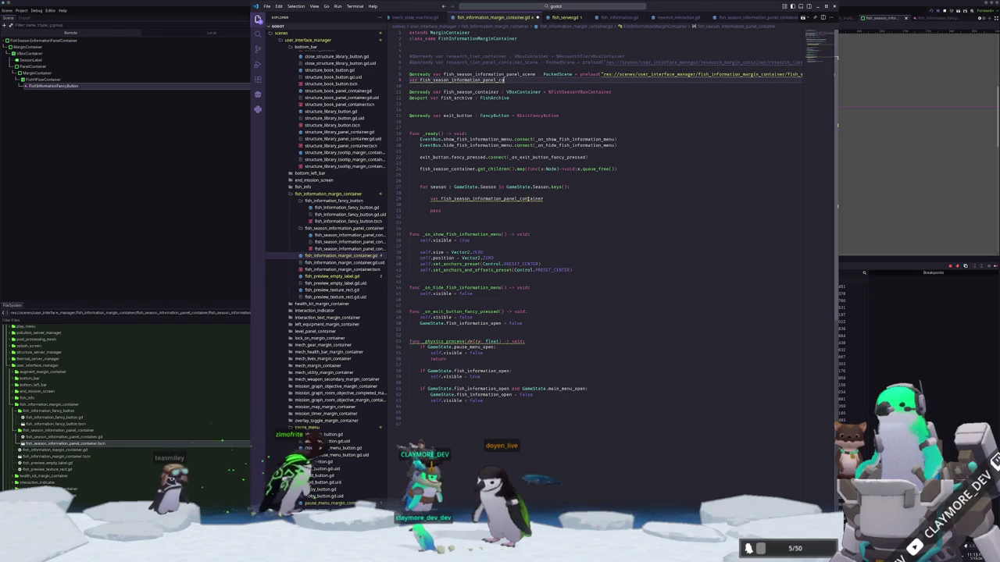
pyautogui.write('Array[FishSeasonInformationPanelContainer] = [')
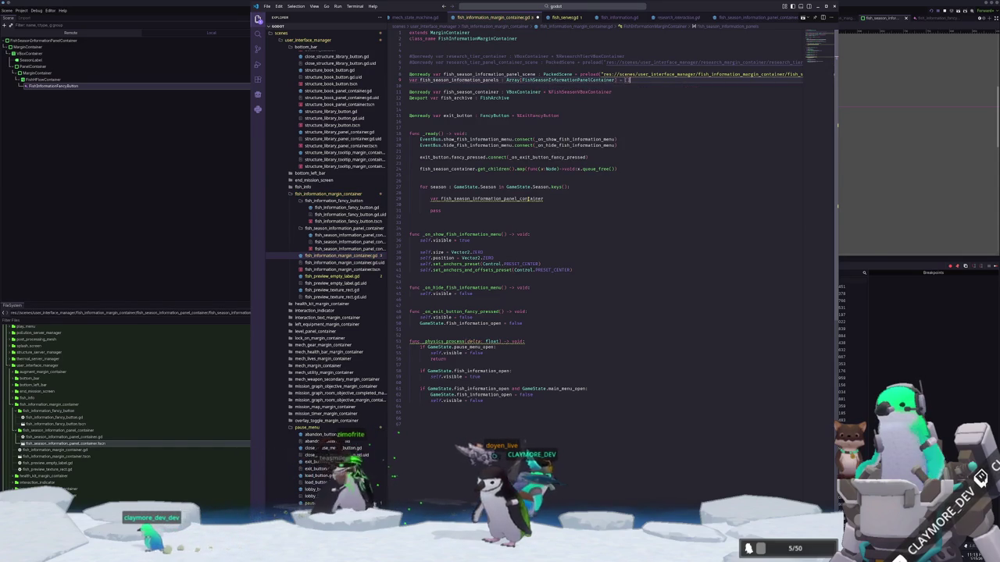
# Type the loop variable fish_season_information_panel as FishSeasonInformationPanelContainer.
pyautogui.click(529, 202)
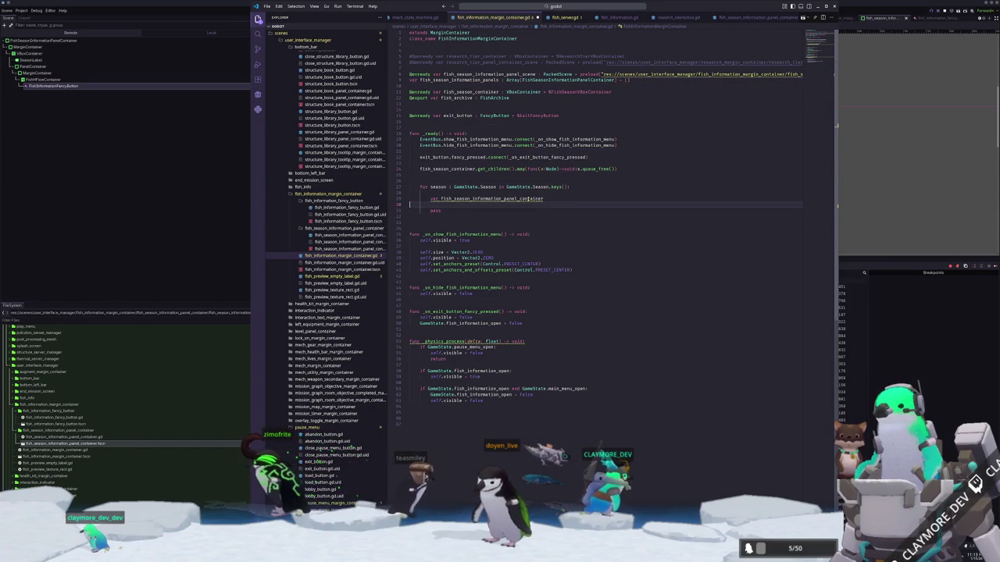
pyautogui.doubleClick(529, 198)
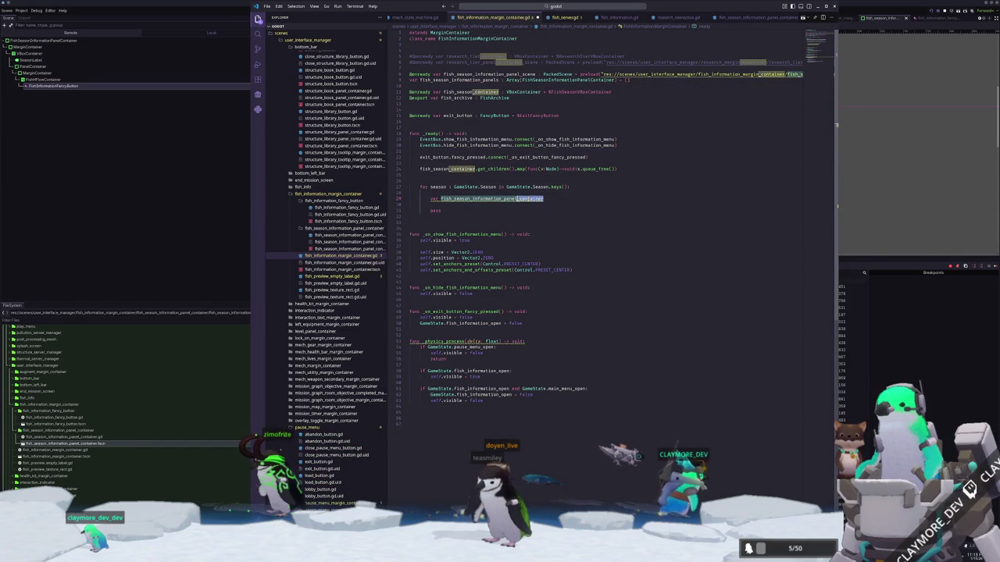
pyautogui.press('BackSpace')
pyautogui.press('BackSpace')
pyautogui.write(': FishSeaso')
pyautogui.press('Return')
# Assign it fish_season_information_panel_scene.instantiate().
pyautogui.write('fish')
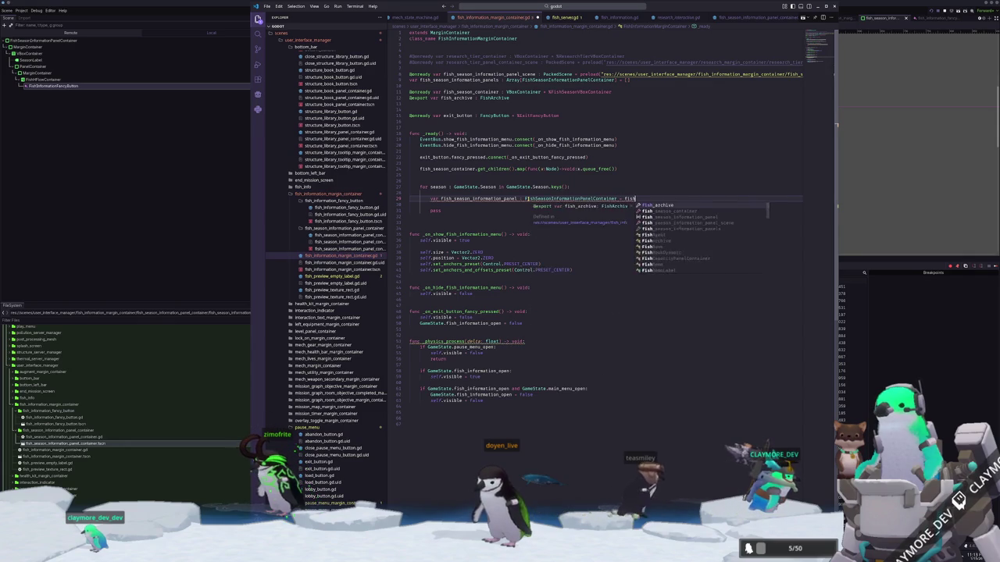
pyautogui.press('Up')
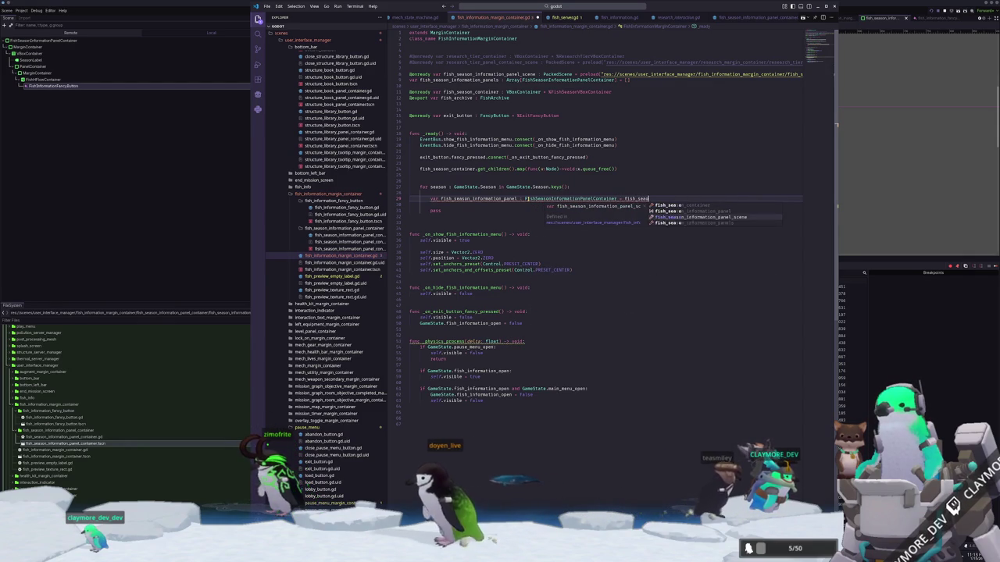
pyautogui.press('Return')
pyautogui.write('.instantiate(')
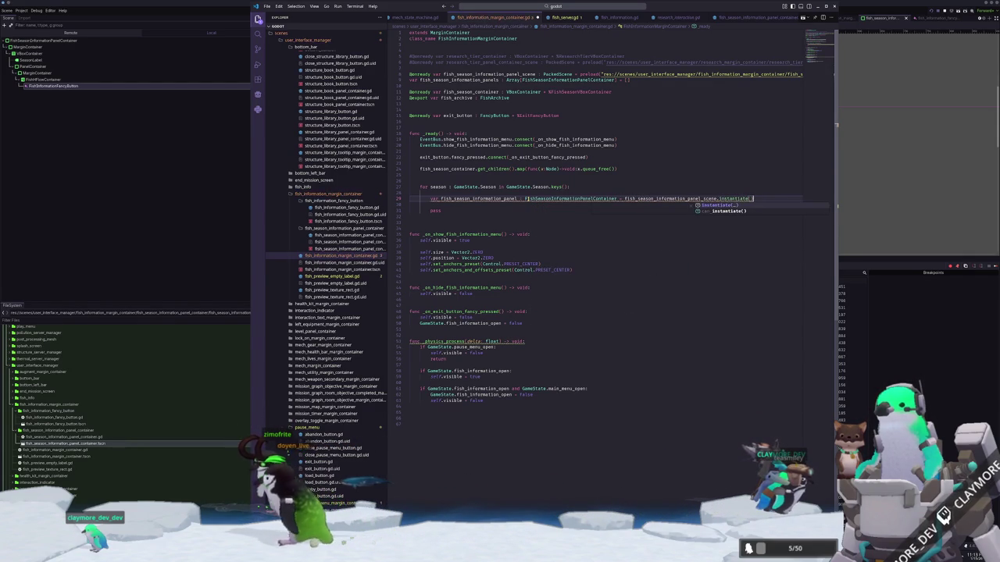
pyautogui.press('Escape')
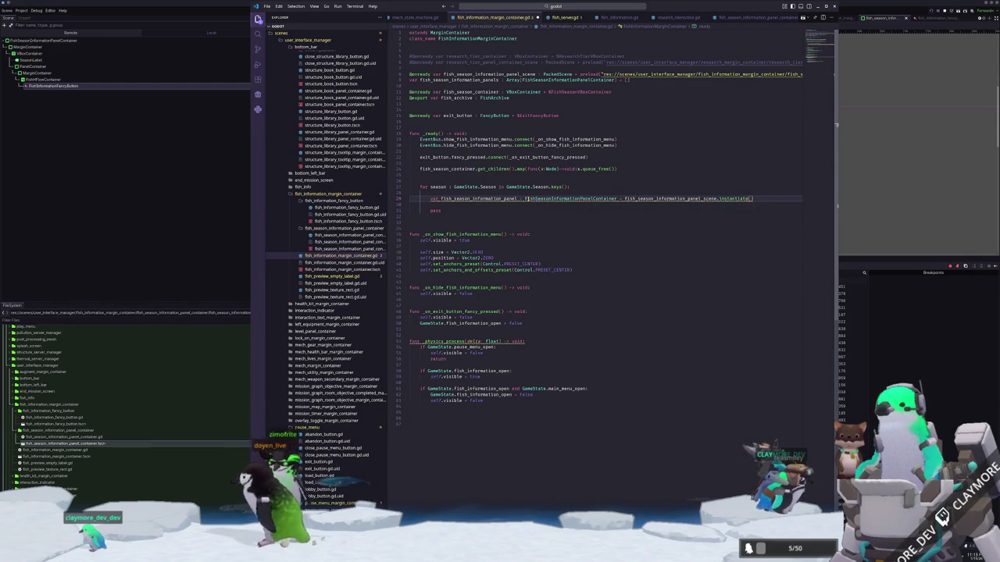
pyautogui.press('Return')
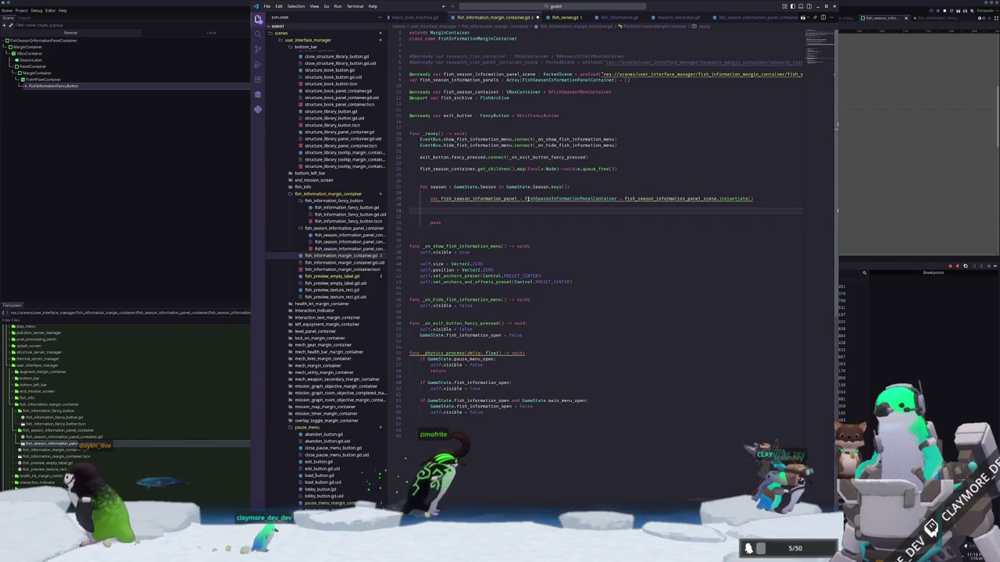
# Create var season_fish_library : FishLibrary = FishLibrary.new() in the season loop.
pyautogui.write('var ')
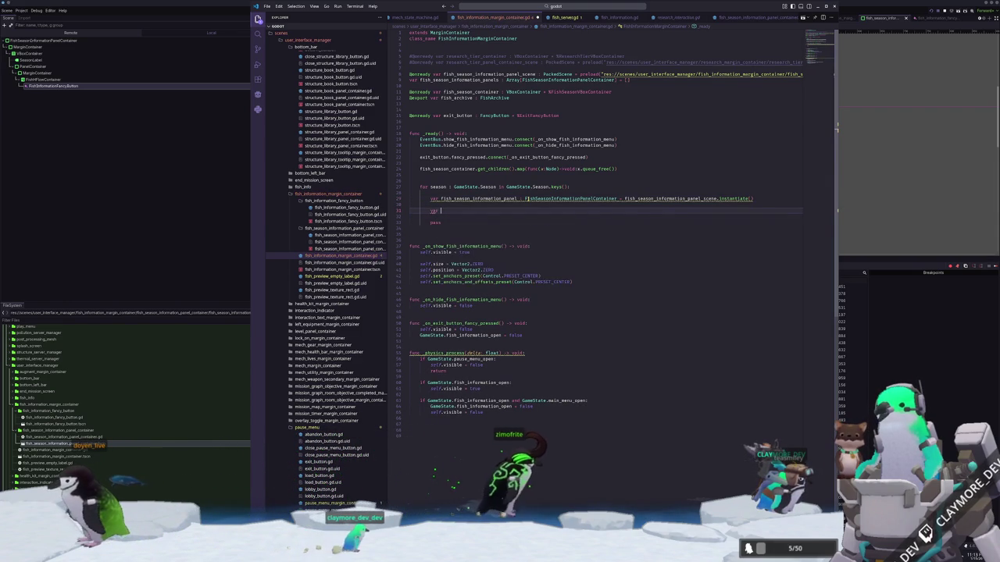
pyautogui.write('season_fish_library')
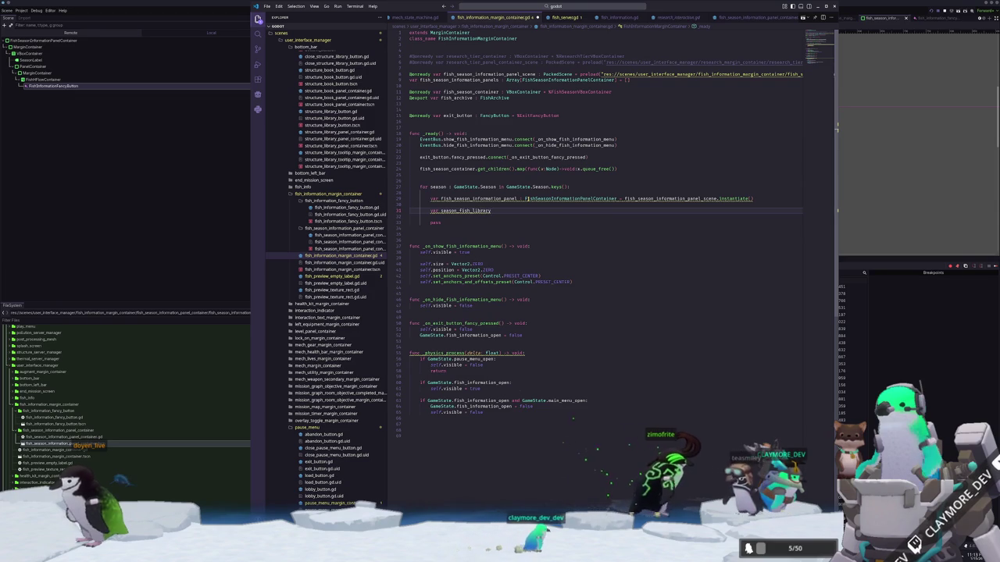
pyautogui.write(' : fishl')
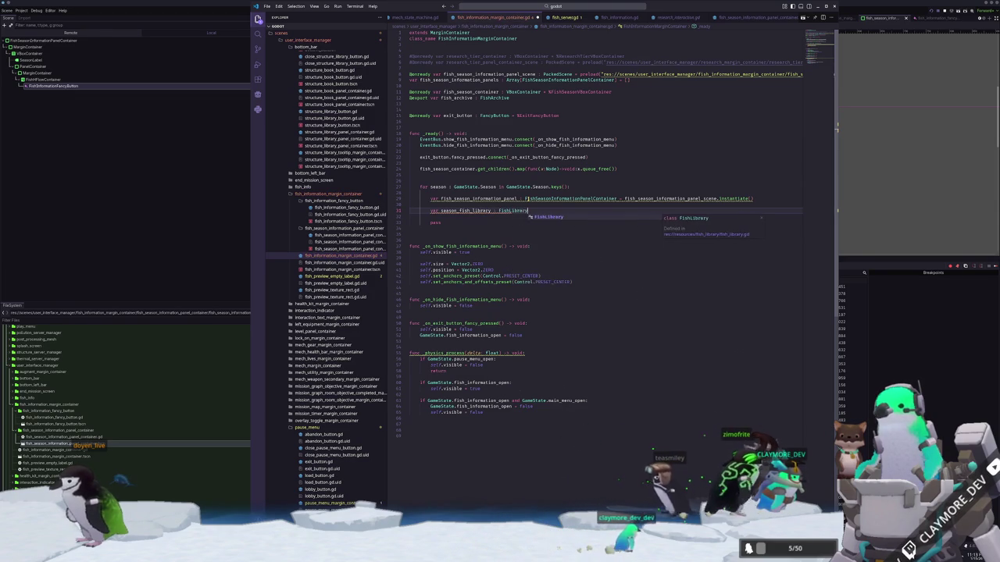
pyautogui.press('Return')
pyautogui.write('.n')
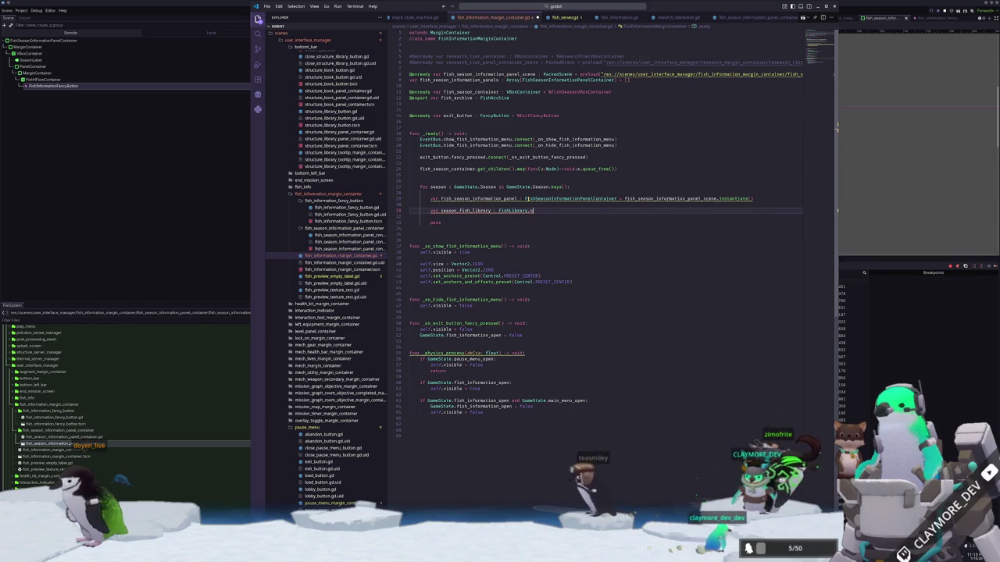
pyautogui.write('ewFishLibrary.new(')
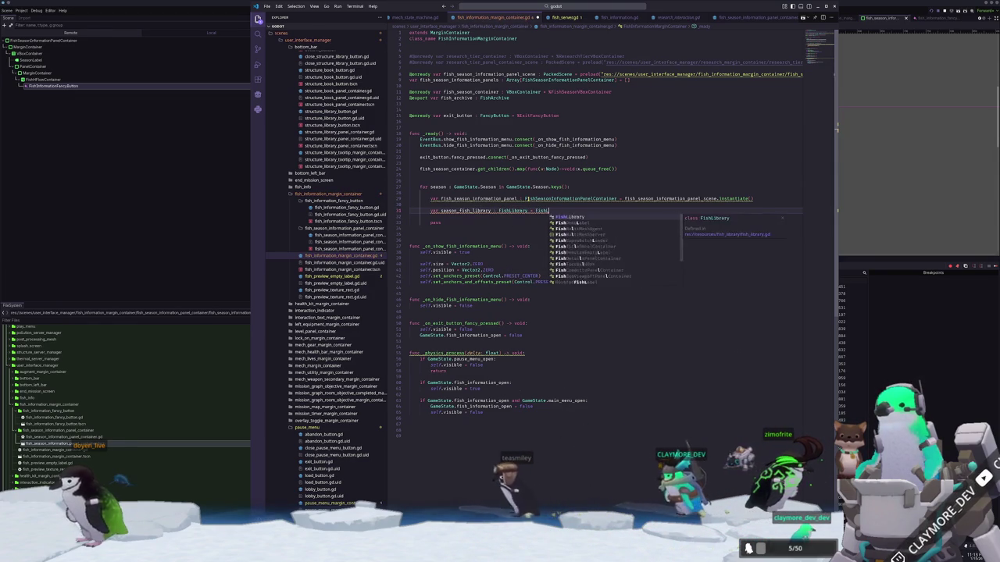
pyautogui.press('Return')
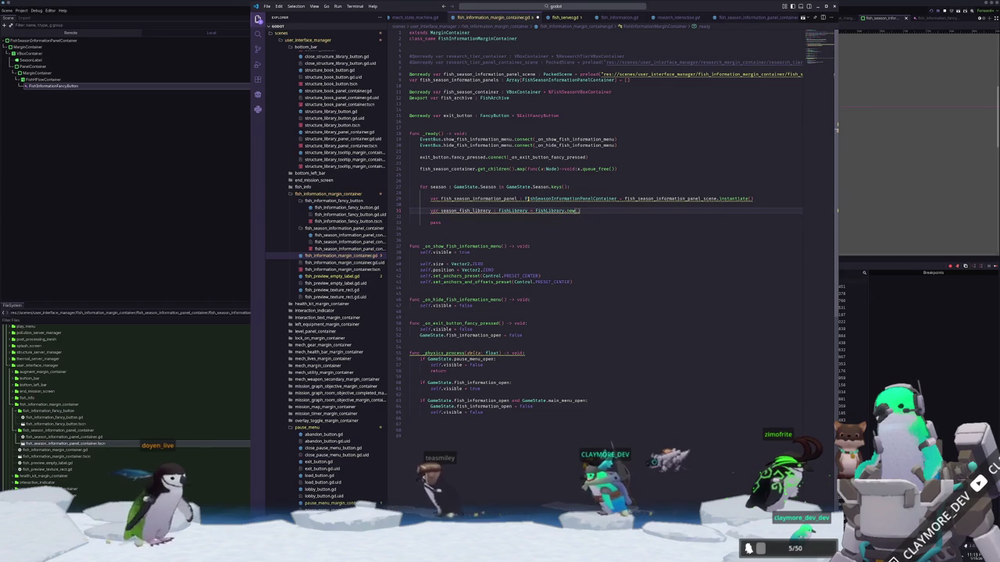
# Add a loop over each fish_library : FishLibrary in fish_archive.fish_libraries.
pyautogui.write('season_fish')
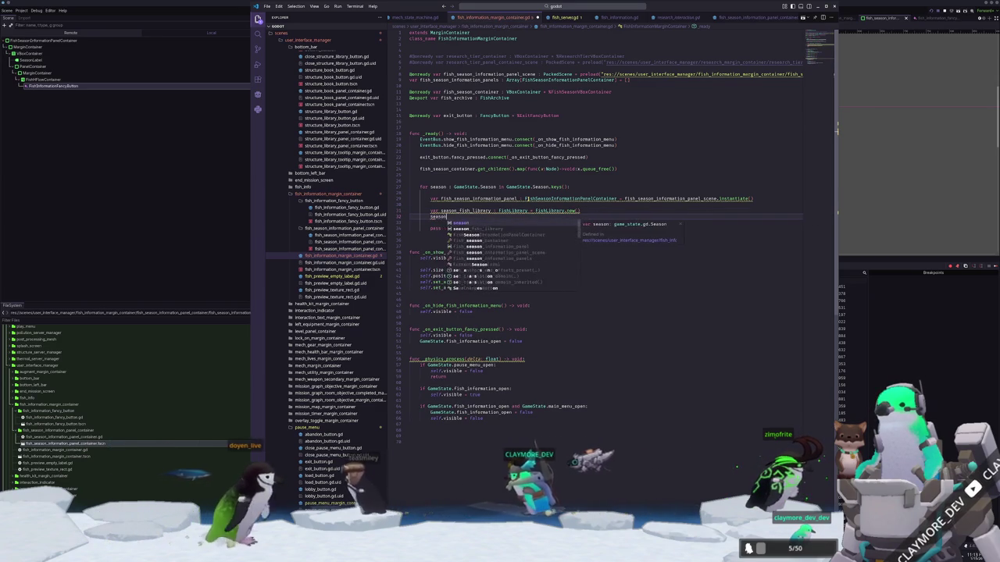
pyautogui.hotkey('ctrl', 'BackSpace')
pyautogui.write('for fish')
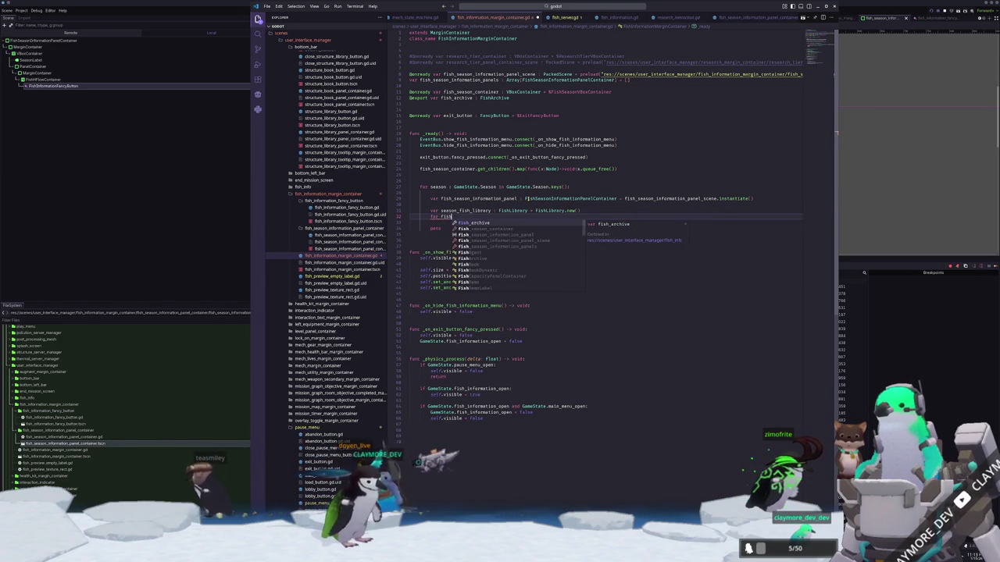
pyautogui.write('_book : F')
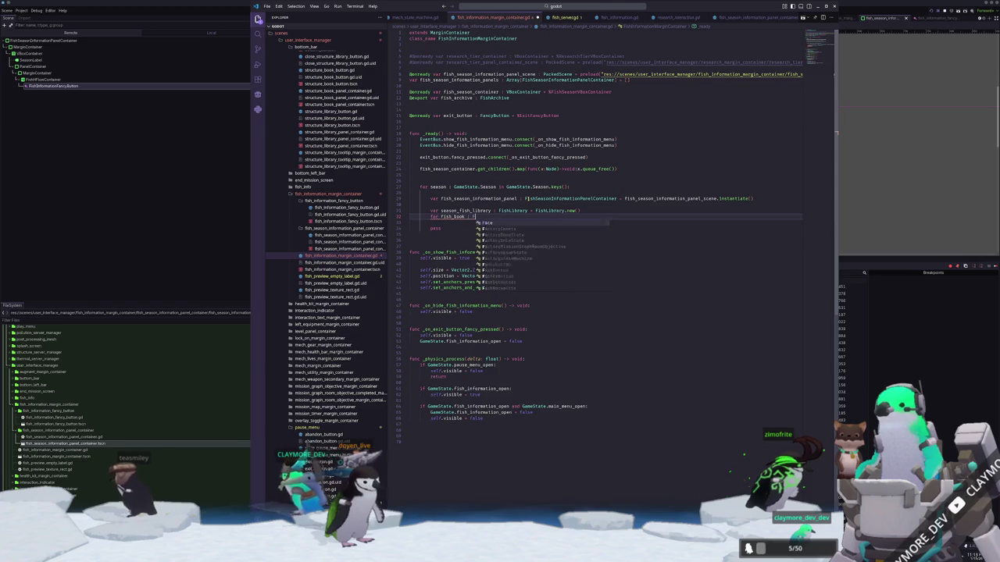
pyautogui.write('ishBook in fis')
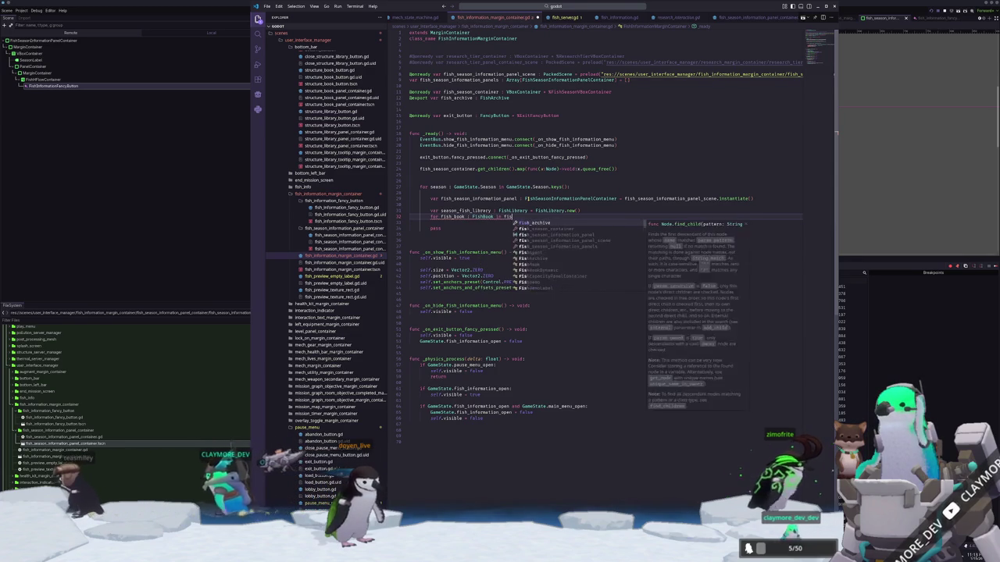
pyautogui.write('h_archive.fish')
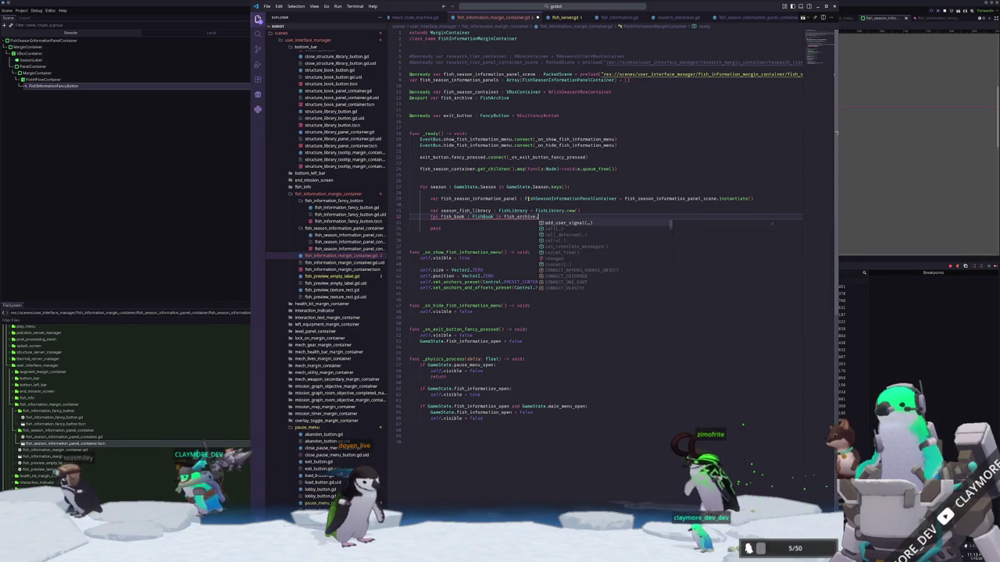
pyautogui.press('Return')
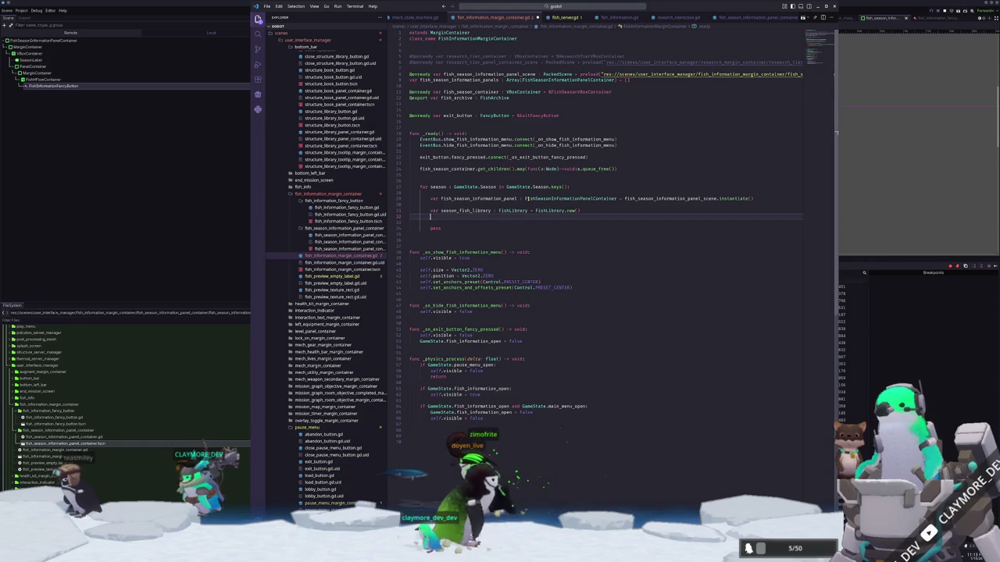
pyautogui.write('for fish_library : FishLibrary in ')
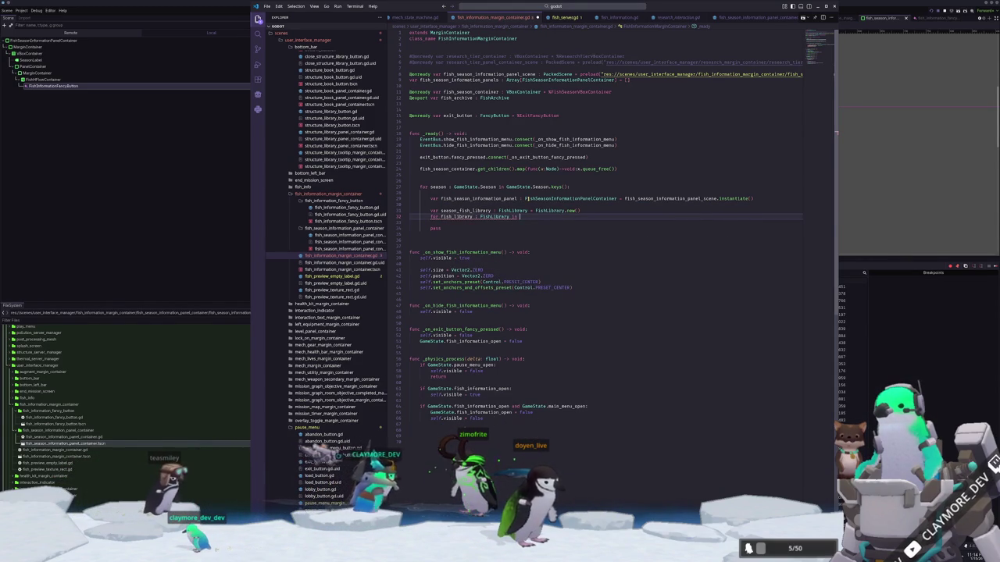
pyautogui.write('F')
pyautogui.press('Return')
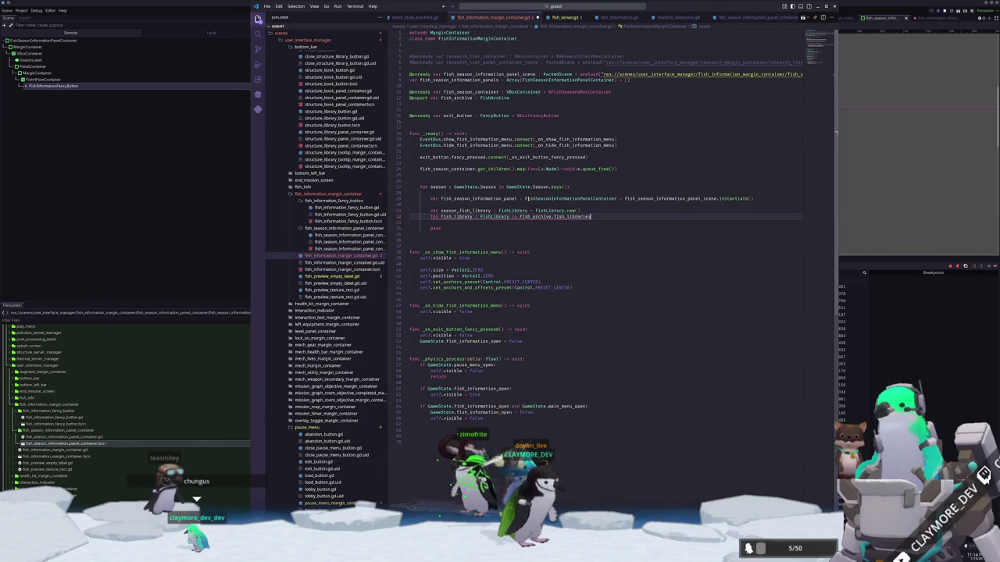
pyautogui.press('Return')
pyautogui.write(':')
pyautogui.press('Return')
# Nest a fish_book loop that skips books whose fish_stats.season isn't the current season.
pyautogui.write('for fish')
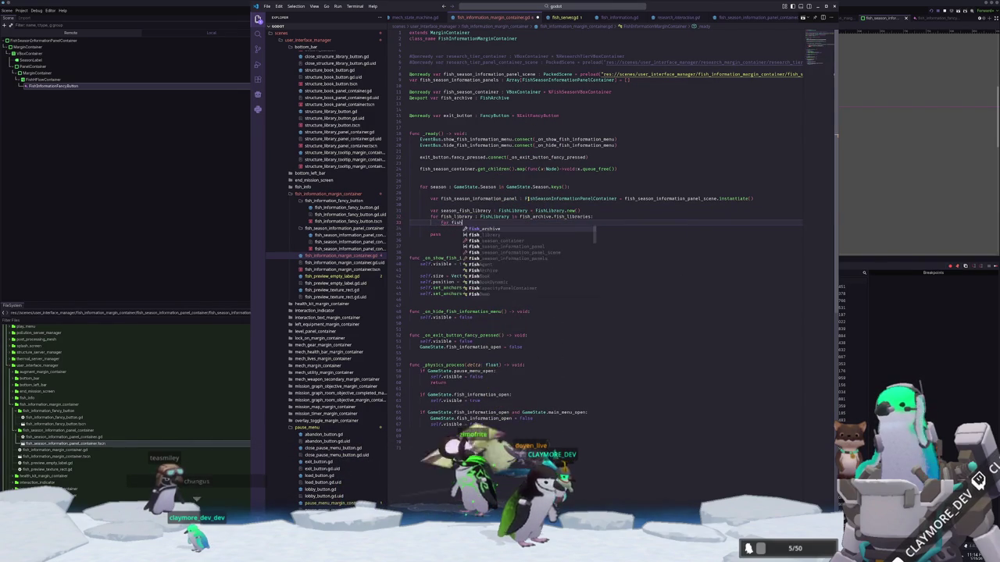
pyautogui.write('_bowk : fish_bo')
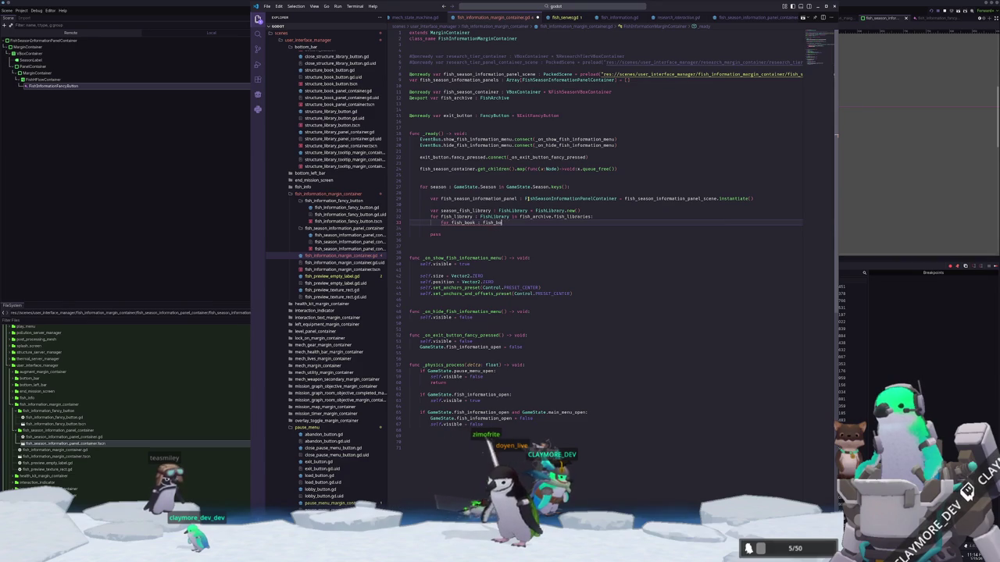
pyautogui.write('FishB')
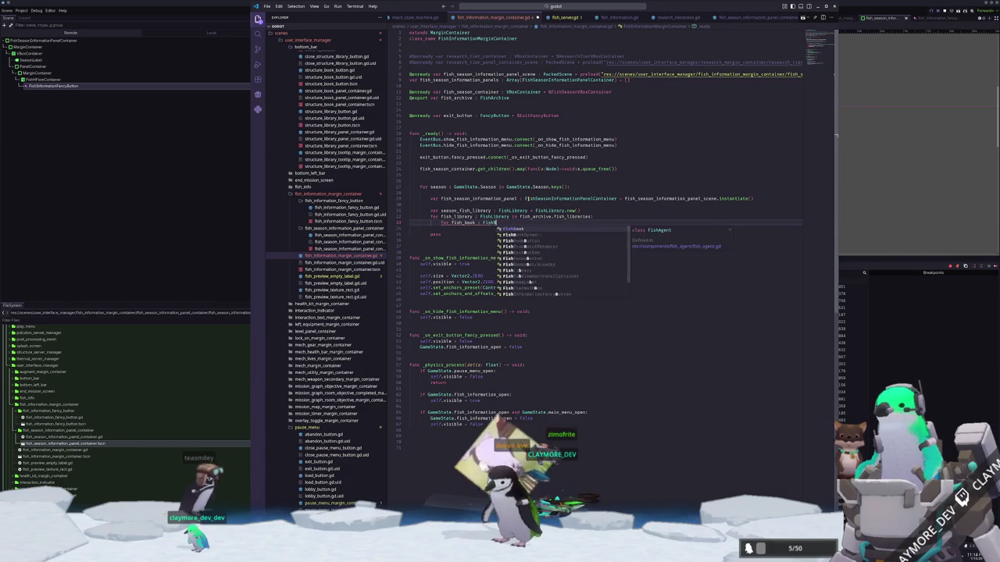
pyautogui.write('ookfish_library.fish_books')
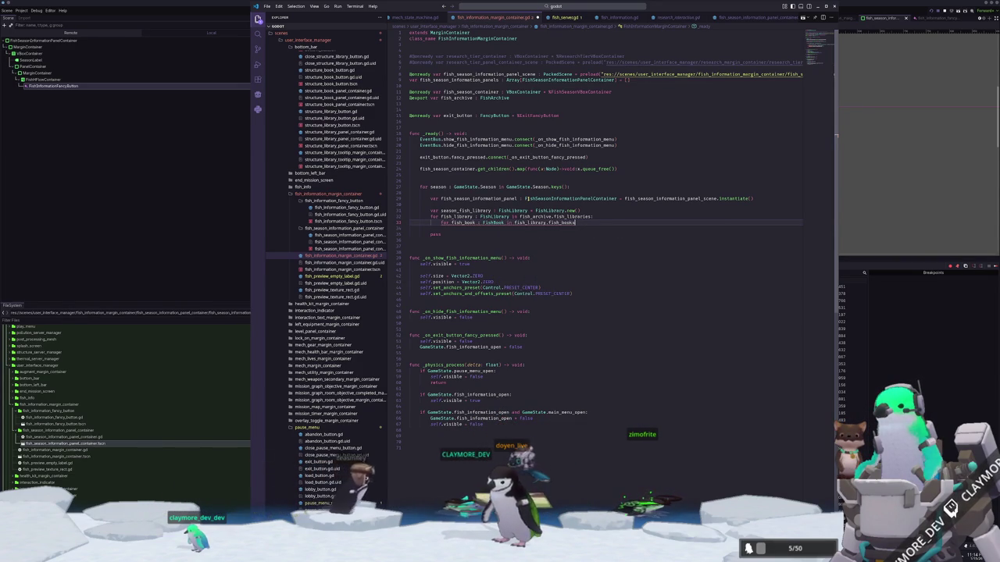
pyautogui.write(':')
pyautogui.press('Return')
pyautogui.write('if')
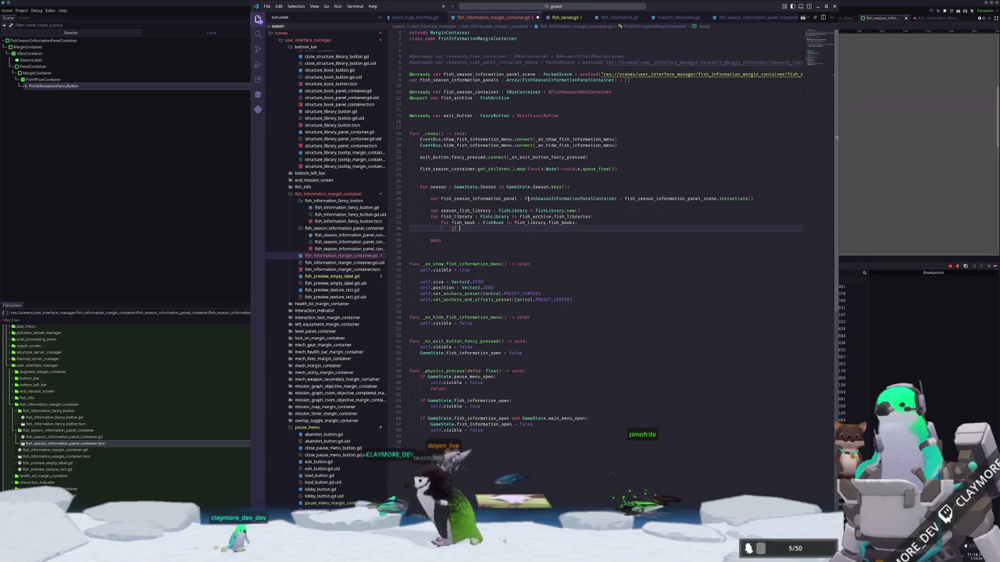
pyautogui.write('not ')
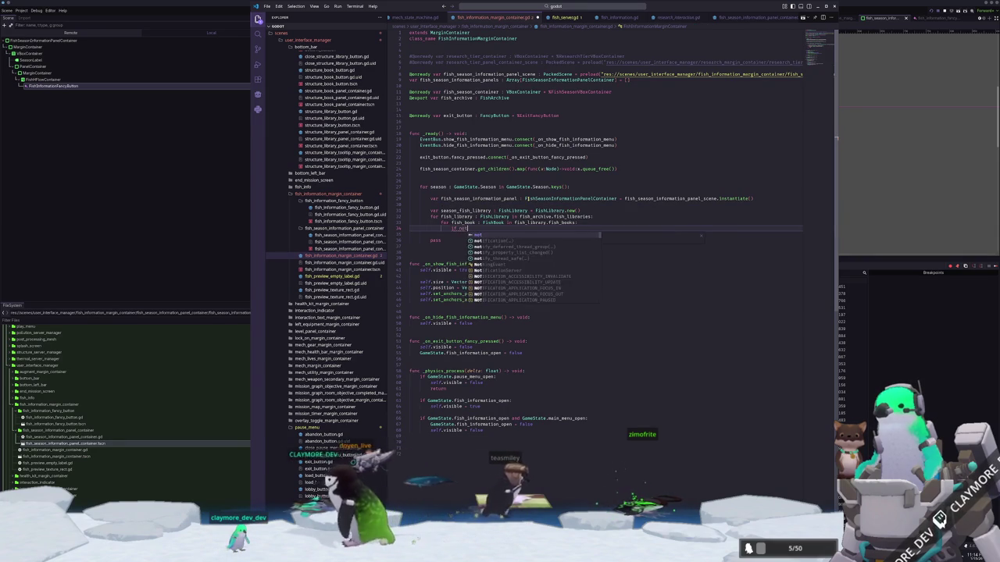
pyautogui.write('fish_book.s')
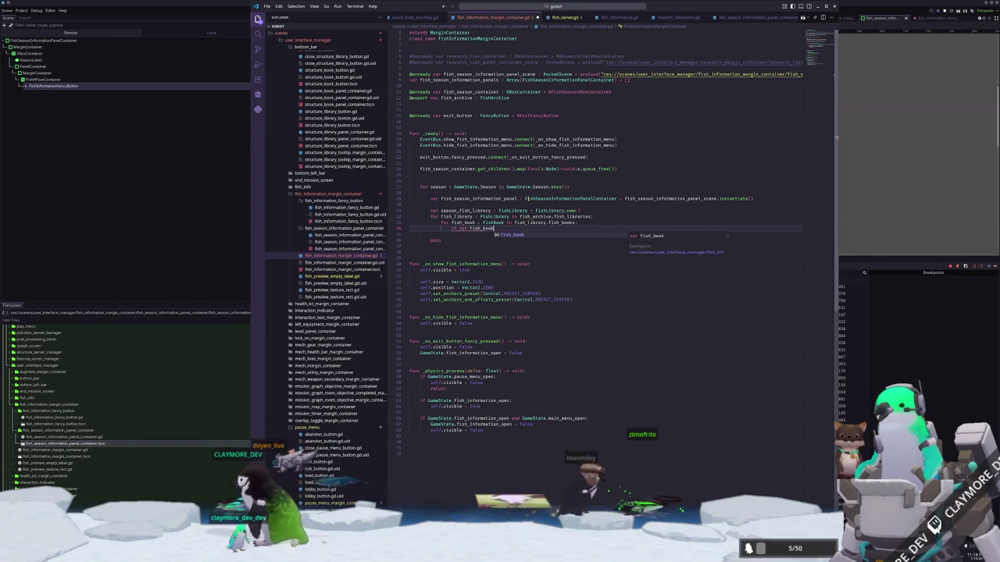
pyautogui.press('BackSpace')
pyautogui.write('fish_st')
pyautogui.press('Return')
pyautogui.write('.season ==')
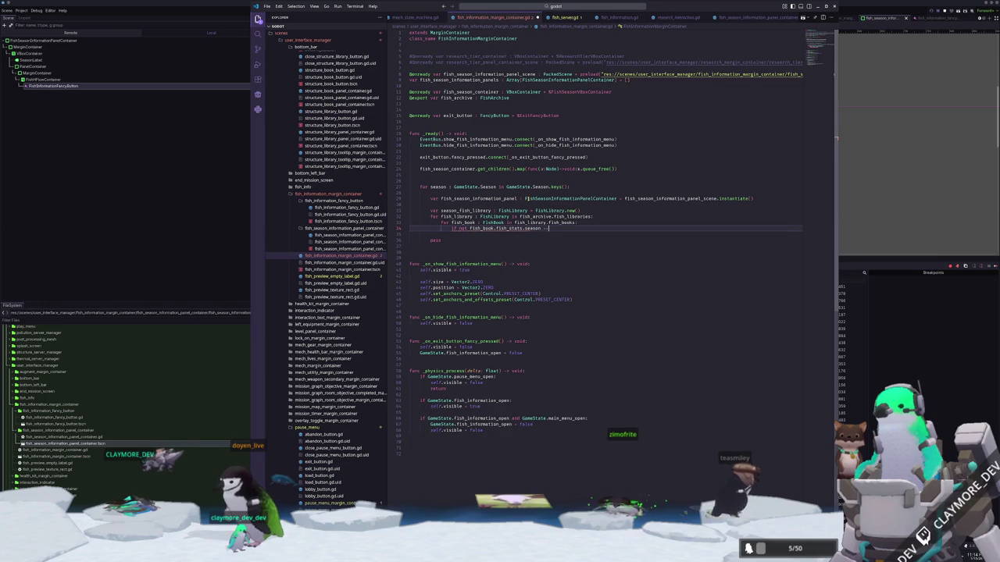
pyautogui.write(' season')
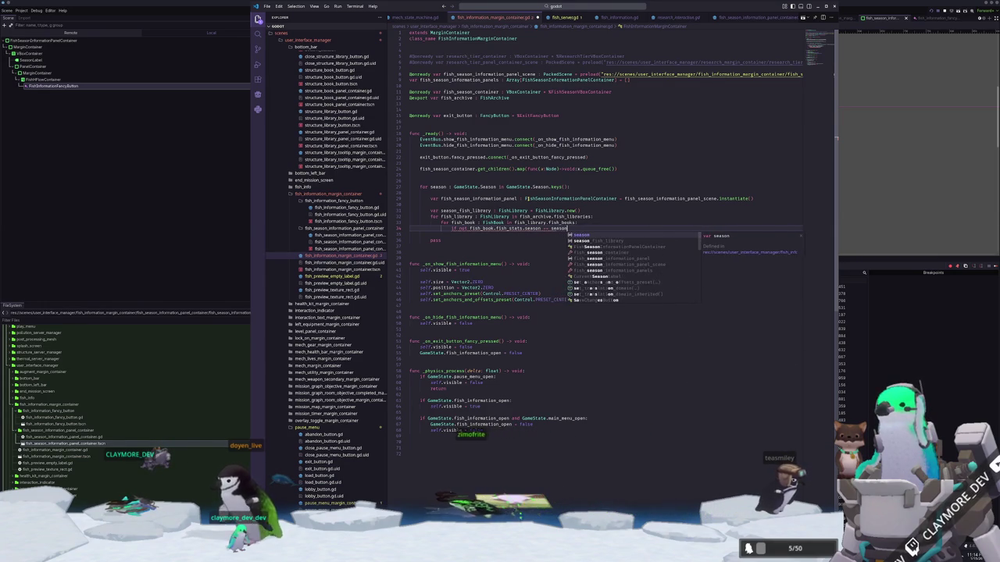
pyautogui.write(':')
pyautogui.press('Return')
pyautogui.write('continue')
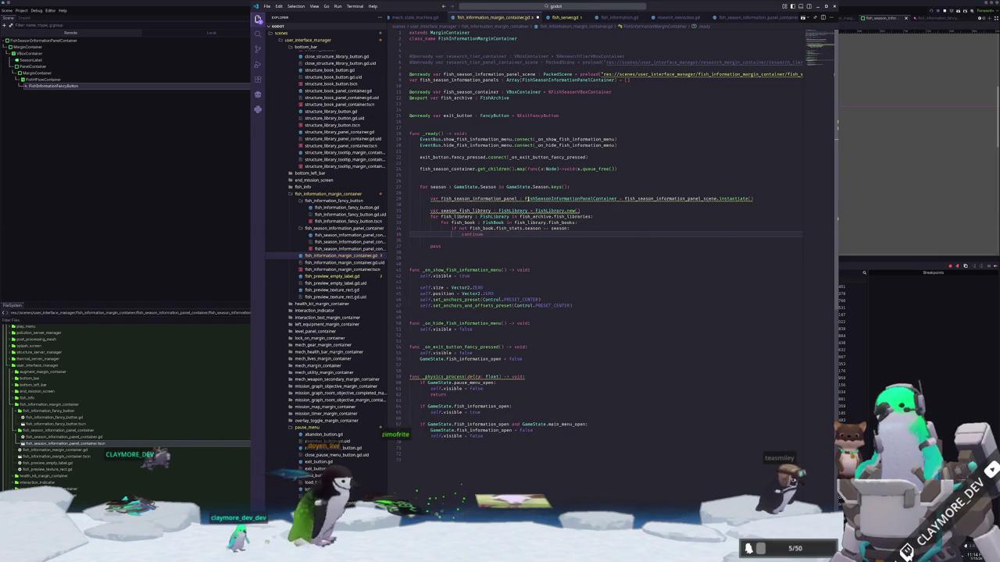
pyautogui.press('Return')
# Append each matching fish_book to season_fish_library.fish_books and delete the placeholder pass.
pyautogui.write('season_fish_library.ad')
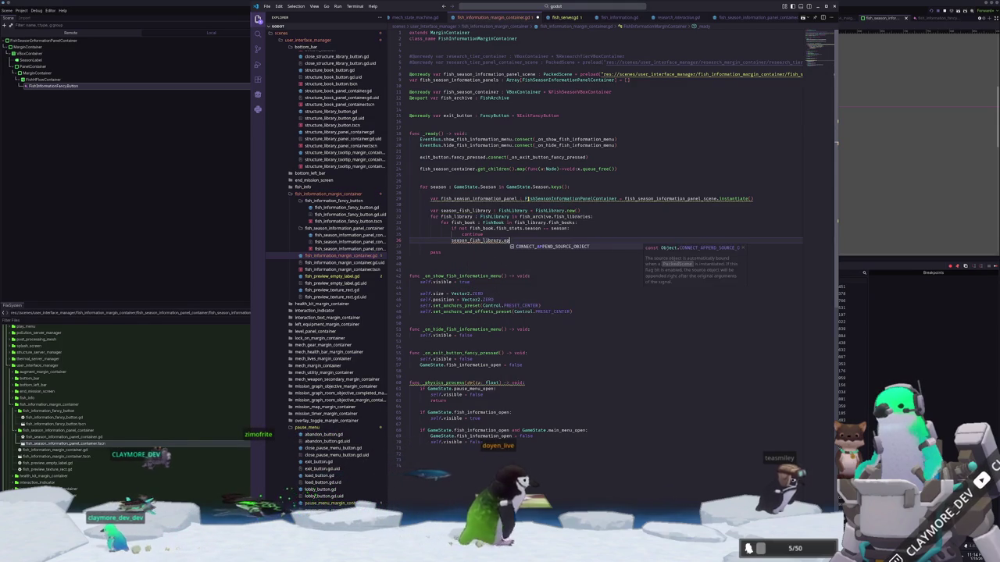
pyautogui.press('BackSpace')
pyautogui.press('BackSpace')
pyautogui.write('fish')
pyautogui.press('Return')
pyautogui.write('.append(fish_book')
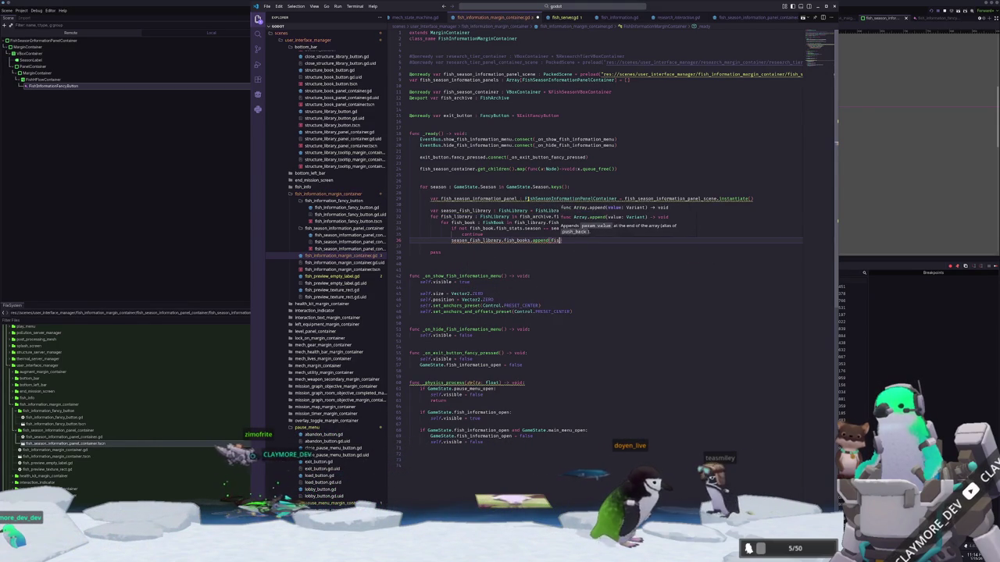
pyautogui.write(')')
pyautogui.press('Down')
pyautogui.press('Down')
pyautogui.hotkey('ctrl', 'shift', 'k')
pyautogui.press('Up')
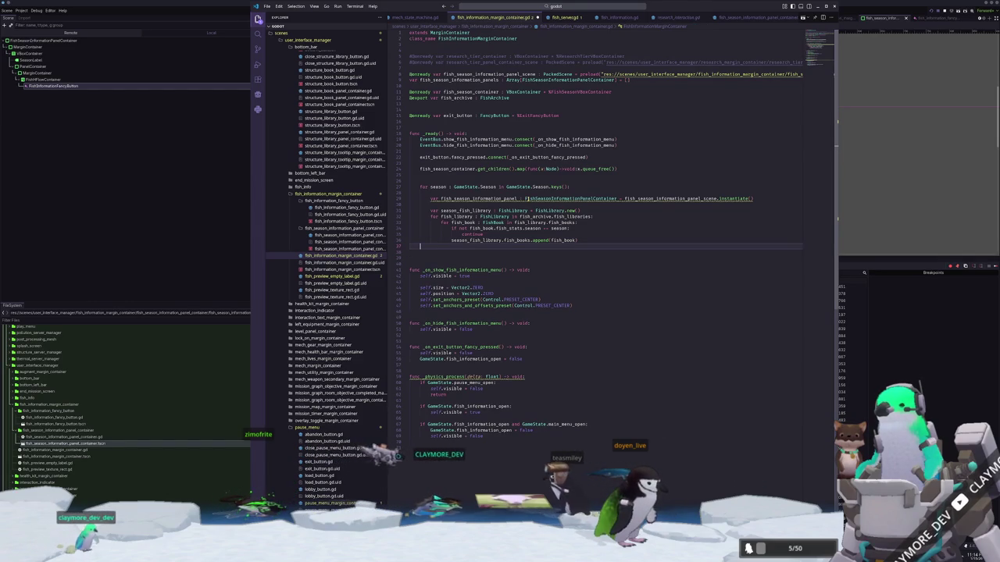
pyautogui.press('Return')
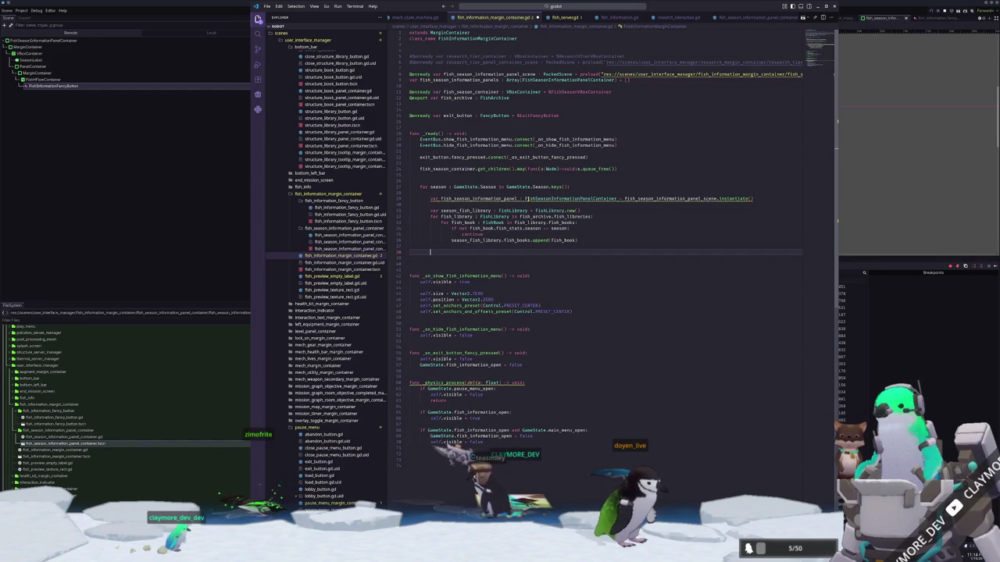
# Assign season_fish_library to the panel's fish_library.
pyautogui.write('fish_season')
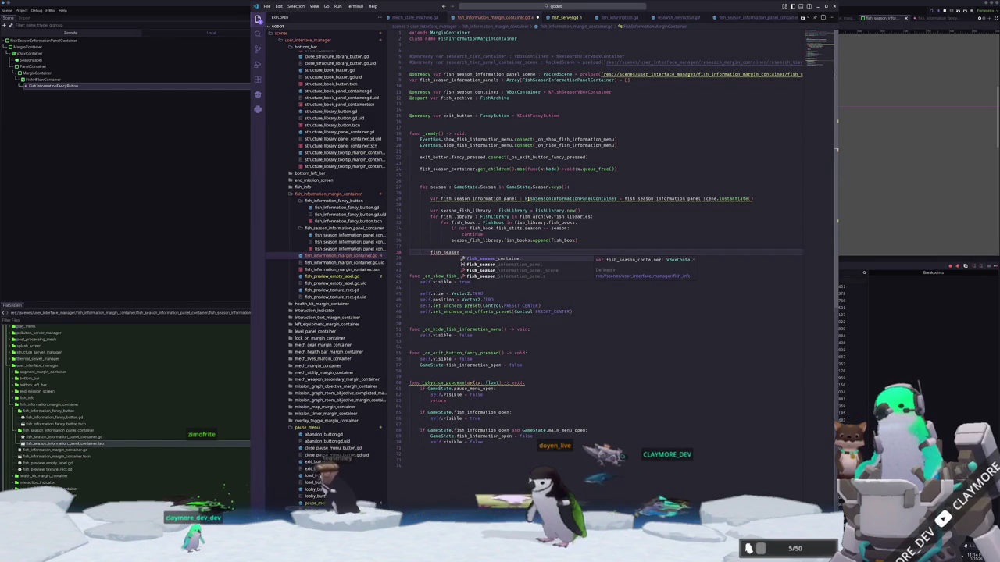
pyautogui.write('fish')
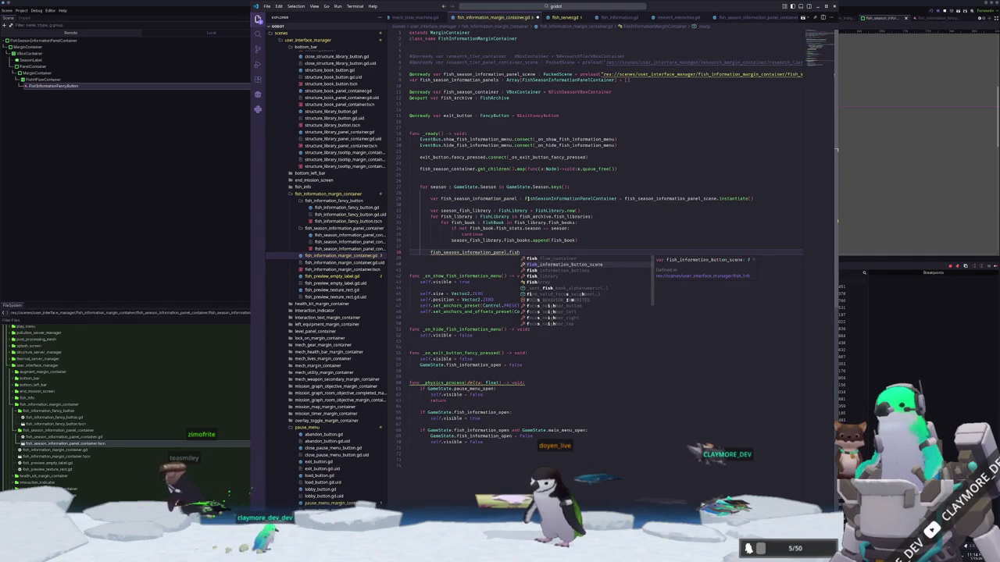
pyautogui.press('Return')
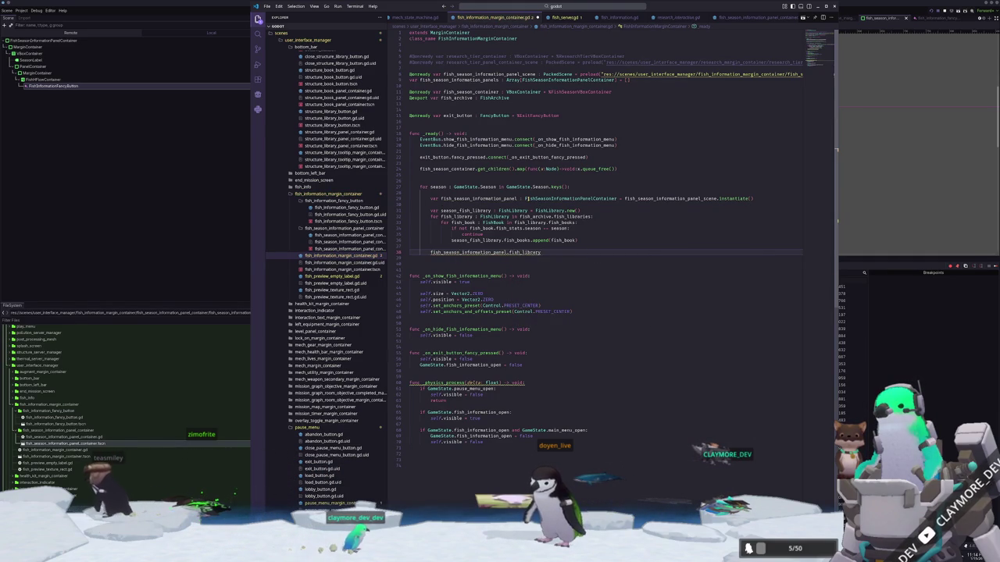
pyautogui.write('ish')
pyautogui.press('BackSpace')
pyautogui.press('BackSpace')
pyautogui.press('BackSpace')
pyautogui.write('season_fish_library')
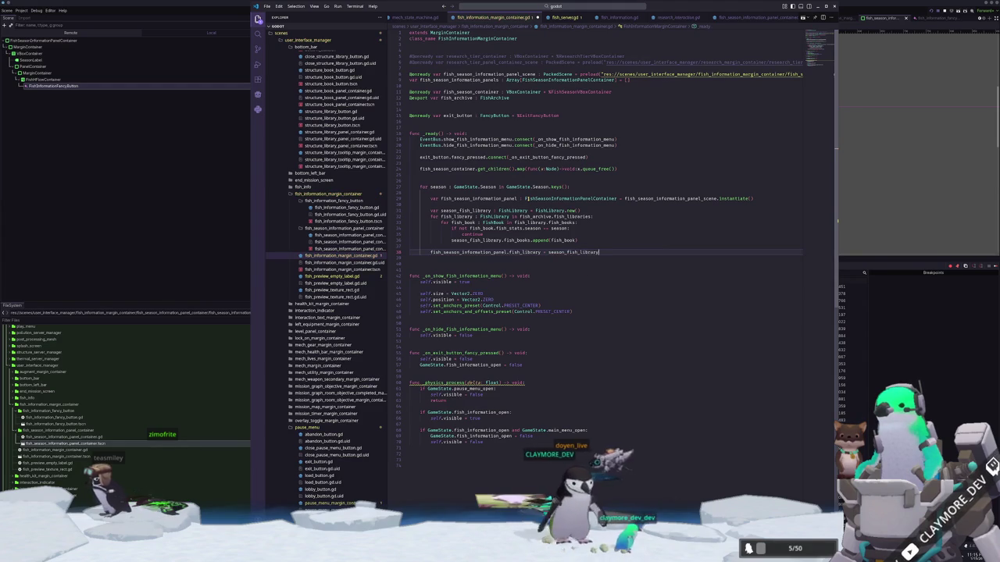
# Set fish_season_information_panel.season_label.text to GameState.season_string_dict[season].
pyautogui.press('Return')
pyautogui.write('fish_season_inform')
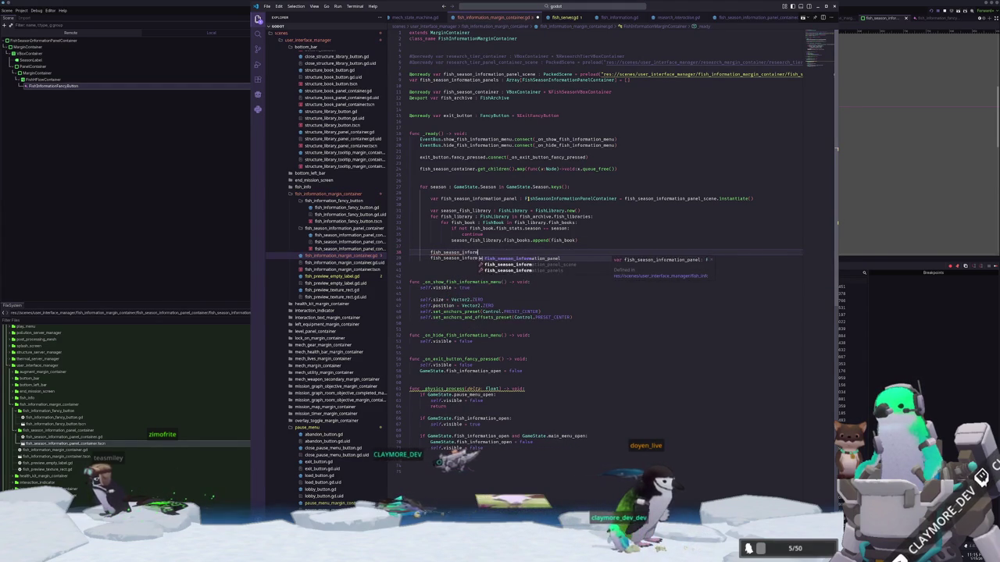
pyautogui.press('Return')
pyautogui.write('.season_label')
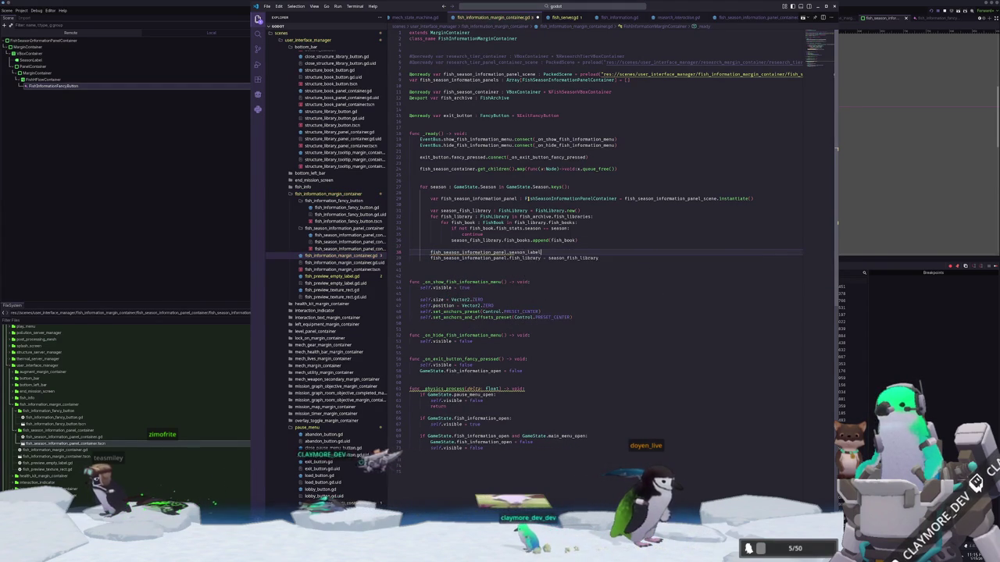
pyautogui.write('.text = GameState')
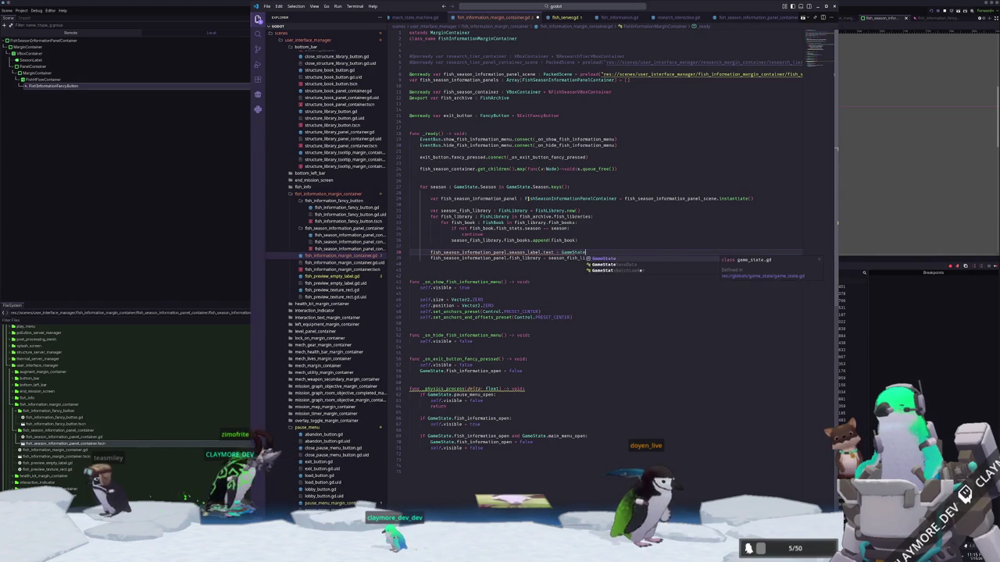
pyautogui.write('.season_stri')
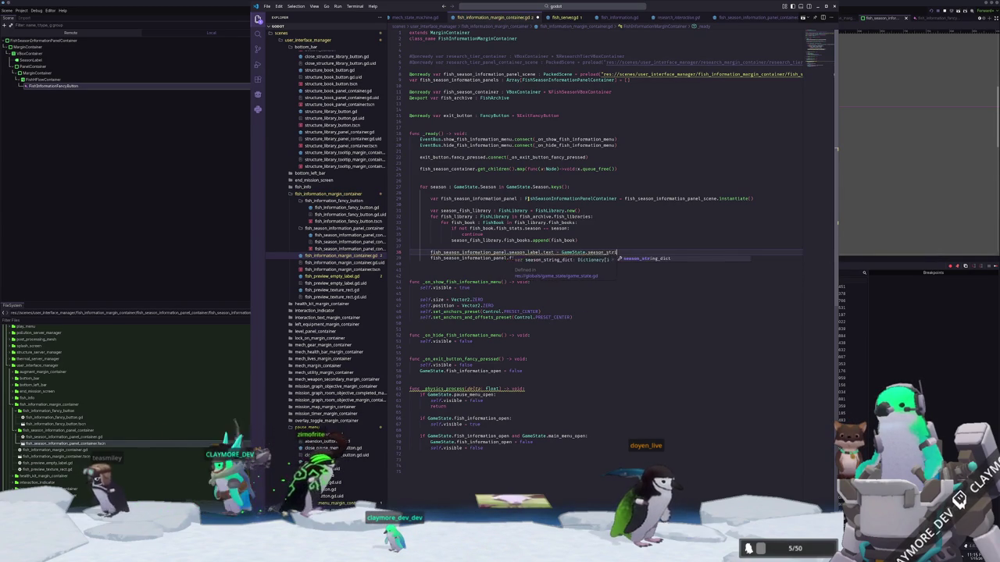
pyautogui.press('Tab')
pyautogui.write('[se')
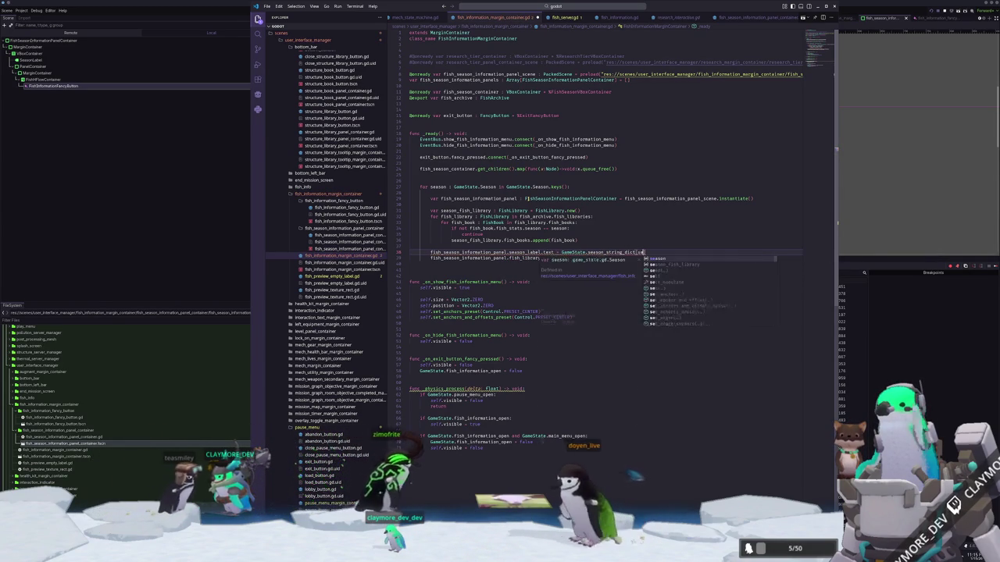
pyautogui.press('Tab')
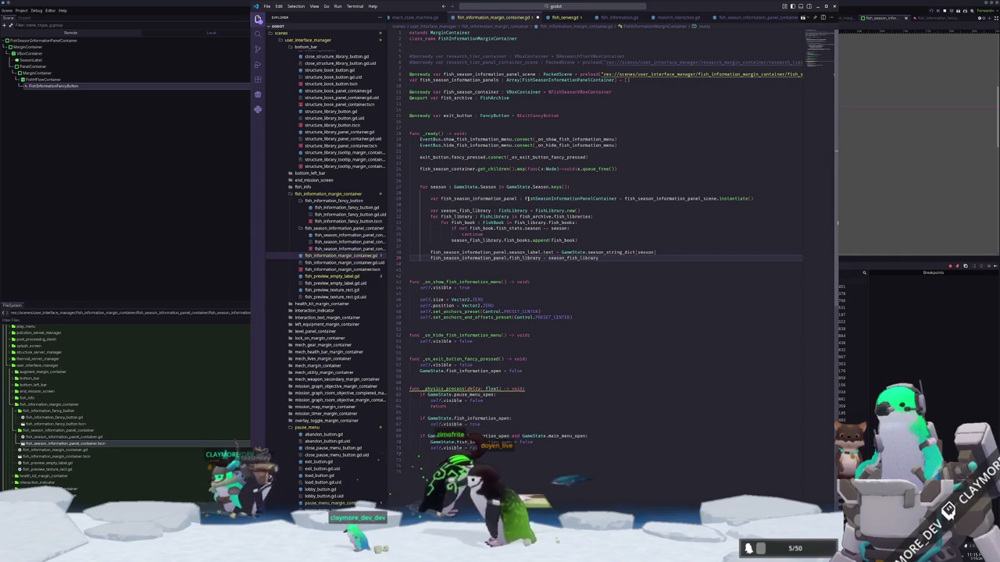
pyautogui.click(410, 263)
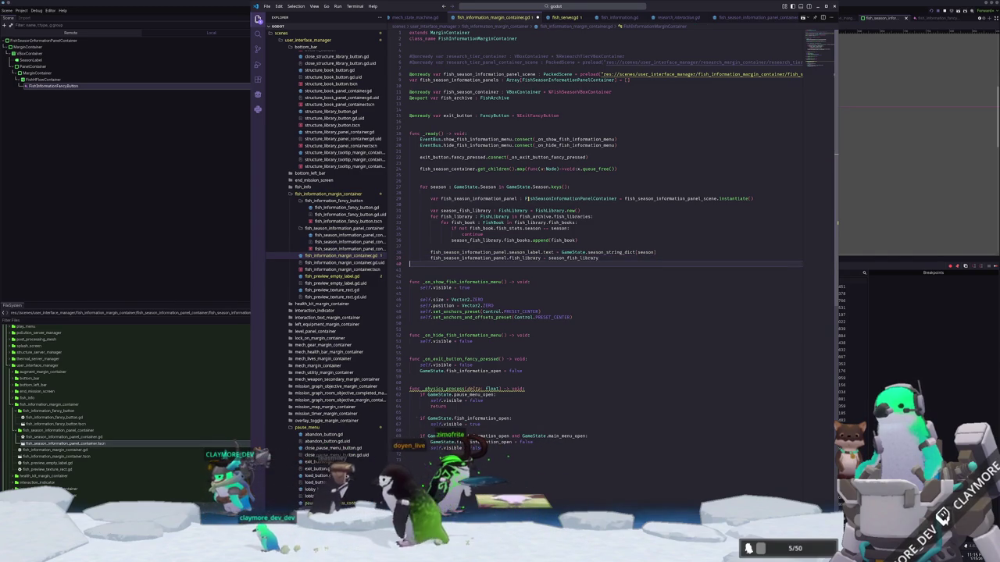
pyautogui.click(410, 257)
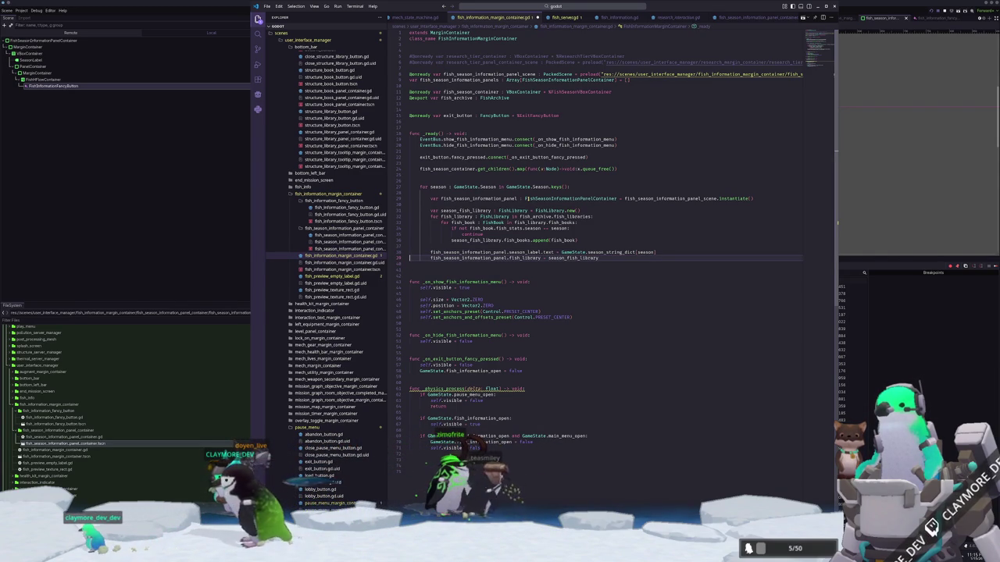
pyautogui.hotkey('alt', 'Tab')
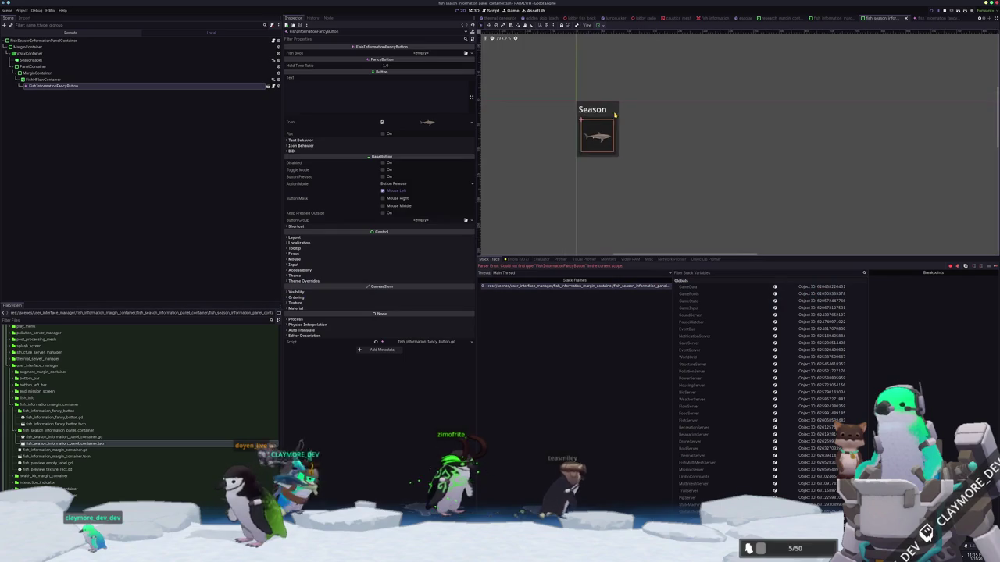
pyautogui.click(595, 111)
pyautogui.click(618, 109)
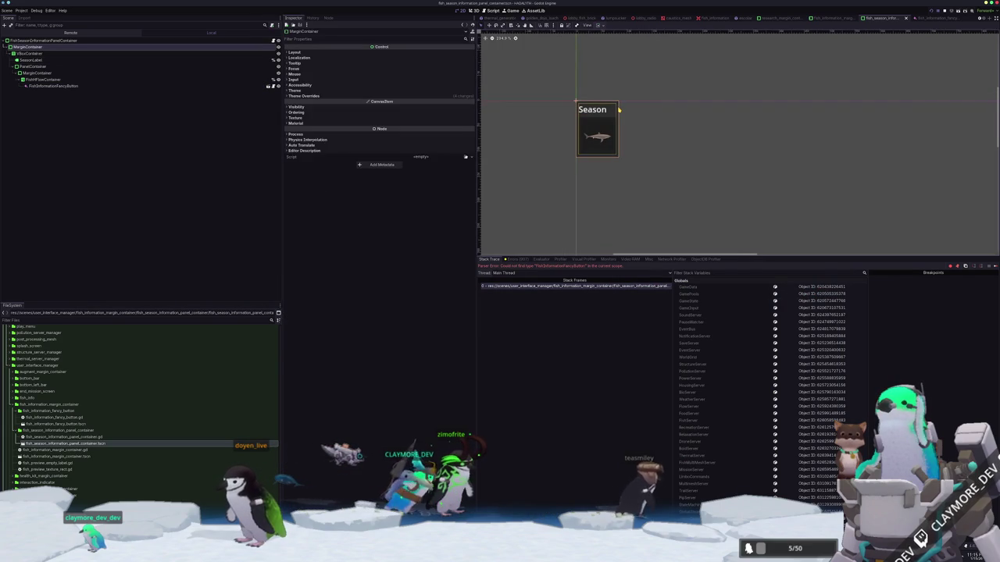
pyautogui.click(312, 96)
pyautogui.click(303, 101)
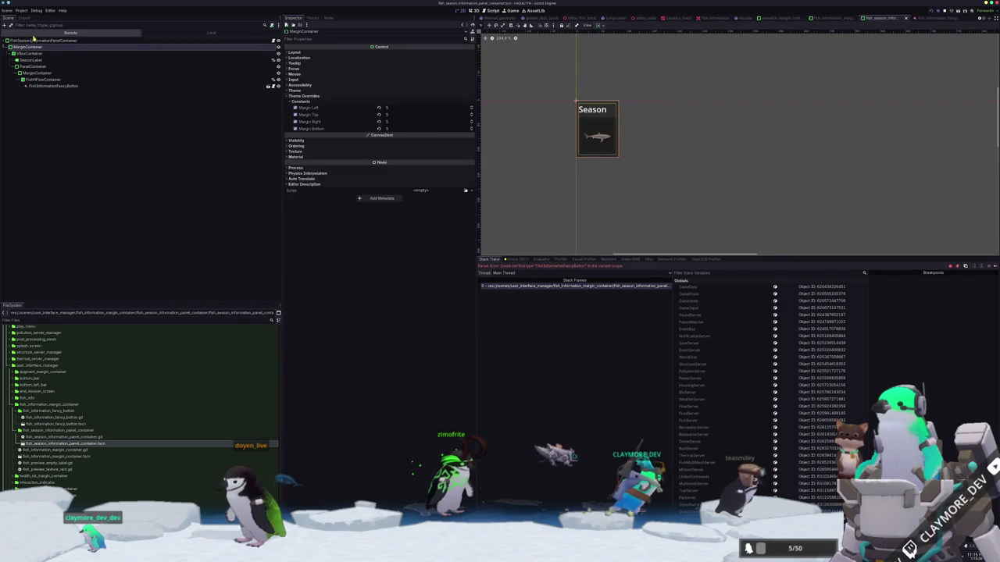
pyautogui.click(34, 40)
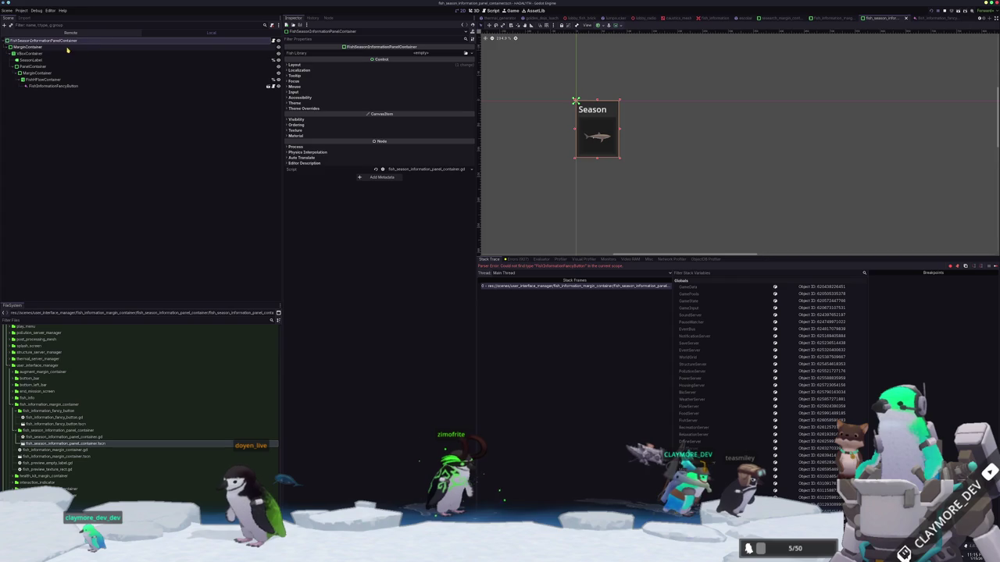
pyautogui.click(67, 47)
pyautogui.click(74, 41)
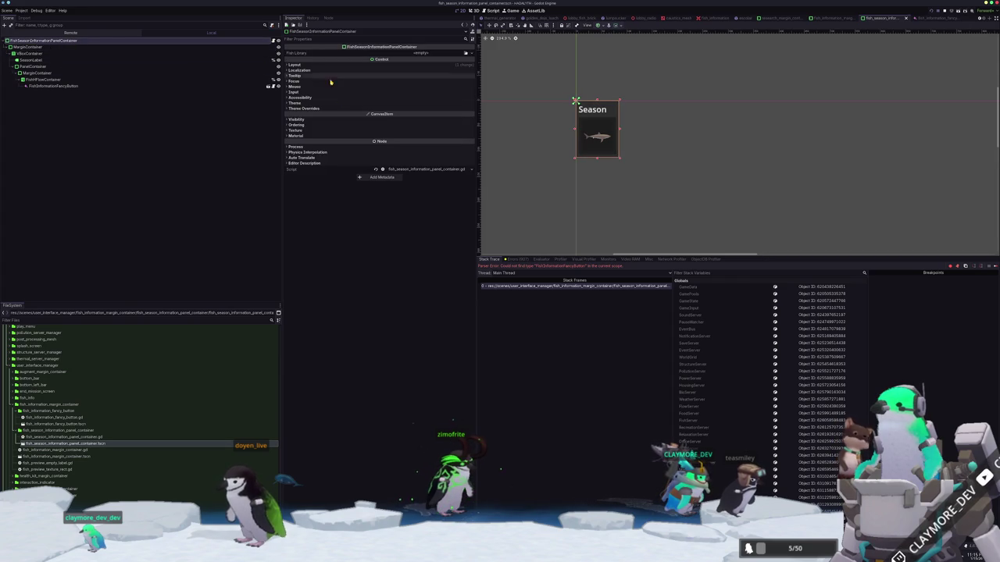
pyautogui.click(298, 120)
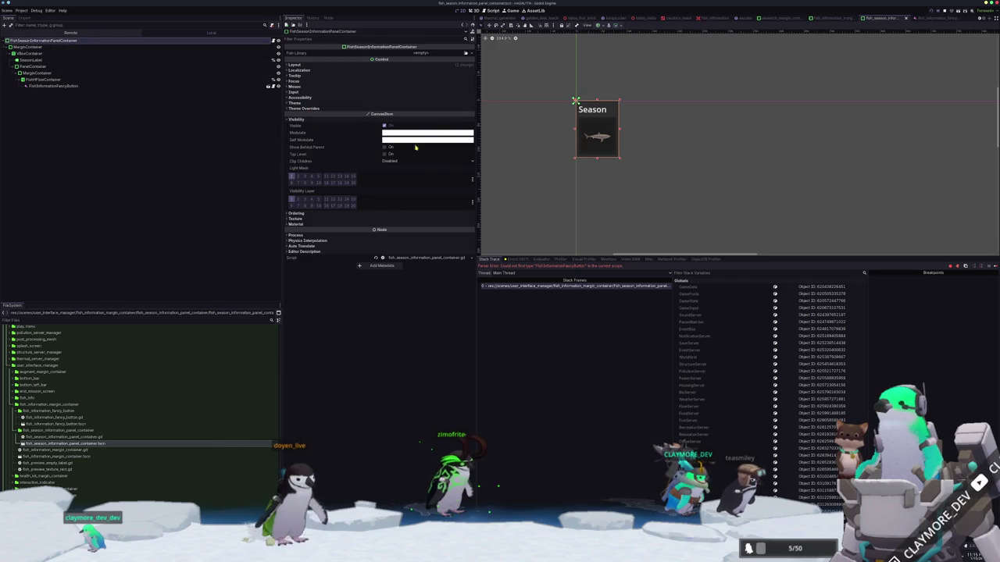
pyautogui.click(421, 134)
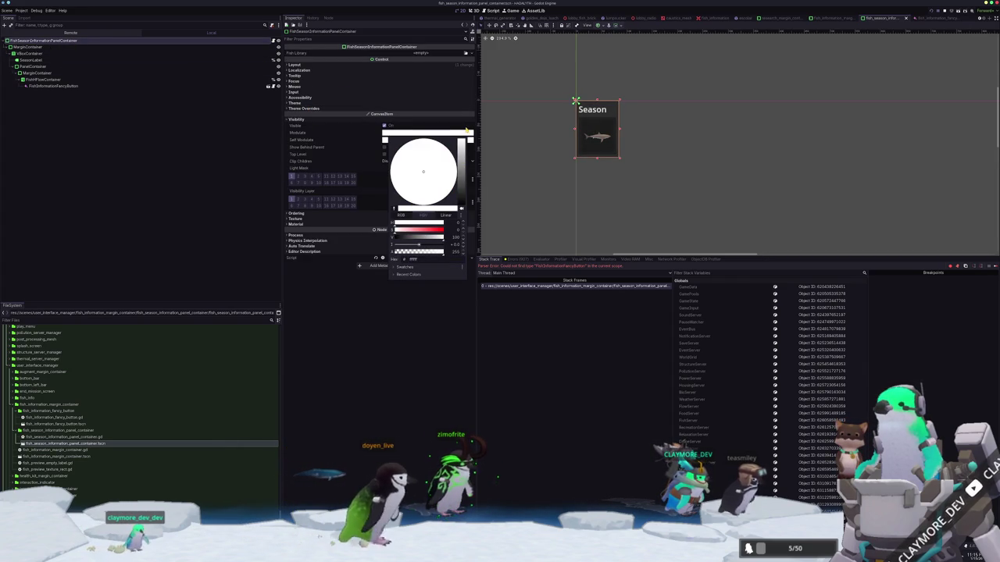
pyautogui.click(414, 226)
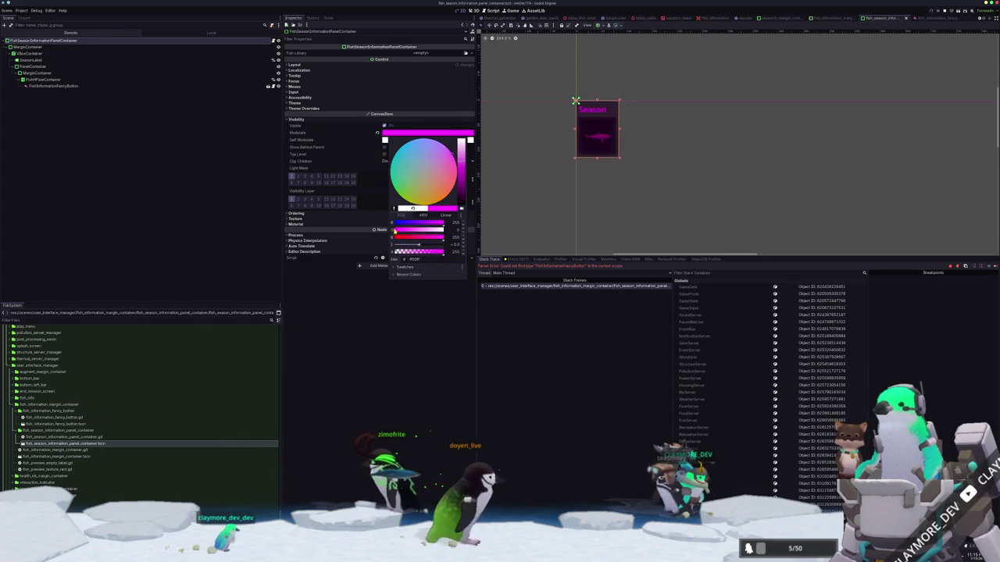
pyautogui.press('Escape')
pyautogui.click(402, 140)
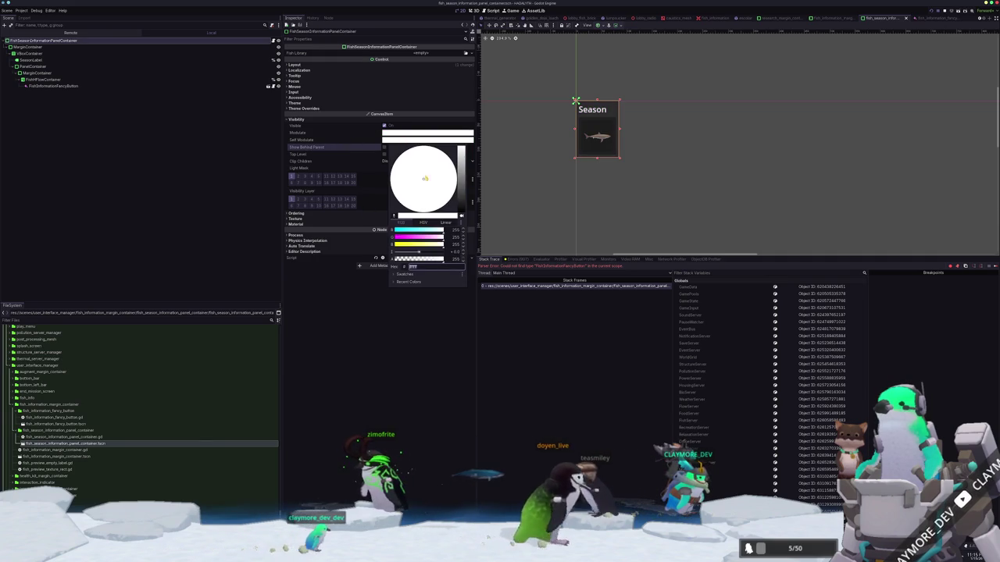
pyautogui.click(400, 244)
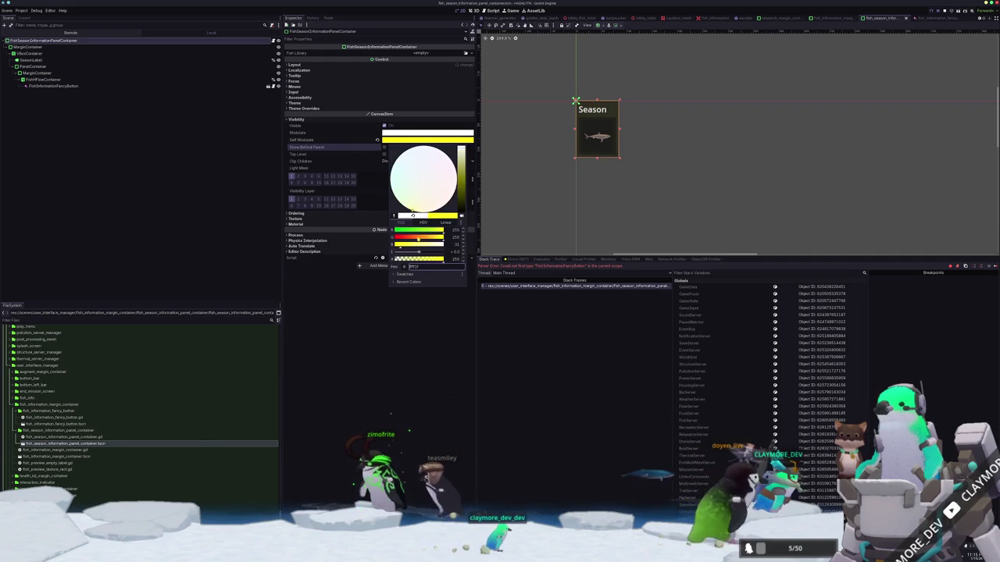
pyautogui.click(418, 237)
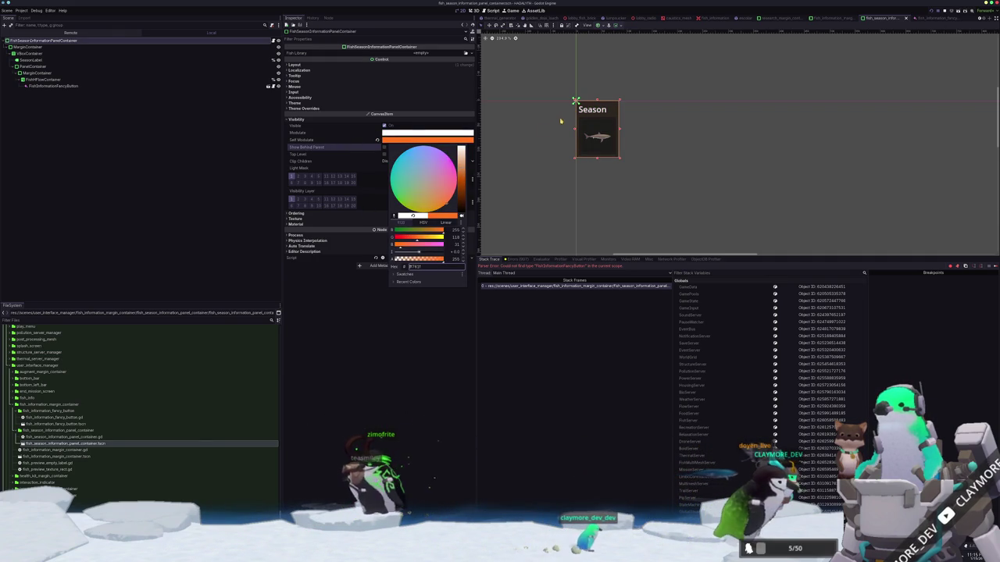
pyautogui.click(376, 140)
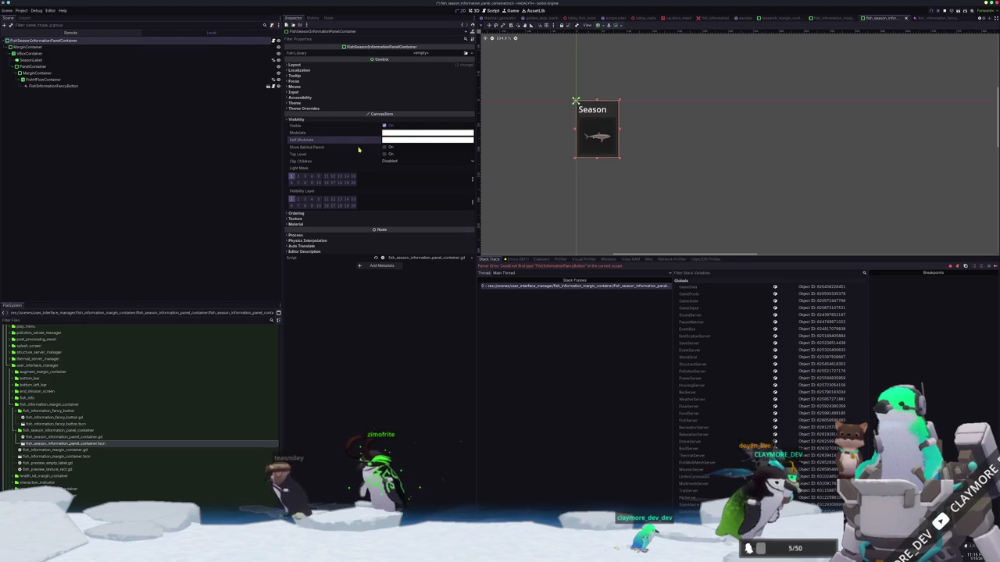
pyautogui.scroll(4, 533, 136)
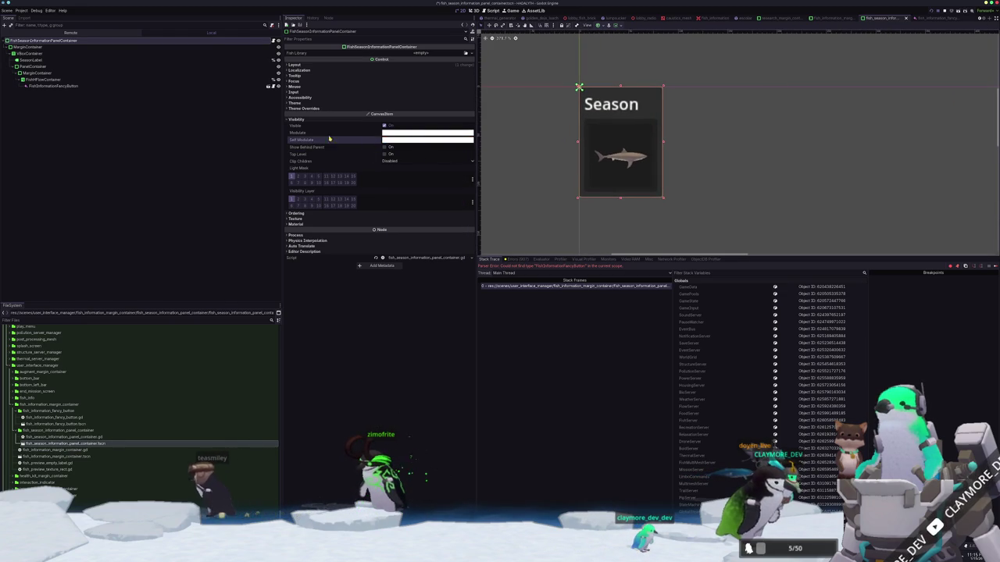
pyautogui.click(311, 109)
# Expand the panel's StyleBoxFlat override and its border settings, then replace the style resource.
pyautogui.click(314, 114)
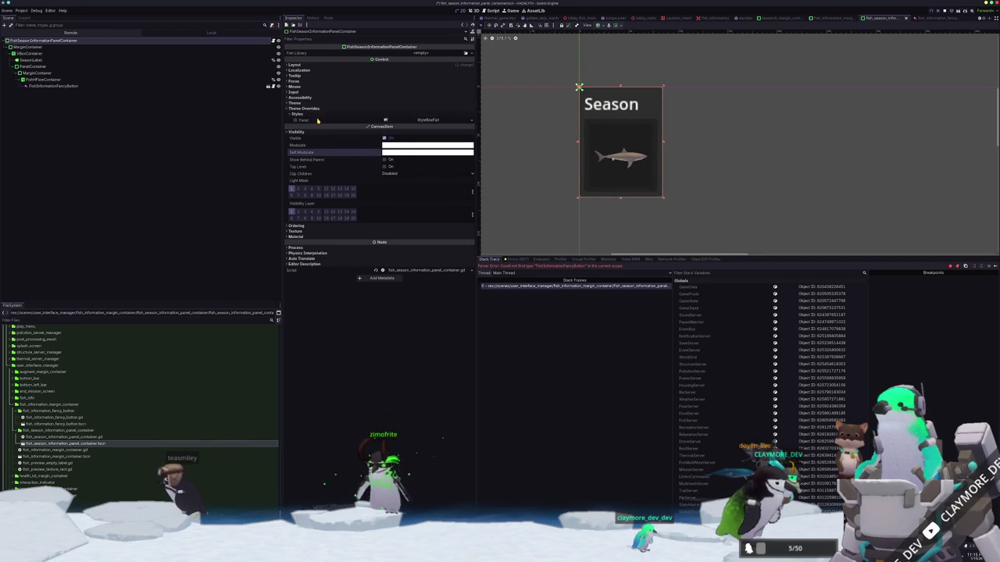
pyautogui.click(457, 122)
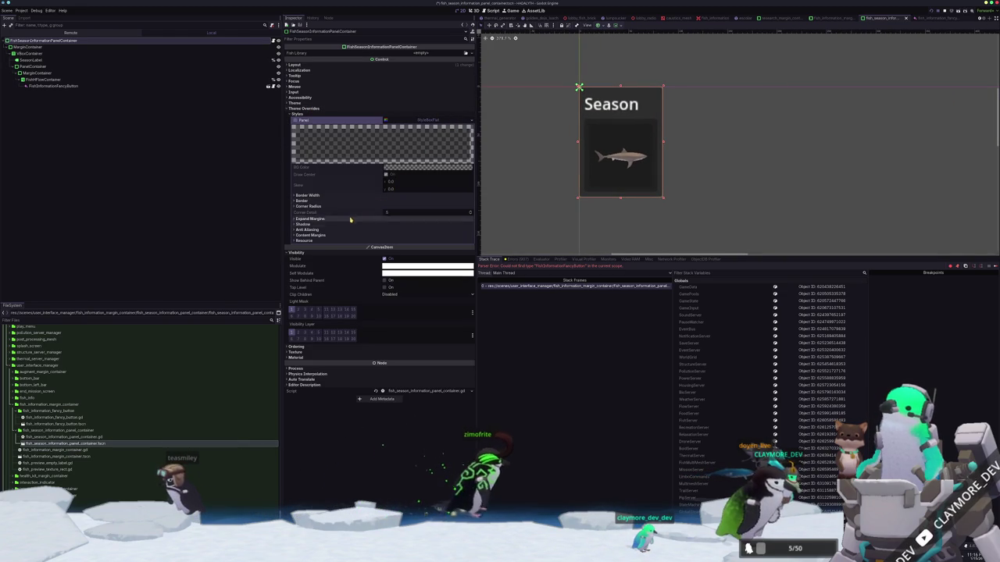
pyautogui.click(301, 200)
pyautogui.click(321, 196)
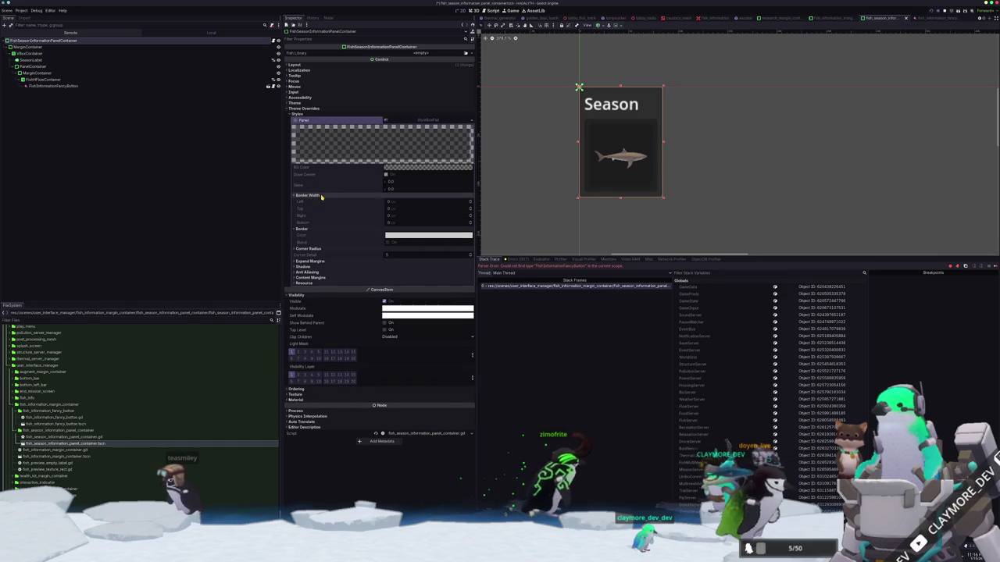
pyautogui.click(472, 122)
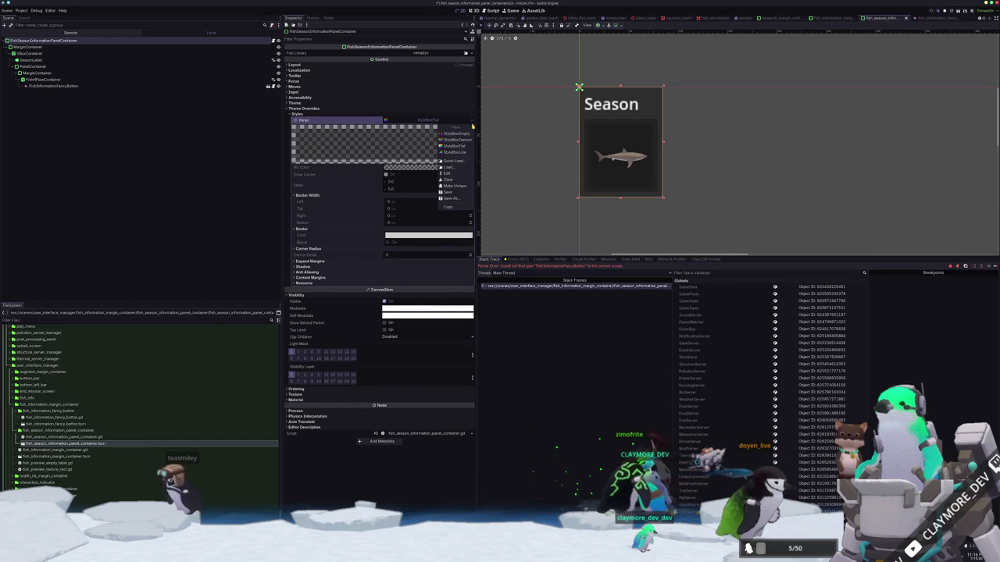
pyautogui.click(454, 186)
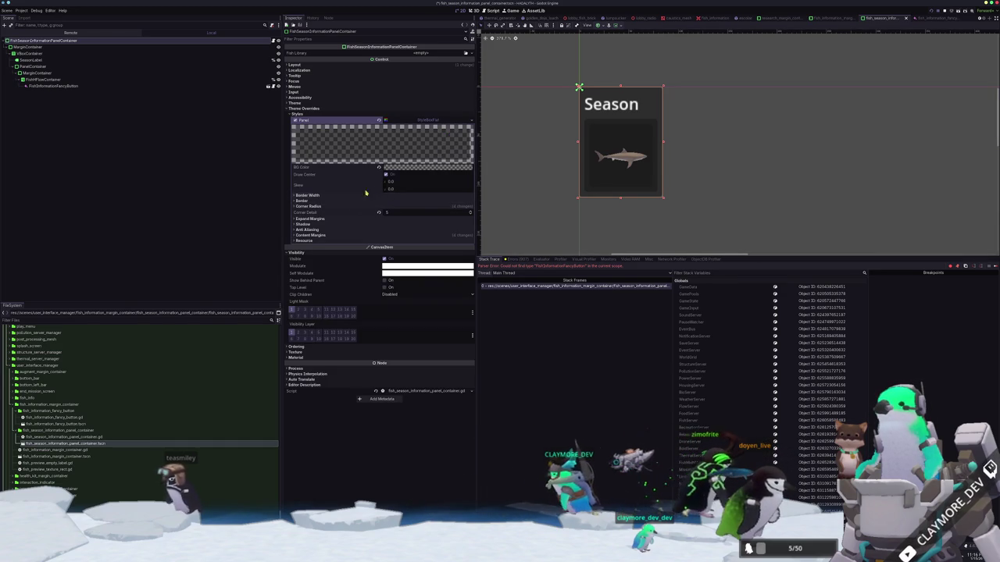
# Try an orange BG Color on the panel style.
pyautogui.click(403, 167)
pyautogui.moveTo(460, 234)
pyautogui.mouseDown()
pyautogui.moveTo(461, 175)
pyautogui.moveTo(467, 223)
pyautogui.moveTo(467, 178)
pyautogui.moveTo(467, 212)
pyautogui.moveTo(467, 197)
pyautogui.mouseUp()
pyautogui.click(439, 193)
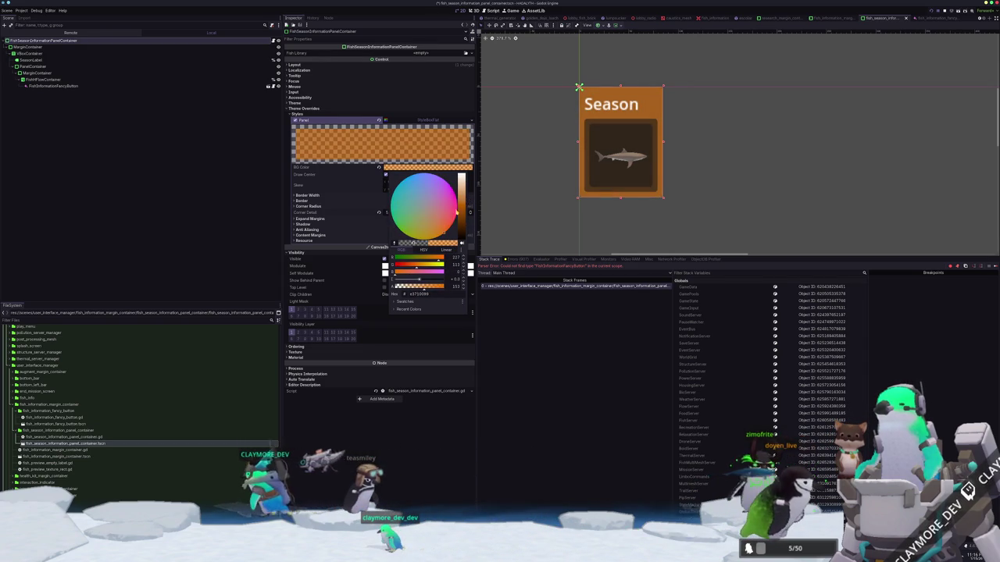
pyautogui.click(518, 170)
pyautogui.scroll(-2, 532, 166)
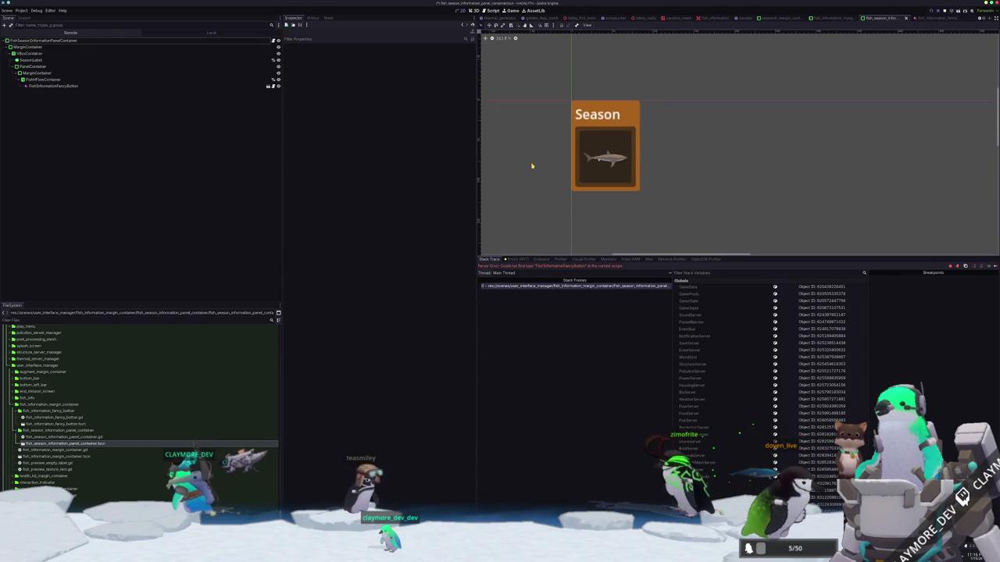
# Select the root container node and return to fish_information_margin_container.gd in VS Code.
pyautogui.click(261, 42)
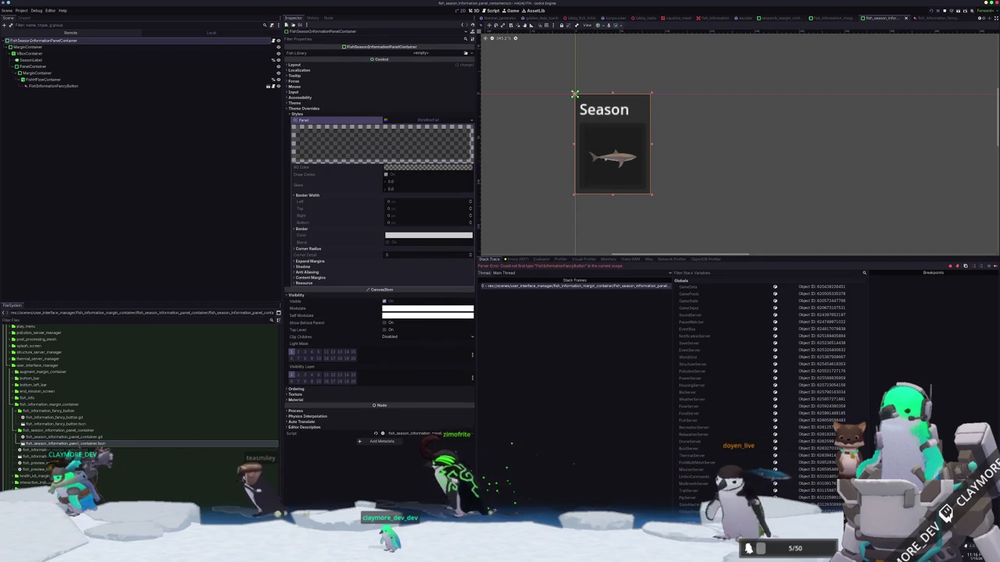
pyautogui.hotkey('ctrl', 'shift', 'q')
pyautogui.hotkey('alt', 'Tab')
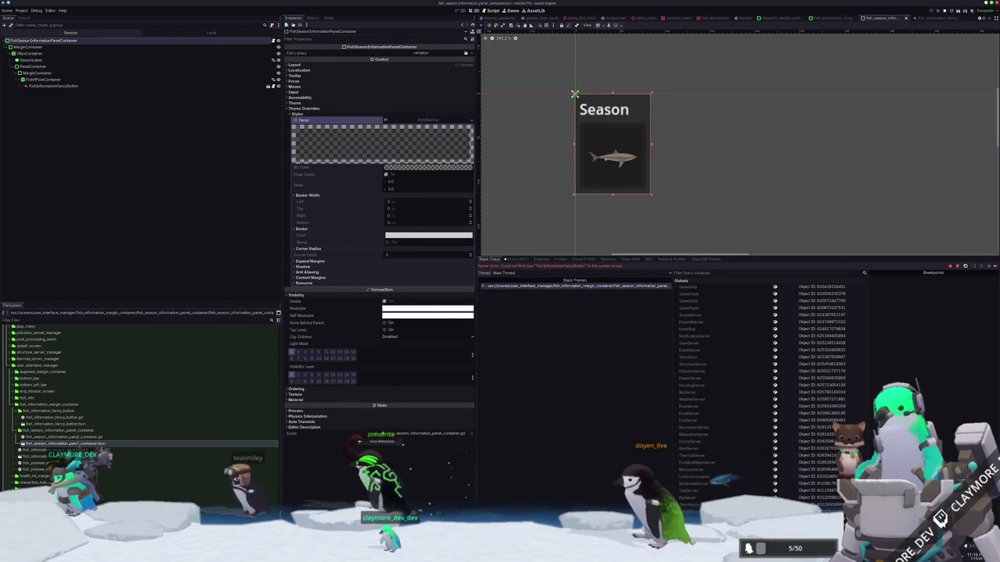
pyautogui.hotkey('alt', 'Tab')
pyautogui.click(453, 265)
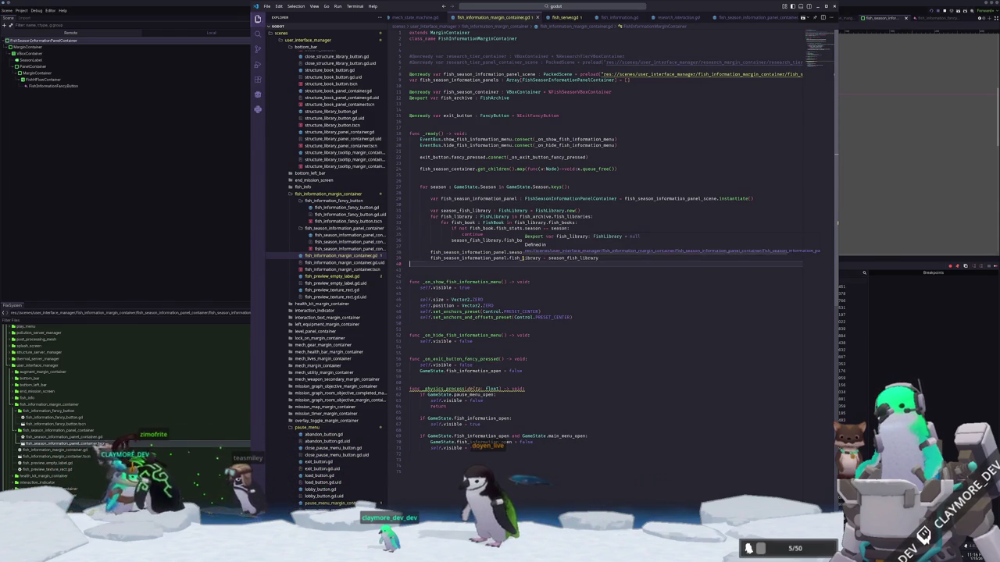
# Add fish_season_container.add_child(fish_season_information_panel) inside the loop.
pyautogui.press('Return')
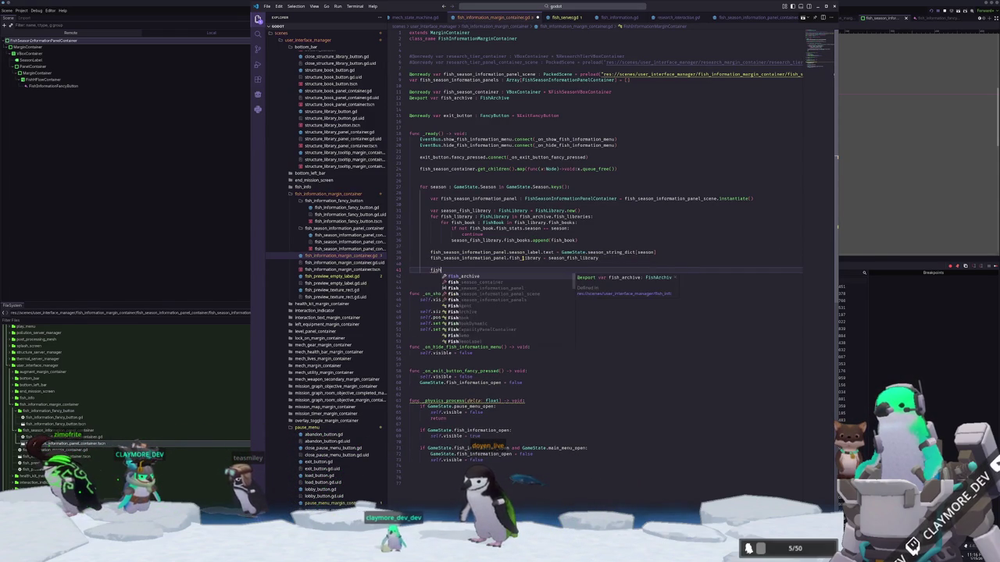
pyautogui.write('_season_container.add_child')
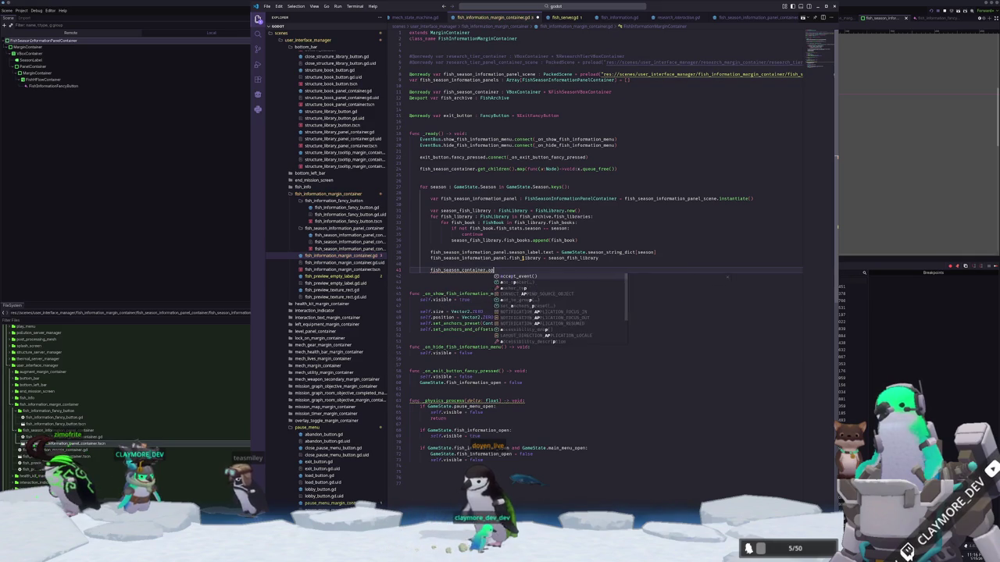
pyautogui.write('(fish_season_')
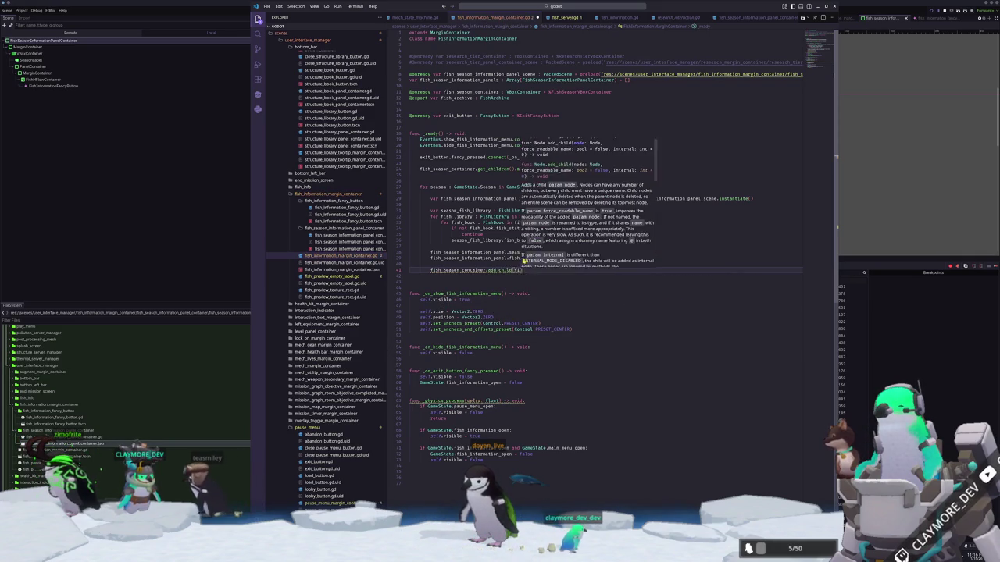
pyautogui.write('information_panel)')
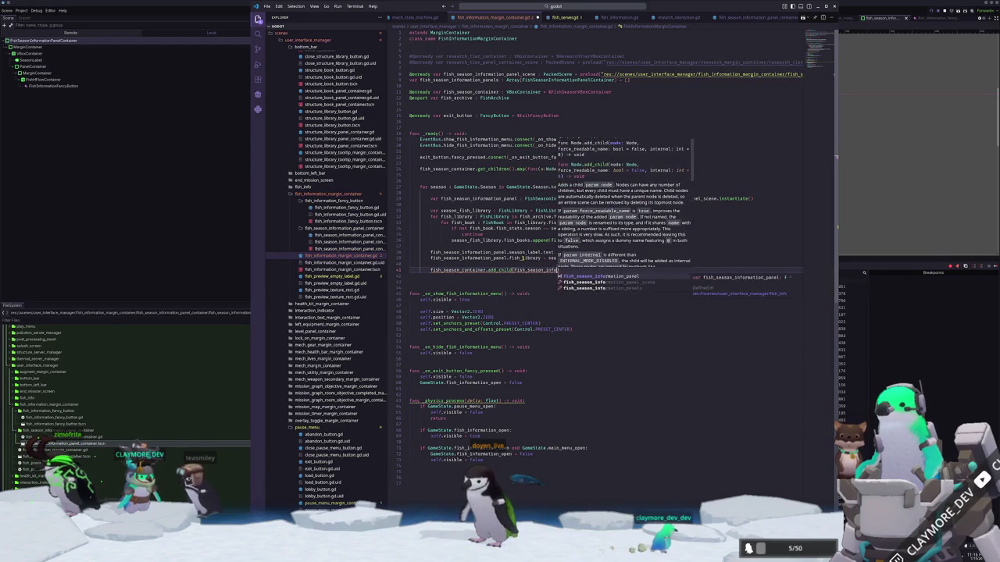
pyautogui.press('Return')
# Append fish_season_information_panel to fish_season_information_panels.
pyautogui.write('fish_season_container')
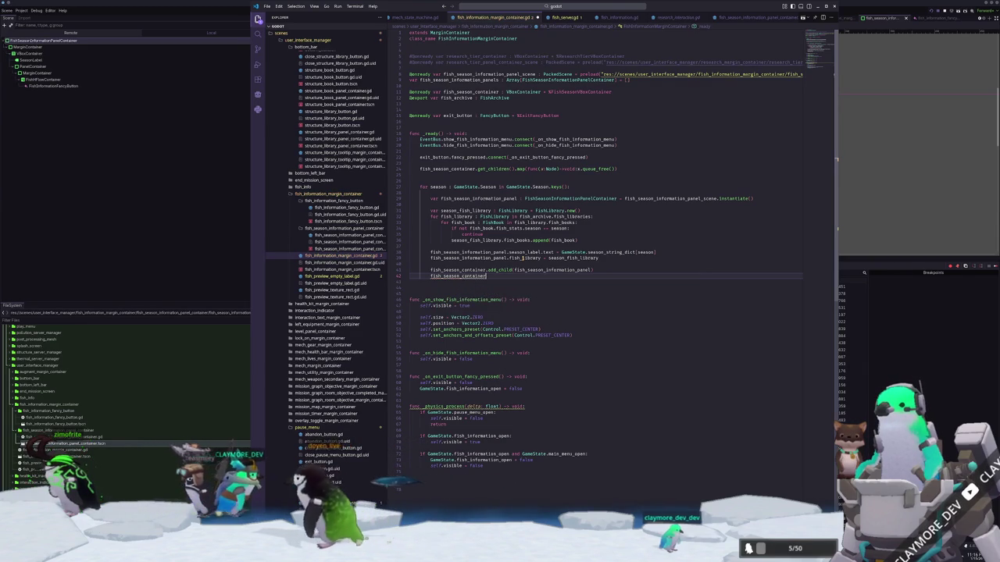
pyautogui.press('Return')
pyautogui.write('_season_container')
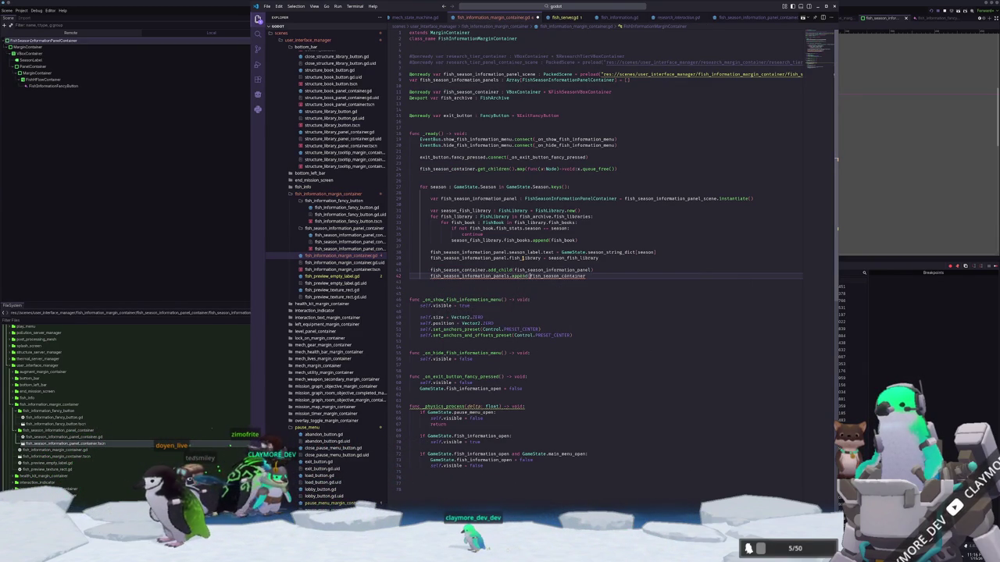
pyautogui.click(528, 270)
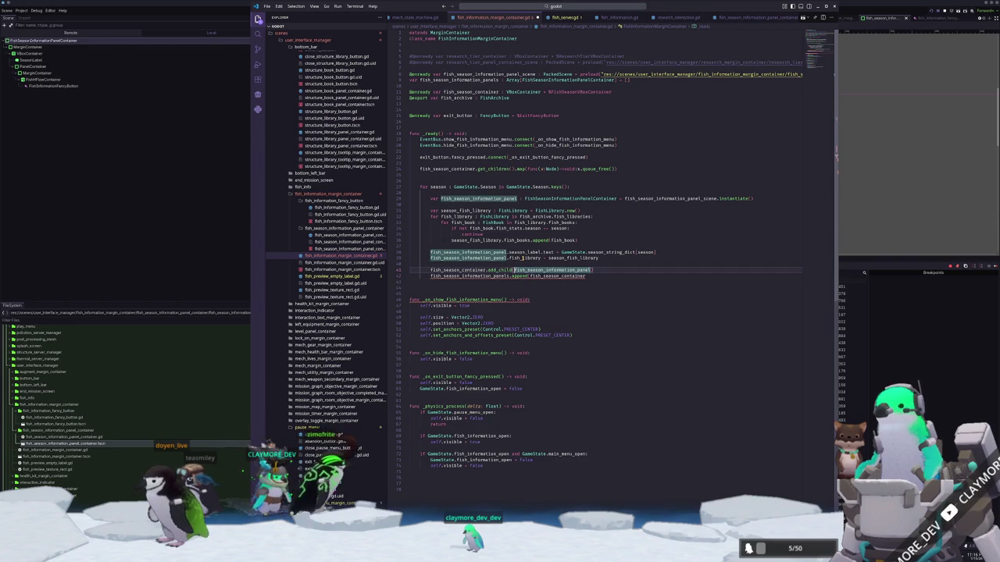
pyautogui.hotkey('ctrl', 'c')
pyautogui.press('Down')
pyautogui.press('End')
pyautogui.hotkey('ctrl', 'shift', 'Left')
pyautogui.hotkey('ctrl', 'v')
pyautogui.write(')')
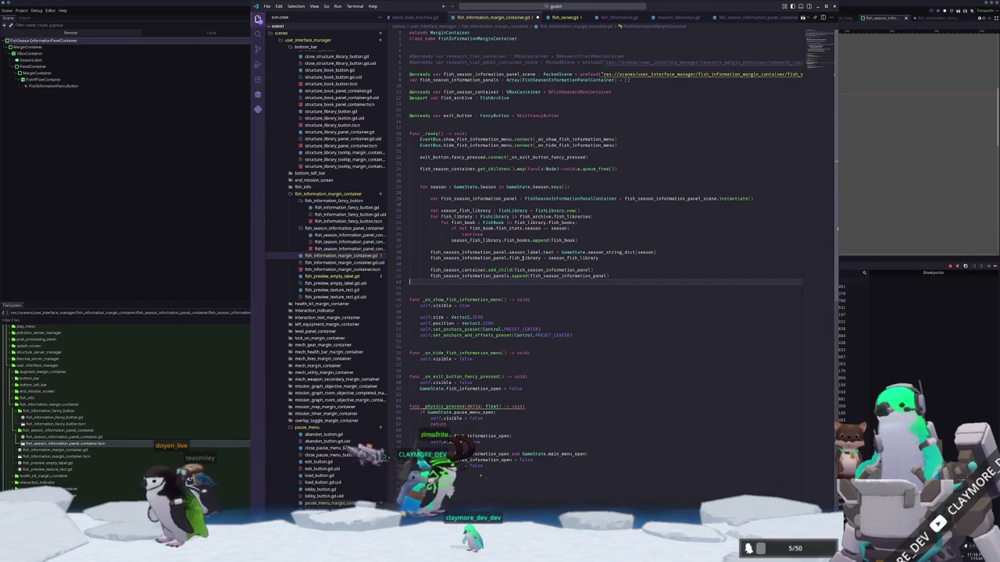
# Add blank lines at the end of the show-menu function.
pyautogui.press('Down')
pyautogui.press('Down')
pyautogui.press('Down')
pyautogui.press('Return')
pyautogui.press('Return')
pyautogui.press('Up')
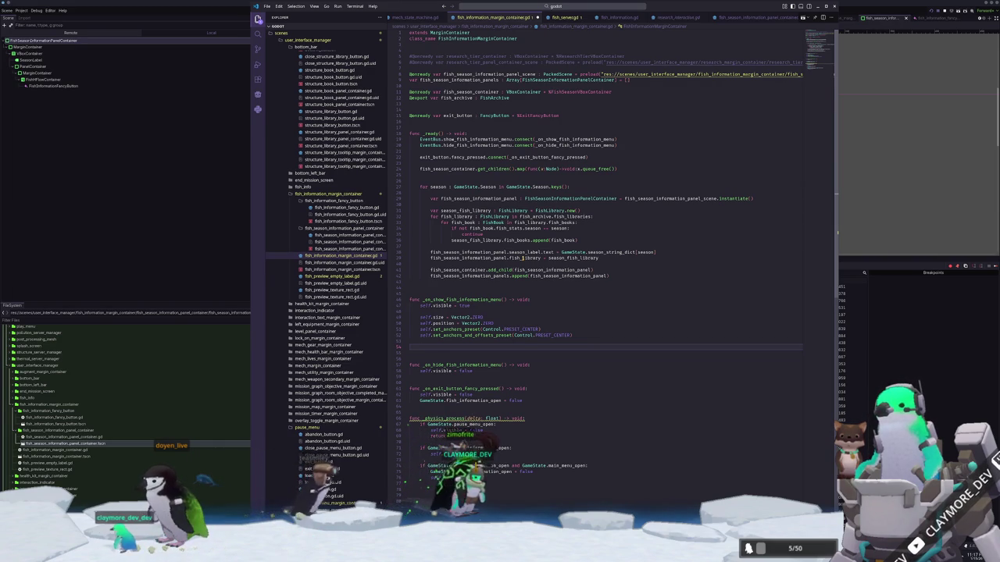
# In the show-menu handler, map over fish_season_information_panels calling update_buttons() on each.
pyautogui.write('fish_season')
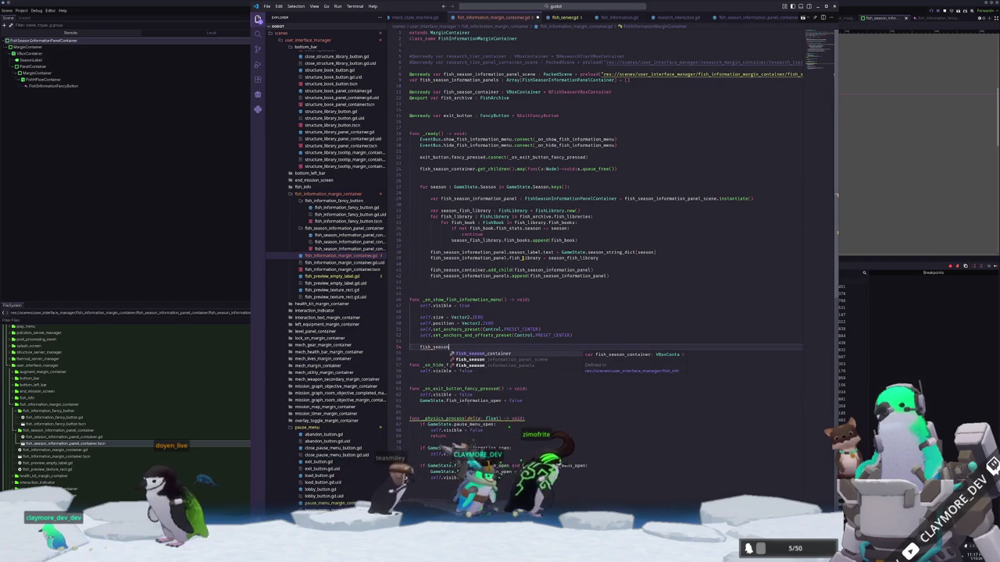
pyautogui.write('_information_panels.')
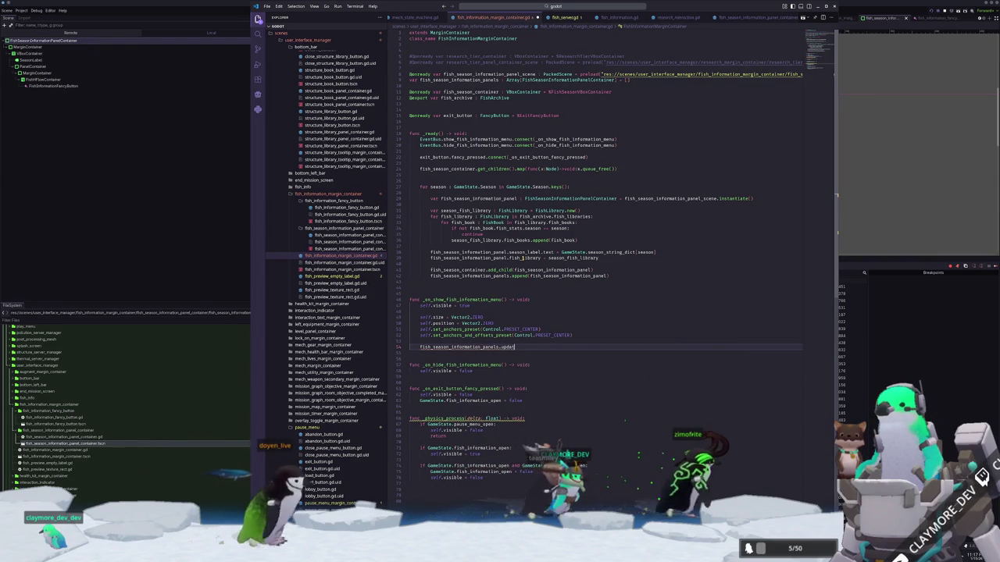
pyautogui.write('map(')
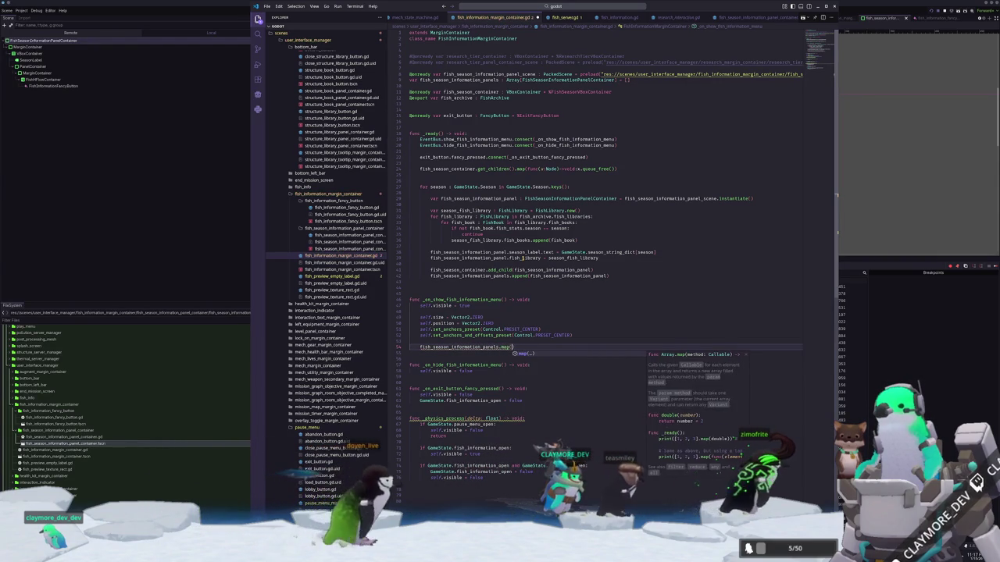
pyautogui.write('func(')
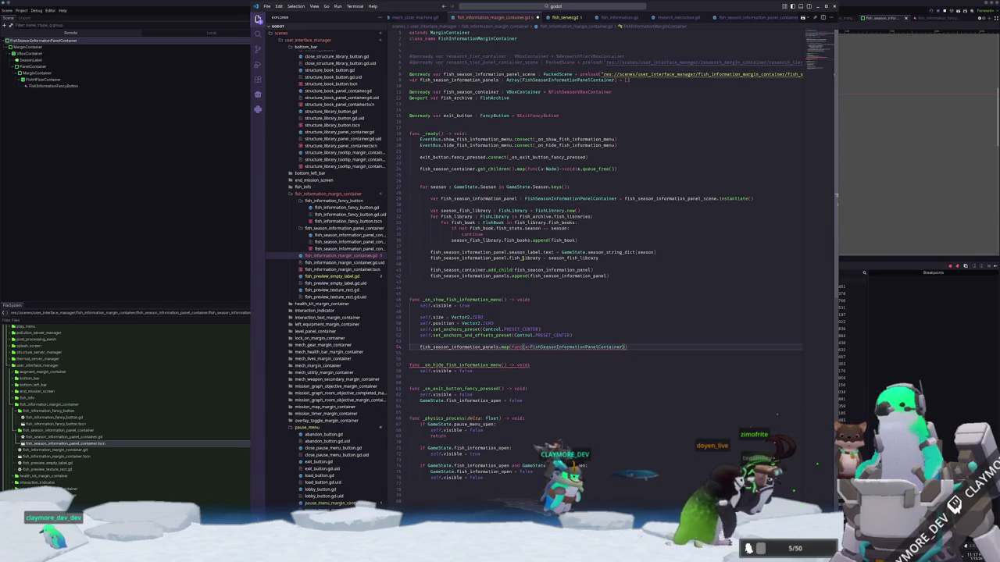
pyautogui.write('void:')
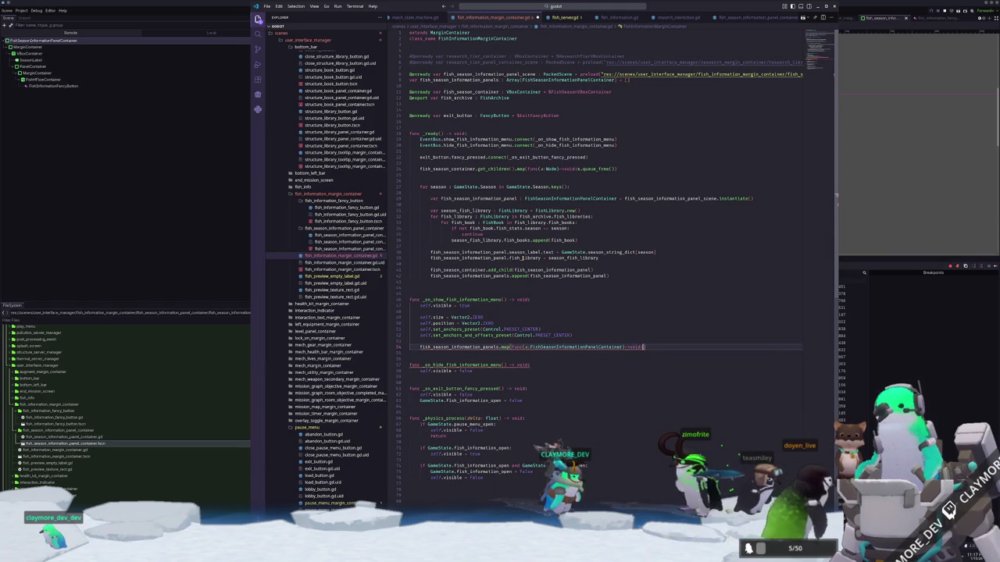
pyautogui.write('x.')
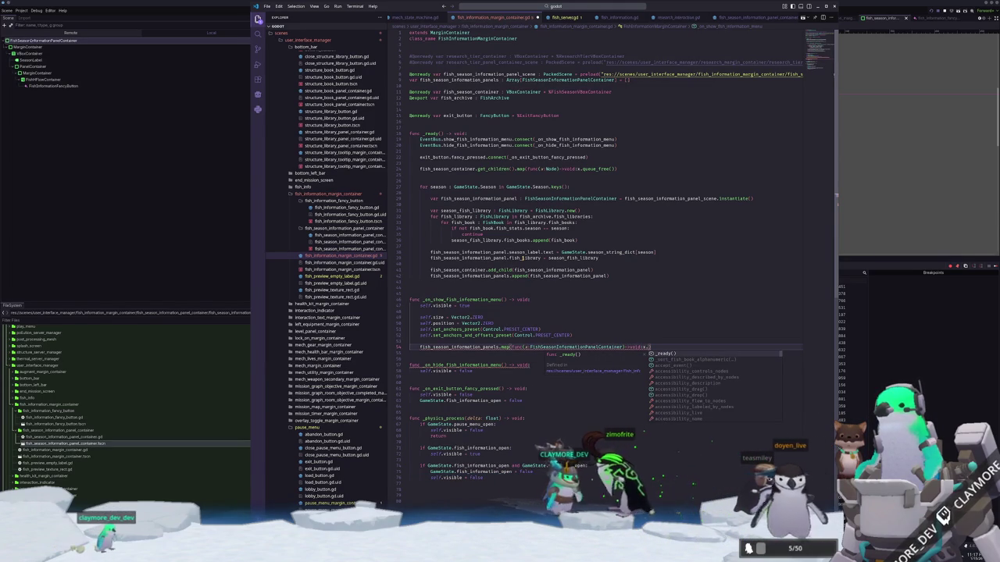
pyautogui.write('fish')
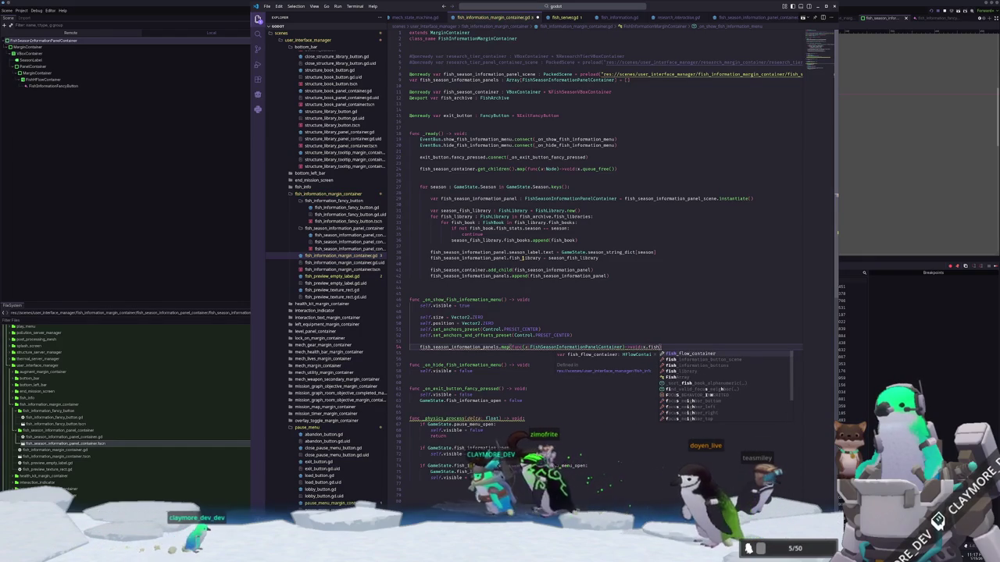
pyautogui.write('_information_buttons.ma')
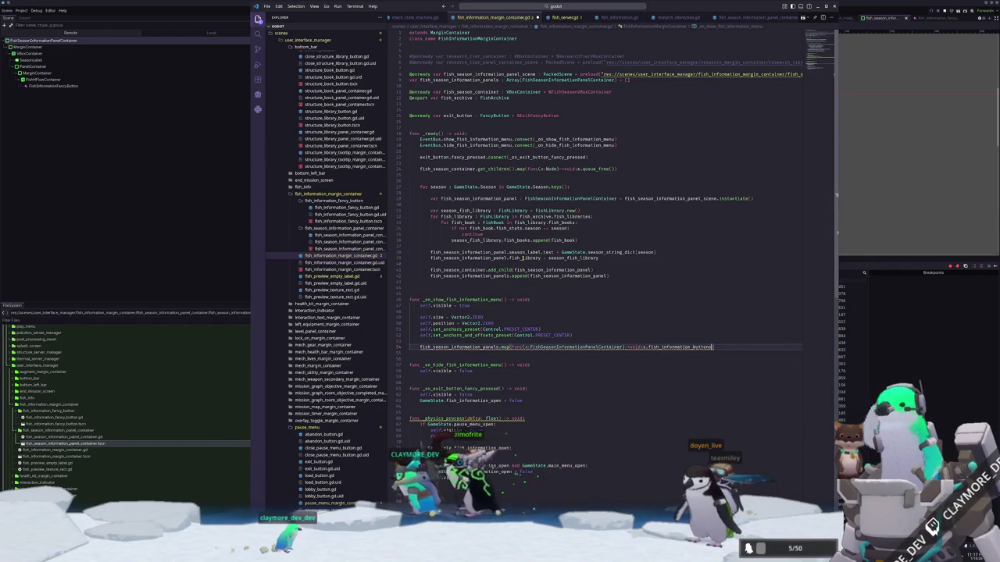
pyautogui.write('p(func')
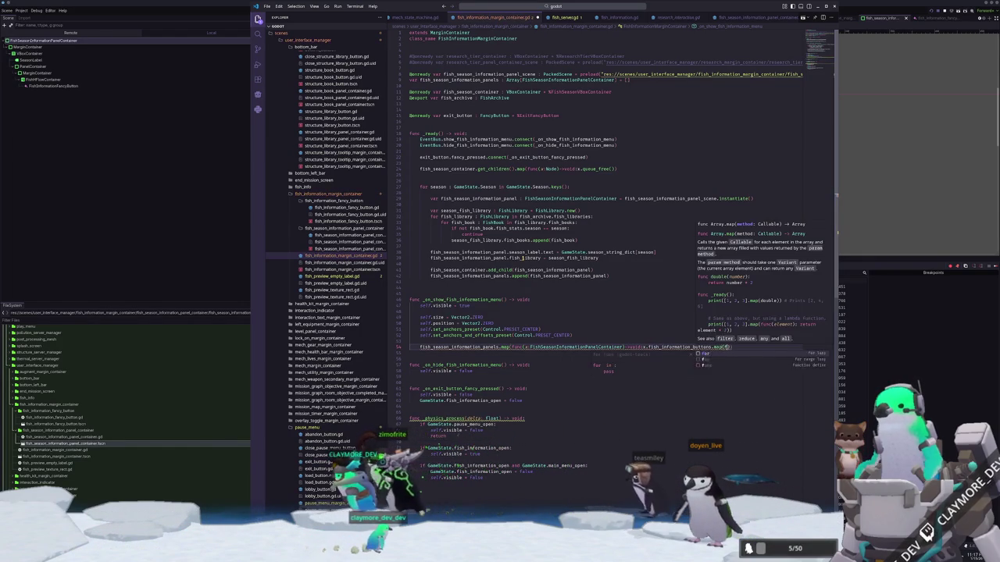
pyautogui.write('(x:FishInfo')
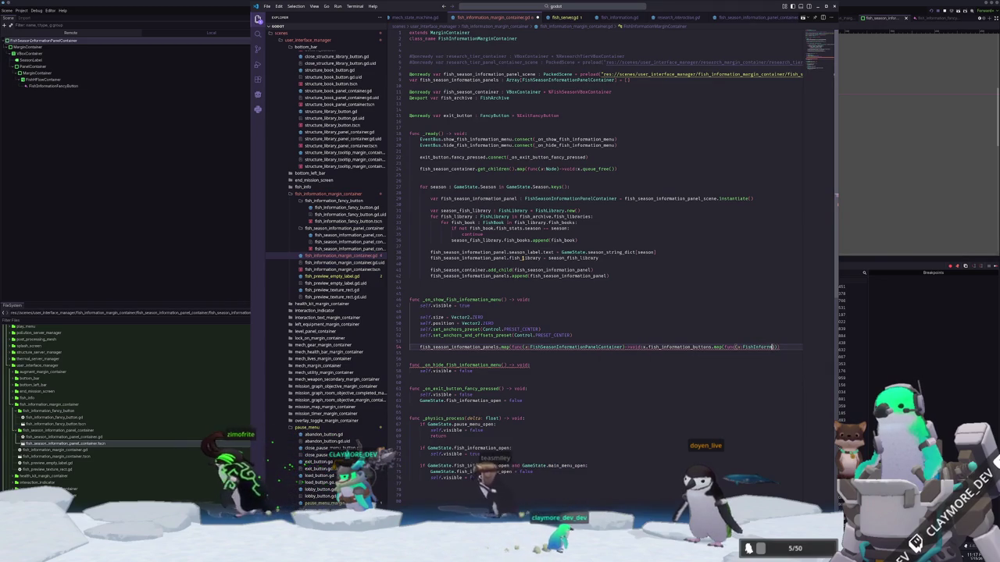
pyautogui.write('r')
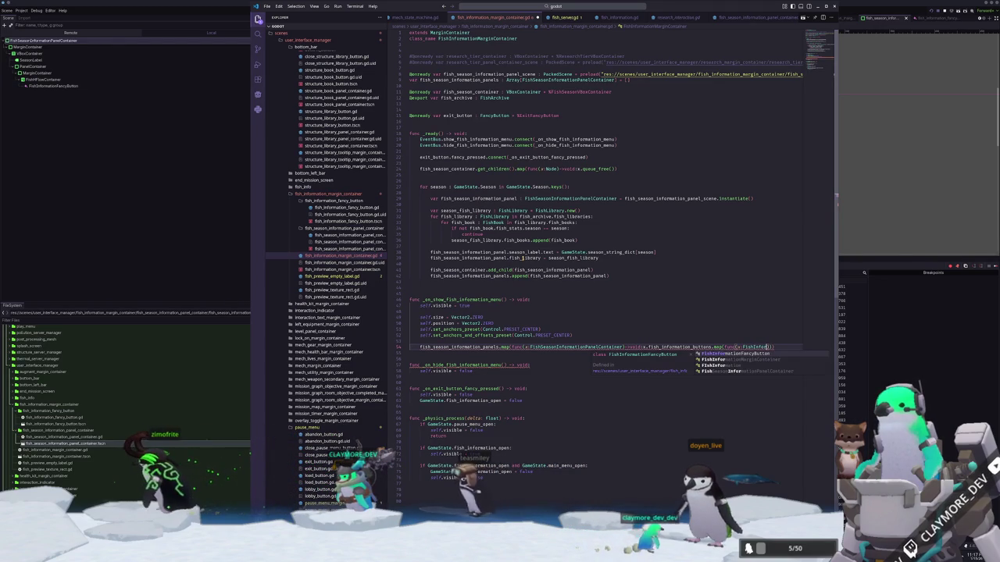
pyautogui.press('Return')
pyautogui.write(':')
pyautogui.write('->void:x')
pyautogui.write('.update')
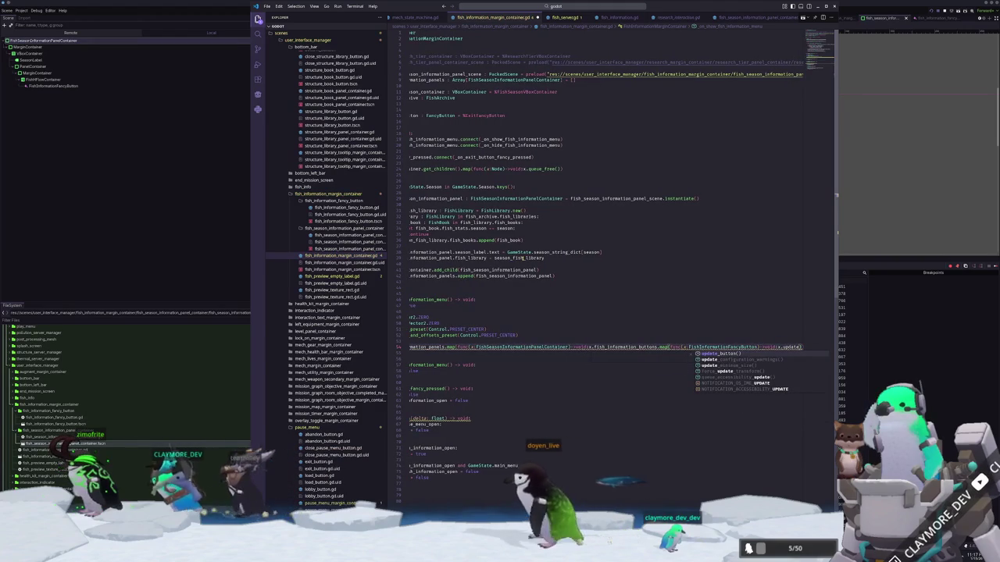
pyautogui.write('(')
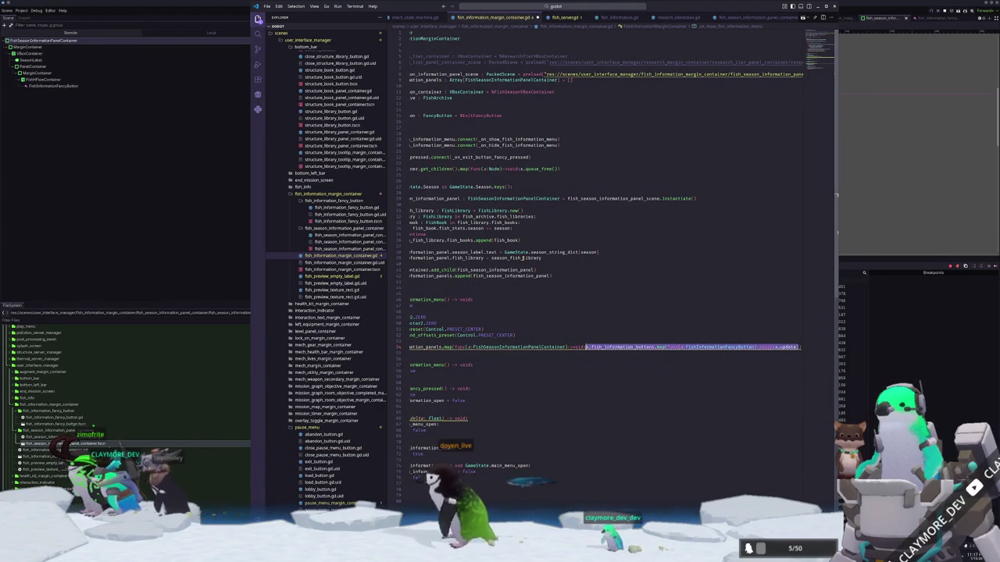
pyautogui.write('u')
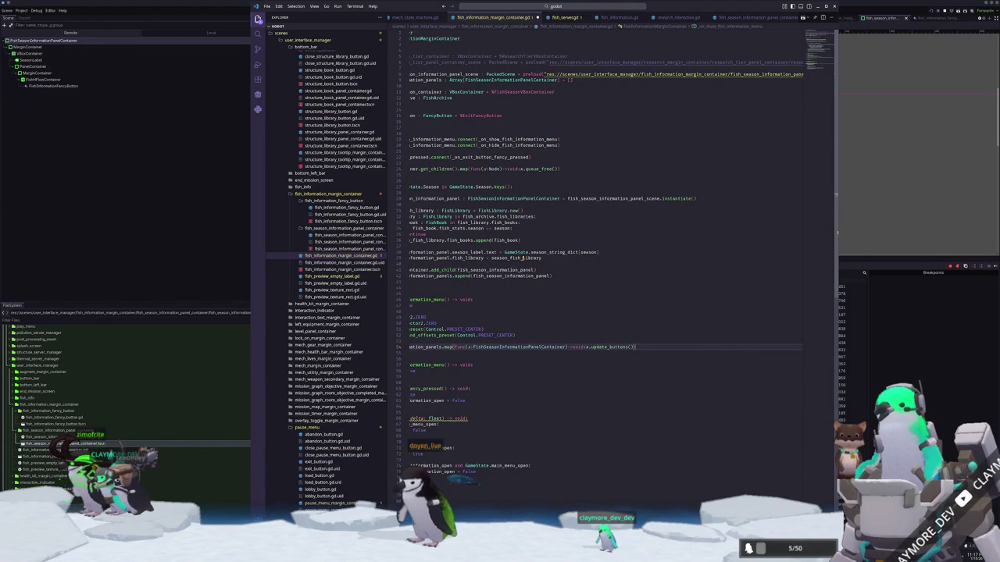
# Indent empty line 43, then switch to the fish information margin container scene in Godot.
pyautogui.press('Home')
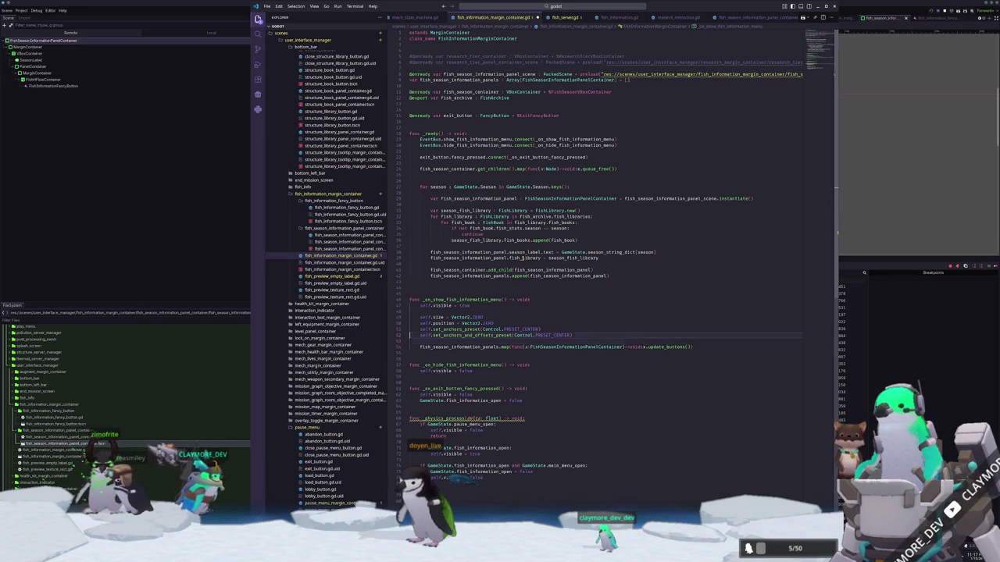
pyautogui.press('Up')
pyautogui.press('Up')
pyautogui.press('Up')
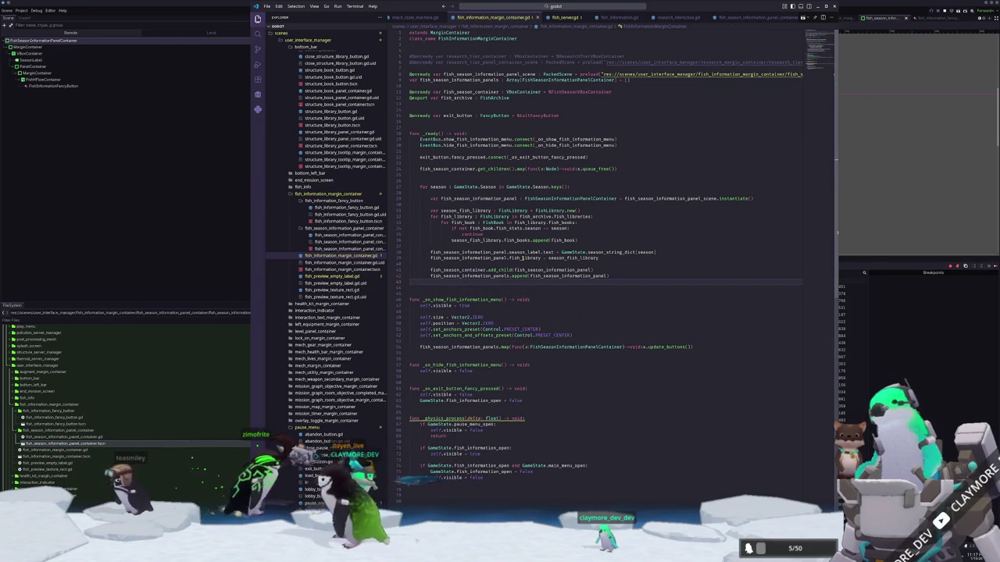
pyautogui.press('Tab')
pyautogui.press('Tab')
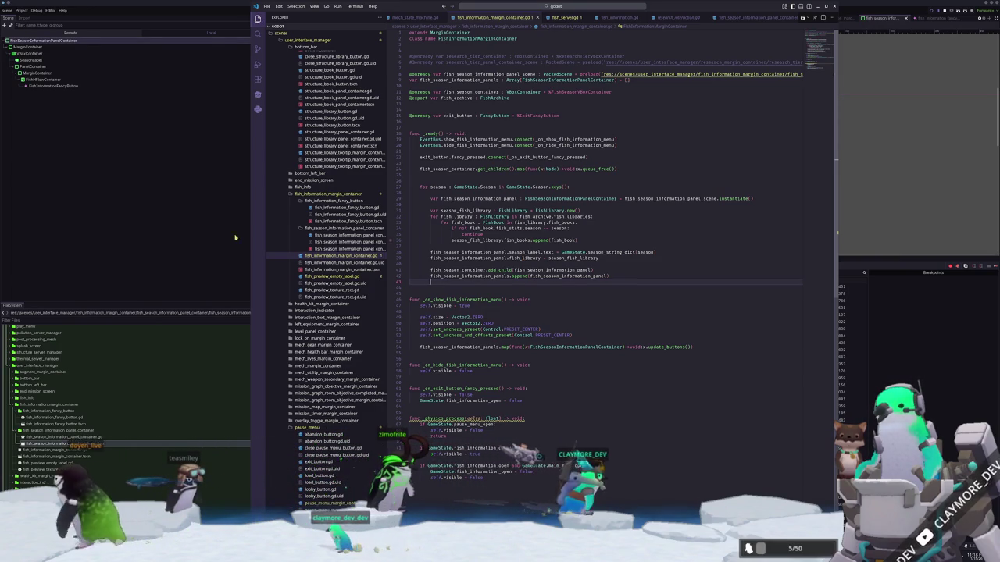
pyautogui.hotkey('alt', 'Tab')
pyautogui.click(834, 17)
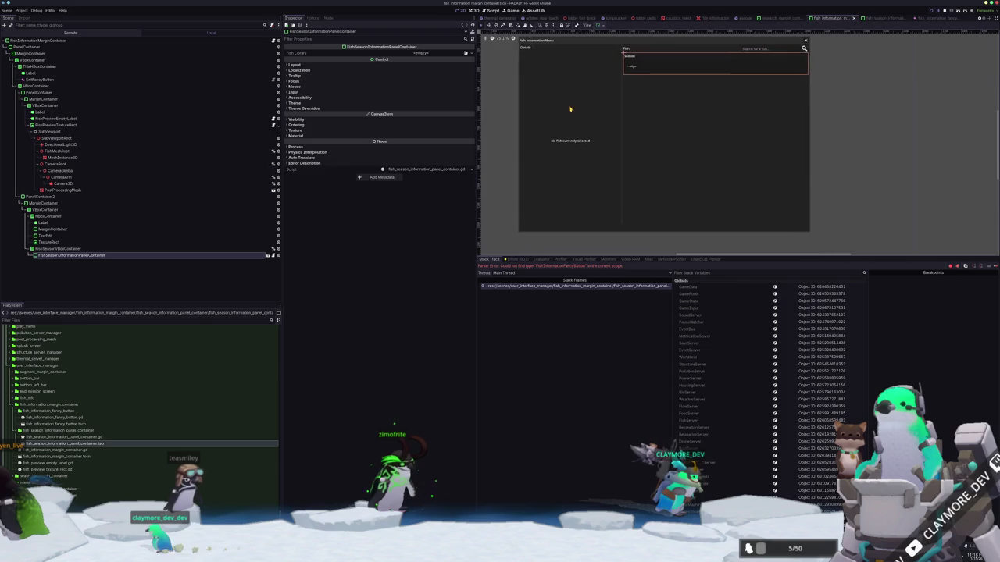
# Set the root FishInformationMarginContainer's Fish Archive to fish_archive_dynamic.tres.
pyautogui.click(201, 41)
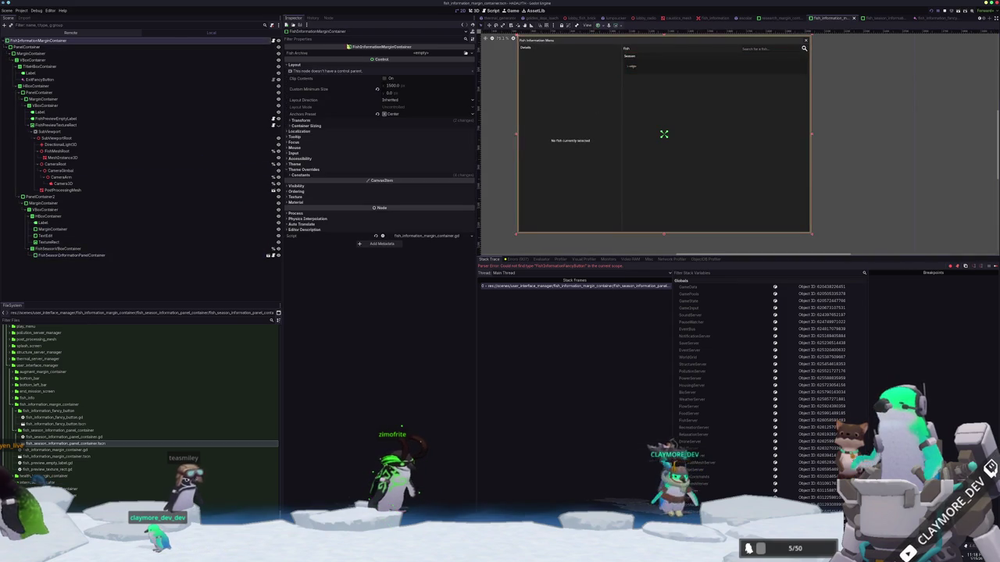
pyautogui.click(466, 53)
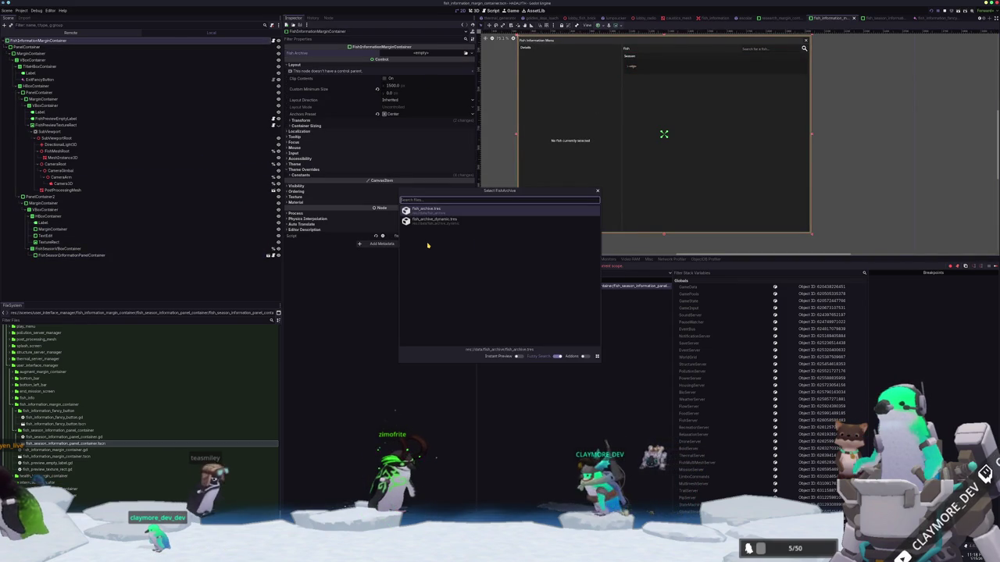
pyautogui.press('Down')
pyautogui.press('Return')
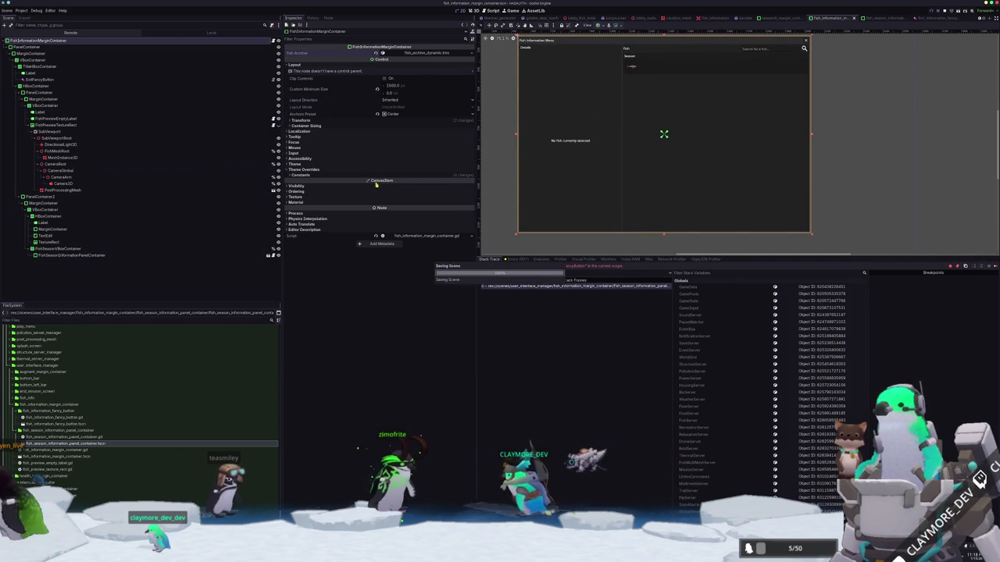
# Inspect the PanelContainer, TitleHBoxContainer and FishPreviewTextureRect nodes.
pyautogui.click(245, 48)
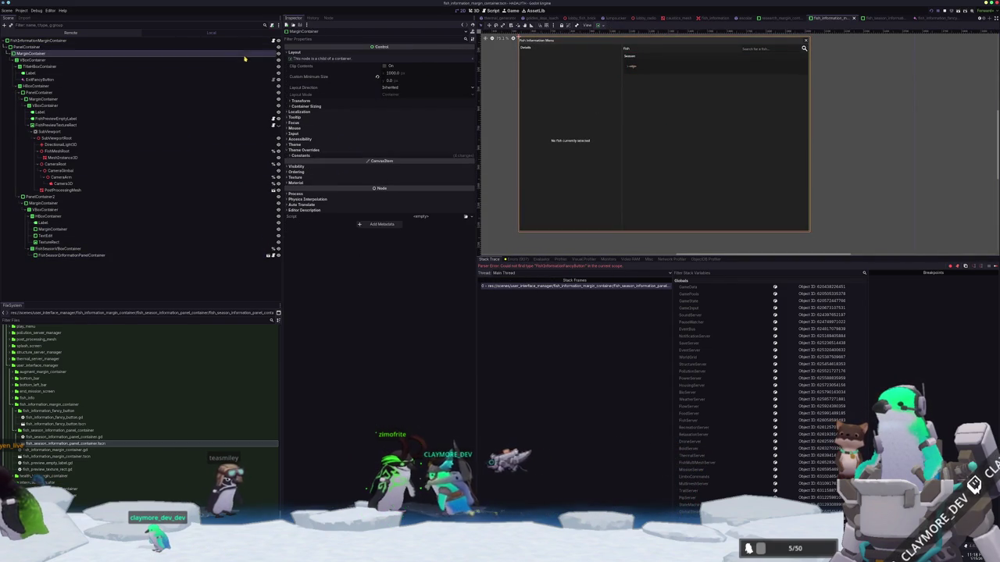
pyautogui.click(242, 66)
pyautogui.click(230, 124)
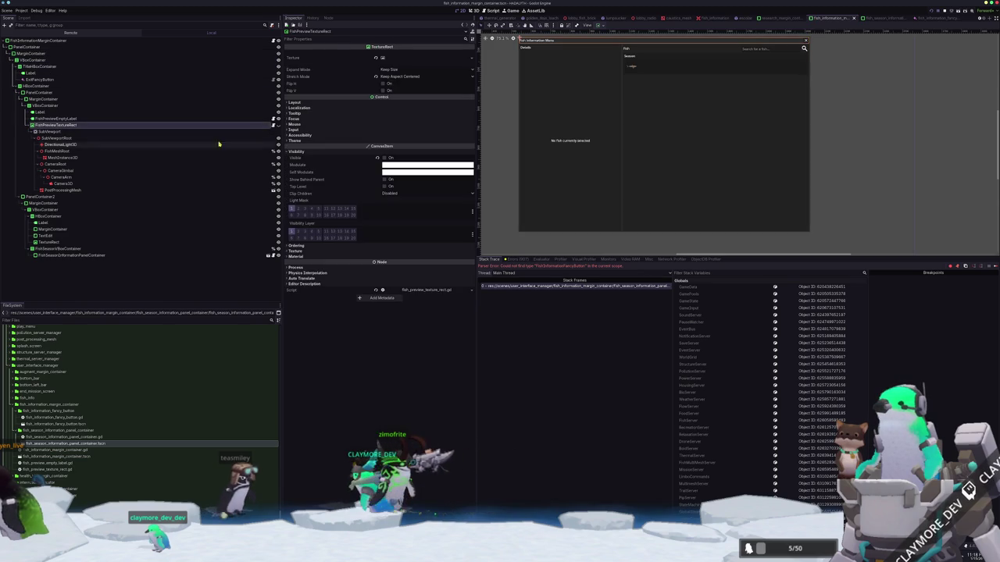
pyautogui.click(174, 283)
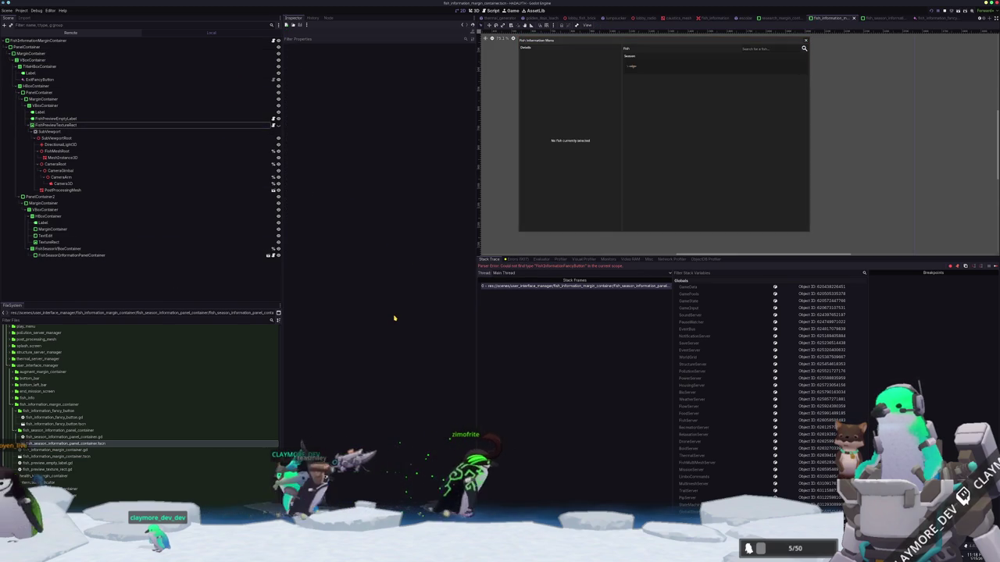
# Open user_interface_manager.tscn through the quick-open search.
pyautogui.hotkey('shift', 'alt', 'o')
pyautogui.write('user_i')
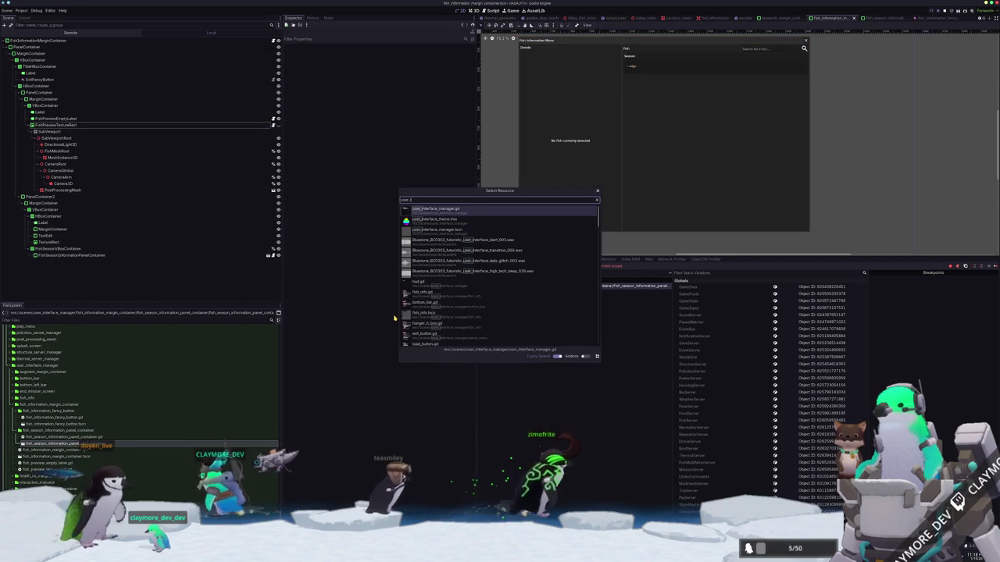
pyautogui.press('Down')
pyautogui.press('Down')
pyautogui.press('Return')
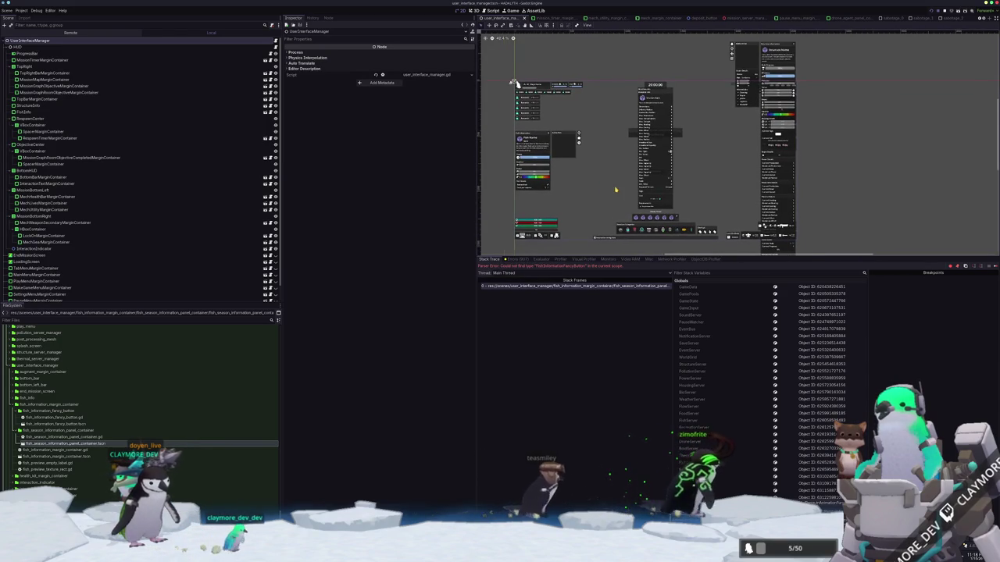
# Drag fish_information_margin_container.tscn from FileSystem into the user_interface_manager scene tree.
pyautogui.scroll(1, 610, 196)
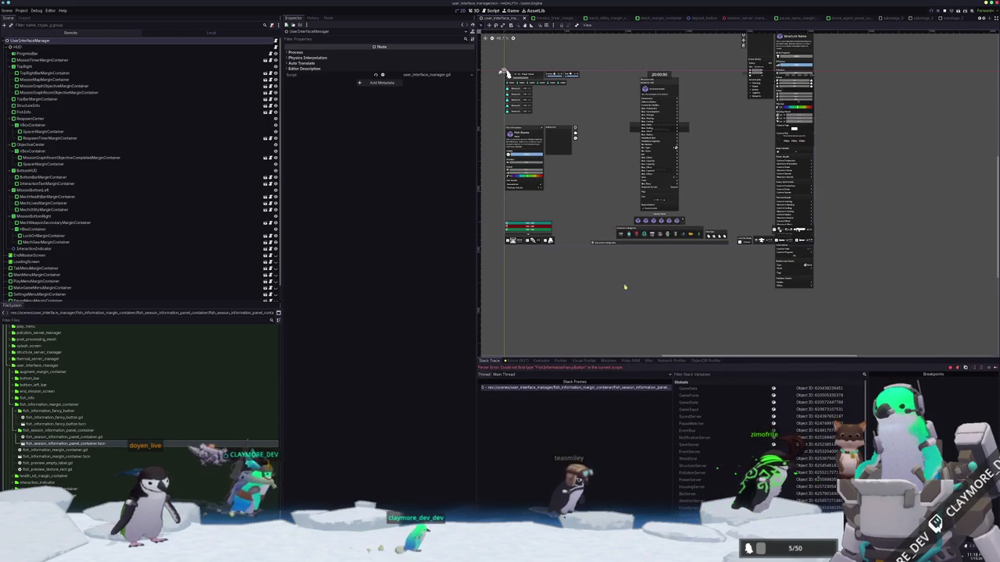
pyautogui.scroll(2, 489, 47)
pyautogui.moveTo(489, 47); pyautogui.dragTo(508, 95)
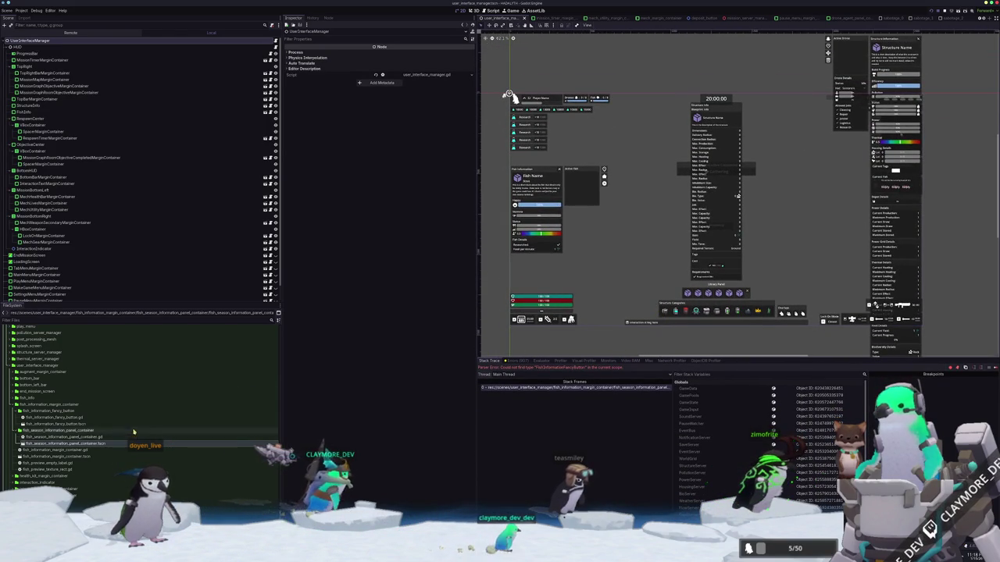
pyautogui.moveTo(54, 429)
pyautogui.mouseDown()
pyautogui.moveTo(195, 355)
pyautogui.moveTo(145, 202)
pyautogui.moveTo(55, 269)
pyautogui.moveTo(49, 286)
pyautogui.moveTo(56, 267)
pyautogui.moveTo(61, 297)
pyautogui.mouseUp()
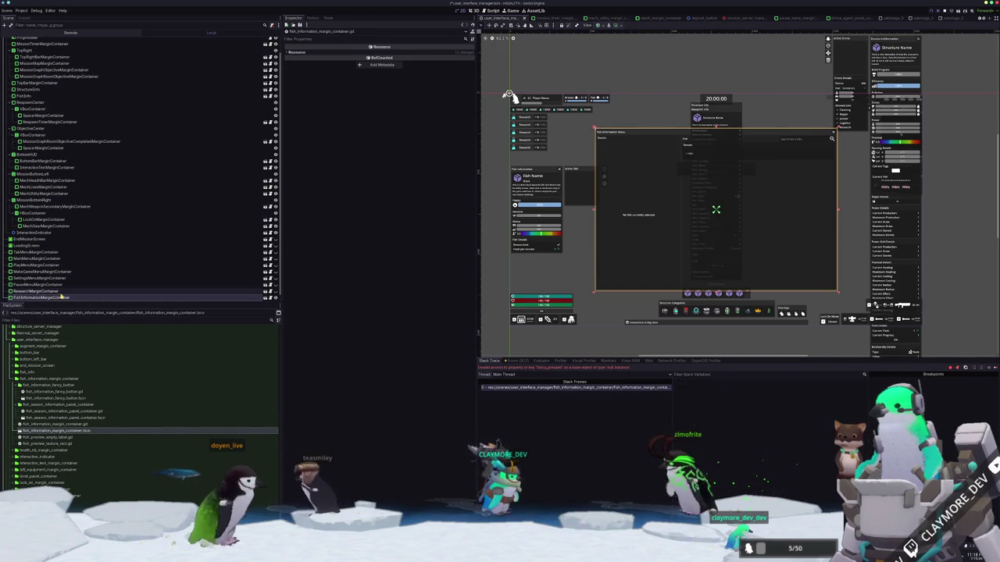
# Hide the new FishInformationMarginContainer by default with its visibility toggle.
pyautogui.click(275, 286)
pyautogui.click(275, 285)
pyautogui.click(275, 285)
pyautogui.click(275, 291)
pyautogui.click(275, 290)
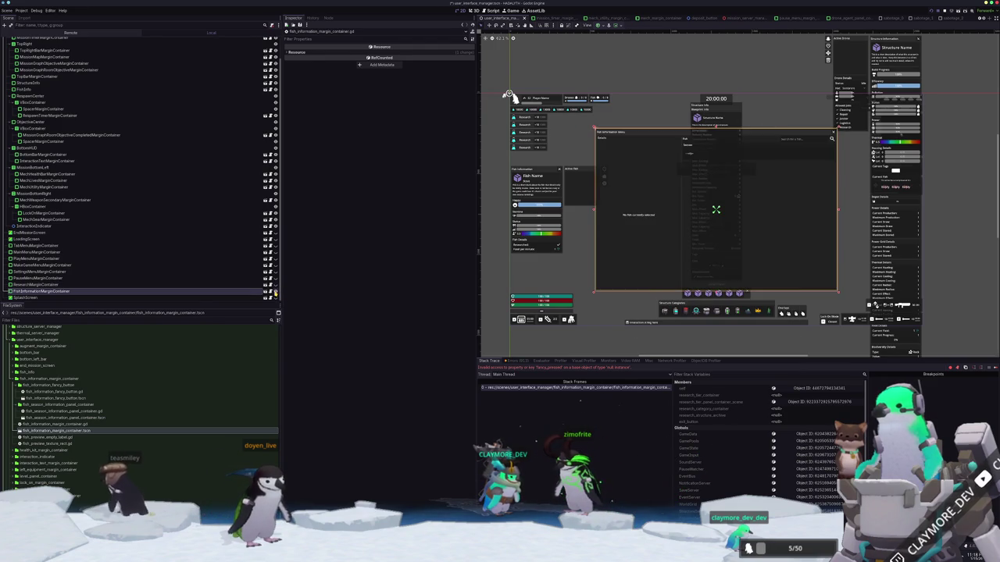
pyautogui.click(275, 291)
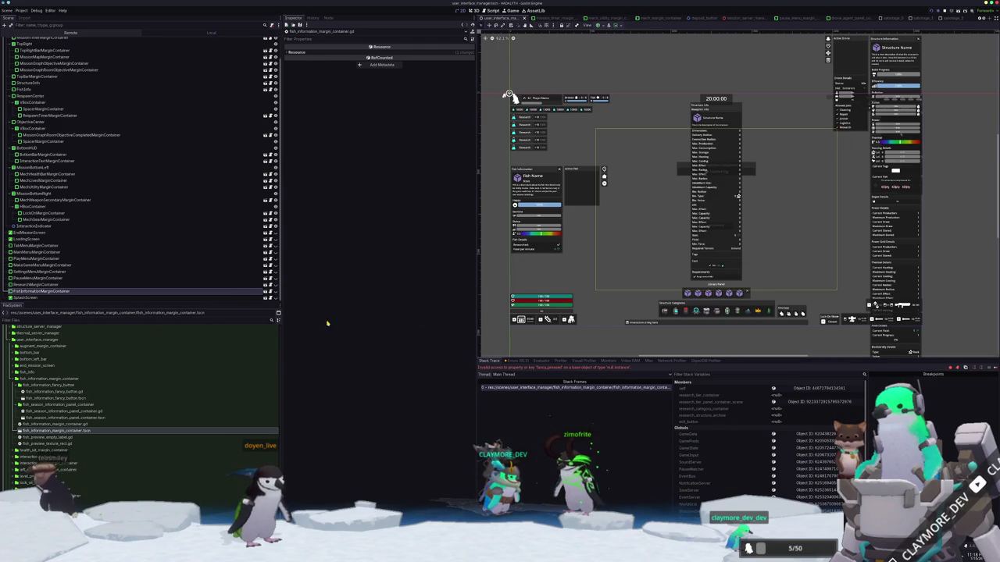
pyautogui.click(239, 284)
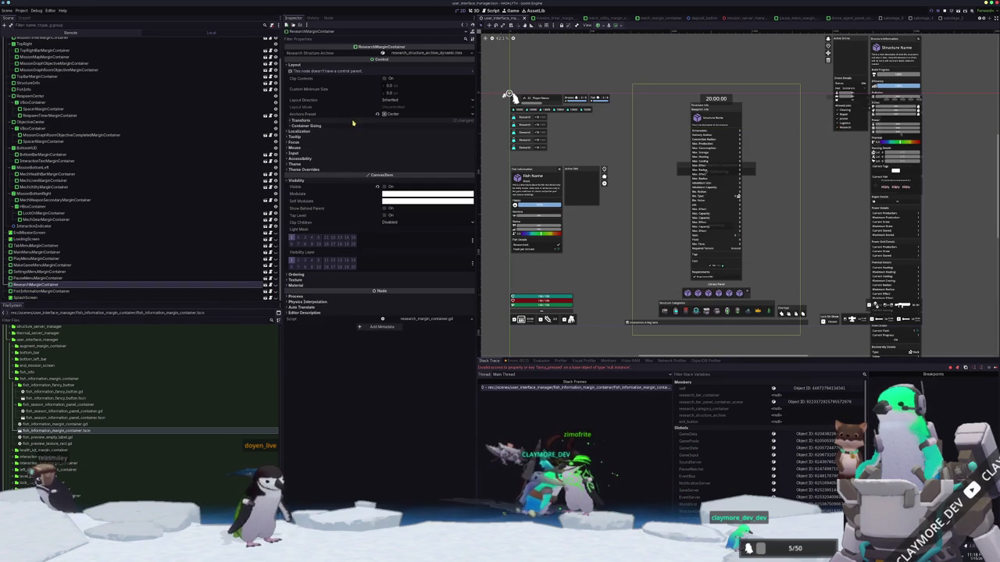
pyautogui.click(493, 331)
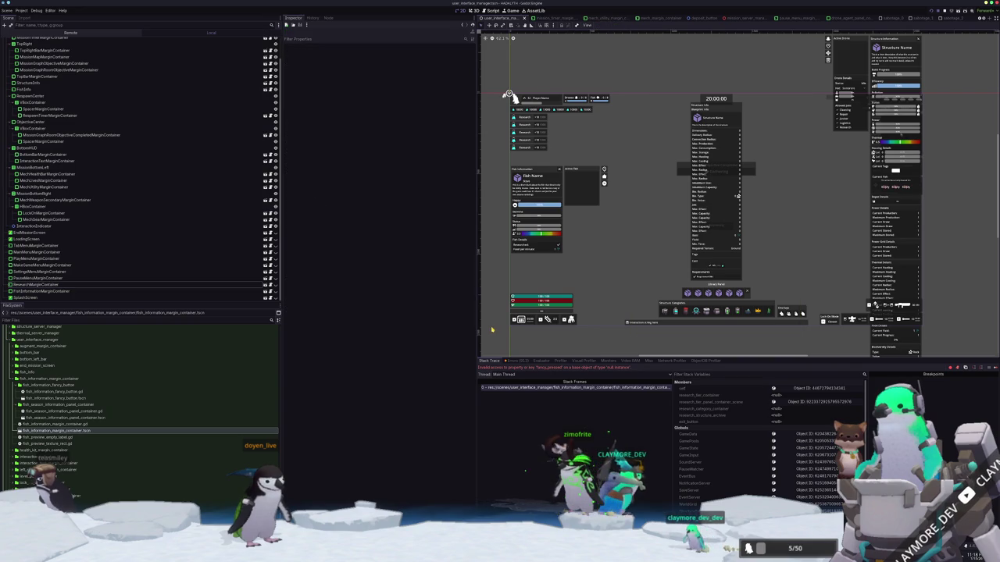
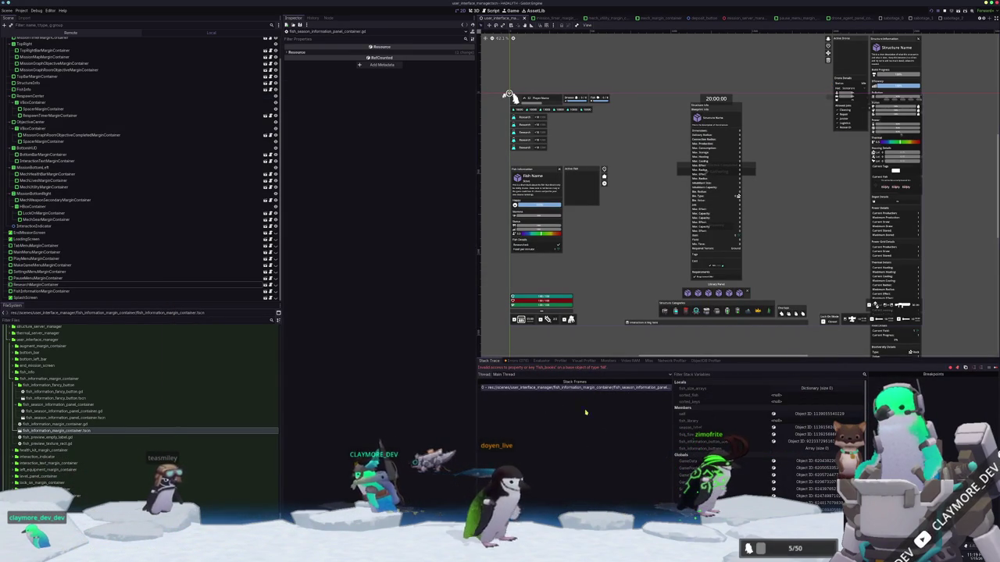
# In fish_season_information_panel_container.gd, tidy the blank lines at the start of _ready.
pyautogui.hotkey('alt', 'Tab')
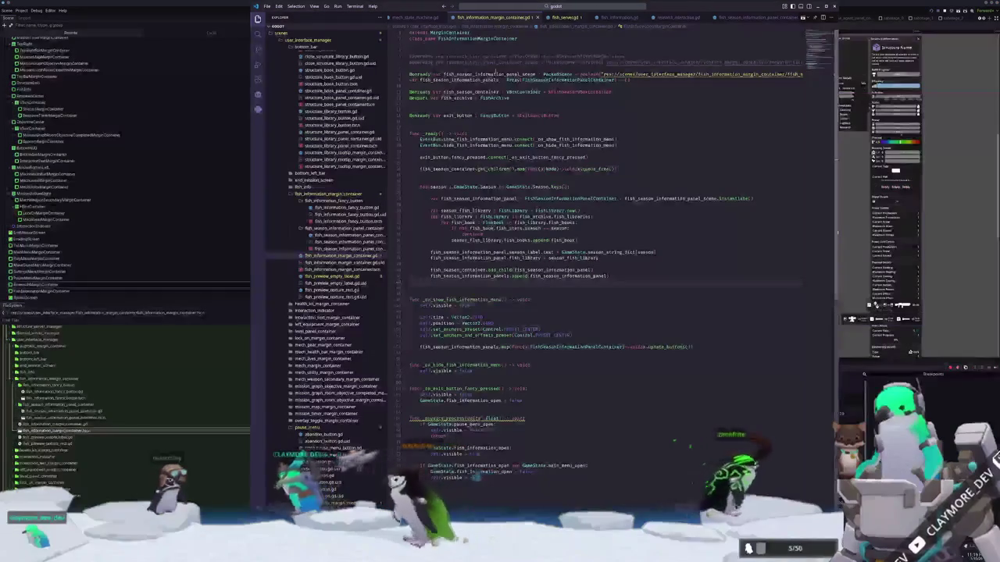
pyautogui.hotkey('ctrl', 'Tab')
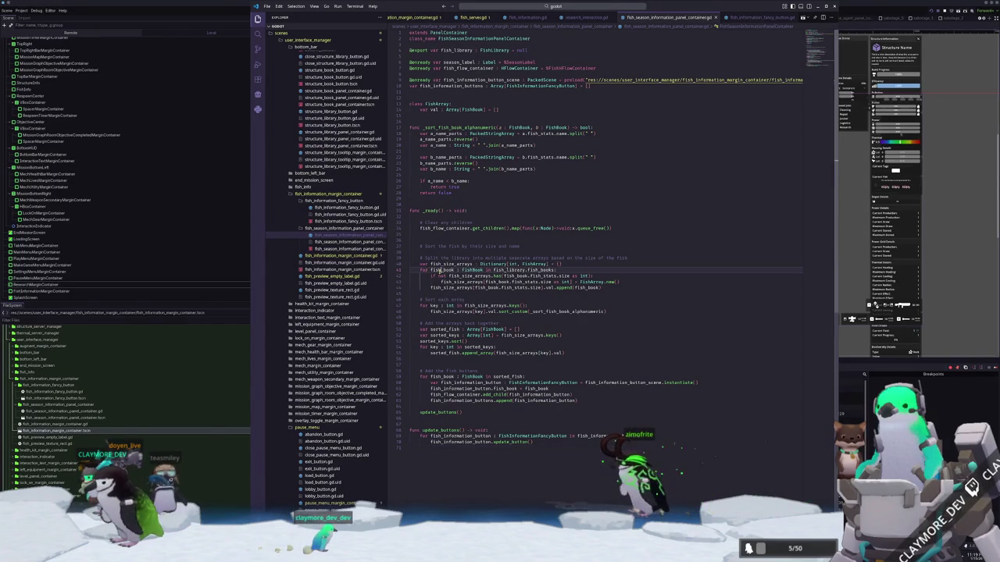
pyautogui.press('Return')
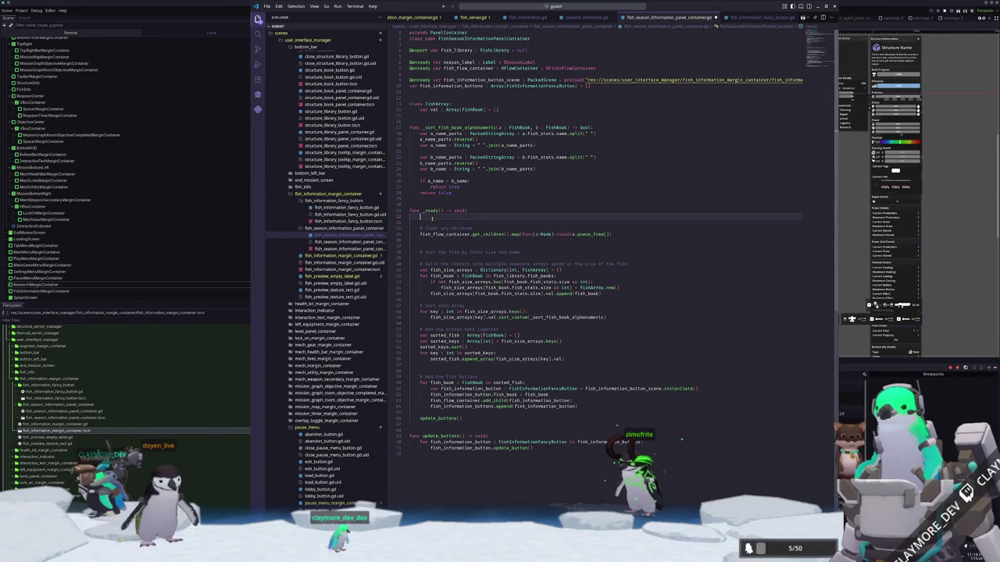
pyautogui.press('BackSpace')
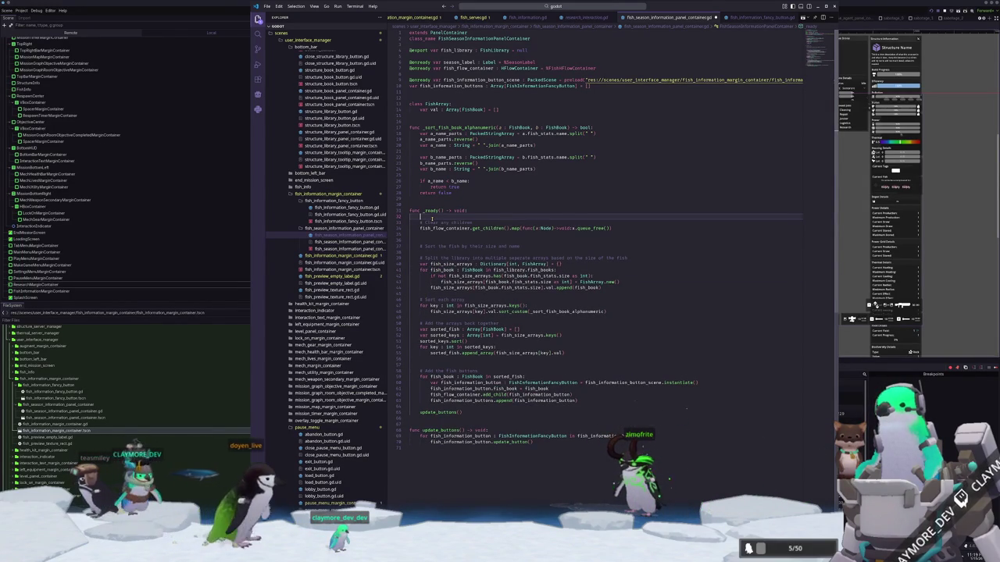
pyautogui.press('BackSpace')
# Add 'if not is_instance_valid(fish_library): return' as the first statement of _ready.
pyautogui.press('Return')
pyautogui.press('Return')
pyautogui.write('if fish_library')
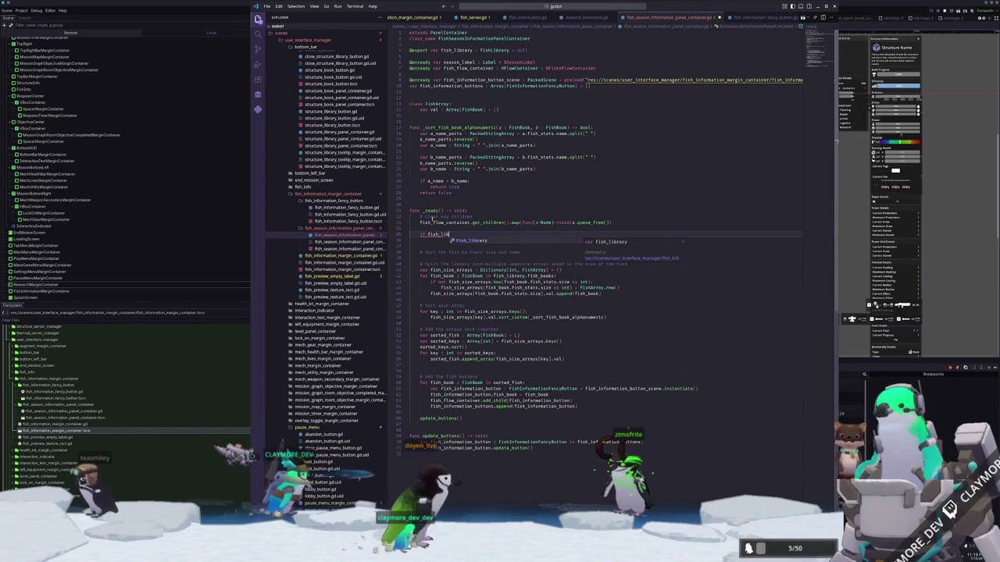
pyautogui.hotkey('ctrl', 'Left')
pyautogui.write('not is')
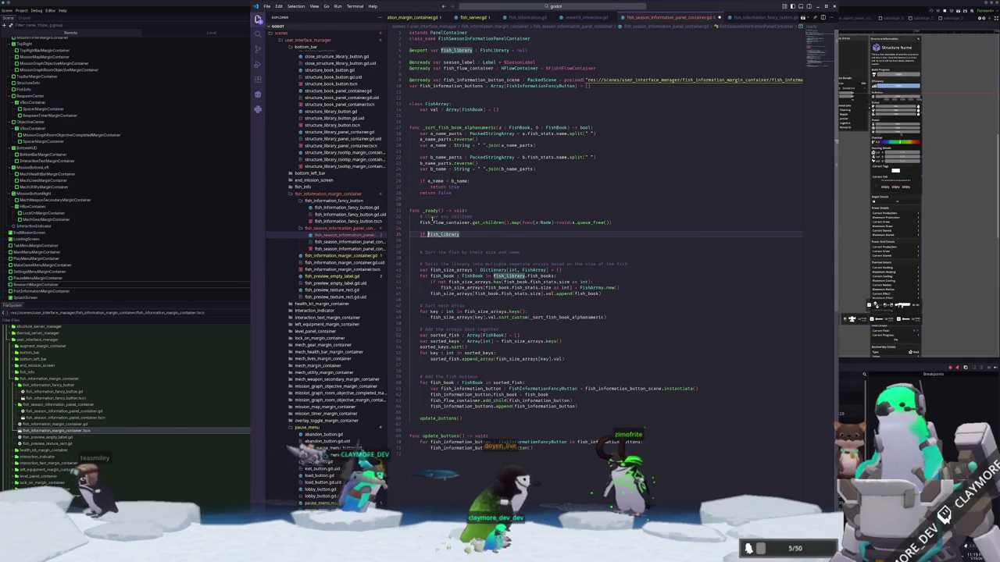
pyautogui.write('_instance')
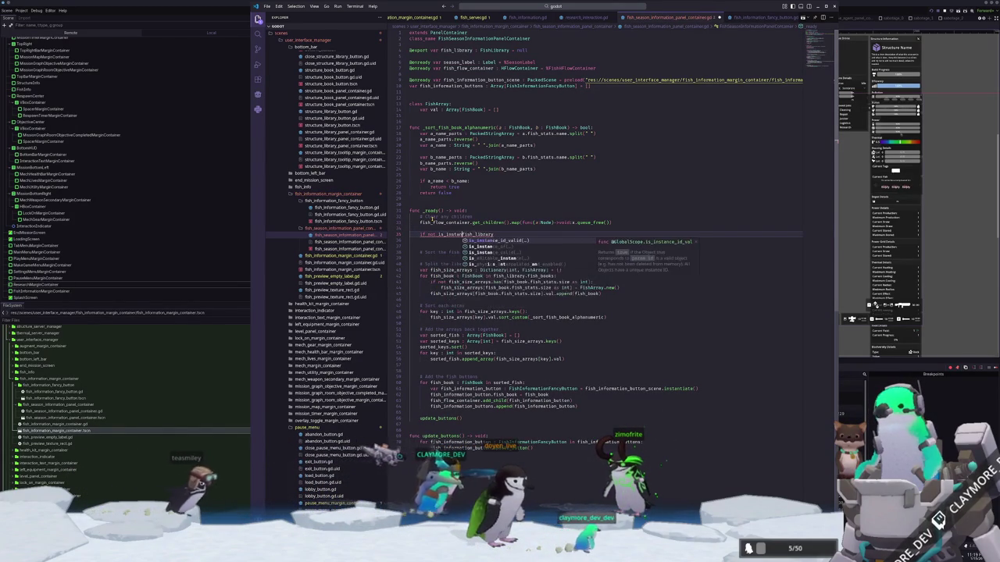
pyautogui.write('_valid(fish_library)')
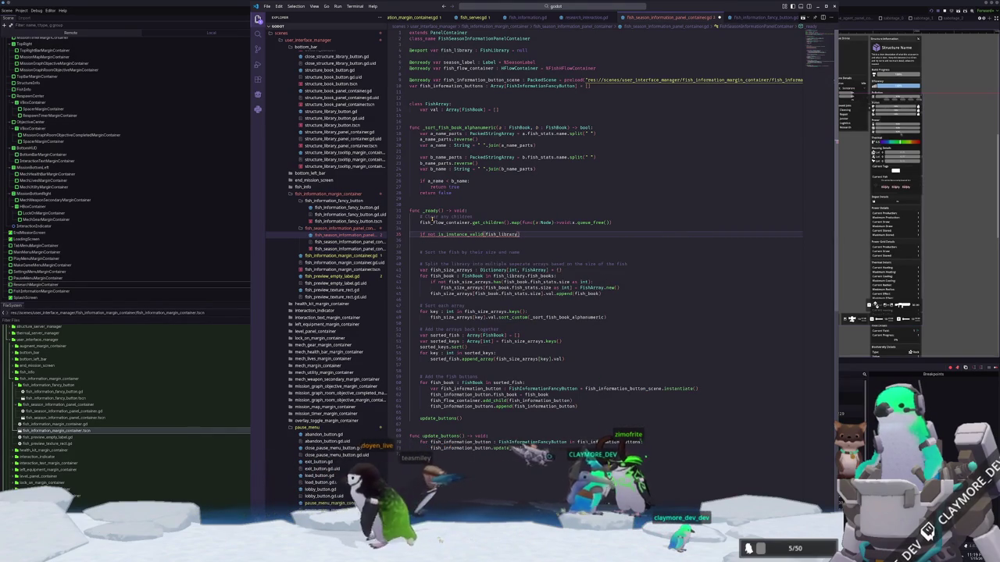
pyautogui.write(':')
pyautogui.press('Return')
pyautogui.write('return')
pyautogui.press('Down')
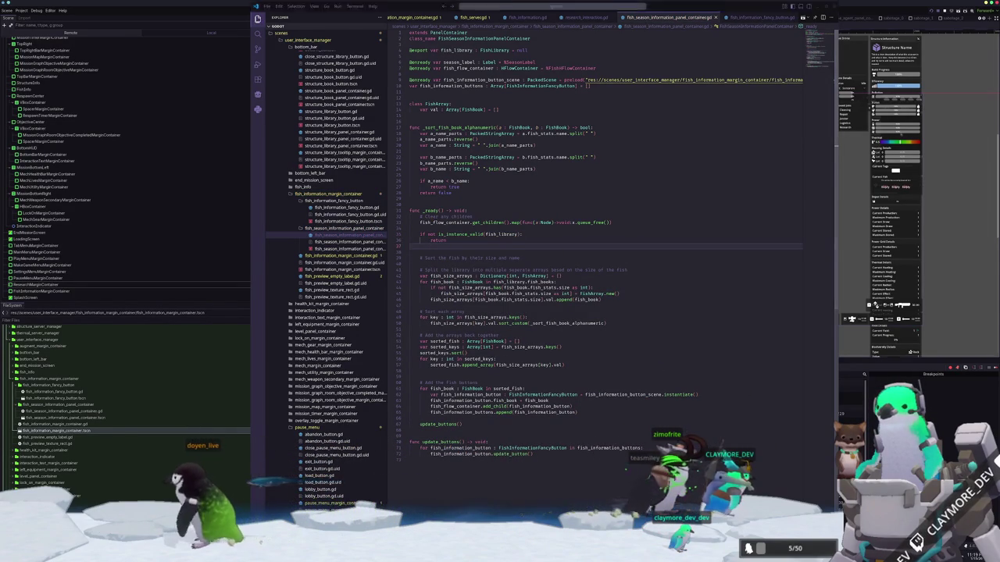
pyautogui.hotkey('alt', 'Tab')
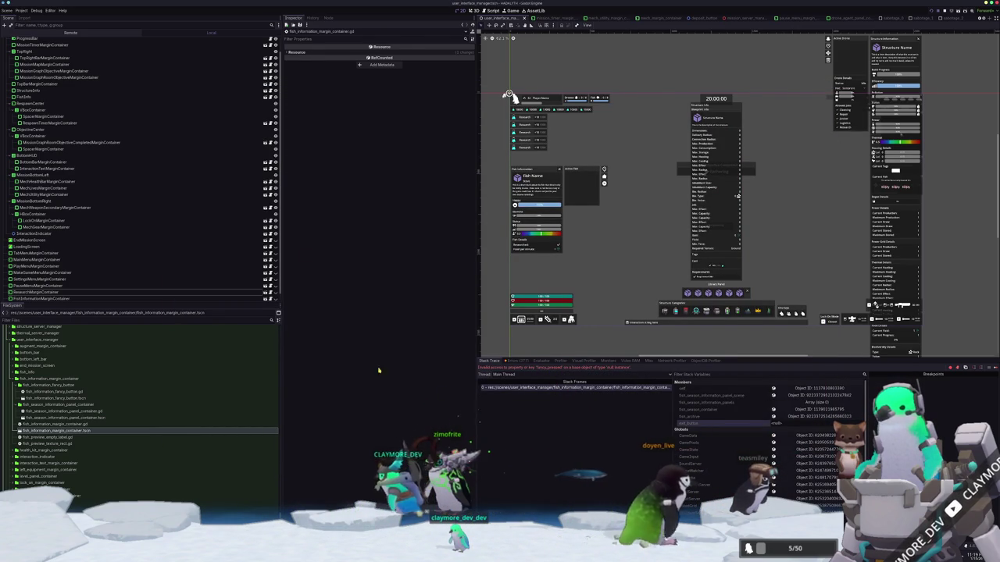
# Open the FishInformationMarginContainer scene from the Remote tree, select its root, and view its script.
pyautogui.scroll(5, 844, 19)
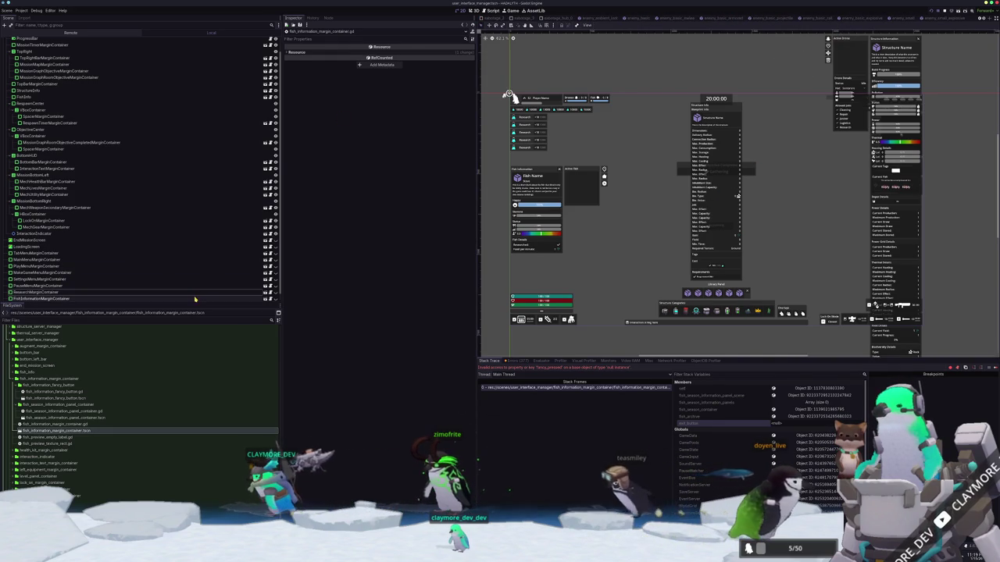
pyautogui.click(260, 300)
pyautogui.click(266, 299)
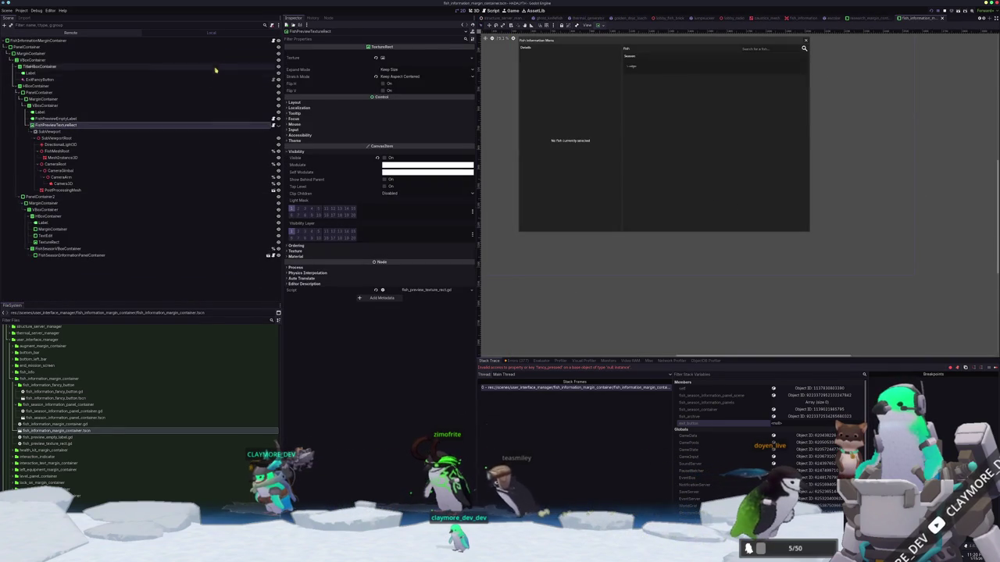
pyautogui.click(133, 78)
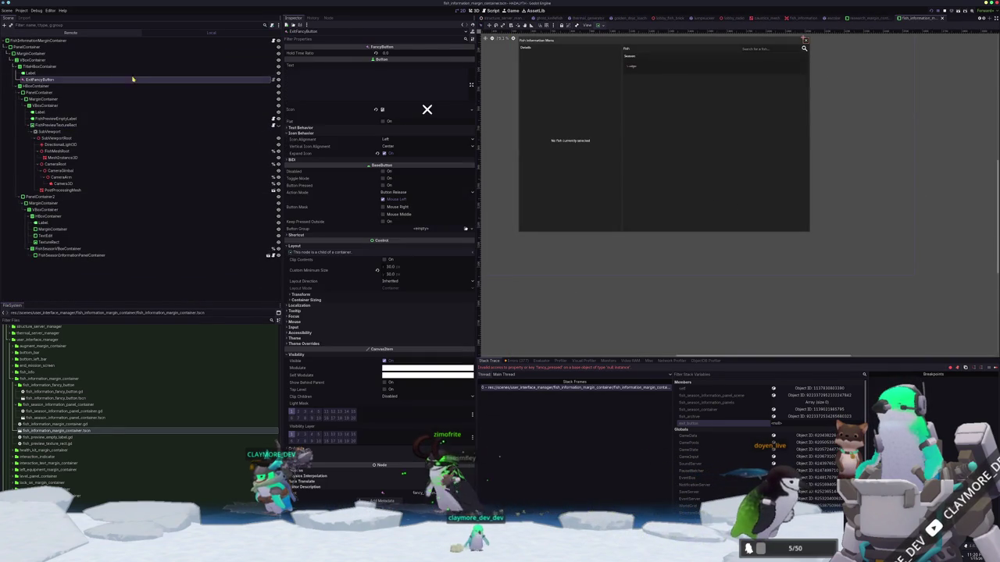
pyautogui.click(270, 40)
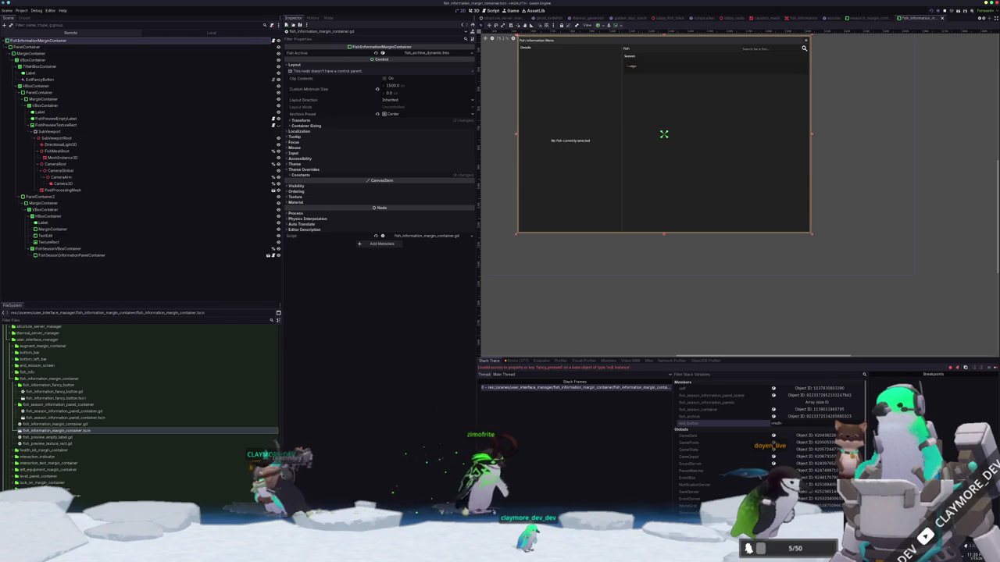
pyautogui.hotkey('alt', 'Tab')
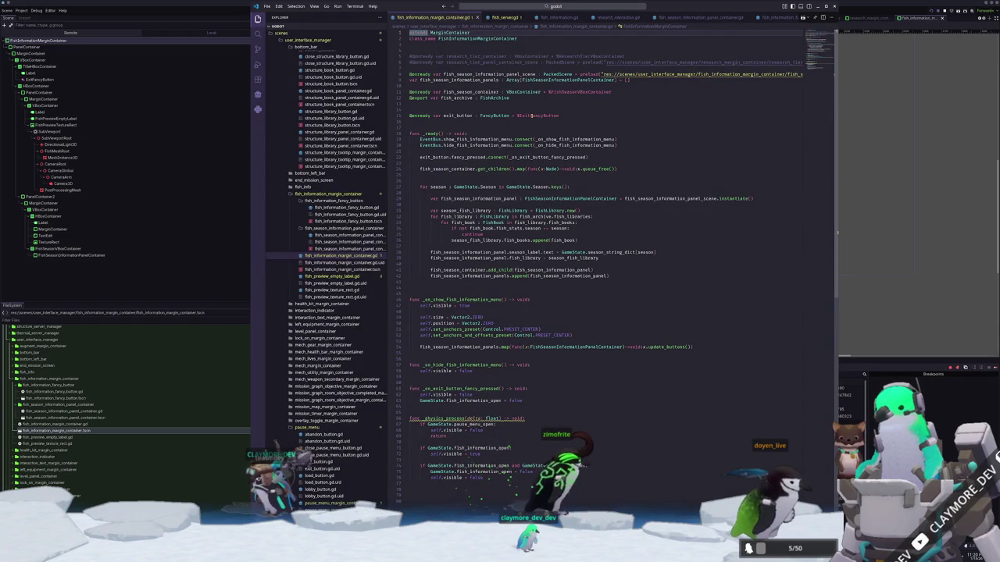
# Give the ExitFancyButton node a scene-unique name with Access as Unique Name.
pyautogui.moveTo(518, 115); pyautogui.dragTo(555, 115)
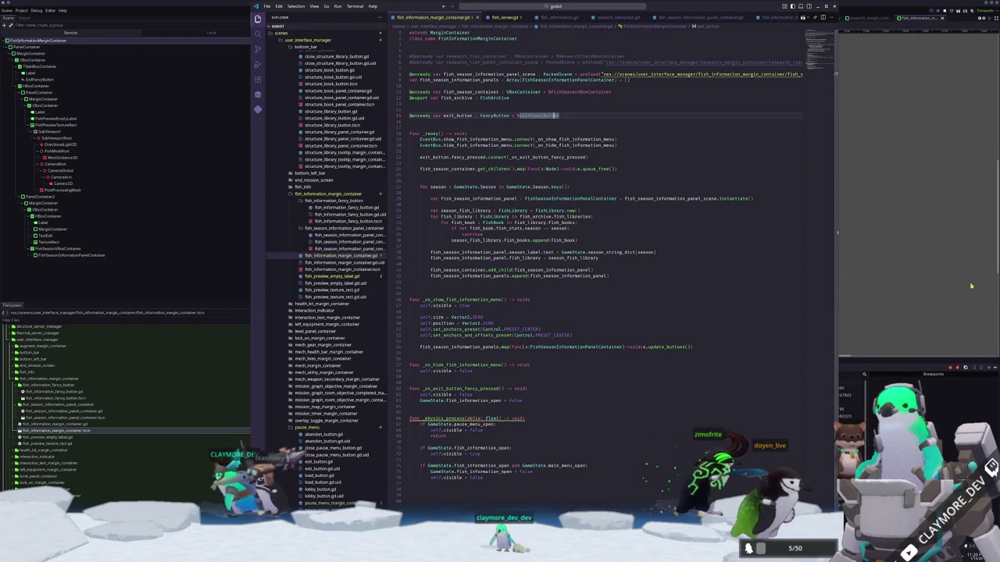
pyautogui.hotkey('alt', 'Tab')
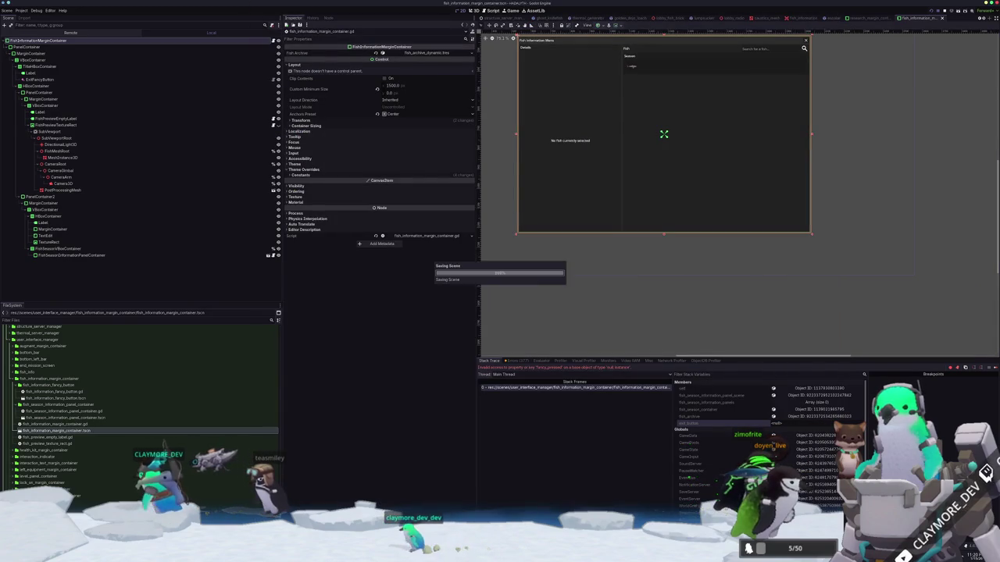
pyautogui.click(46, 79)
pyautogui.rightClick(54, 80)
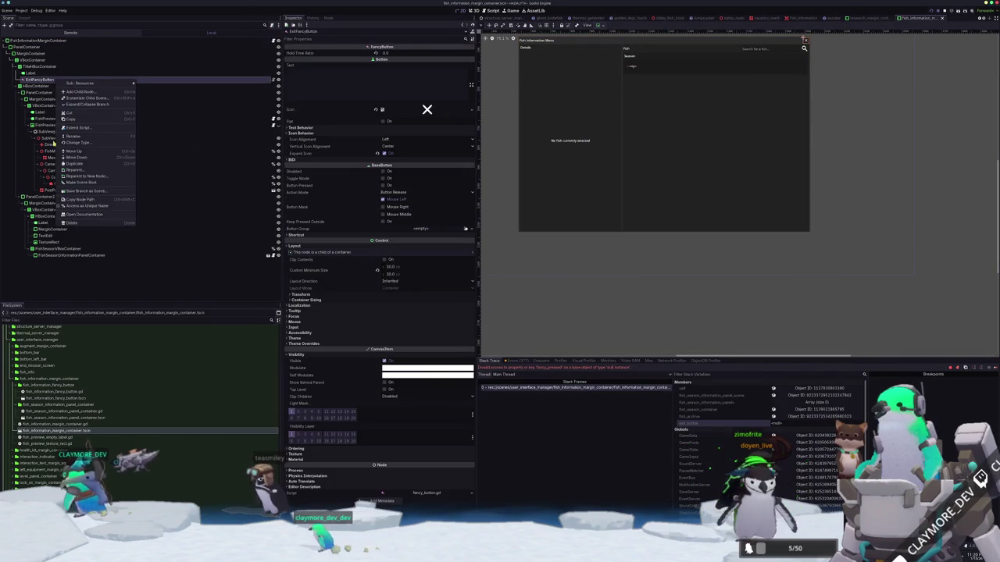
pyautogui.click(71, 205)
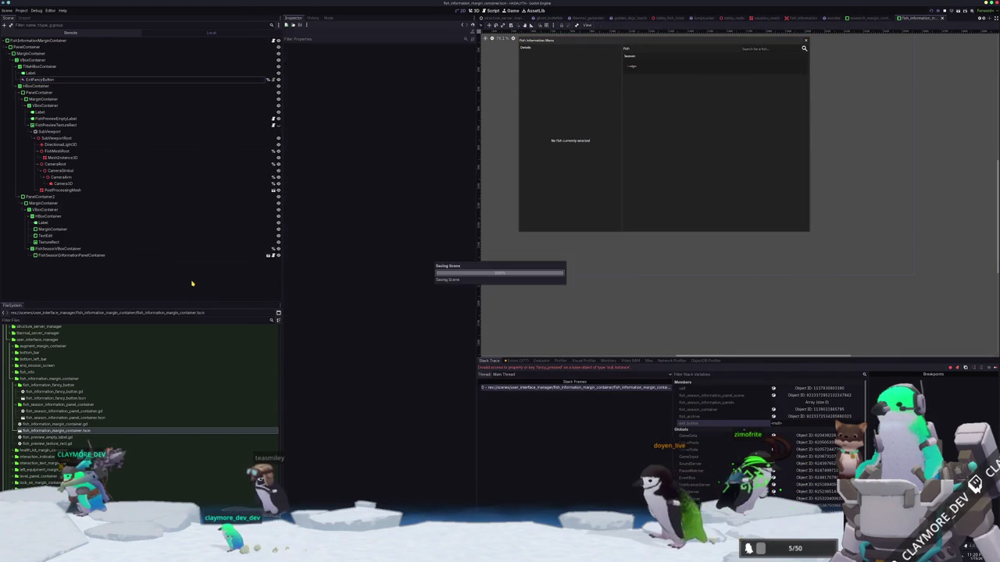
# Hide the debugger and run the current scene, which stops on a String-to-int assignment error.
pyautogui.press('F8')
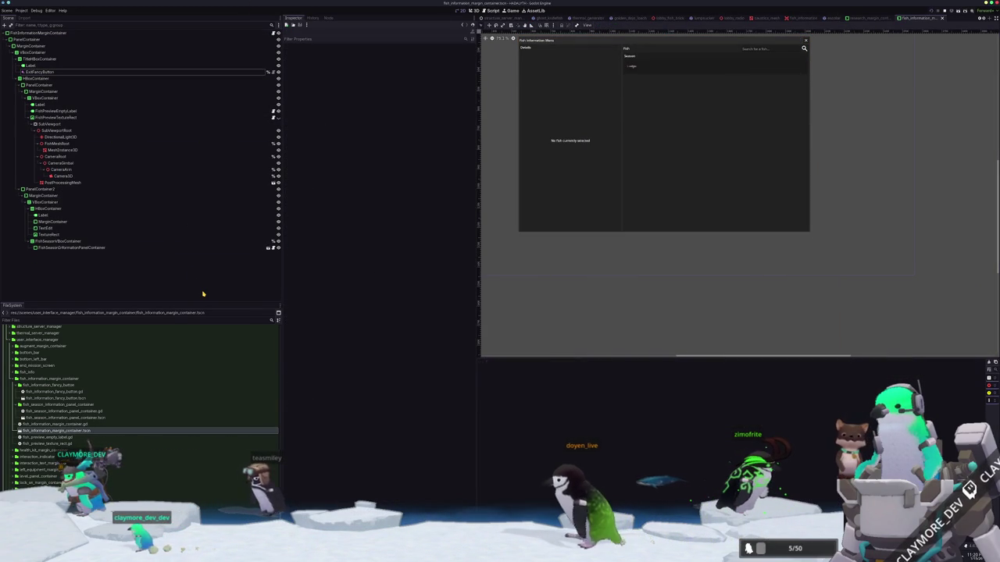
pyautogui.press('F6')
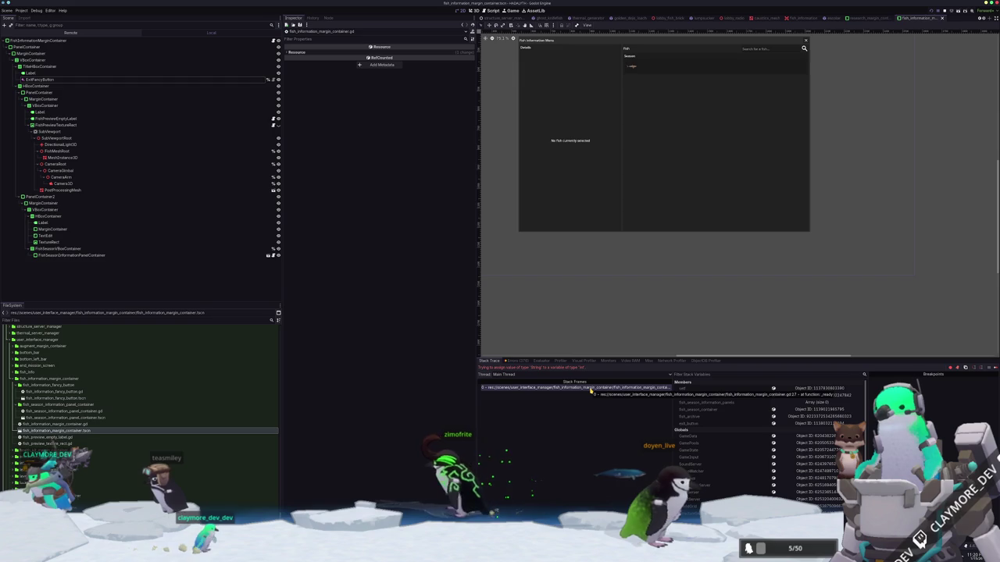
pyautogui.hotkey('alt', 'Tab')
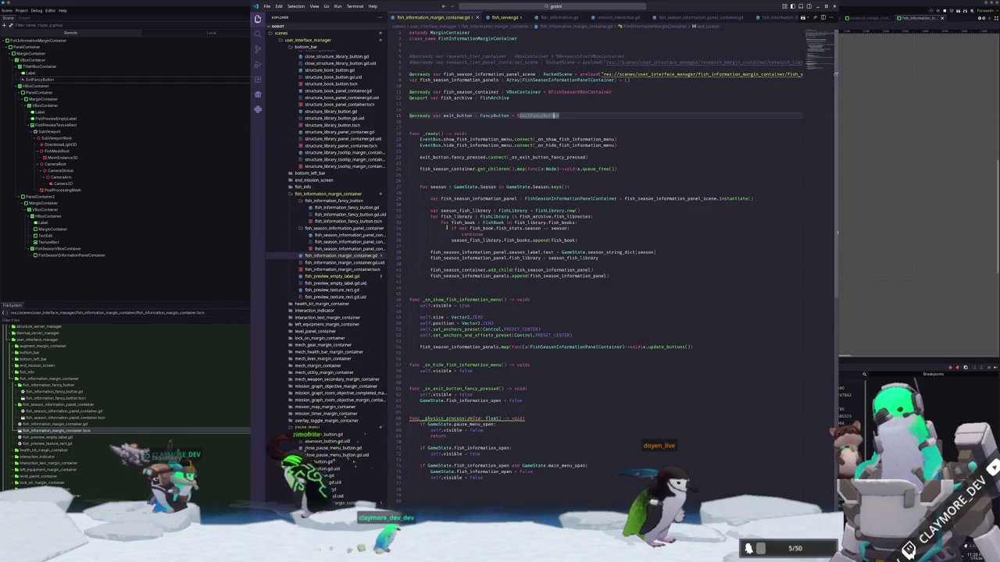
# Change the line-27 season loop from GameState.Season.keys() to values() and rerun the scene.
pyautogui.click(447, 187)
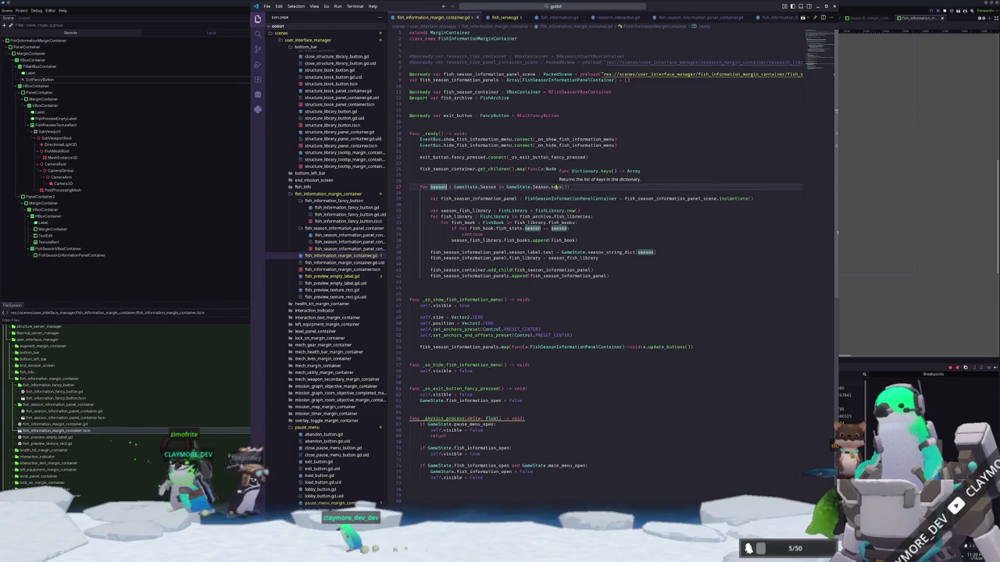
pyautogui.write('values')
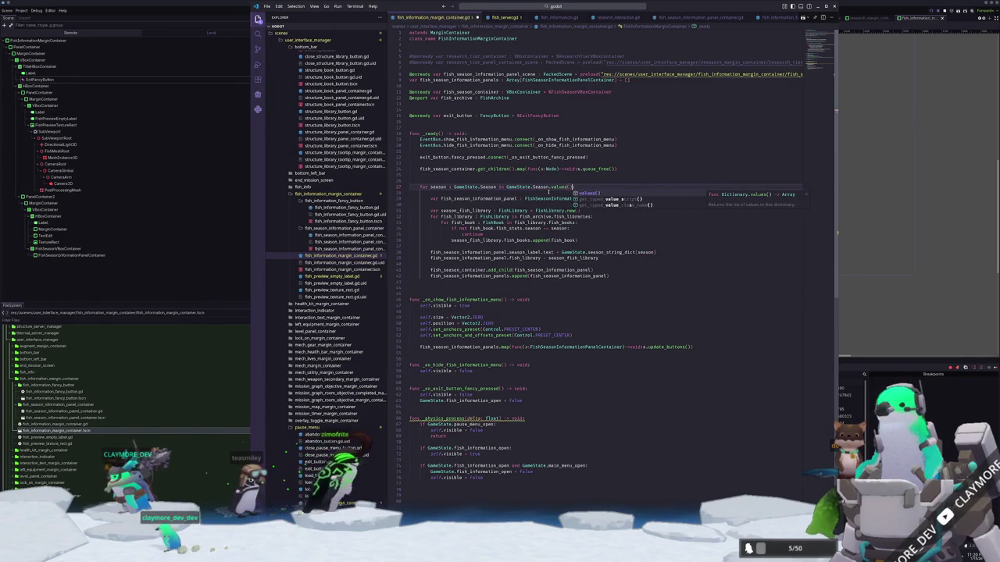
pyautogui.press('Escape')
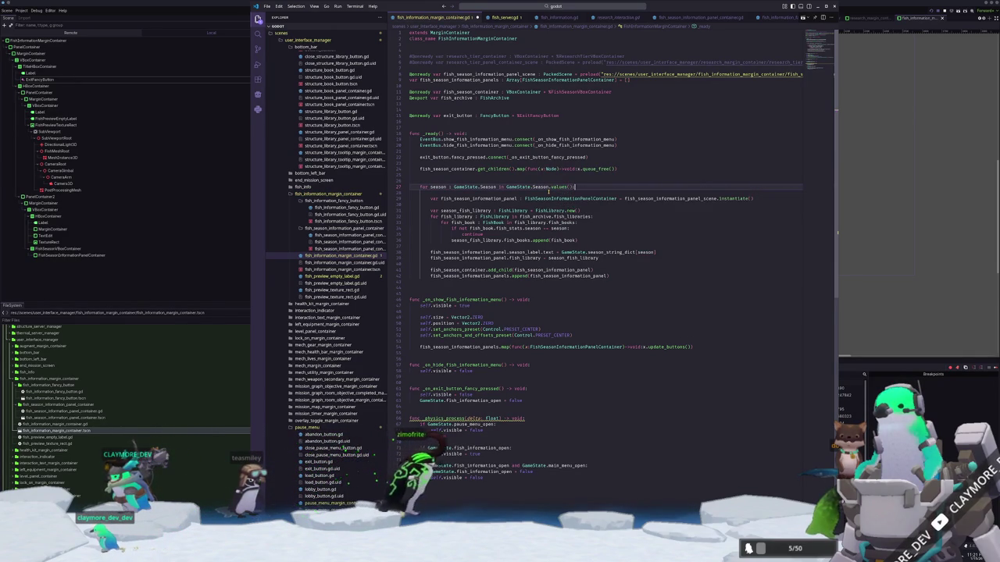
pyautogui.press('F6')
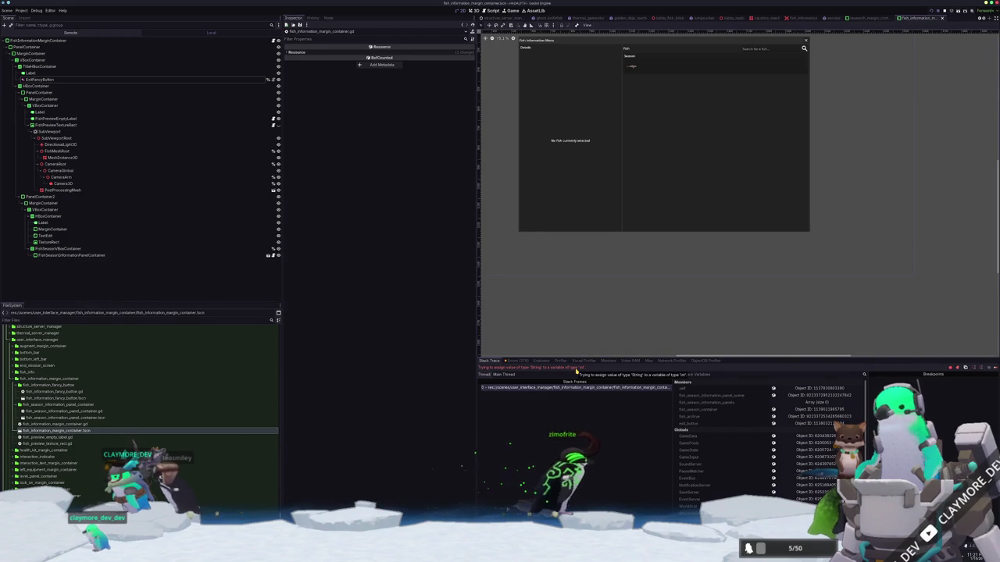
pyautogui.click(576, 387)
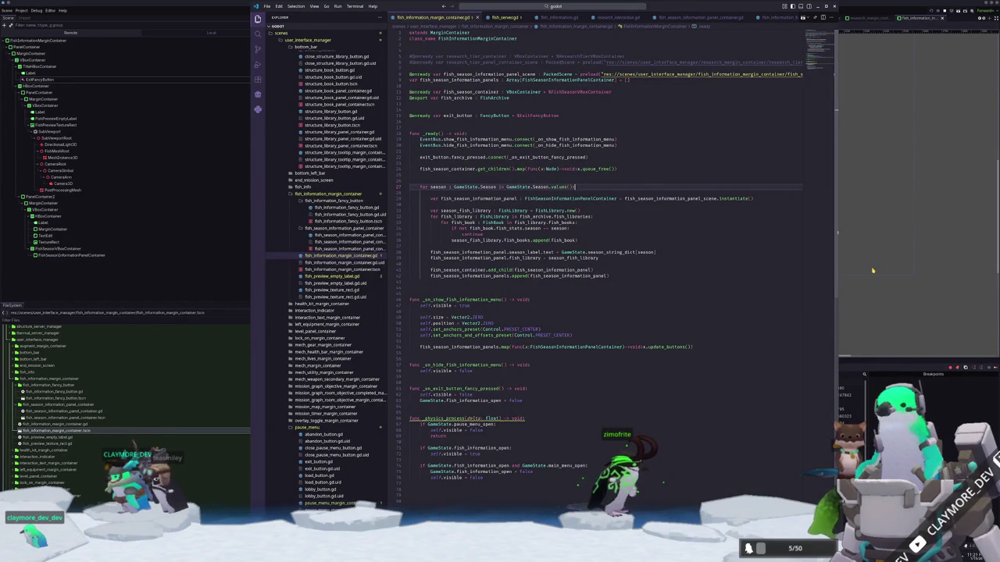
pyautogui.press('F6')
pyautogui.press('F6')
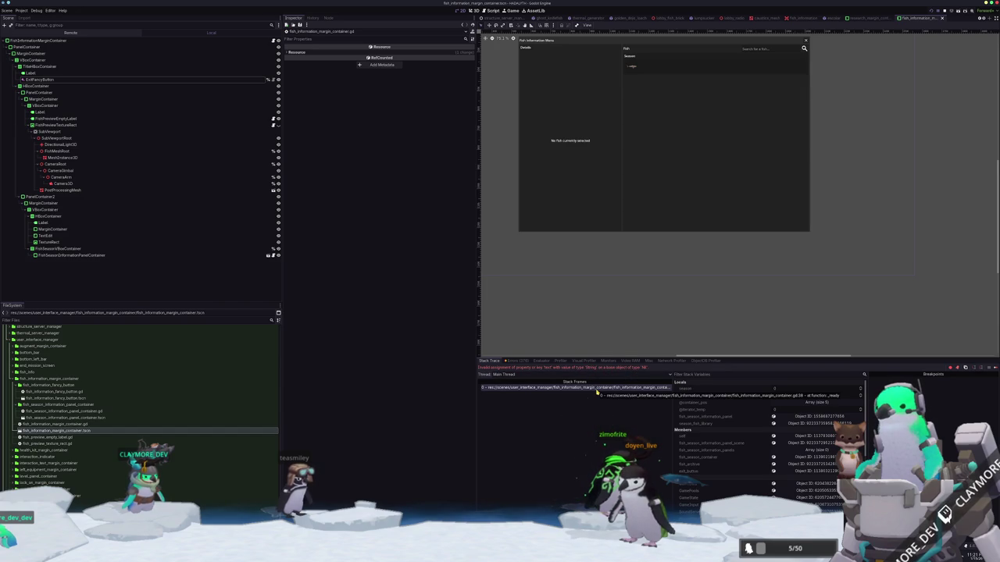
# Select the season_label line 38 in fish_information_margin_container.gd.
pyautogui.hotkey('alt', 'Tab')
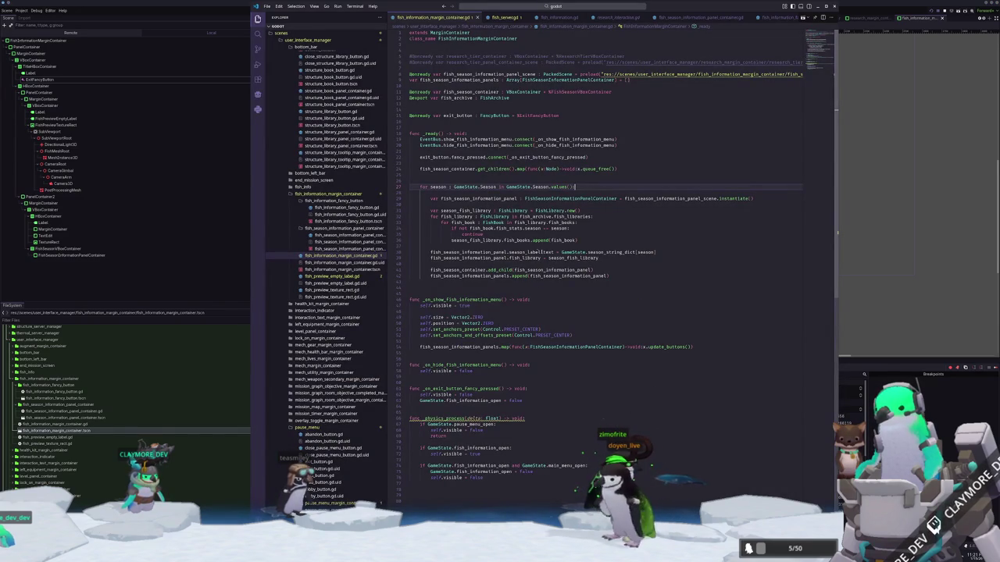
pyautogui.doubleClick(525, 252)
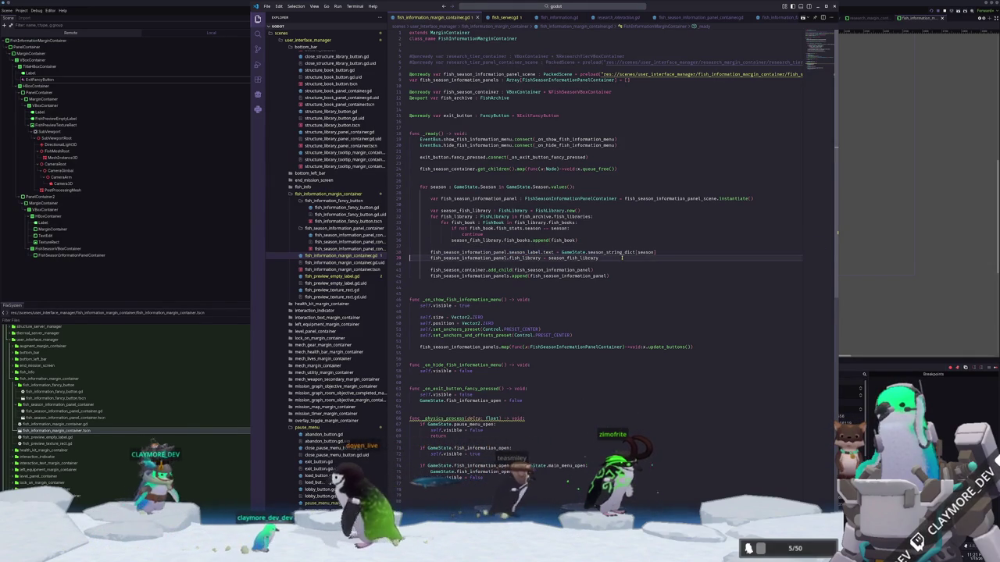
pyautogui.hotkey('ctrl', 'l')
pyautogui.press('Down')
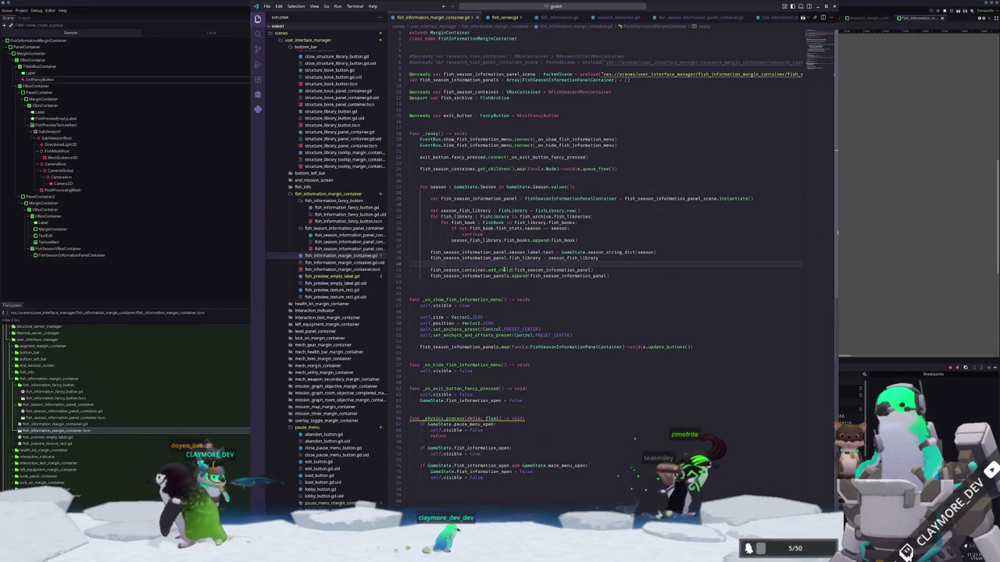
pyautogui.moveTo(529, 273)
# Run the game, inspect the failing panel's remote Fish Information Buttons property, and open the research menu scene.
pyautogui.press('F5')
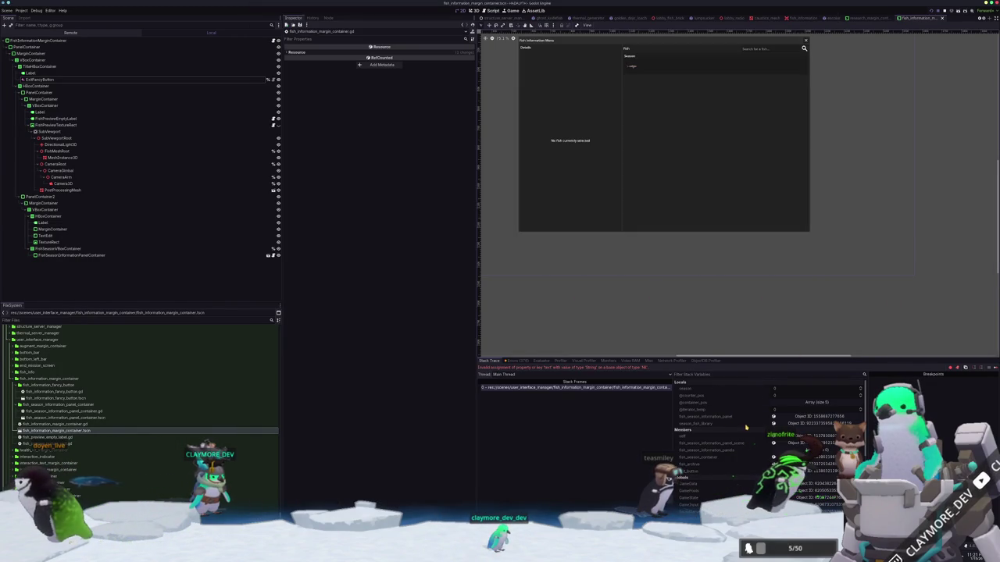
pyautogui.click(809, 418)
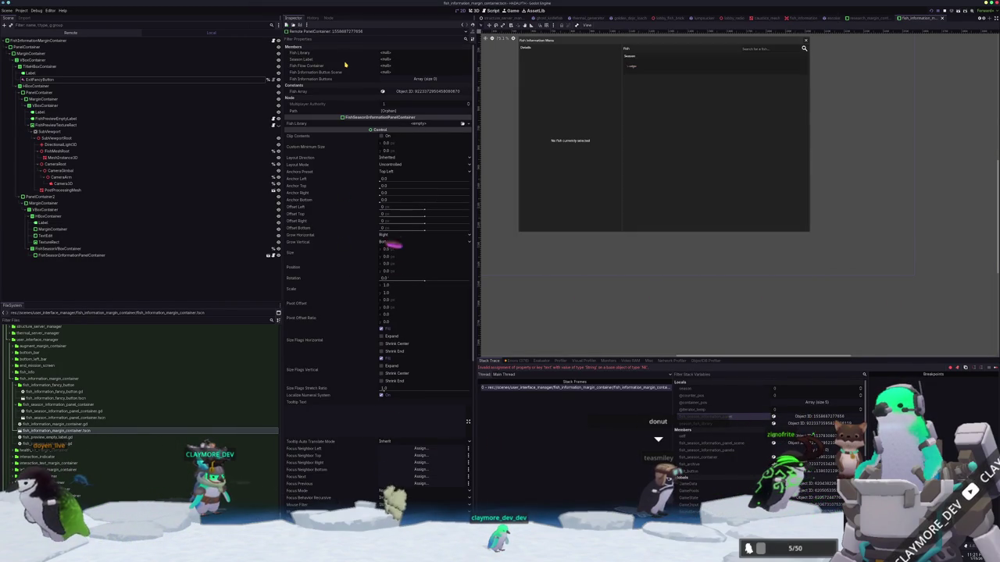
pyautogui.click(312, 78)
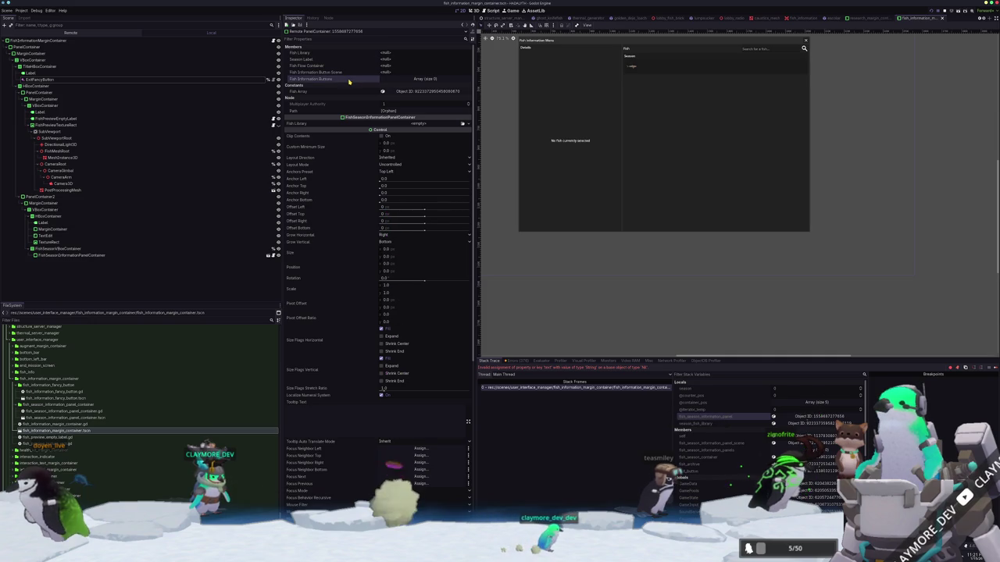
pyautogui.click(856, 17)
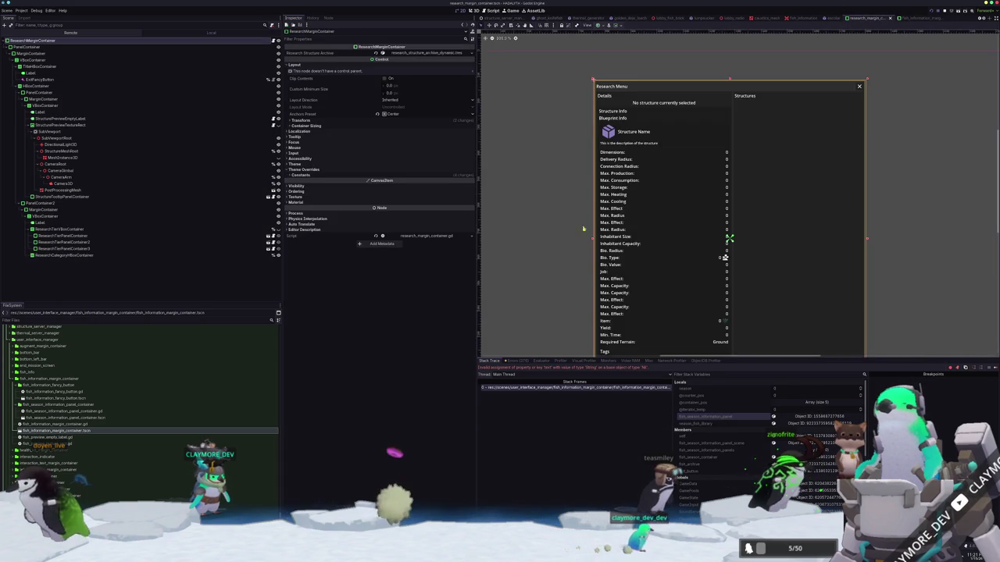
pyautogui.hotkey('alt', 'Tab')
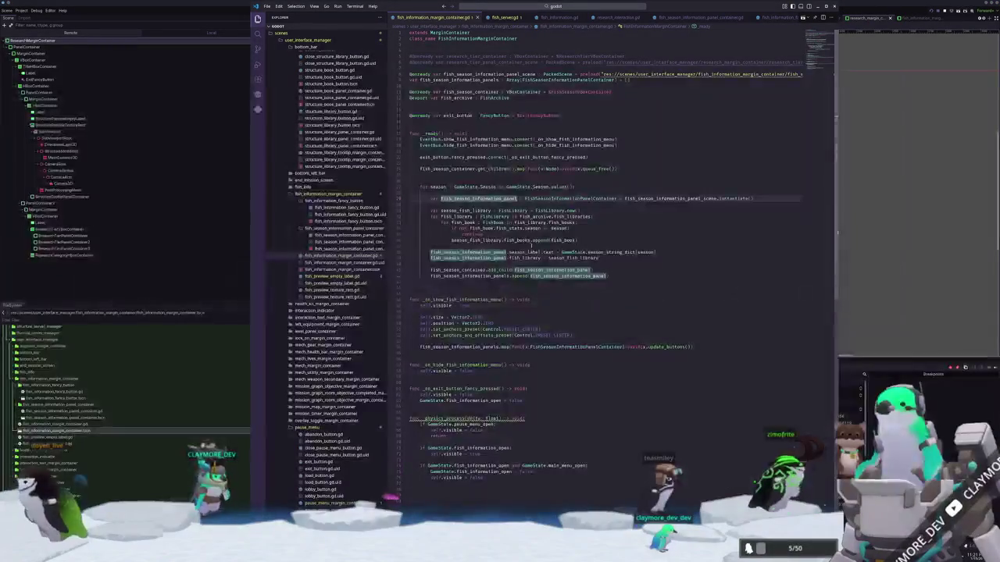
# Move the season label and fish library assignments below the append line and start a fish_season_information_panel call.
pyautogui.moveTo(601, 258); pyautogui.dragTo(409, 252)
pyautogui.hotkey('alt', 'Down')
pyautogui.hotkey('alt', 'Down')
pyautogui.hotkey('alt', 'Down')
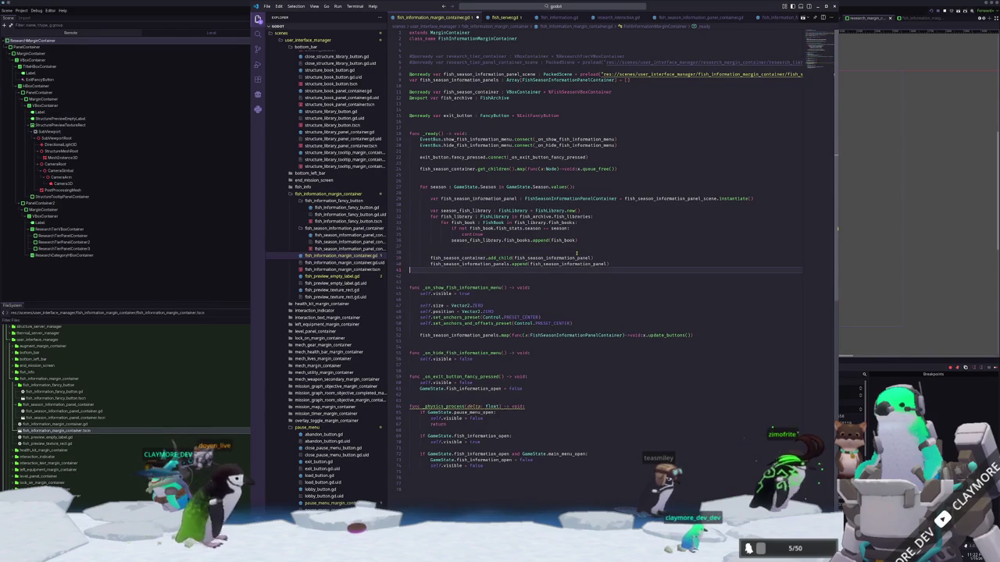
pyautogui.press('Down')
pyautogui.press('Down')
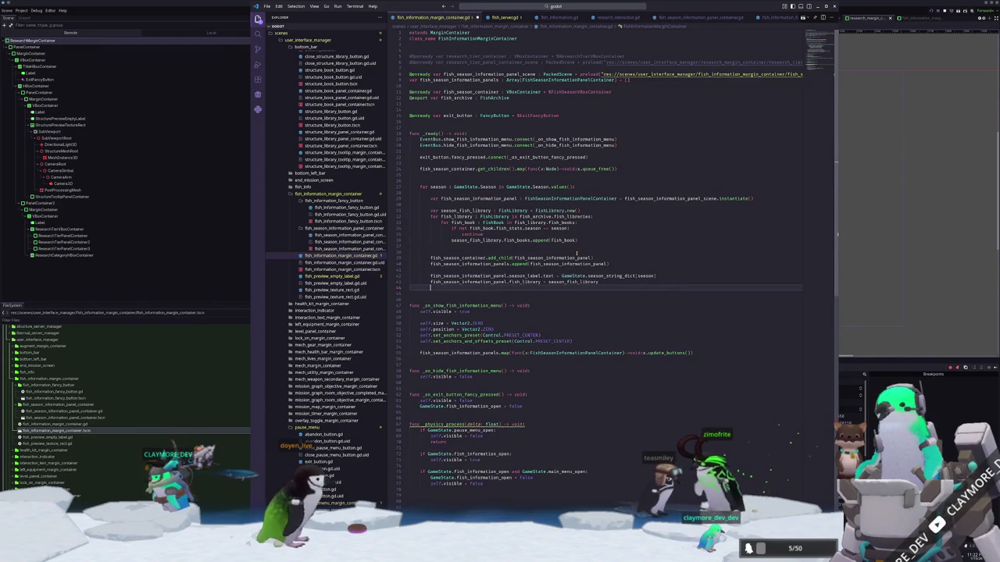
pyautogui.write('fish_season_in')
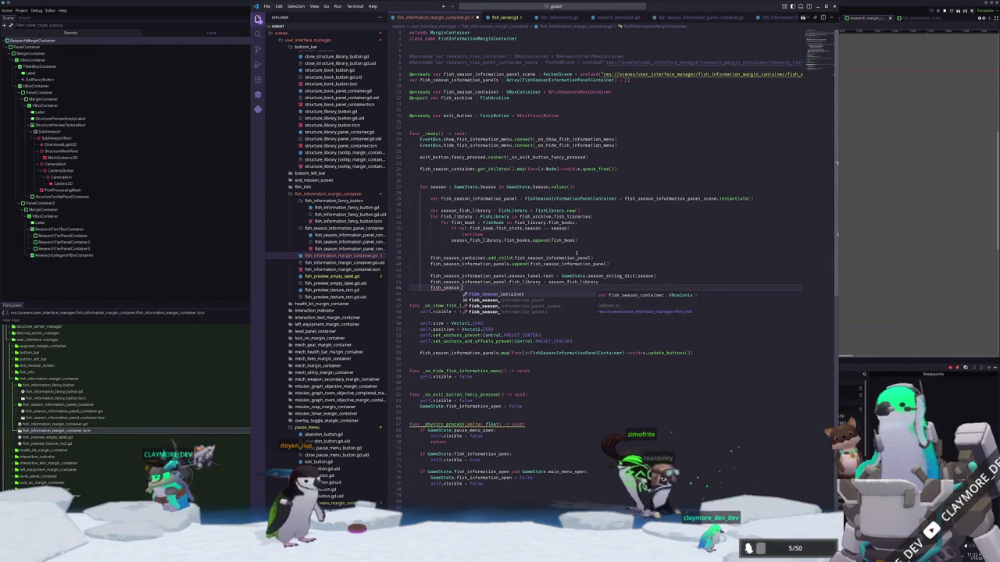
pyautogui.press('Tab')
pyautogui.write('.')
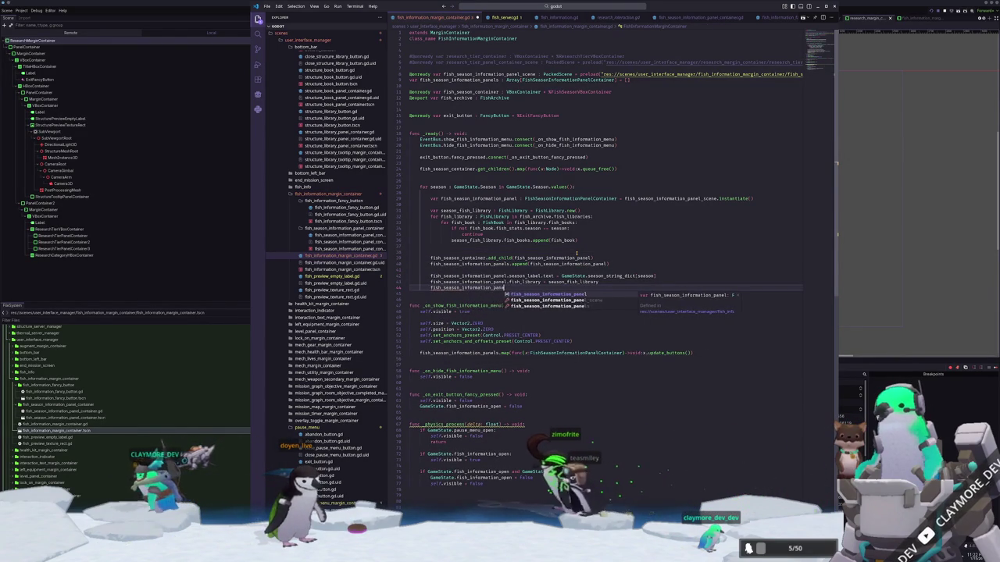
# Replace the update_buttons call on line 44 with initialize(), then stop the previous game run.
pyautogui.hotkey('ctrl', 'Tab')
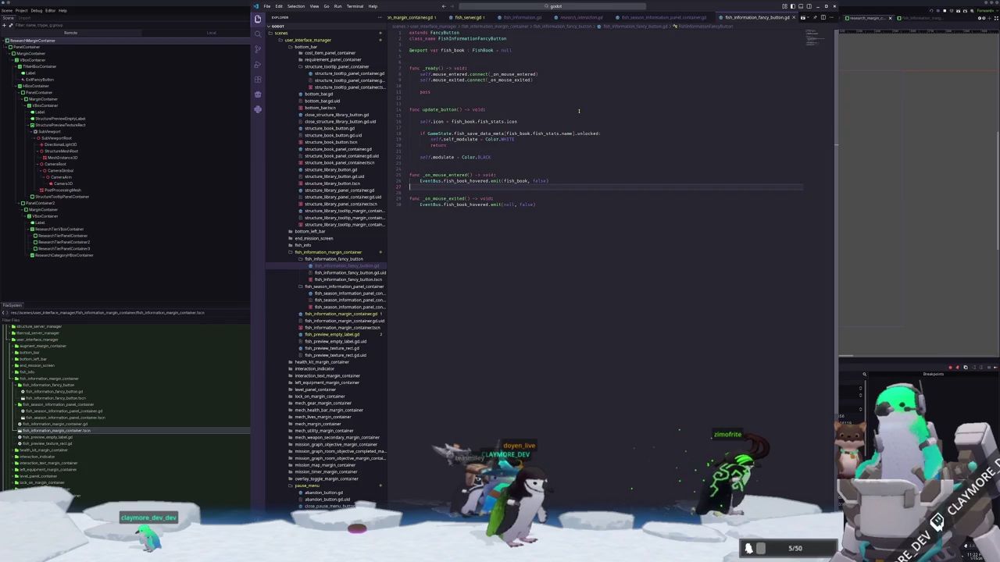
pyautogui.click(683, 16)
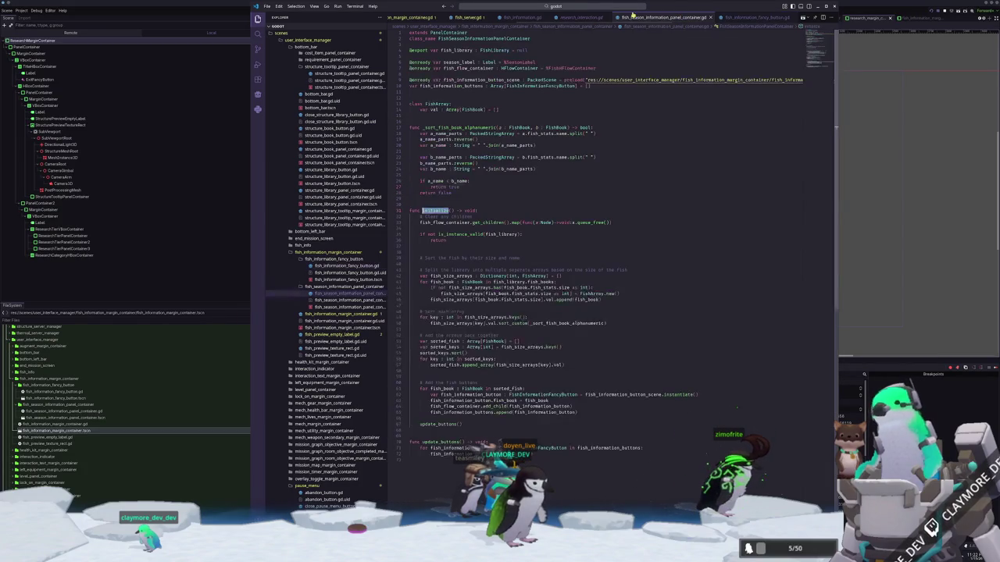
pyautogui.click(581, 16)
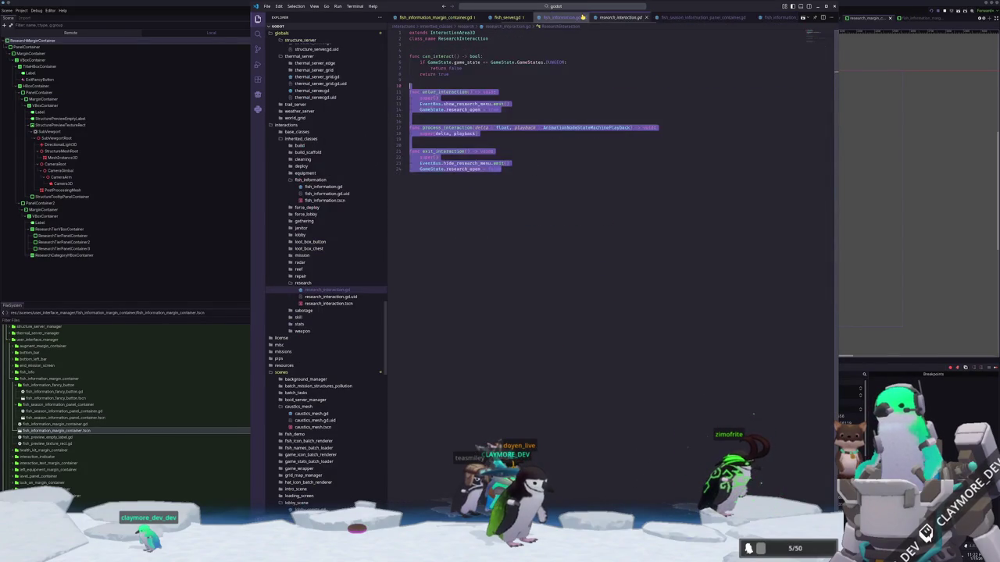
pyautogui.click(536, 19)
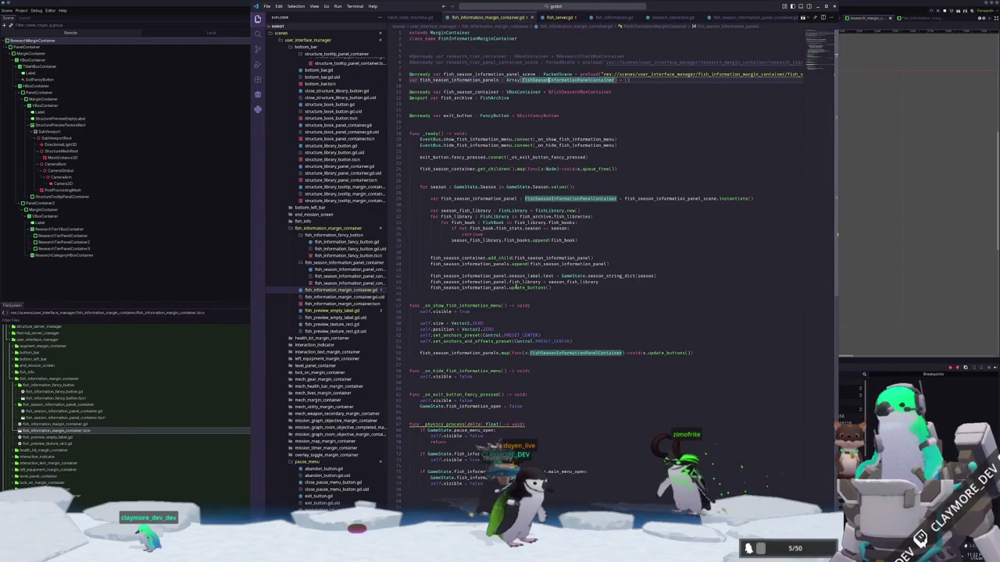
pyautogui.doubleClick(517, 287)
pyautogui.write('init')
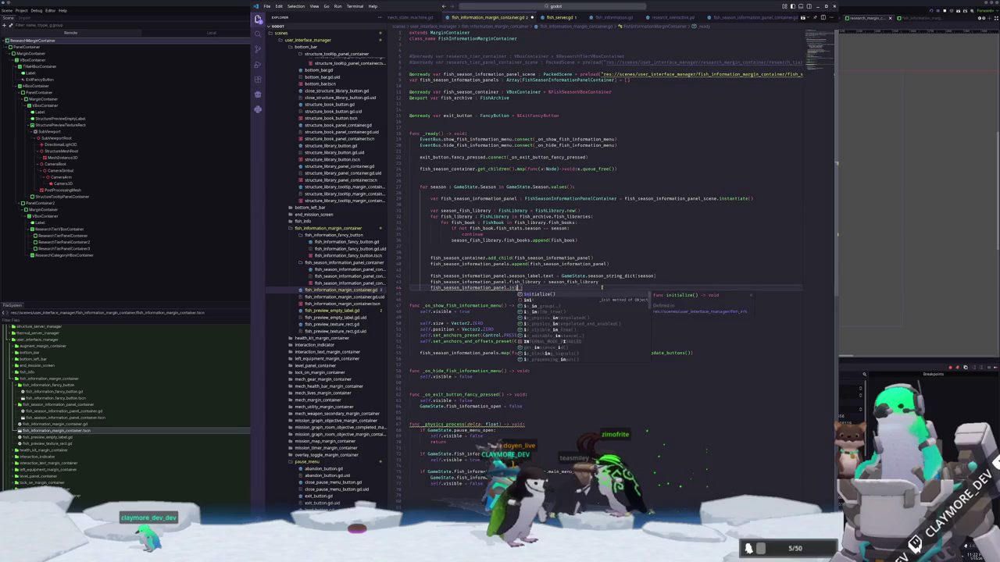
pyautogui.press('Down')
pyautogui.press('Return')
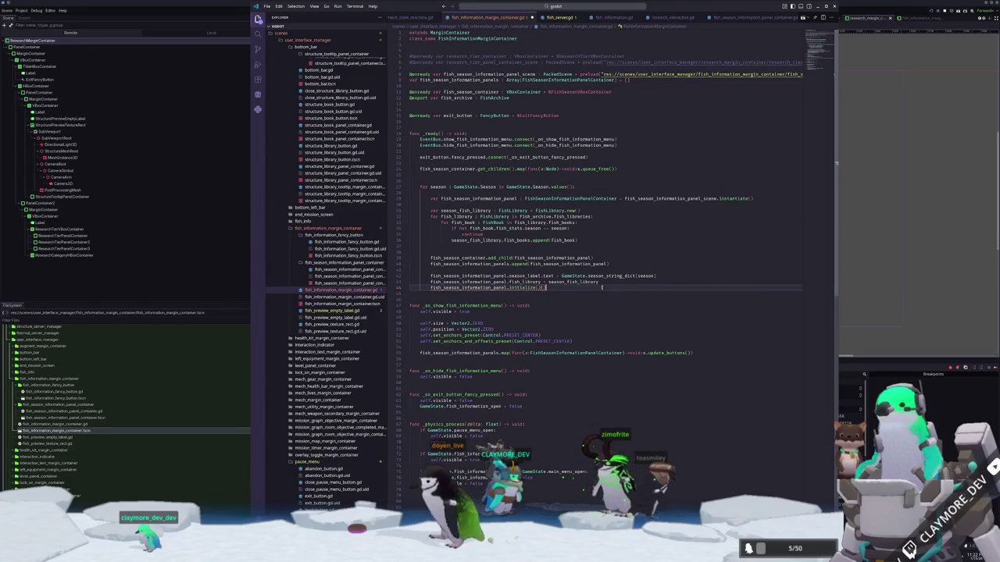
pyautogui.click(862, 308)
pyautogui.press('F8')
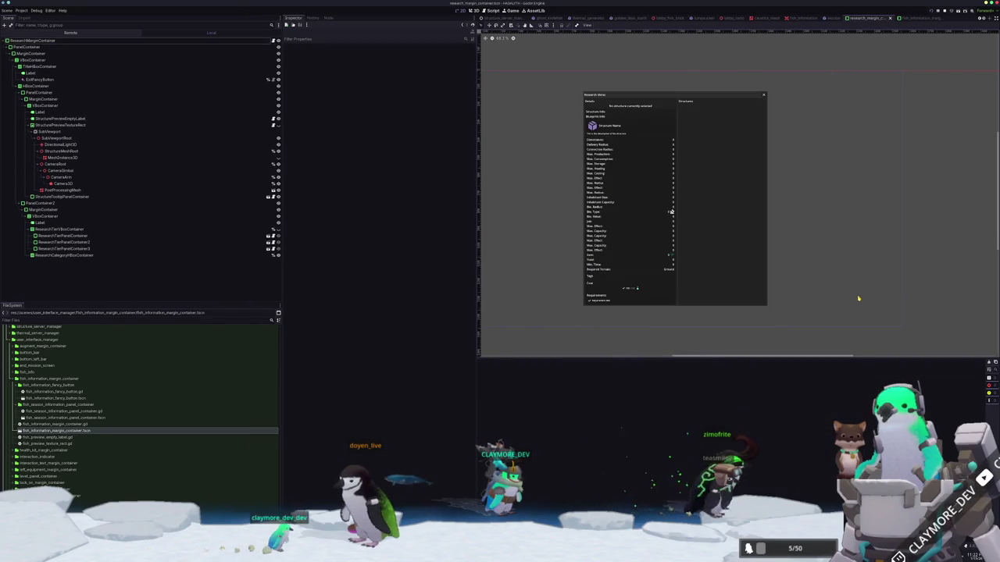
# Rerun the game, which hits an out-of-bounds index error, and go to line 42 of the script.
pyautogui.press('F5')
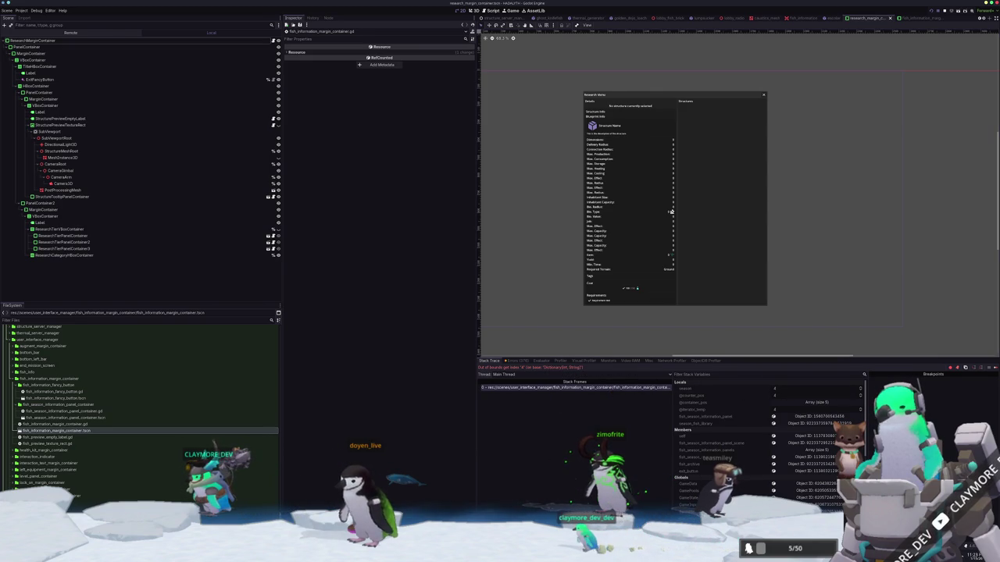
pyautogui.hotkey('alt', 'Tab')
pyautogui.moveTo(499, 341)
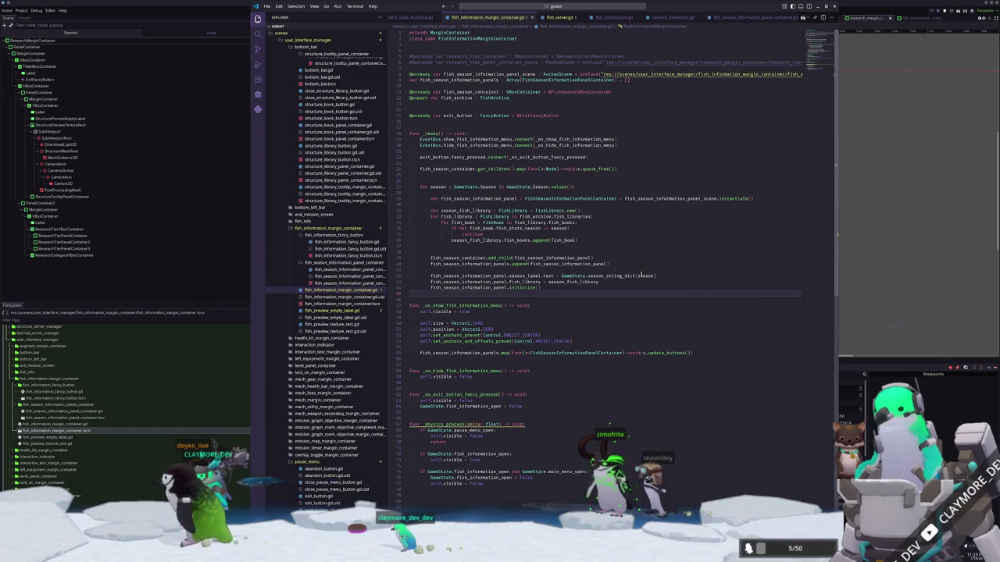
pyautogui.click(665, 275)
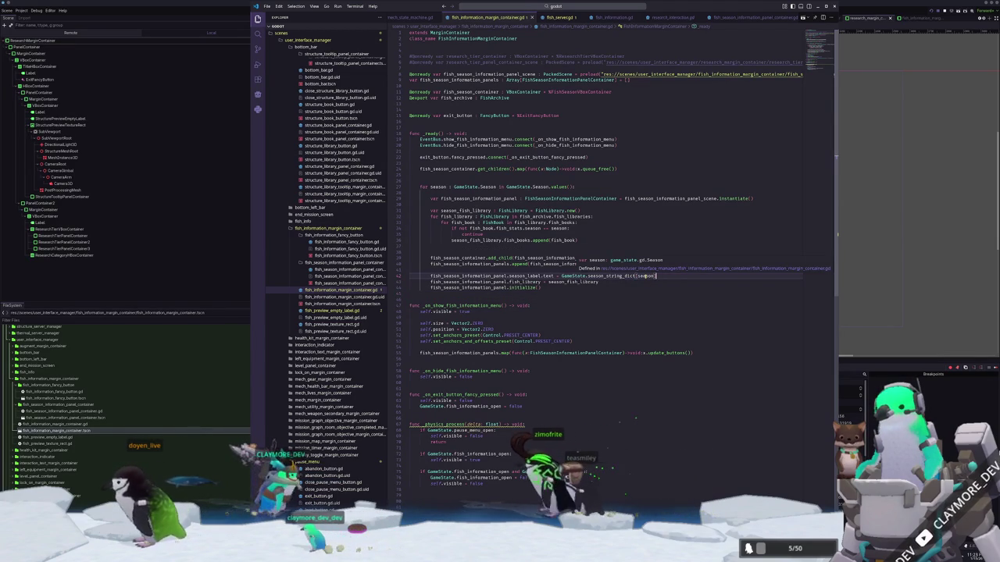
# In game_state.gd, add Season.ALL : "Any Season" after the Spring entry, with a comma after Spring.
pyautogui.doubleClick(647, 276)
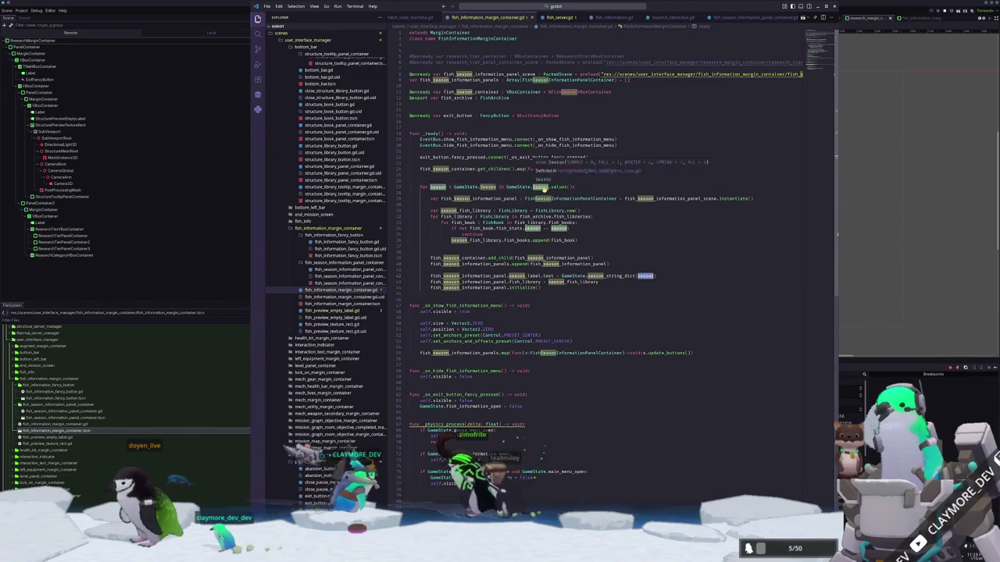
pyautogui.keyDown('ctrl'); pyautogui.click(542, 188); pyautogui.keyUp('ctrl')
pyautogui.click(504, 383)
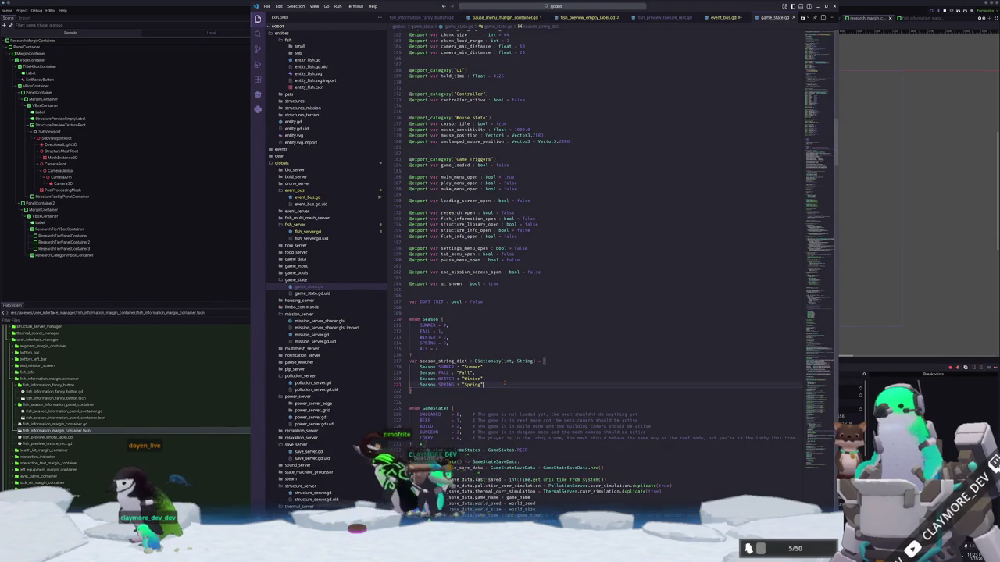
pyautogui.press('Return')
pyautogui.write('Season.ALL    :')
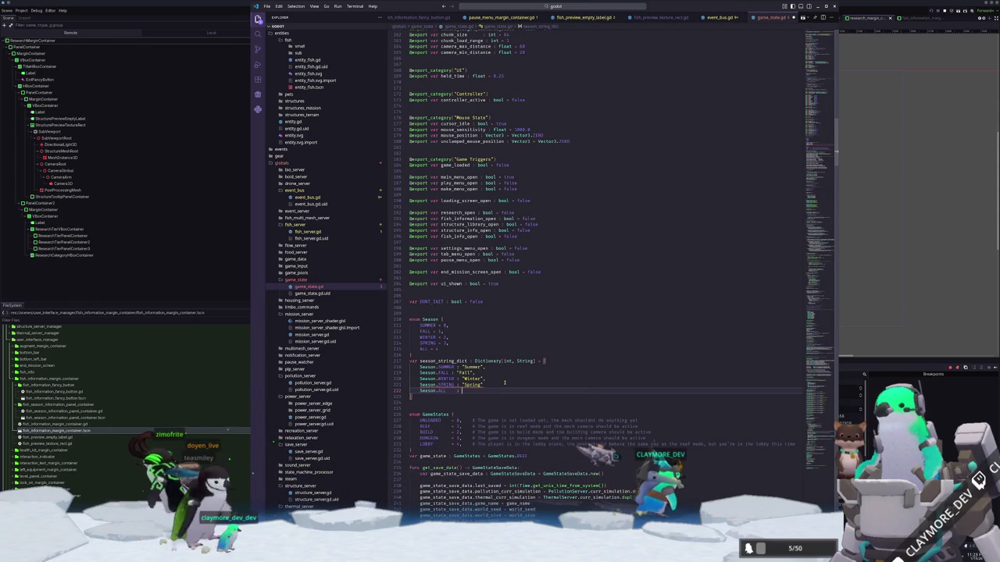
pyautogui.write('eason')
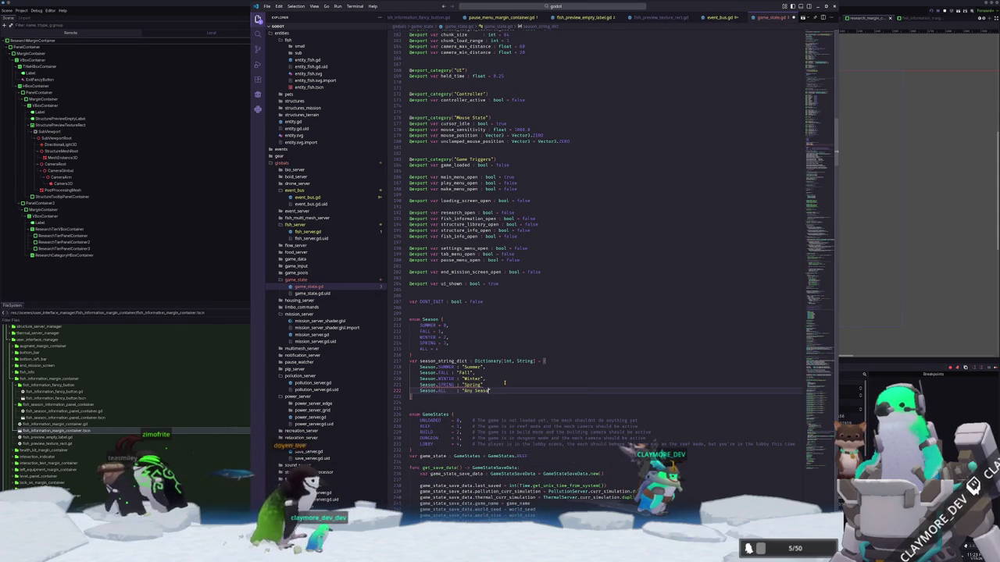
pyautogui.click(505, 382)
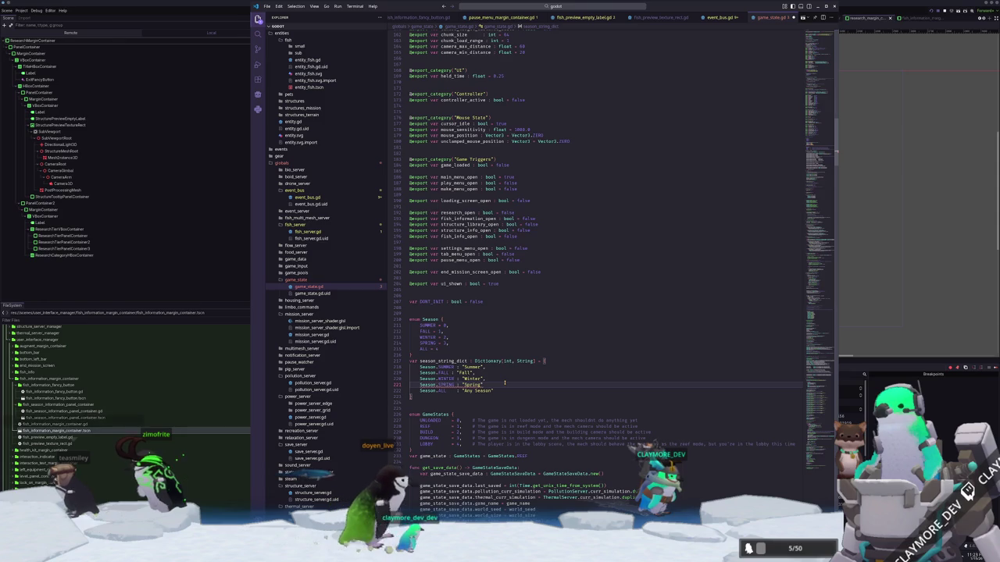
pyautogui.write(',')
pyautogui.press('Down')
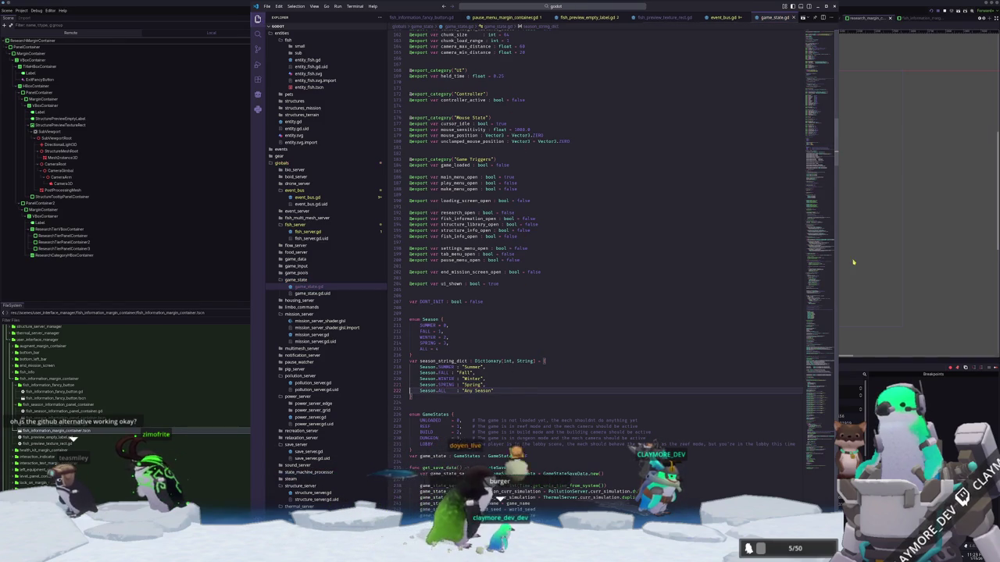
pyautogui.press('F5')
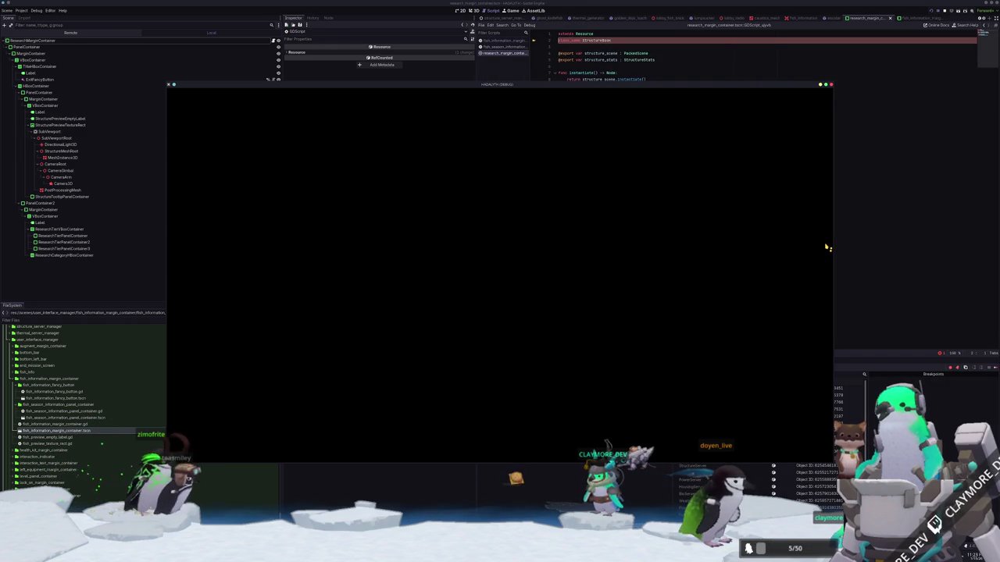
# Close all scripts and open the root ResearchMarginContainer's research_margin_container.gd to see the error.
pyautogui.click(567, 495)
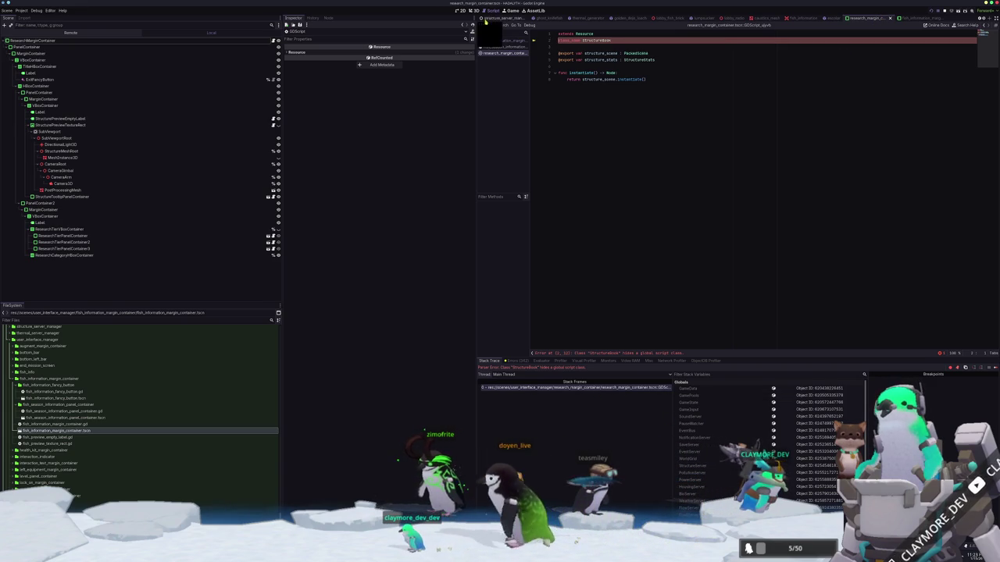
pyautogui.hotkey('ctrl', 'w')
pyautogui.hotkey('ctrl', 'w')
pyautogui.hotkey('ctrl', 'w')
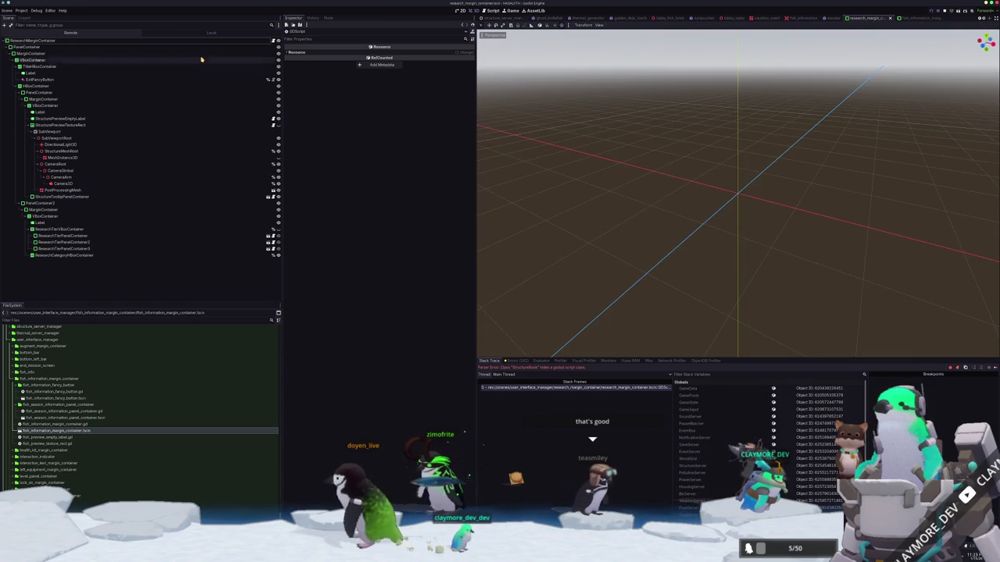
pyautogui.click(35, 41)
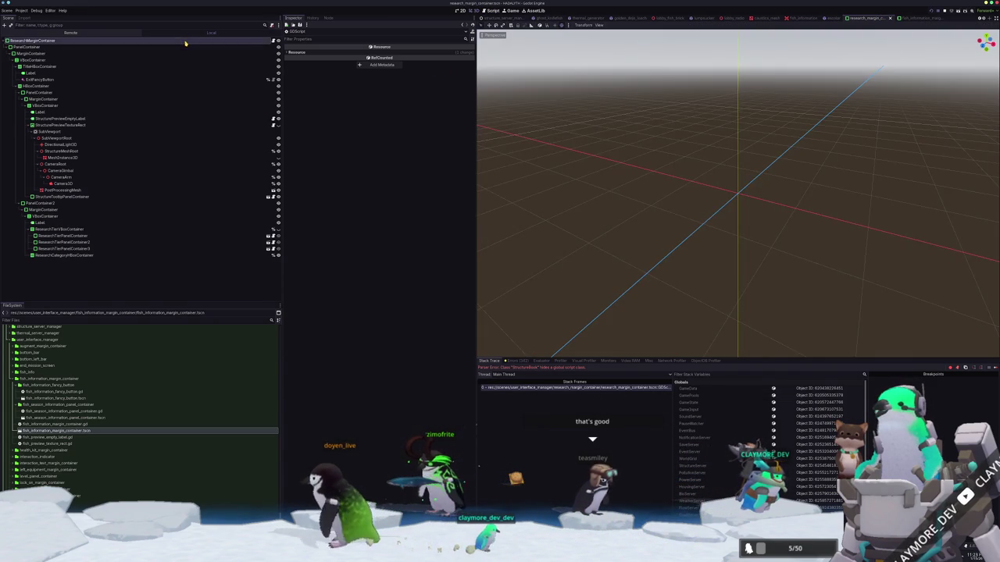
pyautogui.click(422, 237)
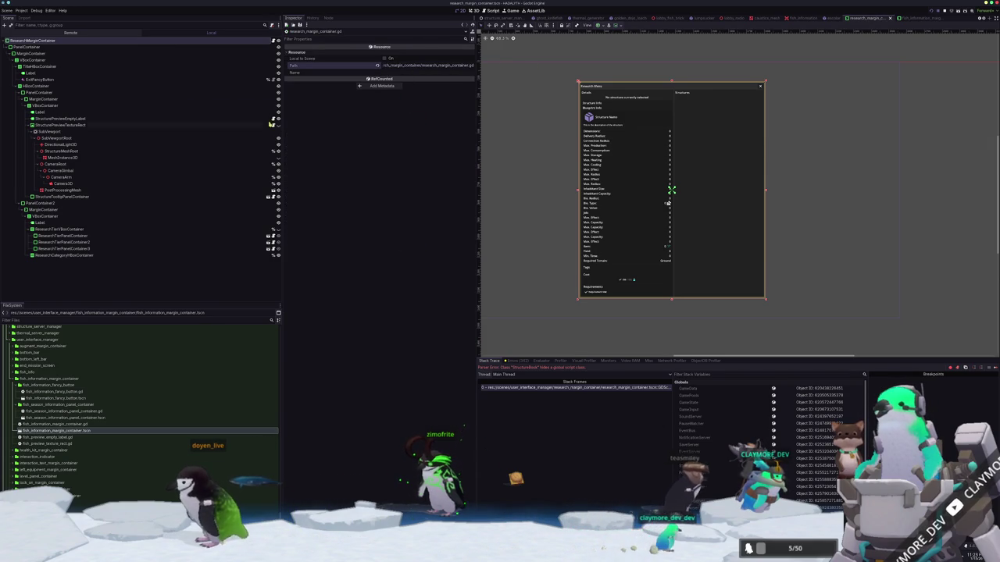
pyautogui.click(82, 41)
pyautogui.click(544, 389)
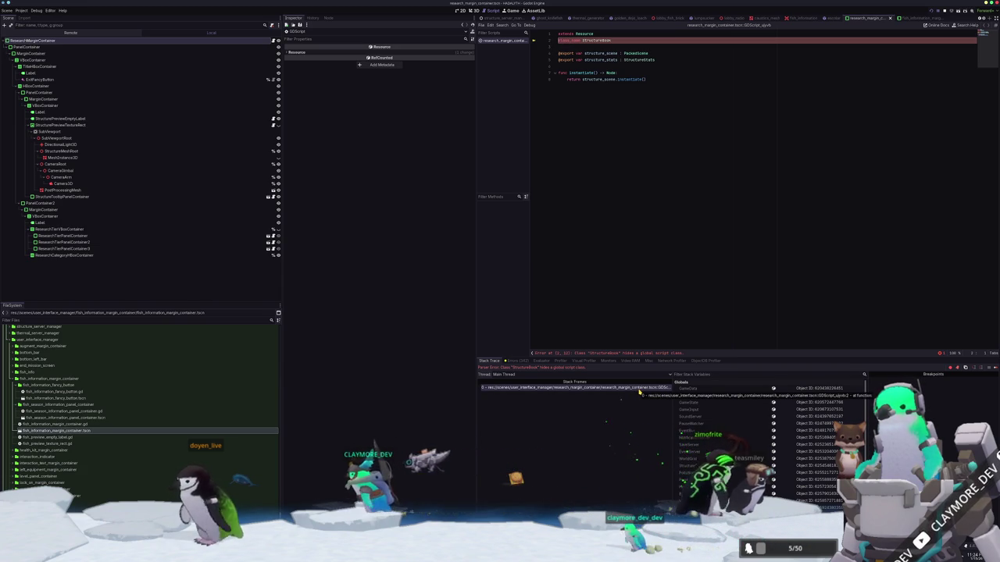
# Close that script, switch the main view to 3D, and view research_margin_container.gd in VS Code.
pyautogui.middleClick(497, 40)
pyautogui.click(472, 10)
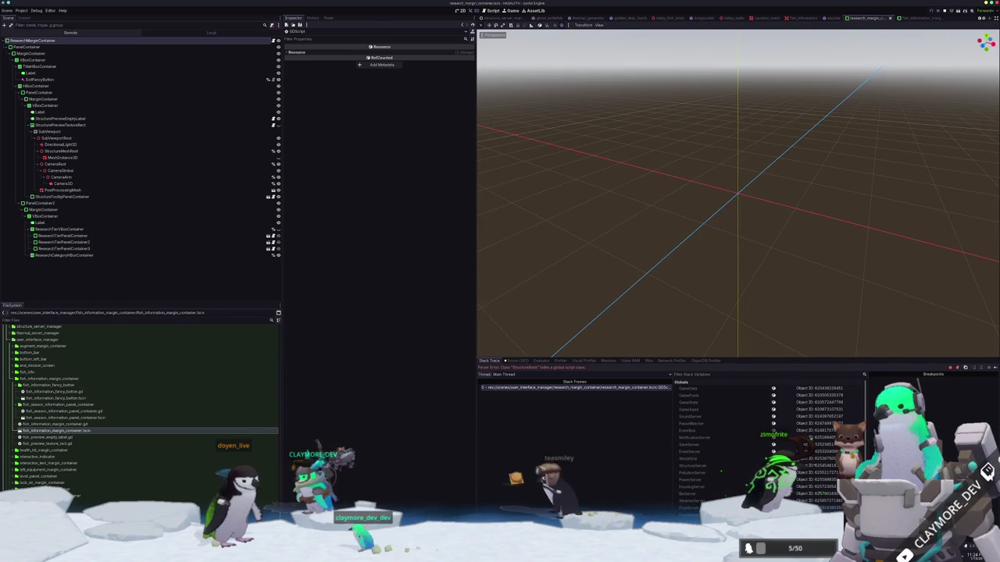
pyautogui.hotkey('alt', 'Tab')
pyautogui.click(467, 51)
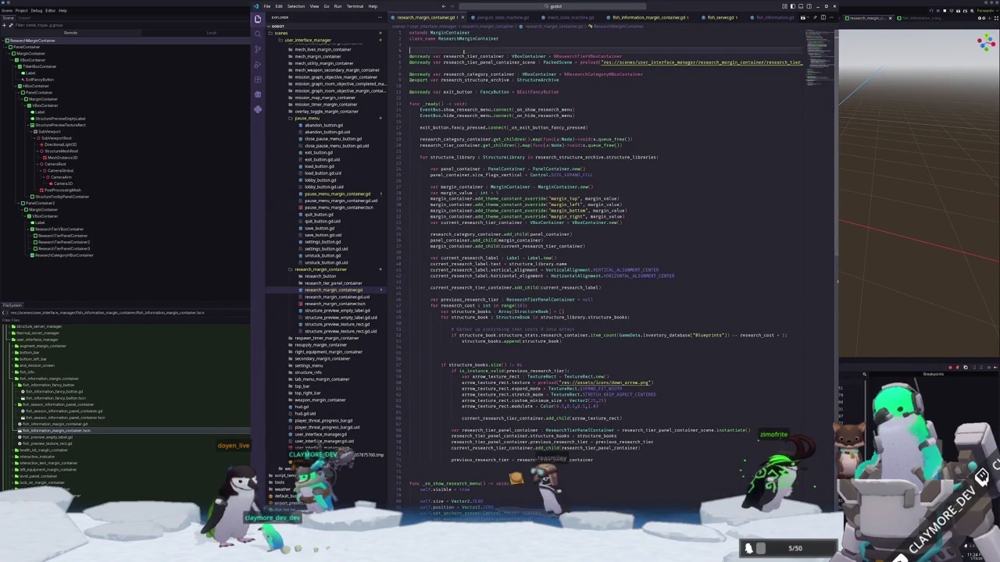
# Reload the current project with Stop & Reload, then recheck the root node's script.
pyautogui.click(96, 6)
pyautogui.click(19, 11)
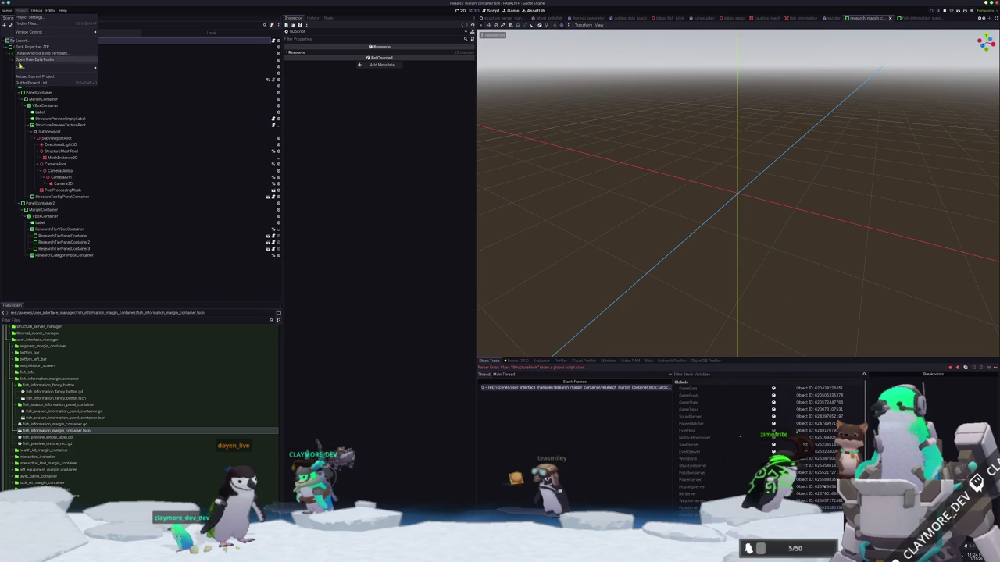
pyautogui.click(30, 77)
pyautogui.click(474, 285)
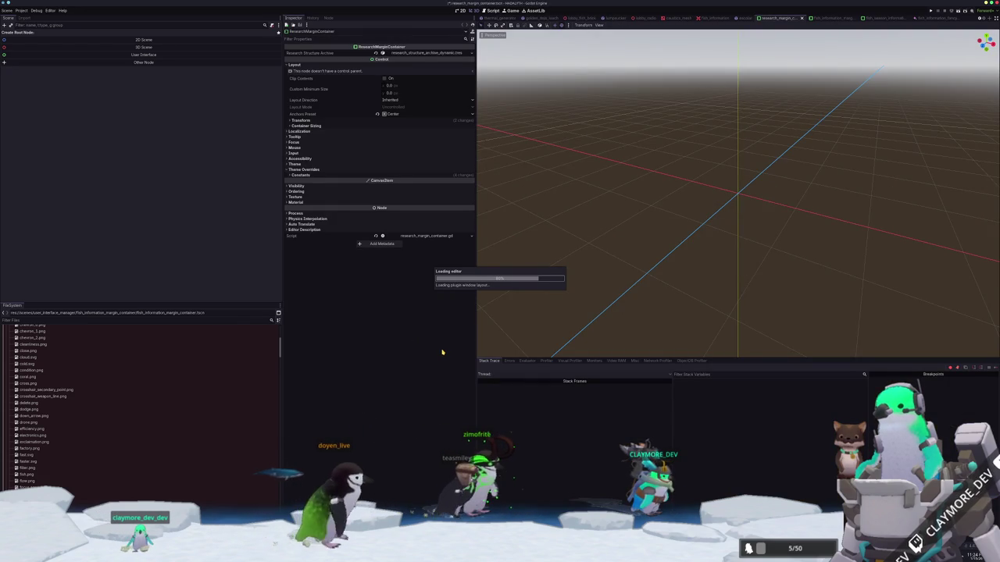
pyautogui.click(431, 237)
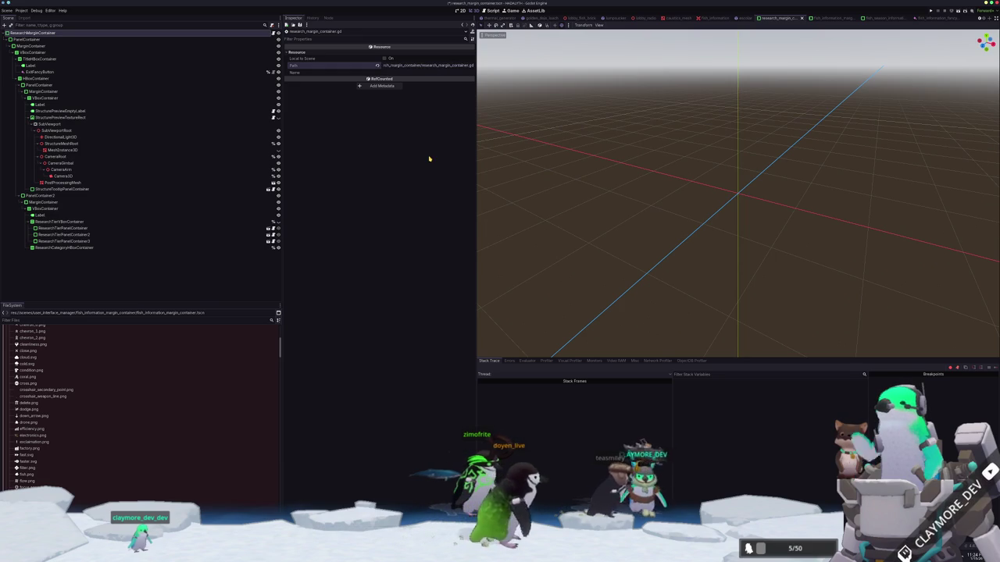
pyautogui.click(117, 33)
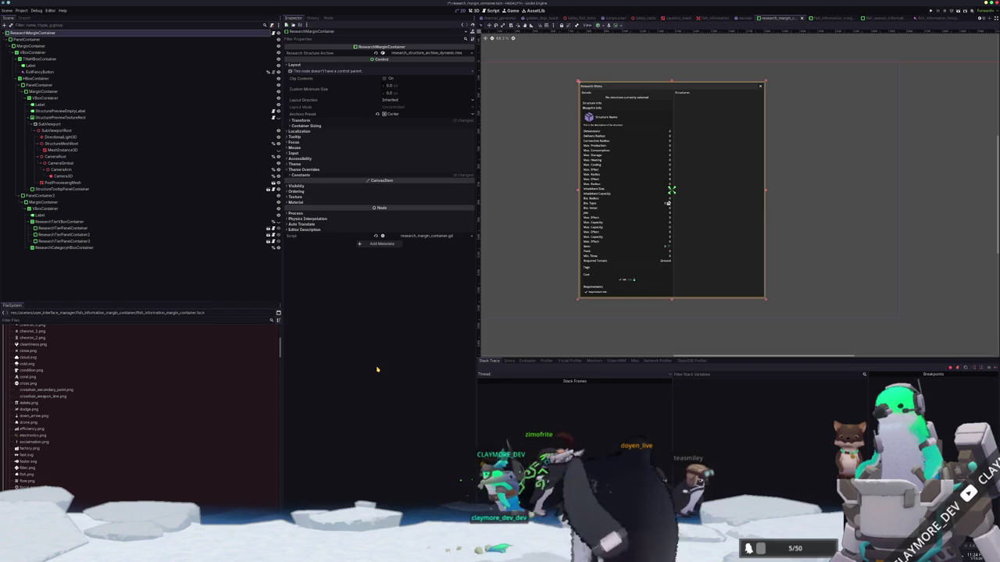
# Quick-open user_interface_manager.tscn by searching 'user_interface'.
pyautogui.hotkey('shift', 'alt', 'o')
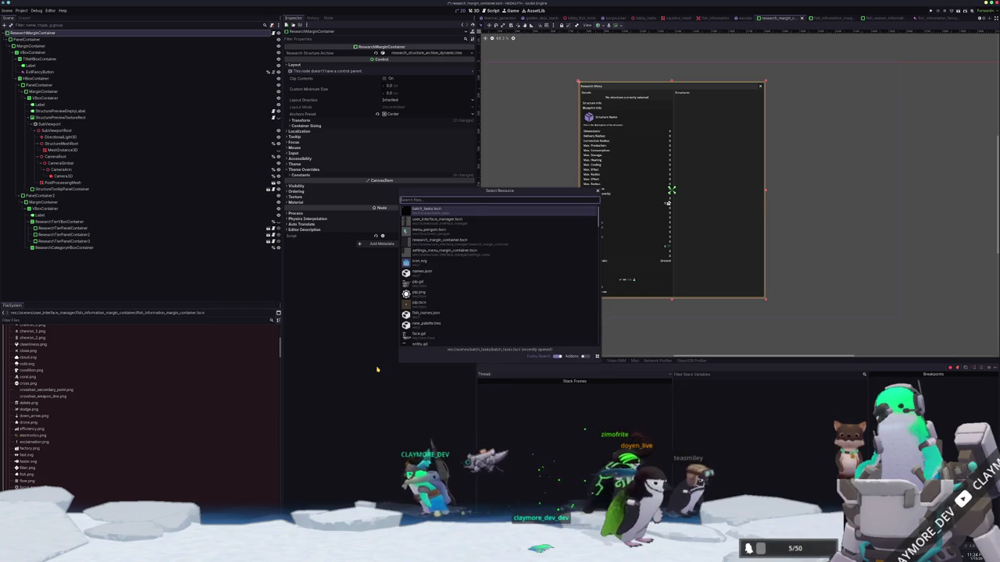
pyautogui.write('user_interface')
pyautogui.press('Down')
pyautogui.press('Down')
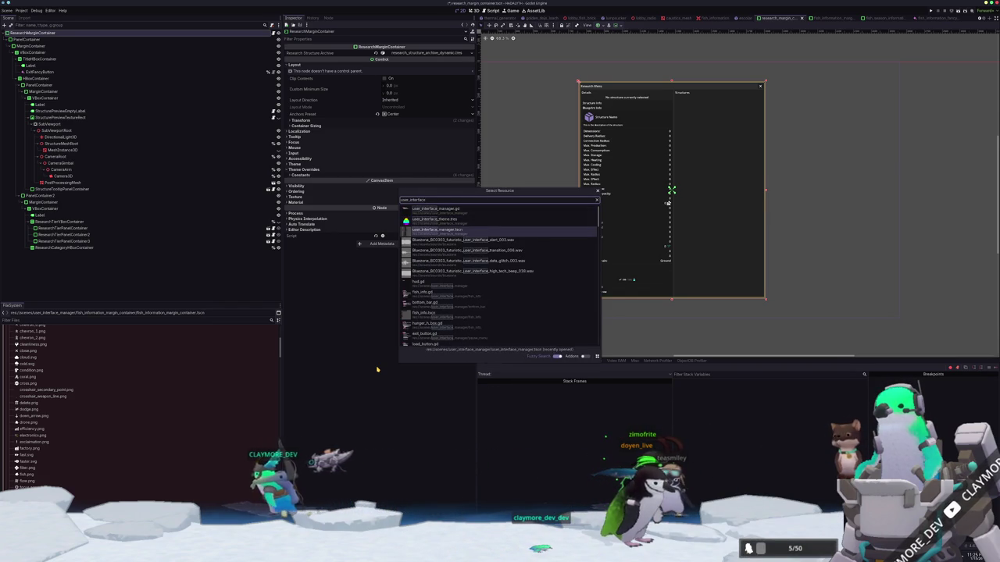
pyautogui.press('Return')
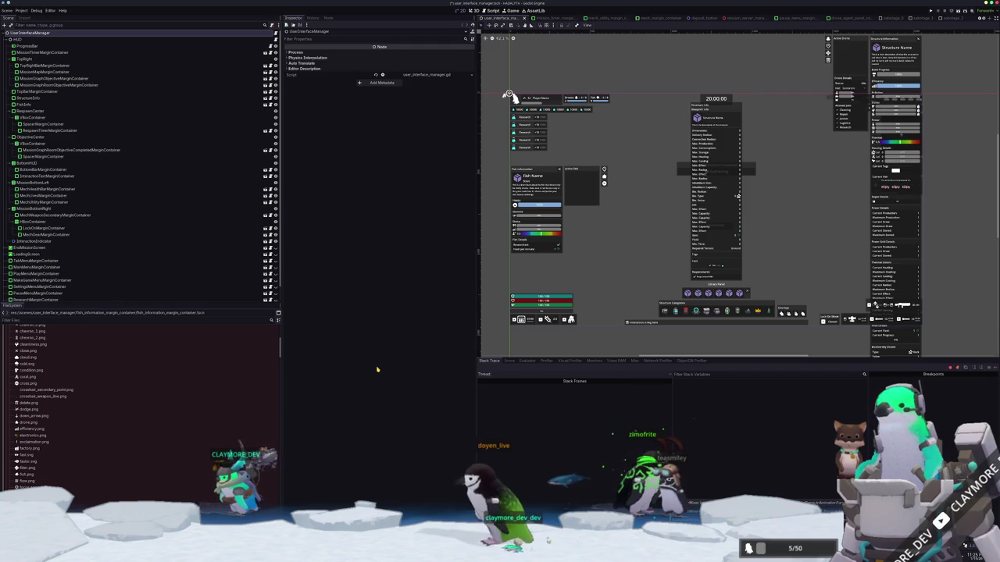
# Check FishInformationMarginContainer and ResearchMarginContainer's script in the Scene dock, then save and run the game.
pyautogui.scroll(-2, 156, 265)
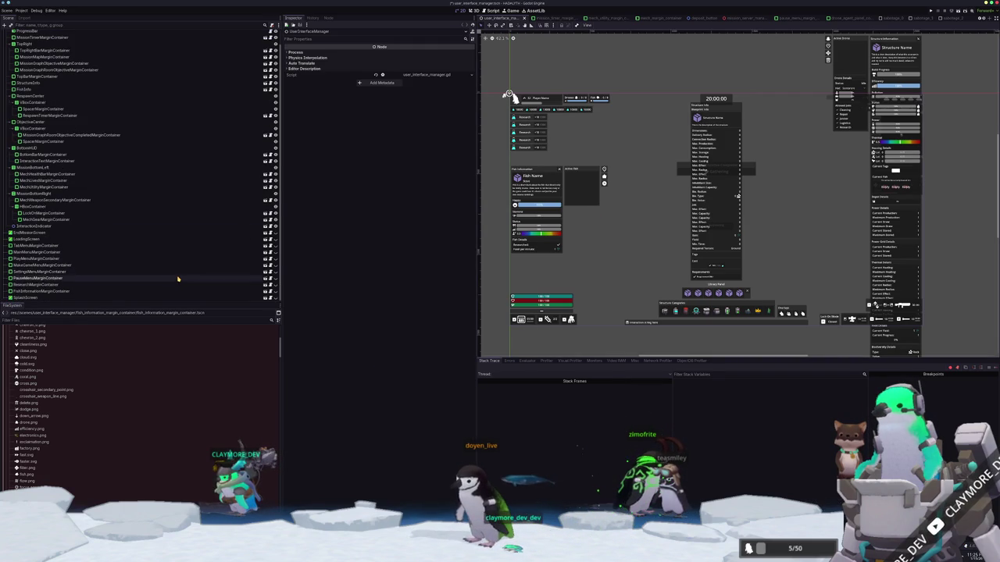
pyautogui.click(194, 291)
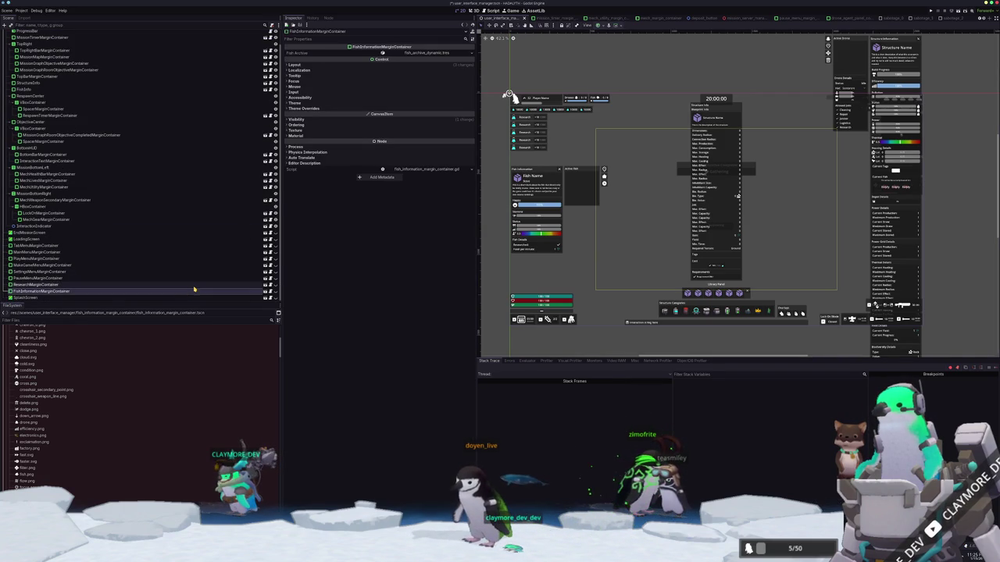
pyautogui.click(238, 284)
pyautogui.click(425, 319)
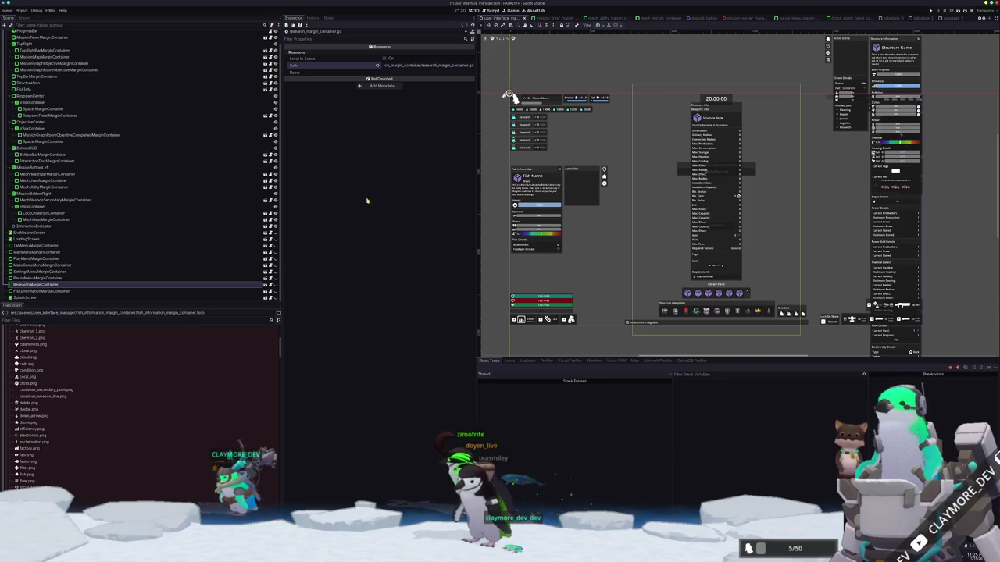
pyautogui.click(237, 297)
pyautogui.click(237, 291)
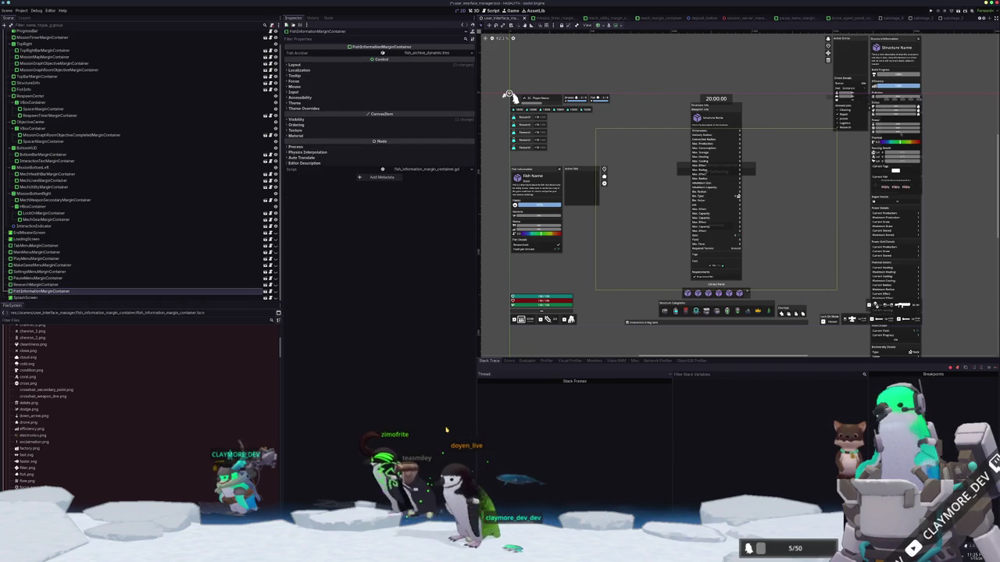
pyautogui.hotkey('ctrl', 's')
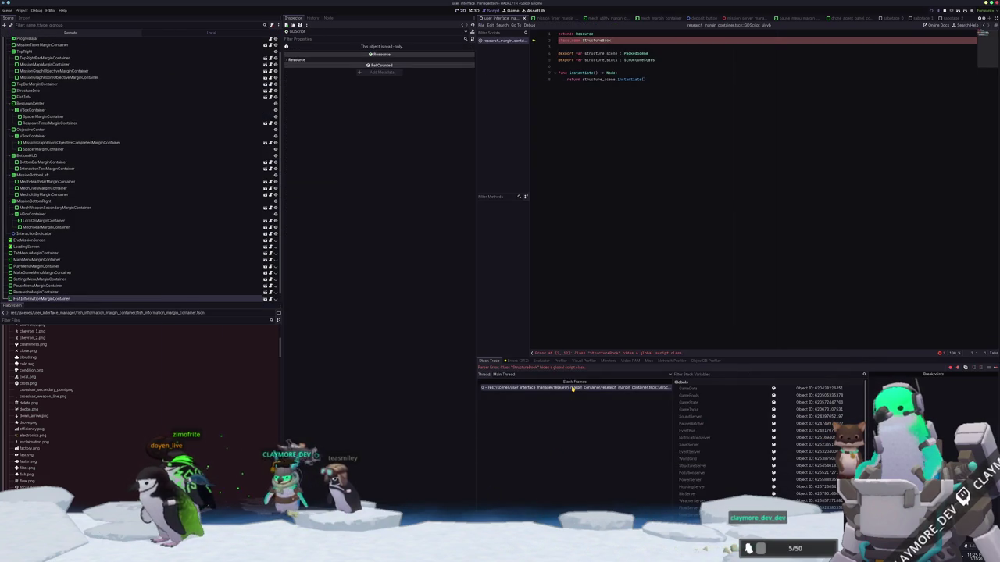
# View research_margin_container.tscn as raw text in VS Code, marking the volumetric_fog_length line, then go back to Godot.
pyautogui.hotkey('alt', 'Tab')
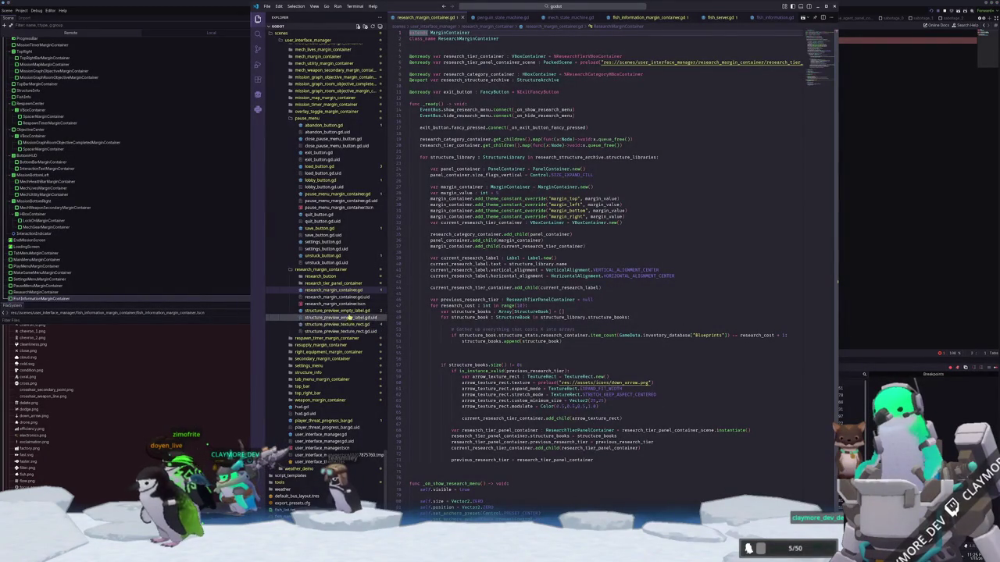
pyautogui.click(336, 304)
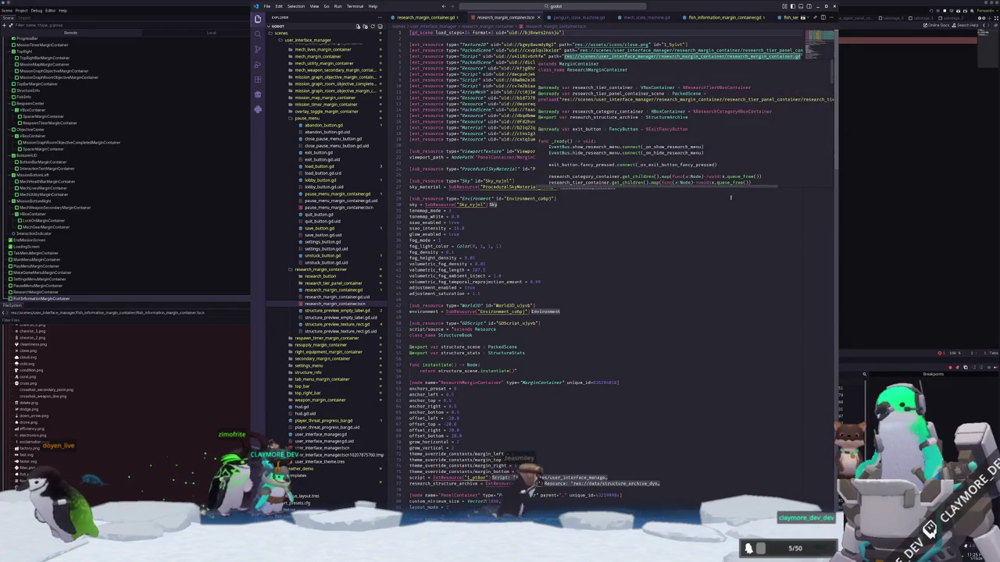
pyautogui.moveTo(730, 271); pyautogui.dragTo(730, 266)
pyautogui.click(913, 267)
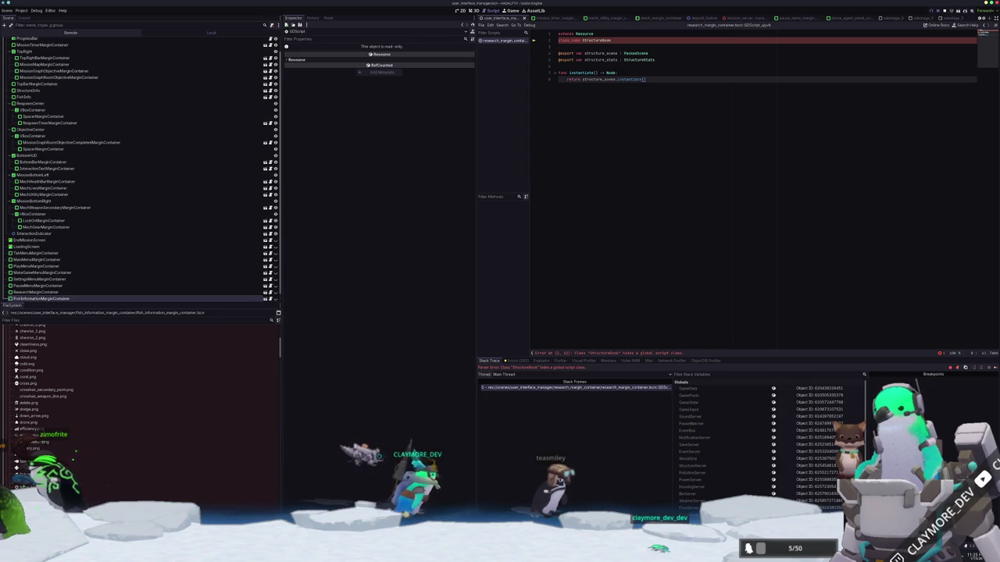
# Quick-open the matching .tscn file in VS Code's file search, then go back to Godot.
pyautogui.hotkey('alt', 'Tab')
pyautogui.hotkey('ctrl', 'p')
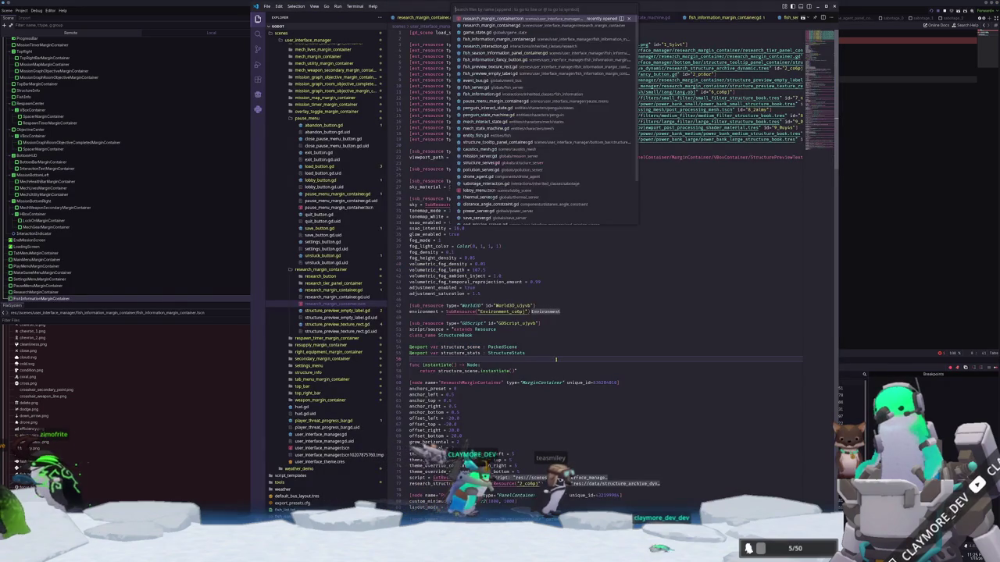
pyautogui.write('sqyvz')
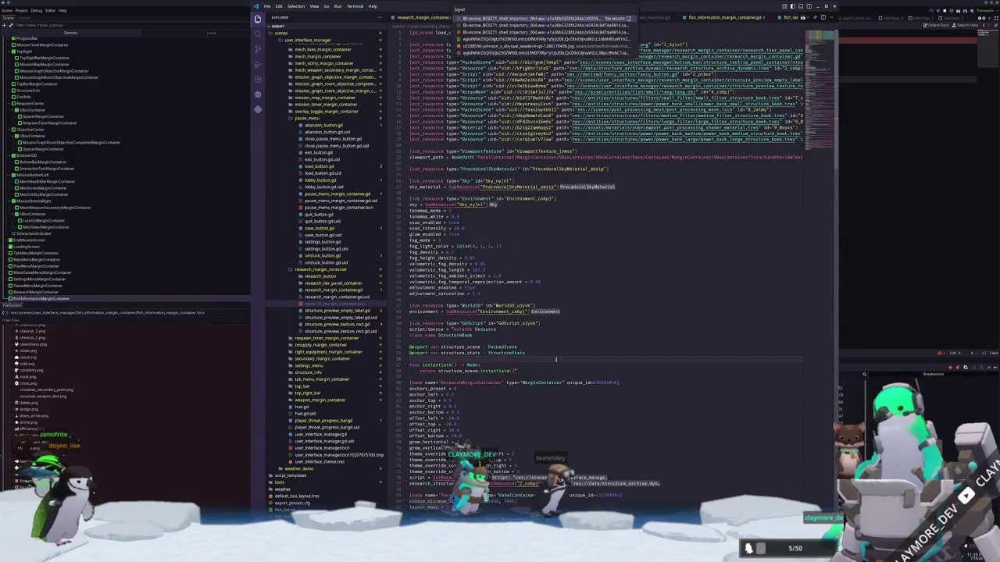
pyautogui.press('Return')
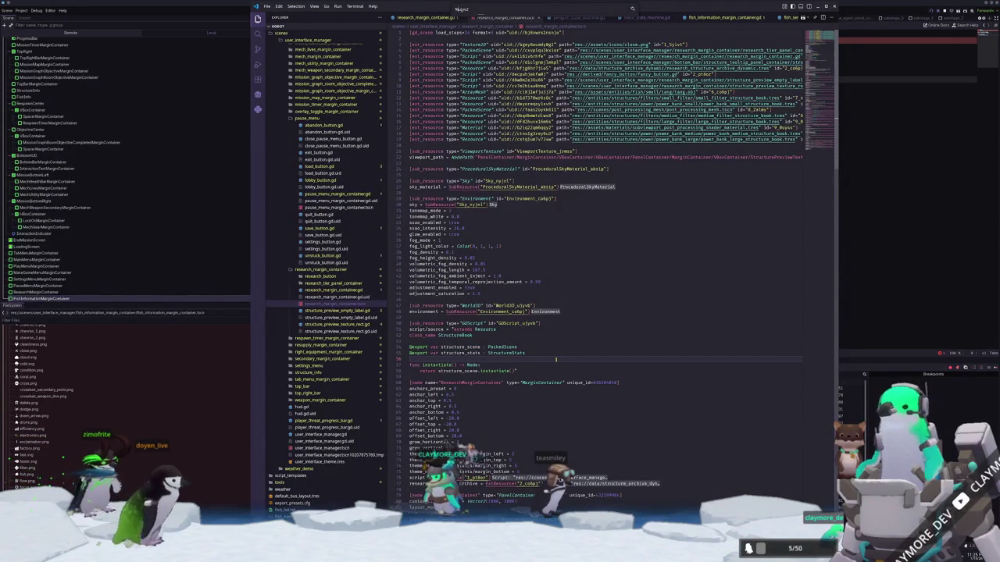
pyautogui.hotkey('ctrl', 'p')
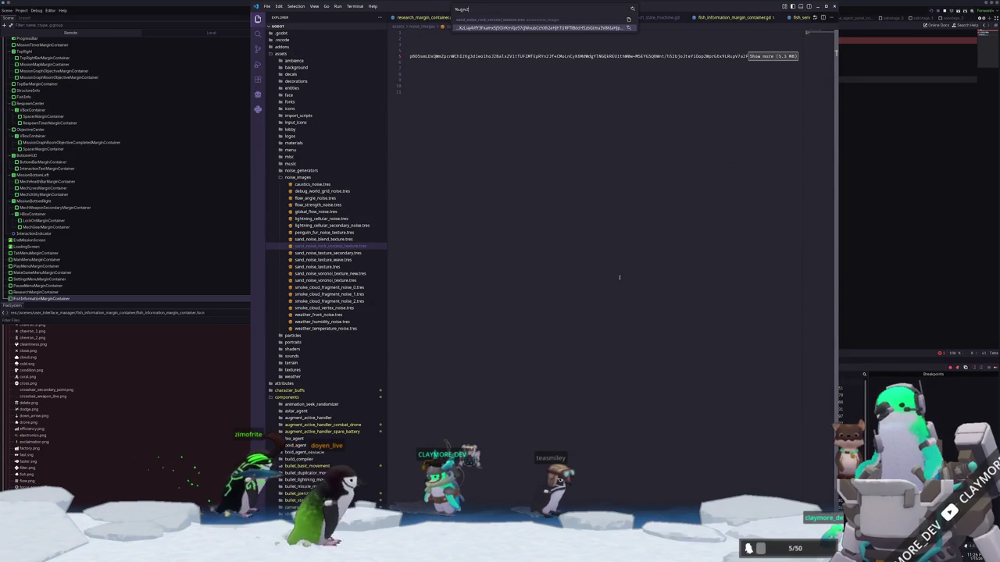
pyautogui.click(886, 342)
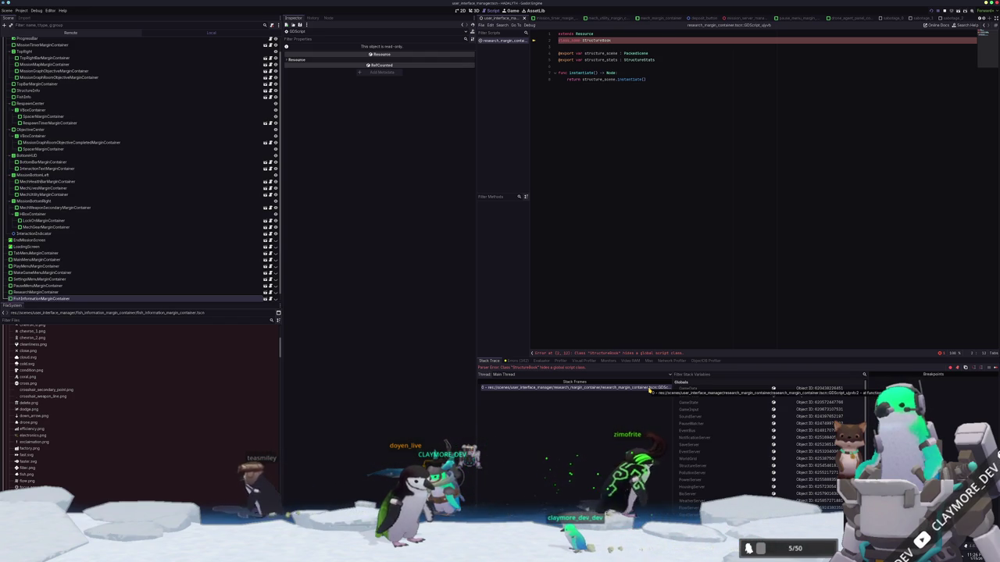
# In VS Code, open research_margin_container.tscn and maximize the editor window.
pyautogui.hotkey('alt', 'Tab')
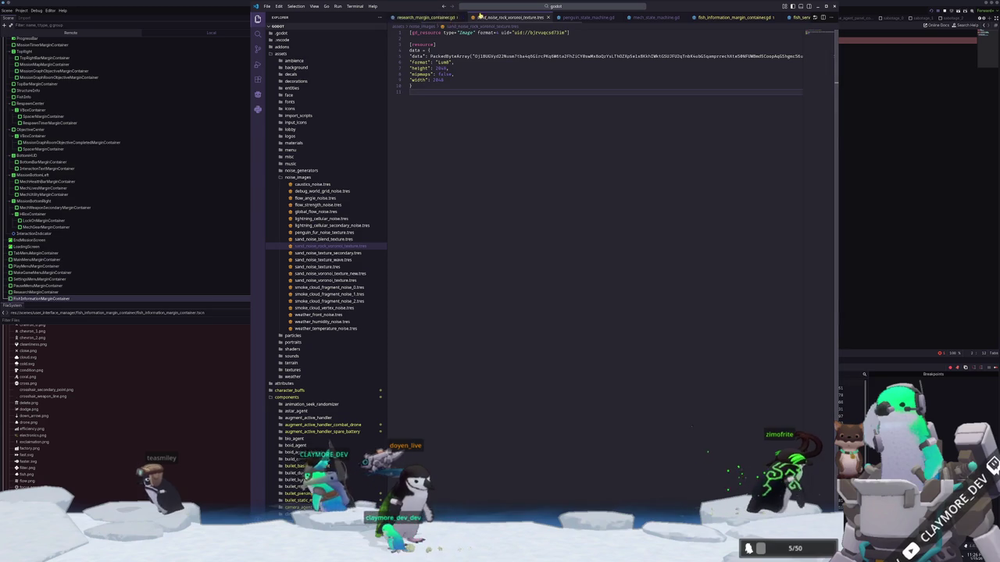
pyautogui.scroll(2, 448, 14)
pyautogui.click(499, 15)
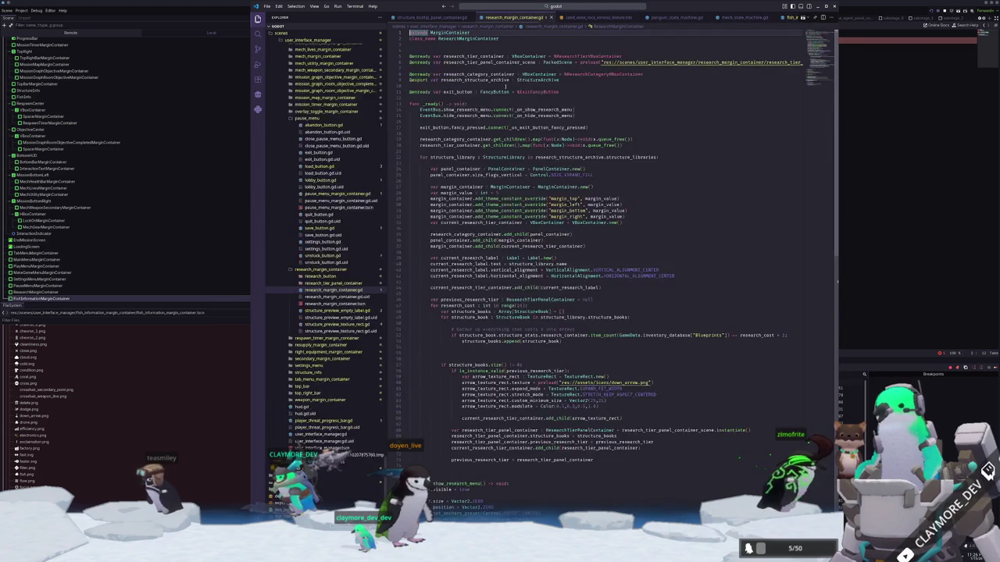
pyautogui.click(376, 297)
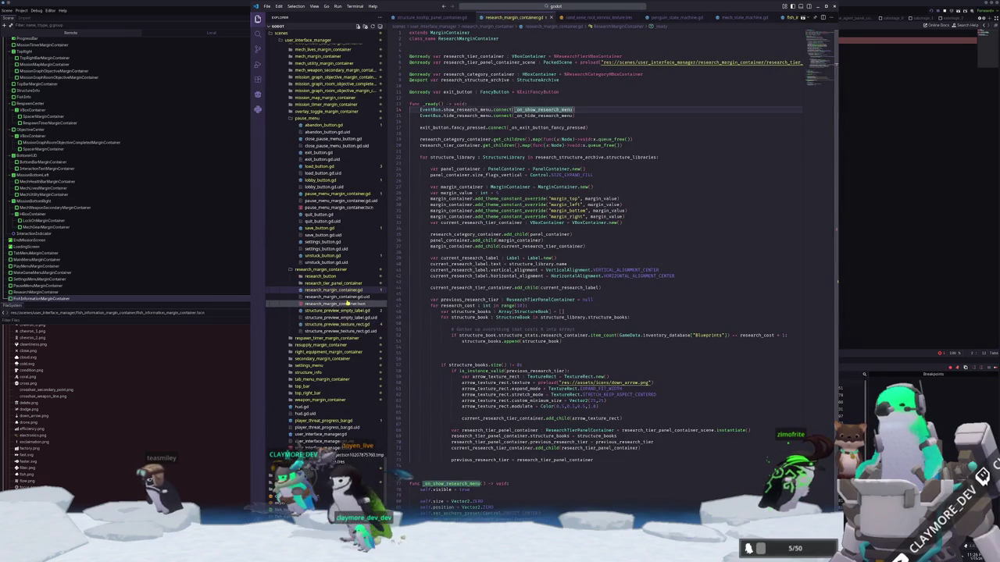
pyautogui.click(825, 6)
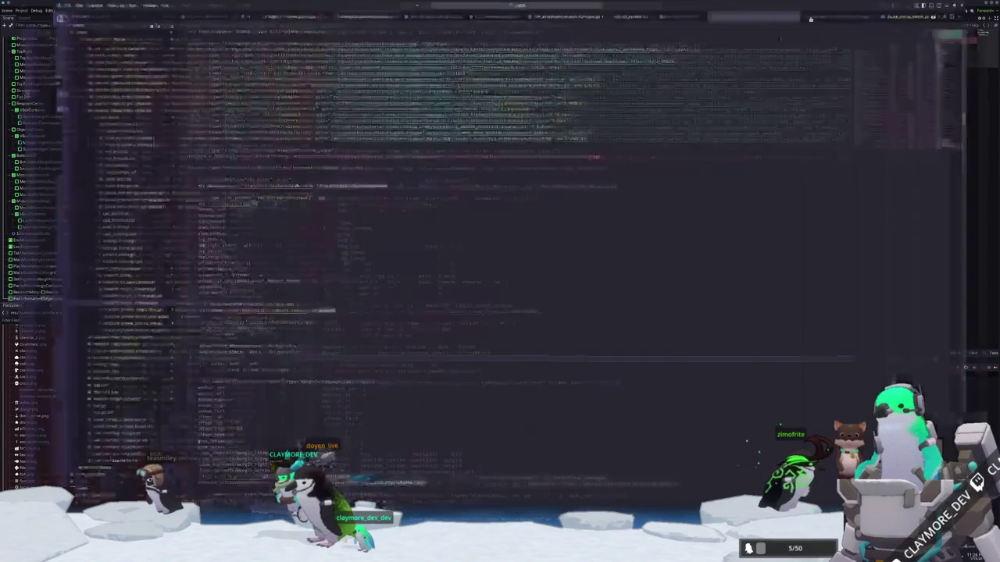
# Step through the scene file's resource declarations down to the ViewportTexture line.
pyautogui.click(539, 39)
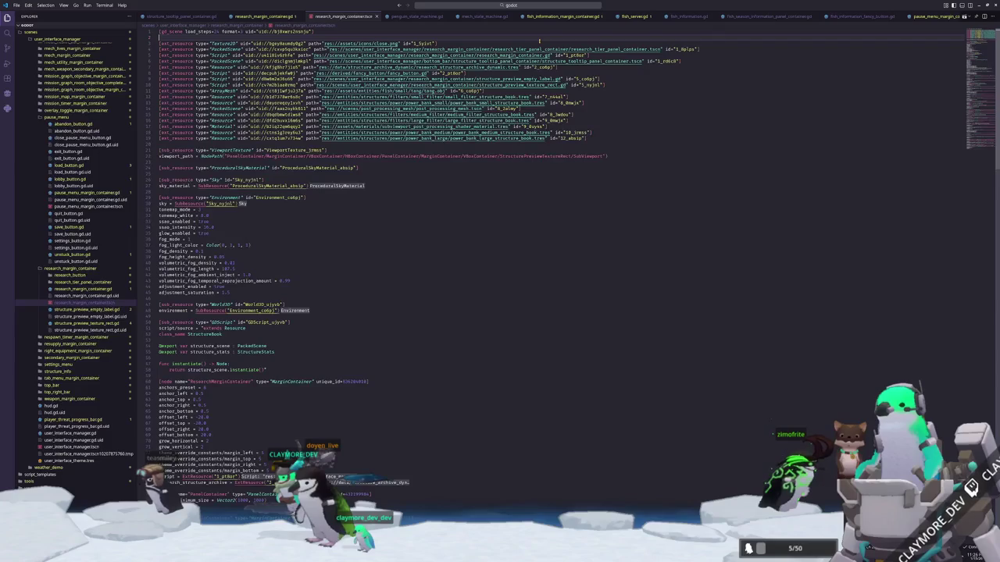
pyautogui.press('Down')
pyautogui.press('Down')
pyautogui.press('Down')
pyautogui.press('Down')
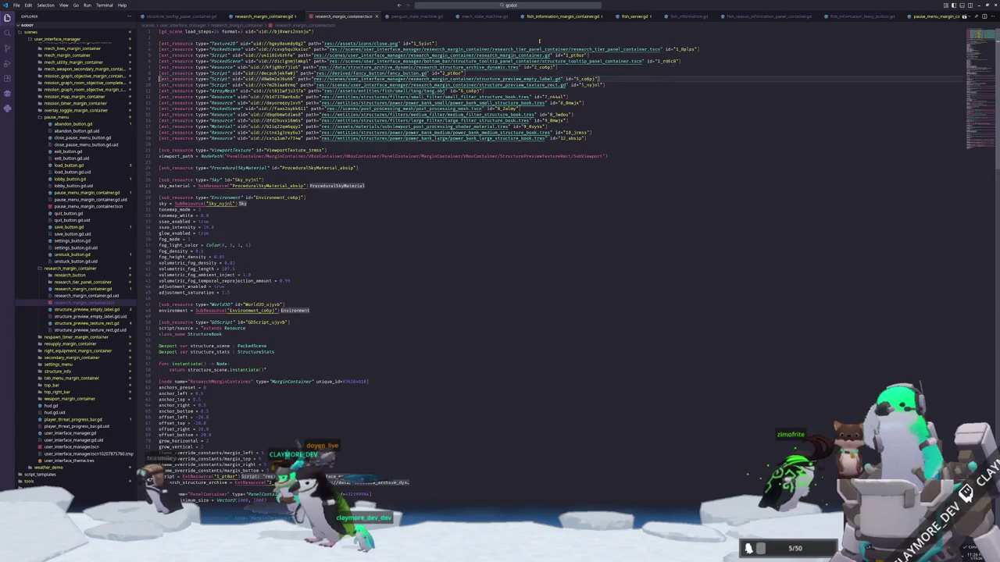
pyautogui.press('Down')
pyautogui.press('Down')
pyautogui.press('Down')
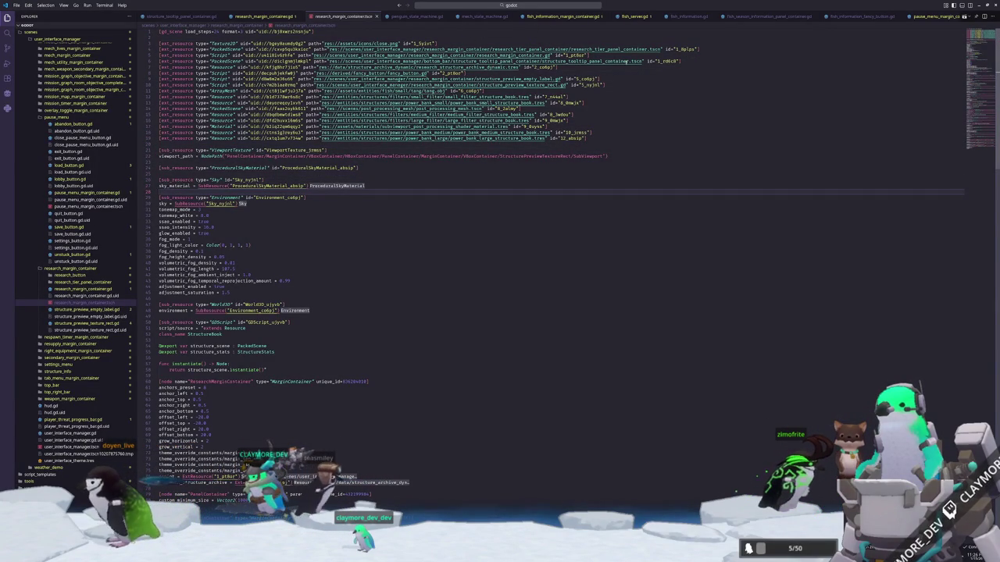
pyautogui.click(413, 150)
pyautogui.press('Down')
pyautogui.press('Down')
pyautogui.press('Down')
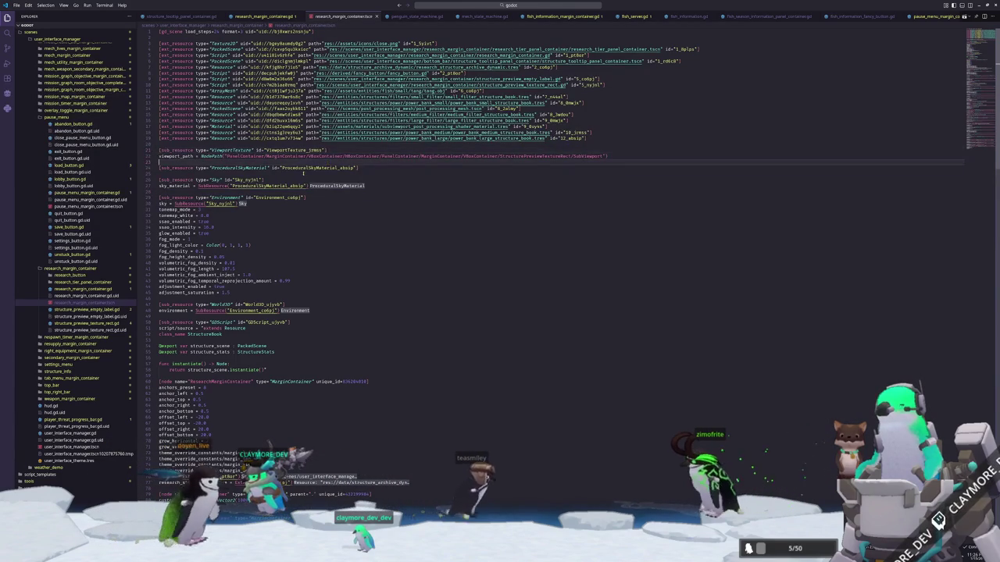
# Scroll down to the SubViewport and camera node entries, then snap VS Code to the right half.
pyautogui.scroll(-8, 328, 195)
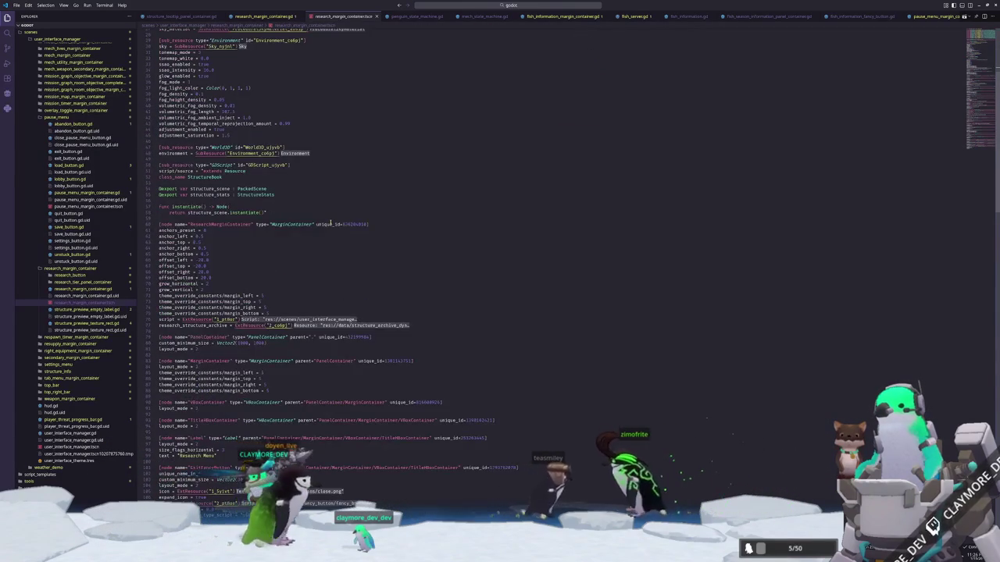
pyautogui.scroll(-3, 330, 224)
pyautogui.scroll(-3, 331, 221)
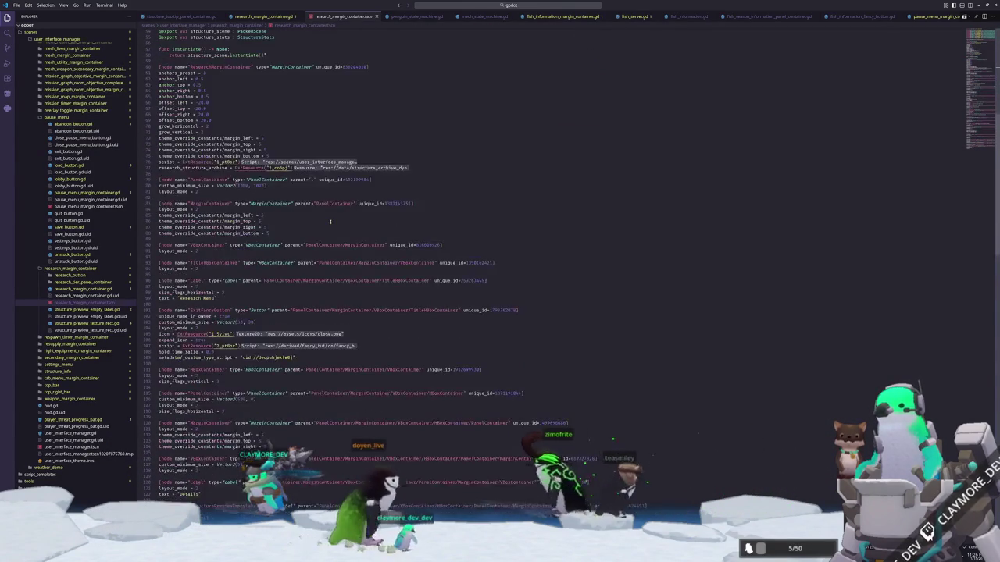
pyautogui.scroll(-10, 331, 221)
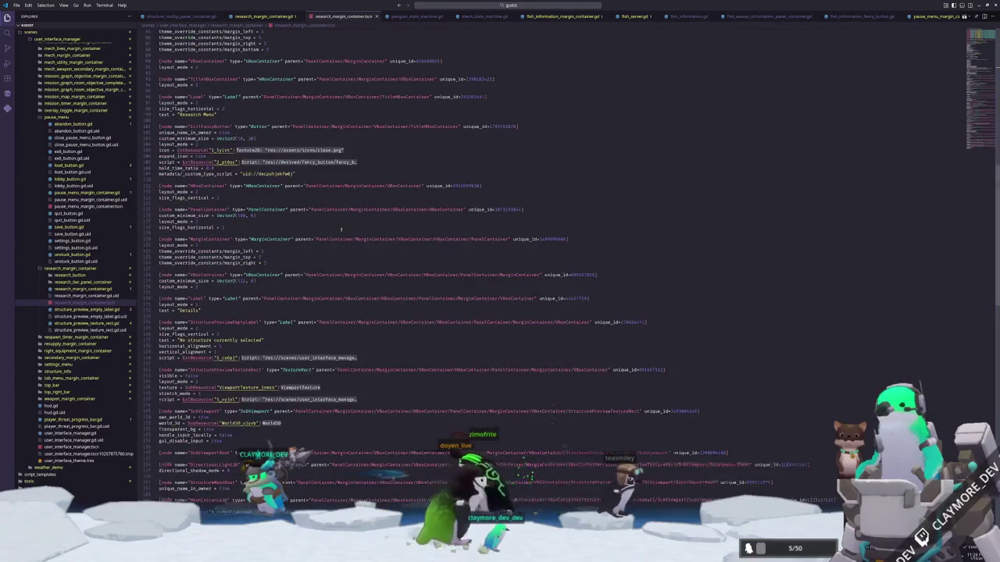
pyautogui.scroll(-17, 338, 227)
pyautogui.scroll(-9, 381, 234)
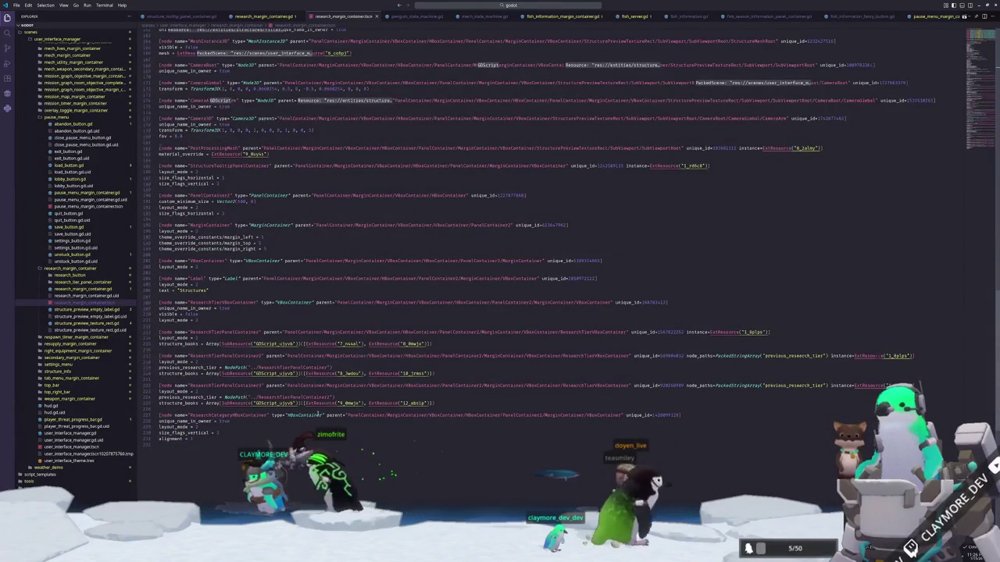
pyautogui.scroll(12, 313, 416)
pyautogui.press('super+Right')
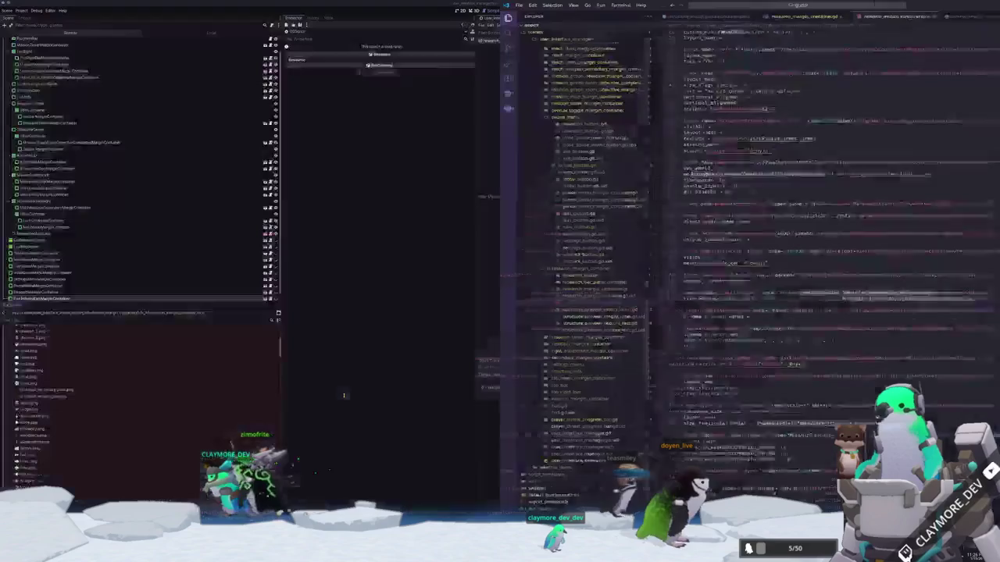
# In Godot, widen the script list and open the errored script's research_margin_container scene from FileSystem.
pyautogui.hotkey('alt', 'Tab')
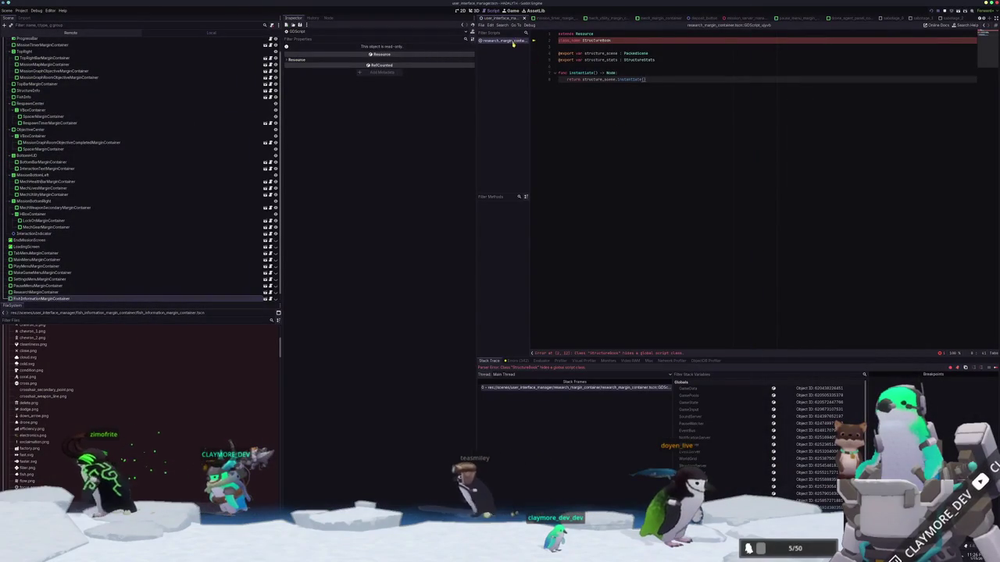
pyautogui.moveTo(536, 58); pyautogui.dragTo(610, 58)
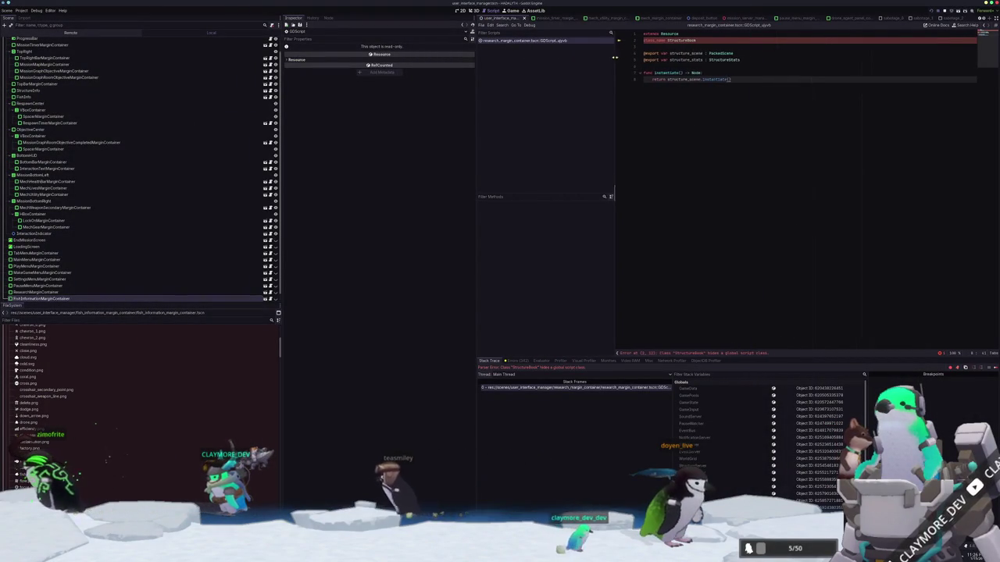
pyautogui.rightClick(541, 41)
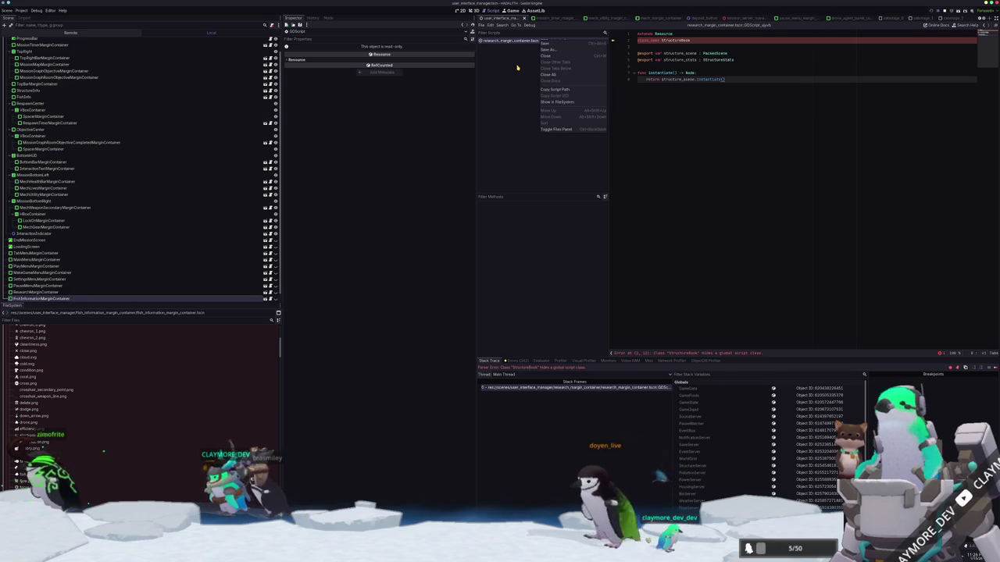
pyautogui.click(555, 89)
pyautogui.rightClick(545, 43)
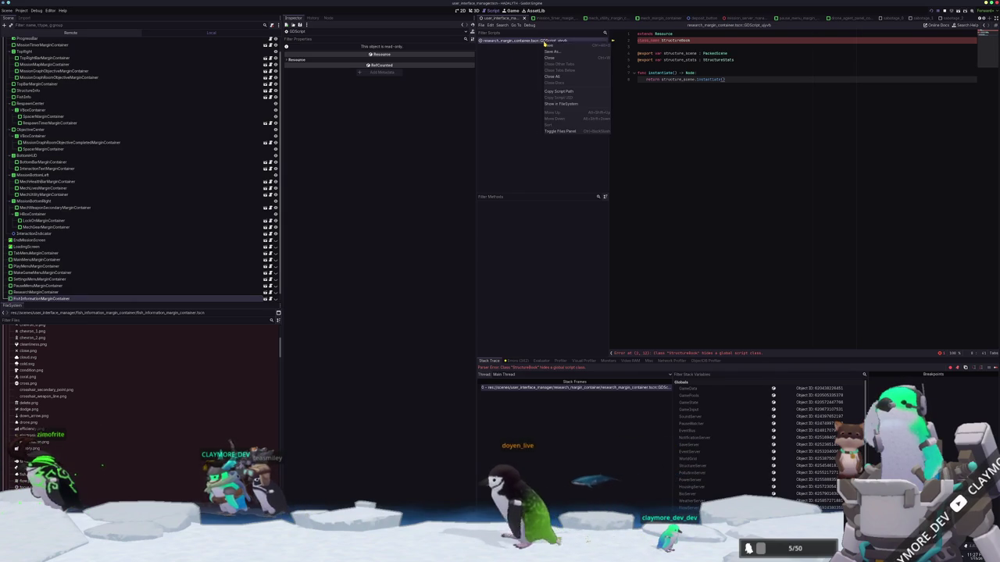
pyautogui.click(558, 104)
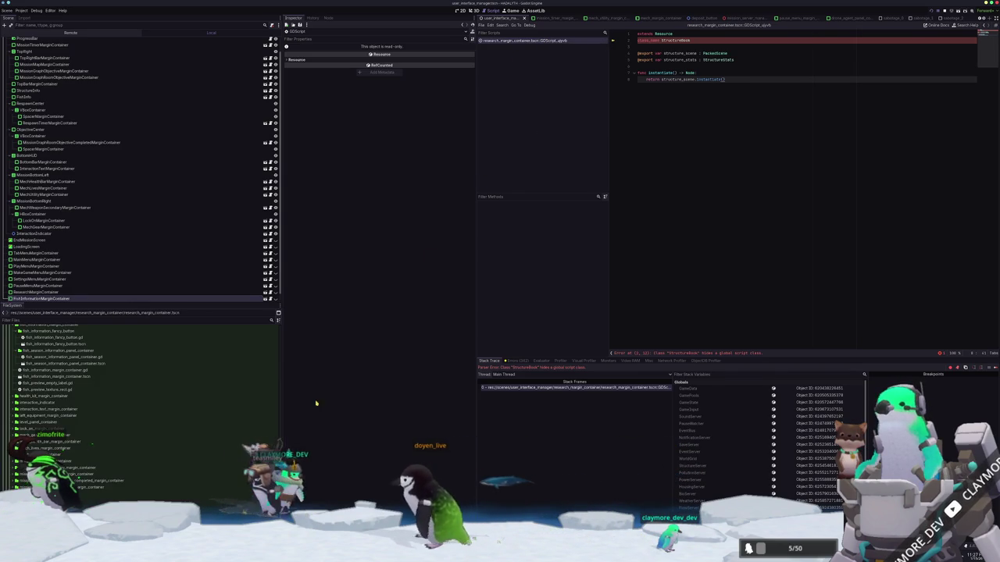
pyautogui.doubleClick(228, 434)
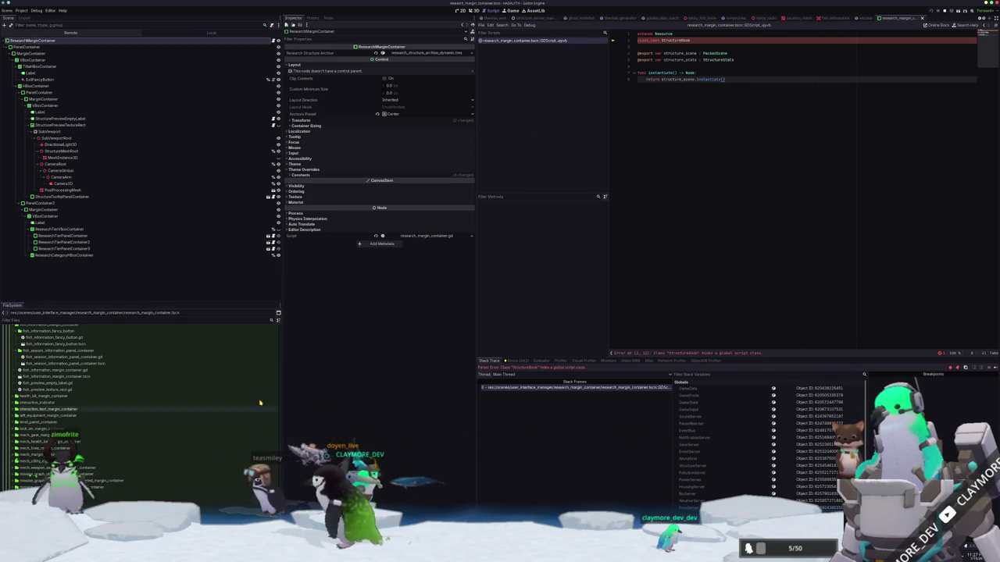
# Check the node's attached script path, close the StructureBook script with Discard, and stop the game.
pyautogui.click(418, 236)
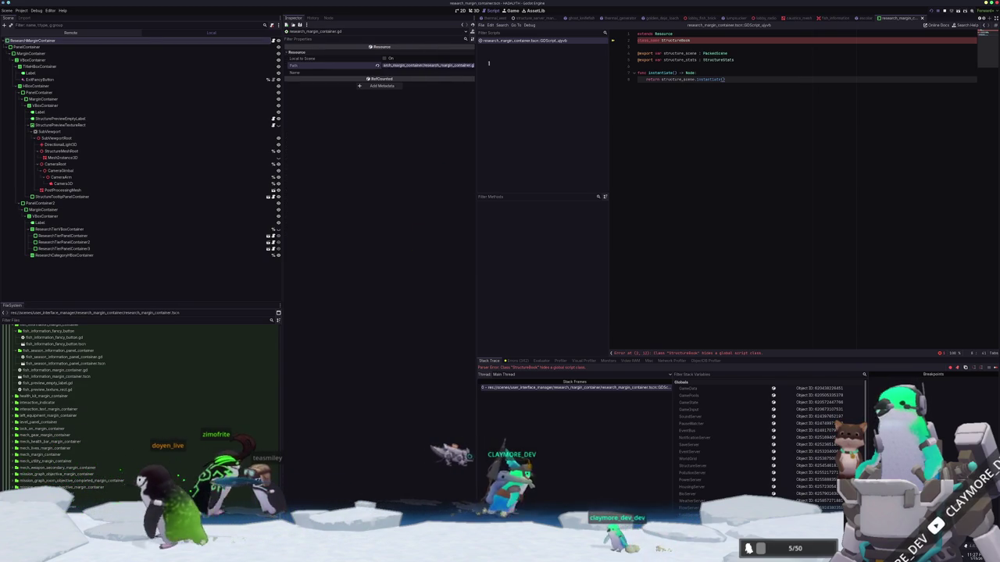
pyautogui.click(404, 65)
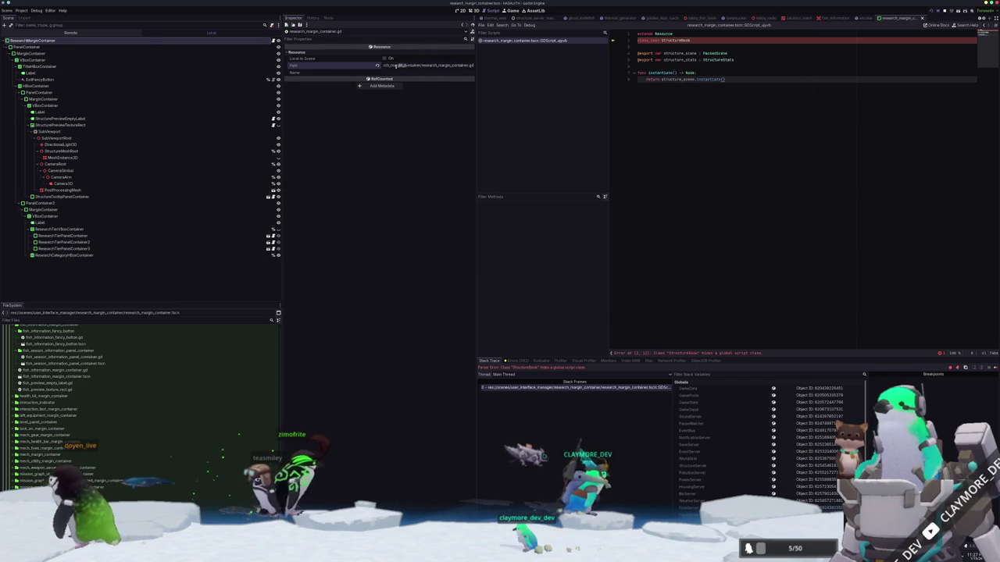
pyautogui.click(119, 41)
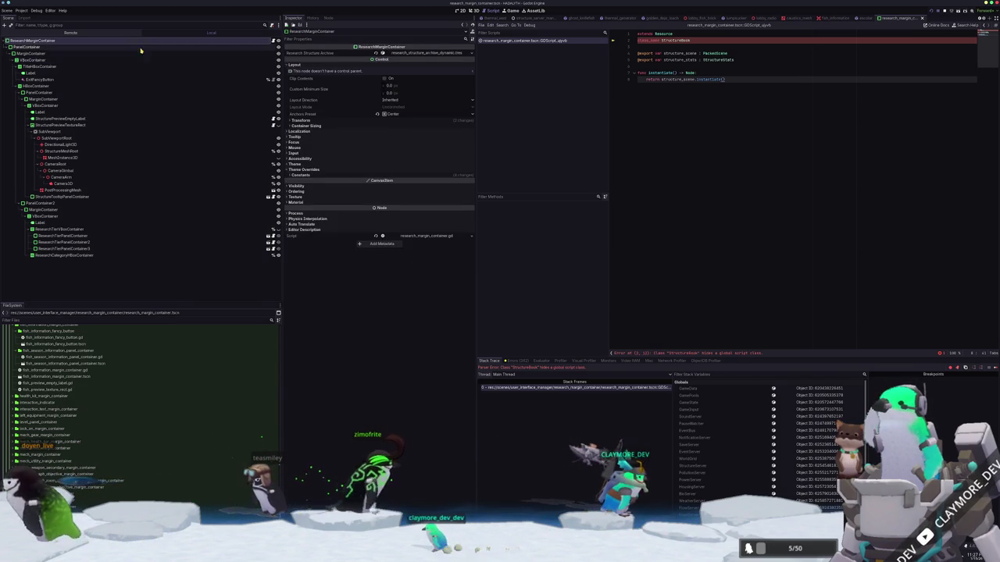
pyautogui.scroll(-3, 111, 478)
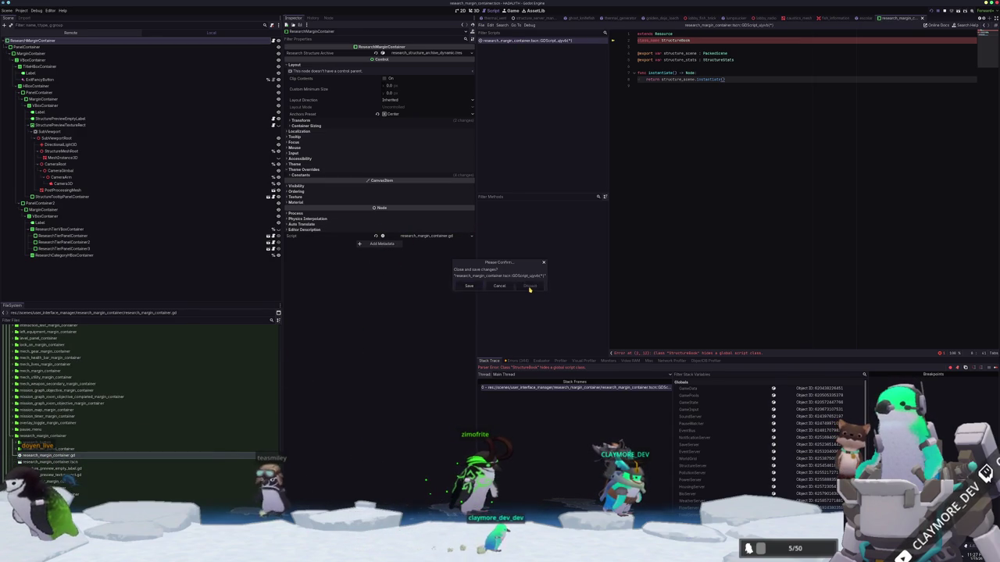
pyautogui.click(529, 287)
pyautogui.press('F8')
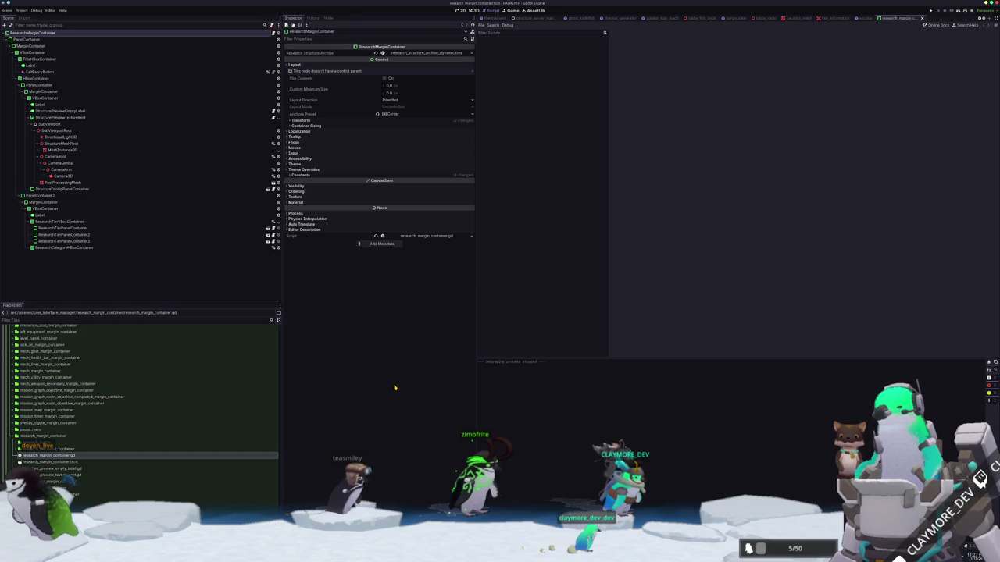
# Rerun the game, inspect the error around line 20 of fish_information_fancy_button.gd, then close that script.
pyautogui.press('F5')
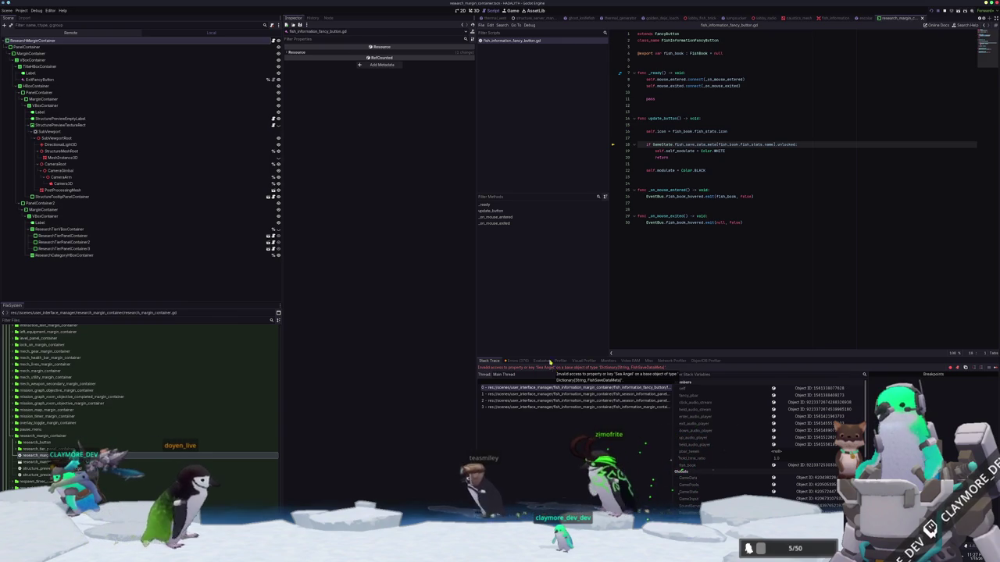
pyautogui.click(686, 266)
pyautogui.click(697, 158)
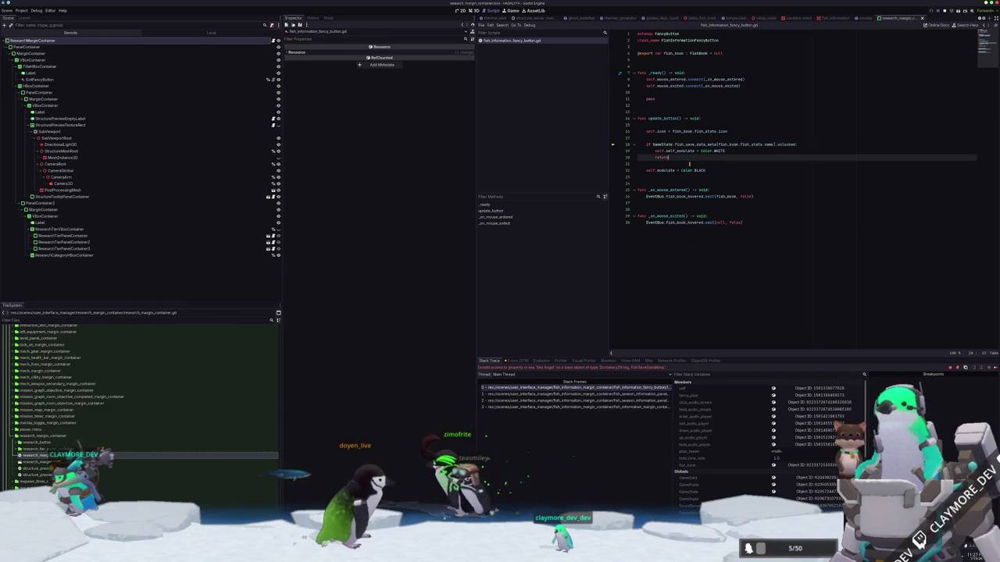
pyautogui.middleClick(515, 41)
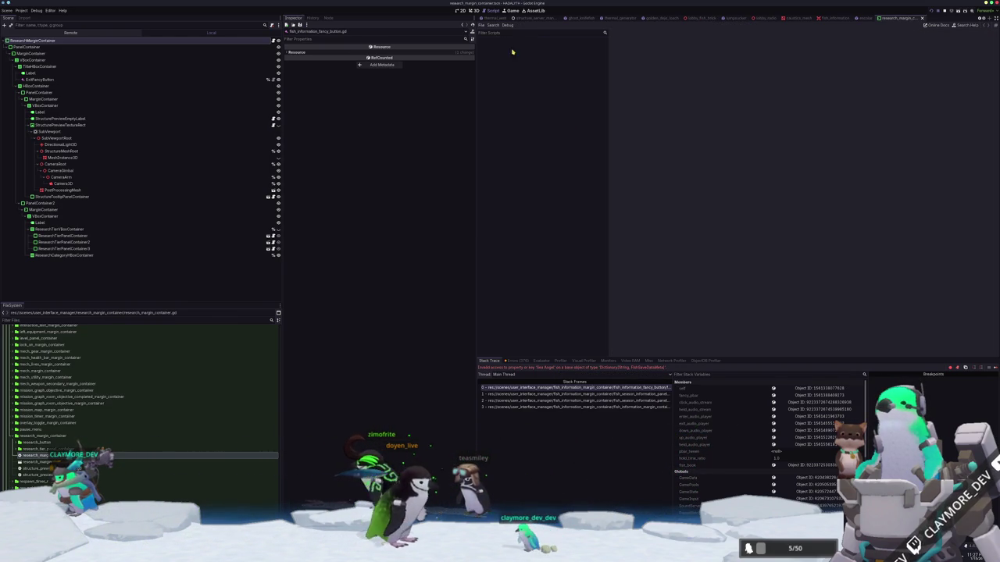
pyautogui.hotkey('alt', 'Tab')
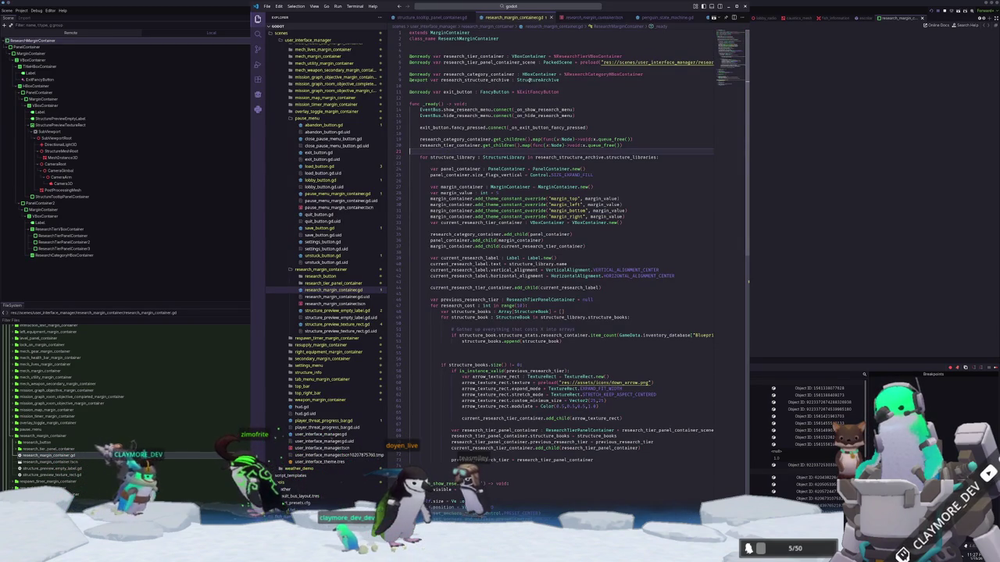
# Insert blank lines at the start of _ready in the open script.
pyautogui.scroll(-3, 492, 100)
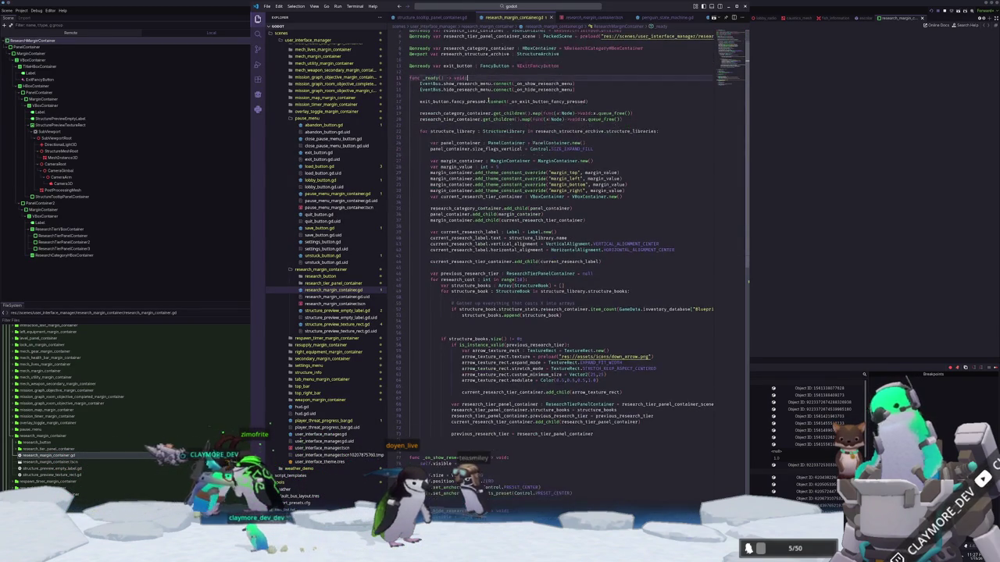
pyautogui.scroll(3, 428, 223)
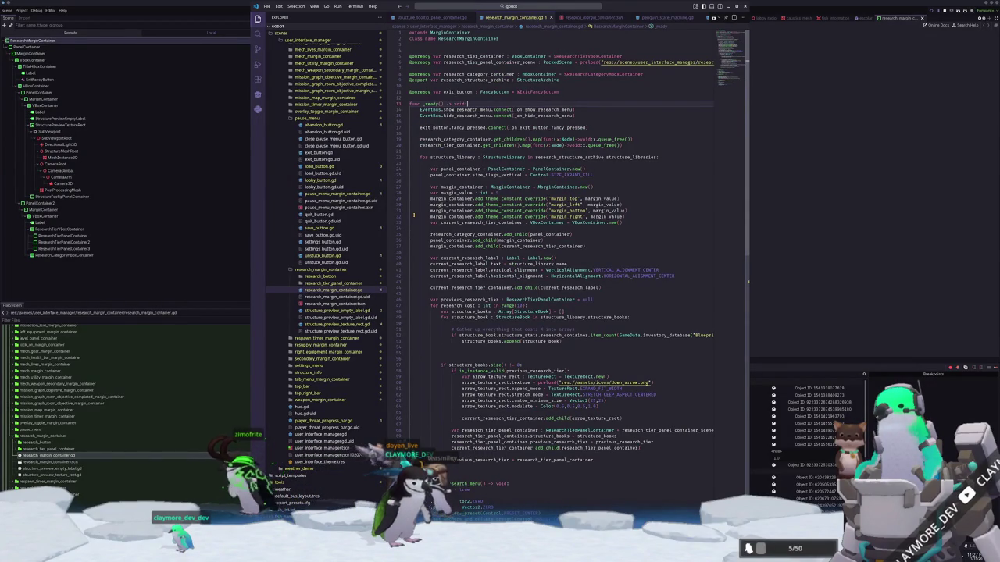
pyautogui.press('Return')
pyautogui.press('Return')
pyautogui.press('Up')
pyautogui.press('Return')
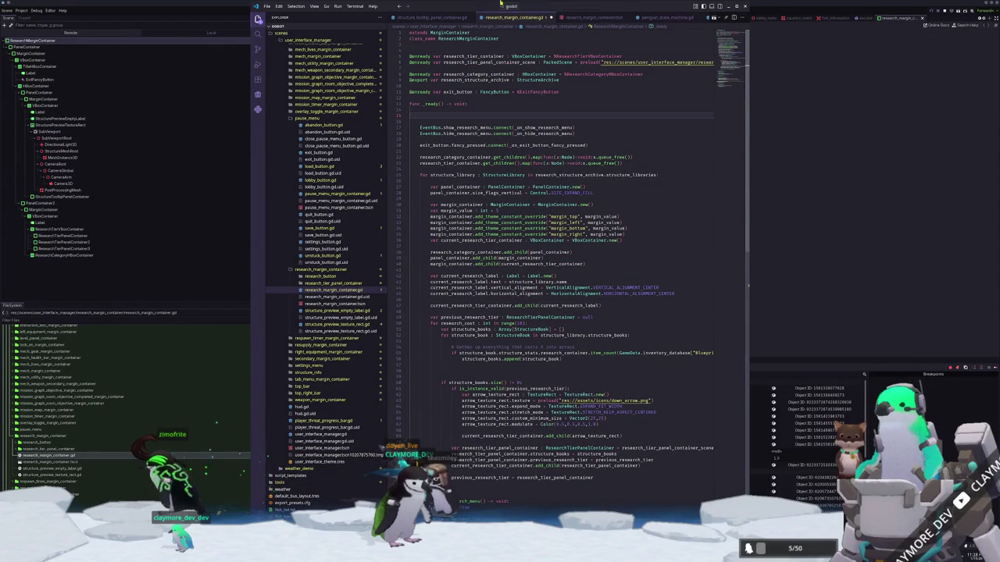
# Open game_data.gd and declare 'signal data_loaded' near the top.
pyautogui.click(504, 6)
pyautogui.press('Return')
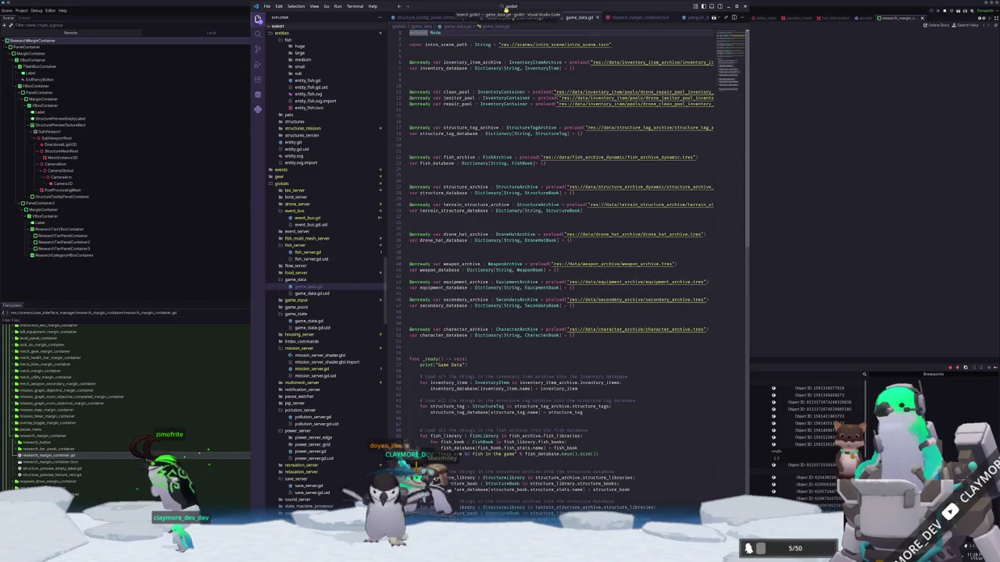
pyautogui.scroll(-15, 451, 234)
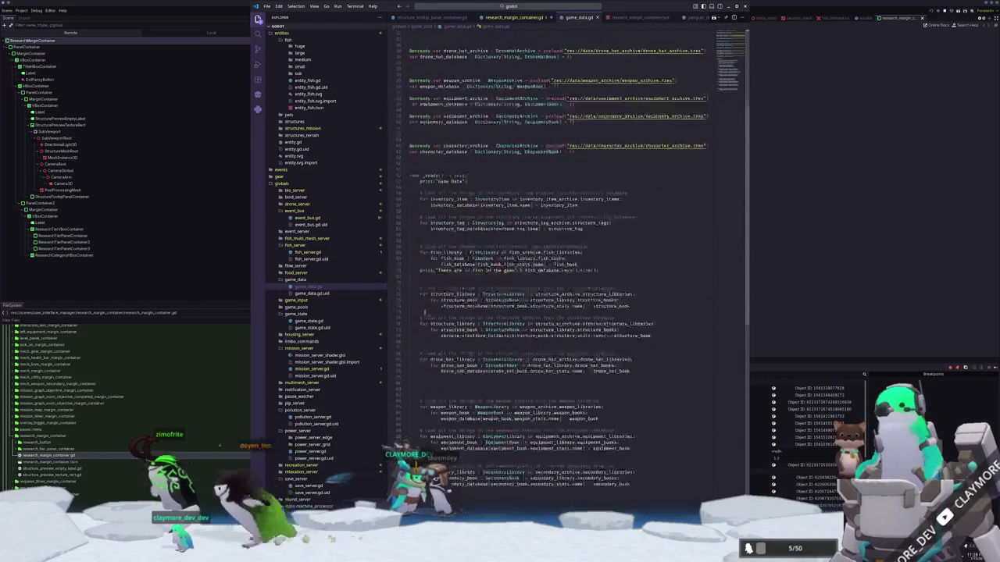
pyautogui.scroll(15, 573, 274)
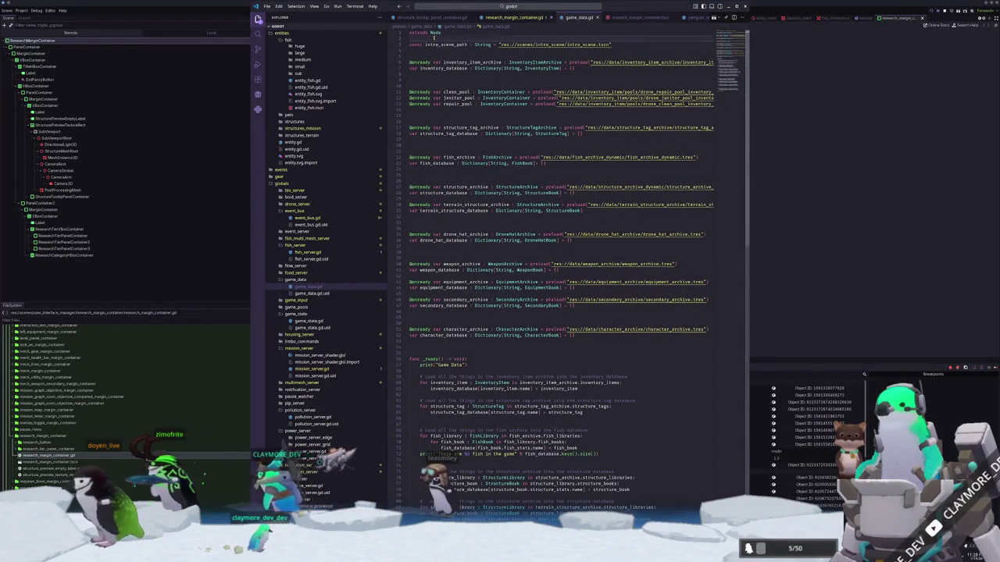
pyautogui.press('Return')
pyautogui.press('Return')
pyautogui.press('Up')
pyautogui.write('signal ')
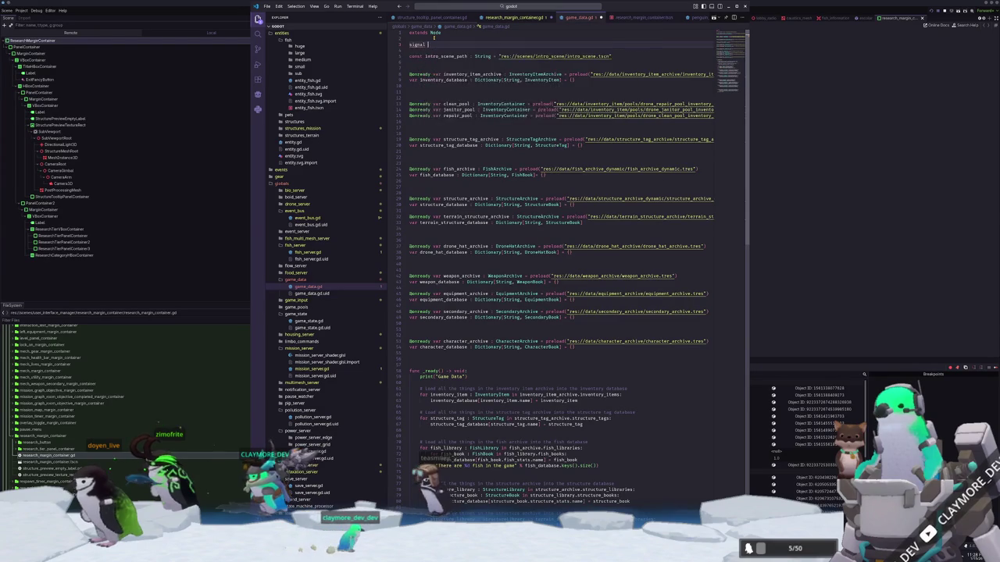
pyautogui.write('data_')
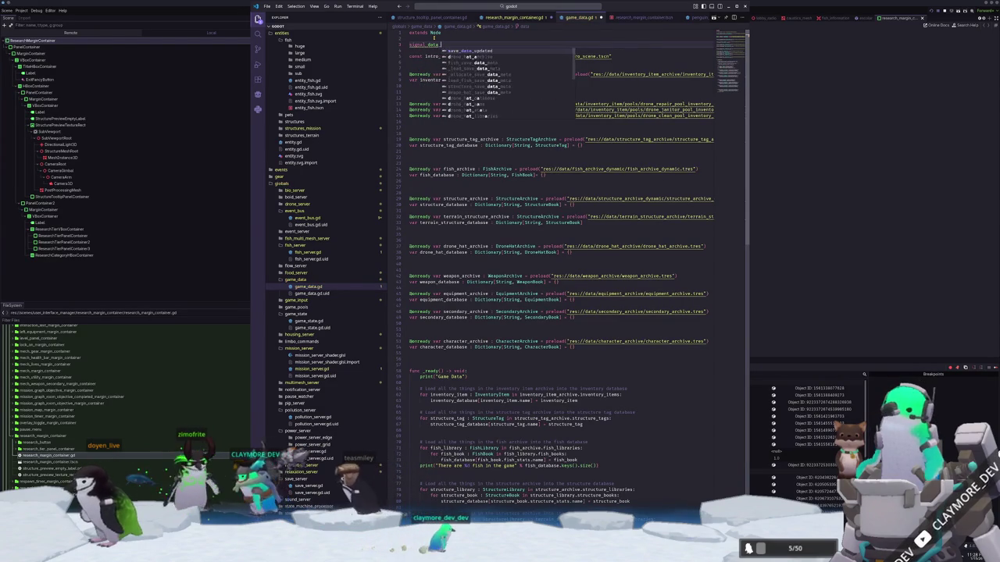
pyautogui.write('loaded')
pyautogui.scroll(-20, 433, 36)
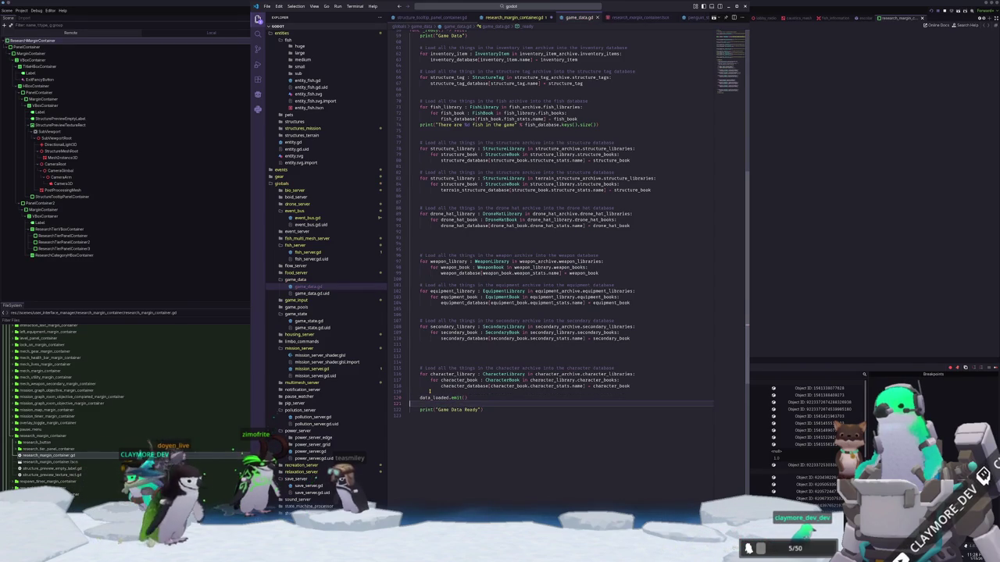
# Switch to research_margin_container.gd and go to blank line 77.
pyautogui.click(521, 17)
pyautogui.scroll(-4, 460, 356)
pyautogui.click(465, 419)
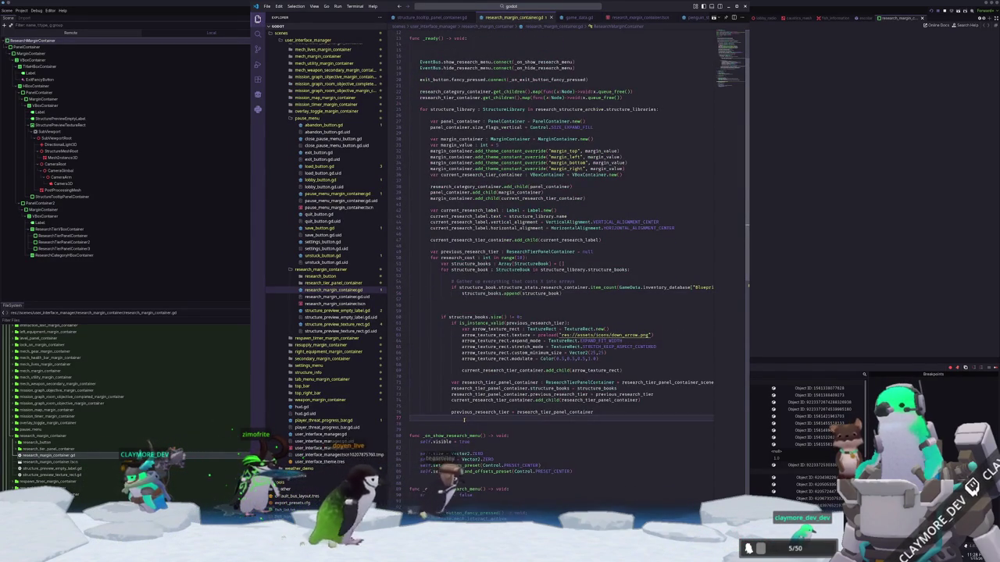
# Trace previous_research_tier uses and jump to the ResearchTierPanelContainer class definition.
pyautogui.scroll(4, 464, 420)
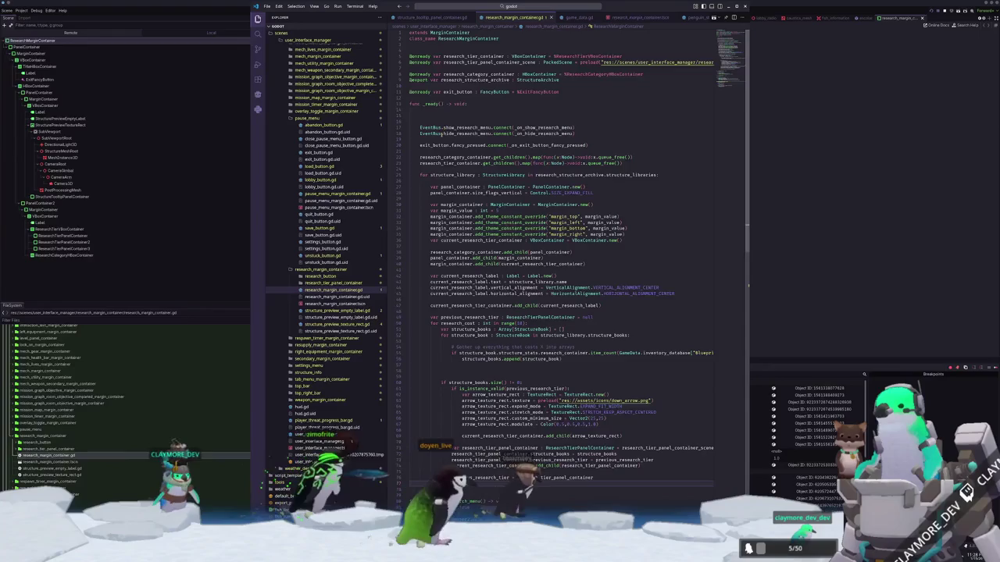
pyautogui.scroll(-3, 432, 214)
pyautogui.scroll(-1, 432, 213)
pyautogui.click(487, 399)
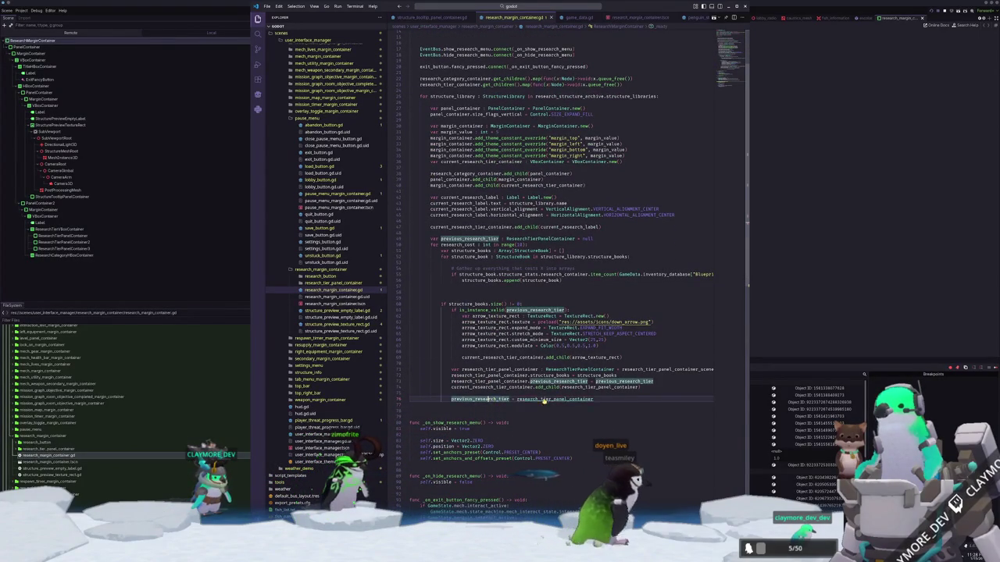
pyautogui.click(552, 387)
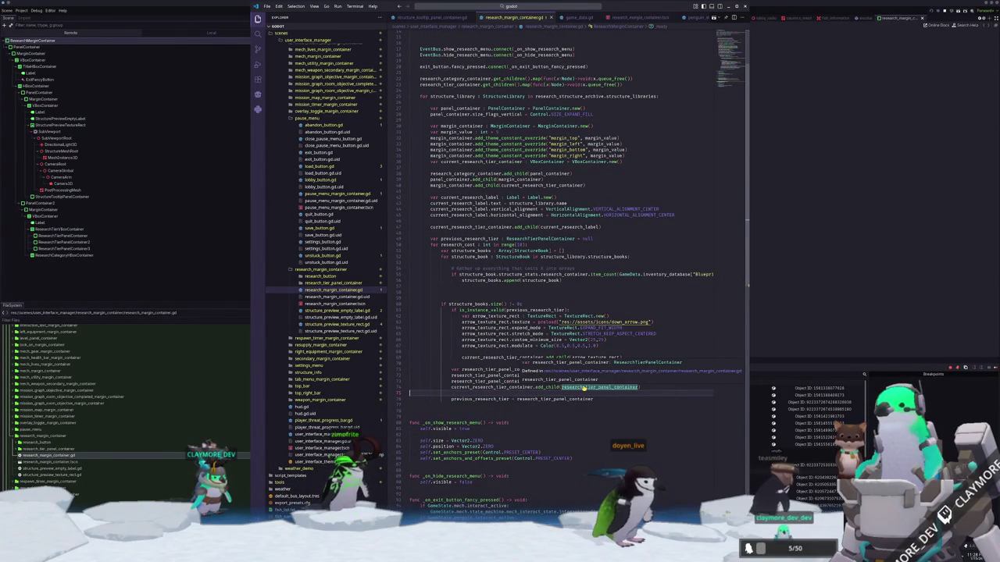
pyautogui.click(575, 369)
pyautogui.press('F12')
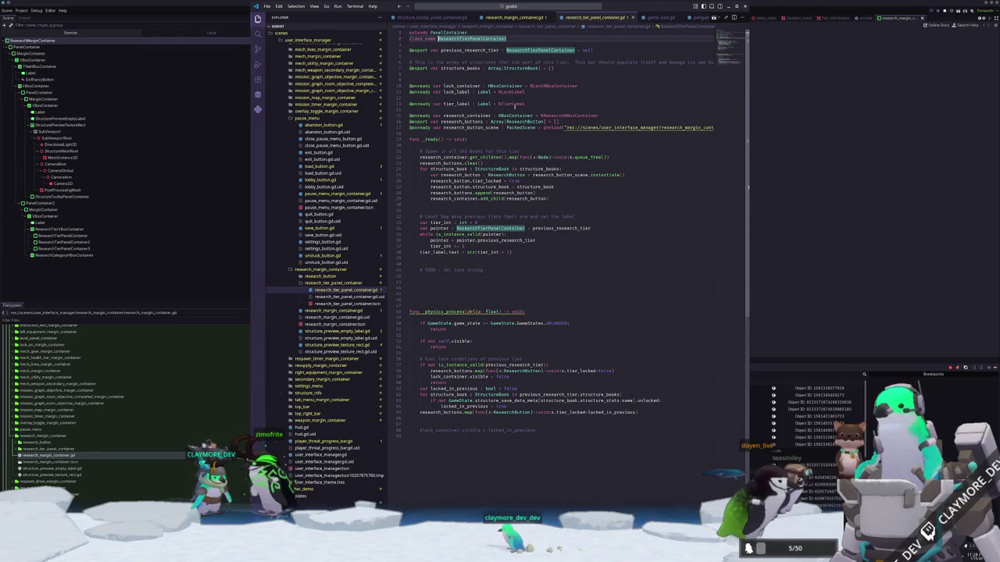
# Highlight research_buttons and open the ResearchButton class definition.
pyautogui.click(450, 164)
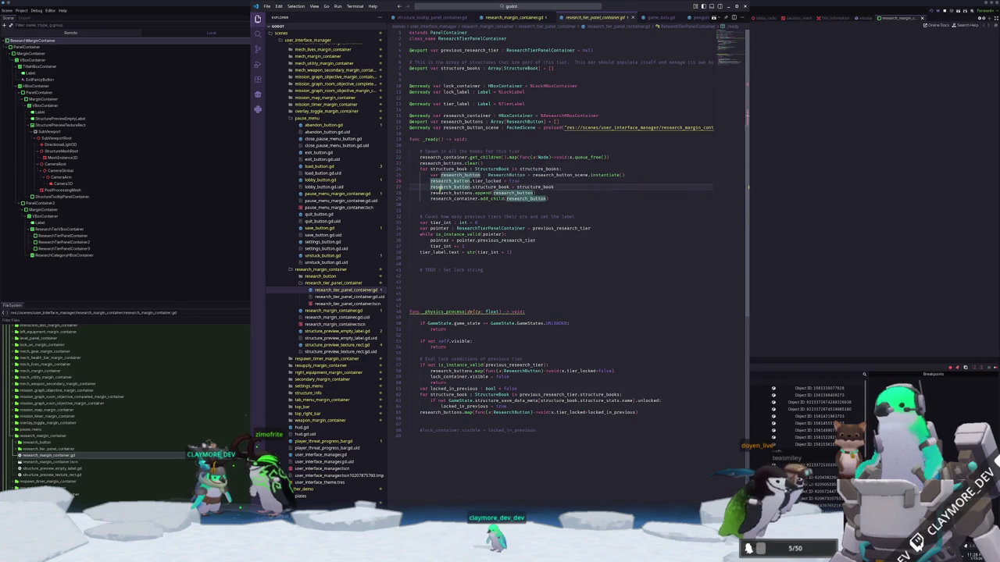
pyautogui.keyDown('ctrl'); pyautogui.click(506, 175); pyautogui.keyUp('ctrl')
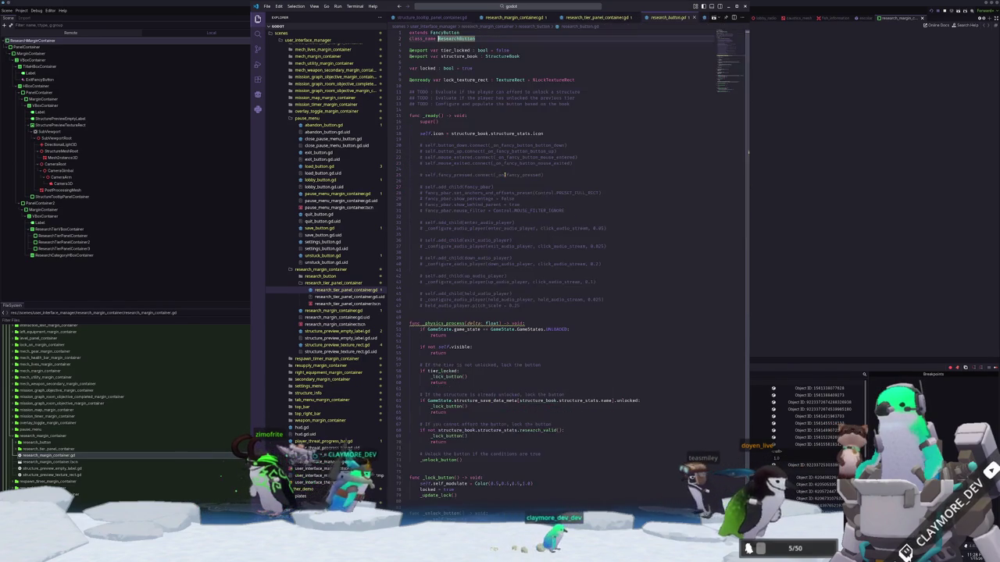
pyautogui.scroll(-5, 538, 313)
pyautogui.scroll(-2, 539, 315)
pyautogui.scroll(5, 420, 249)
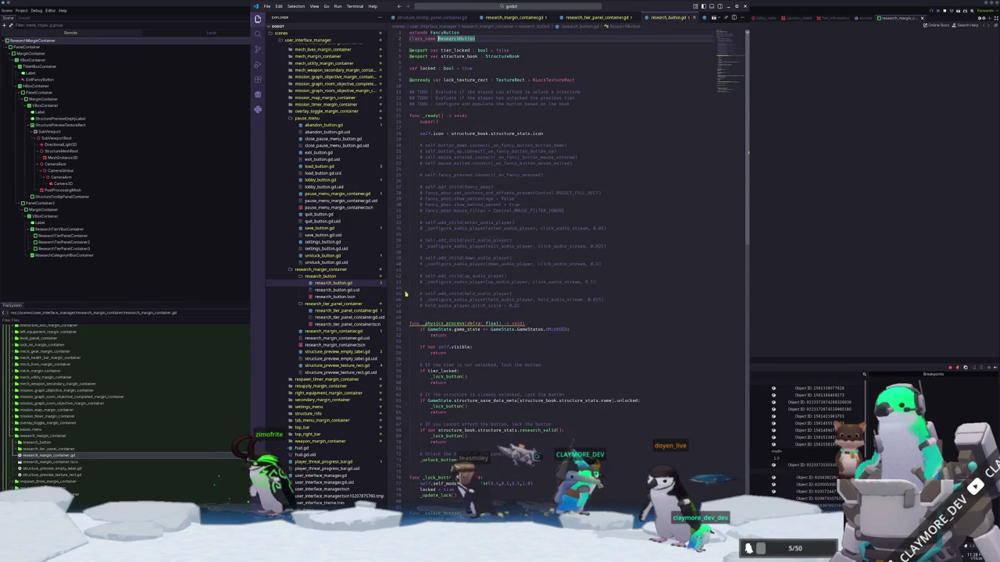
# Go back through research_tier_panel_container.gd and research_margin_container.gd, ending on fish_server.gd.
pyautogui.click(579, 18)
pyautogui.click(536, 16)
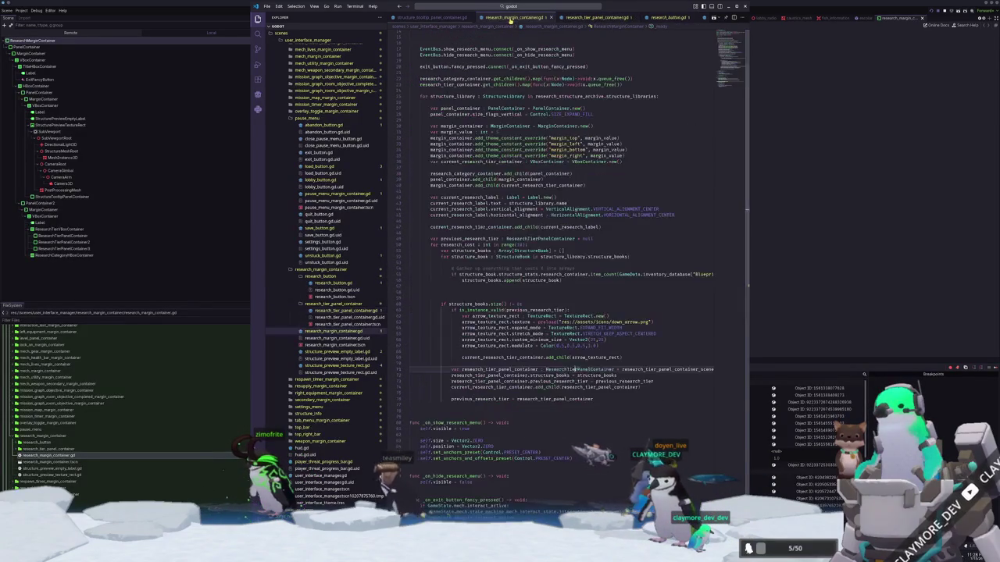
pyautogui.scroll(-2, 584, 17)
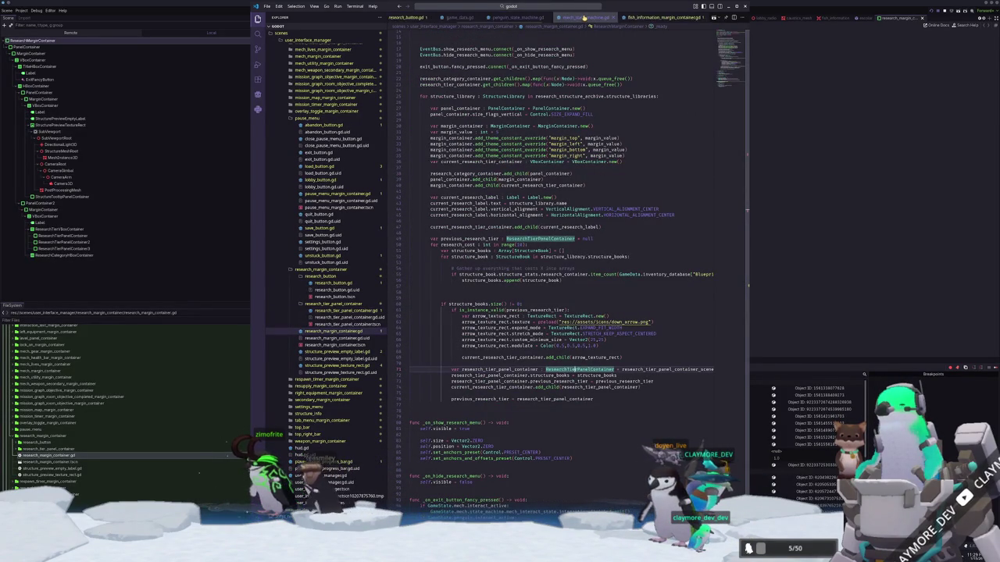
pyautogui.click(587, 17)
pyautogui.click(592, 17)
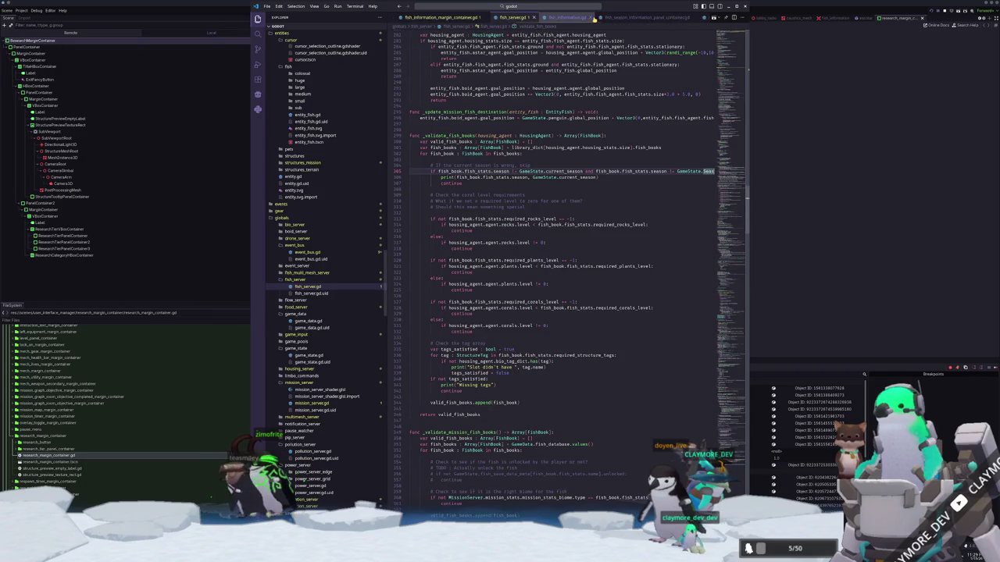
# Close fish_preview_empty_label.gd and open fish_information_fancy_button.gd via file search.
pyautogui.click(594, 18)
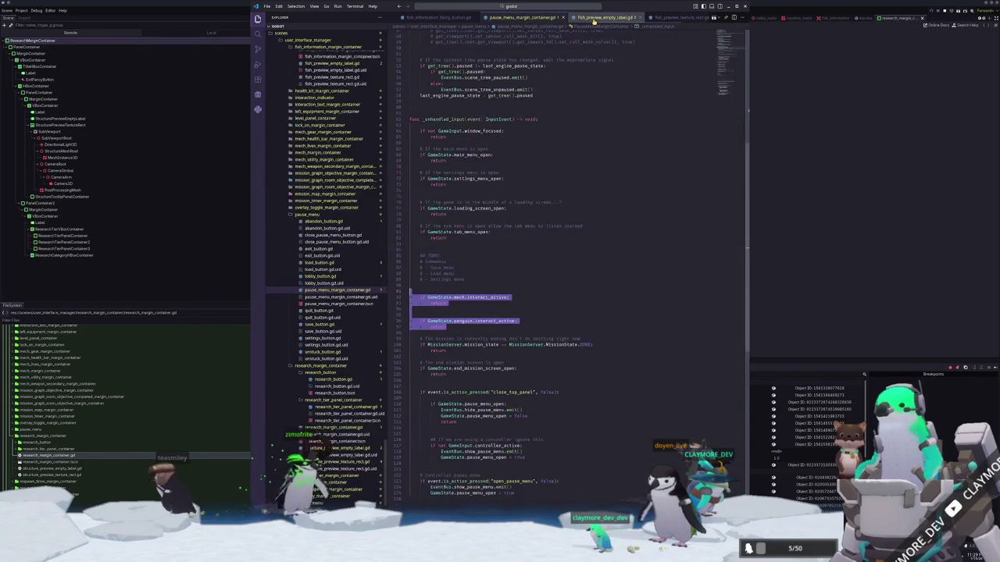
pyautogui.click(593, 17)
pyautogui.middleClick(594, 17)
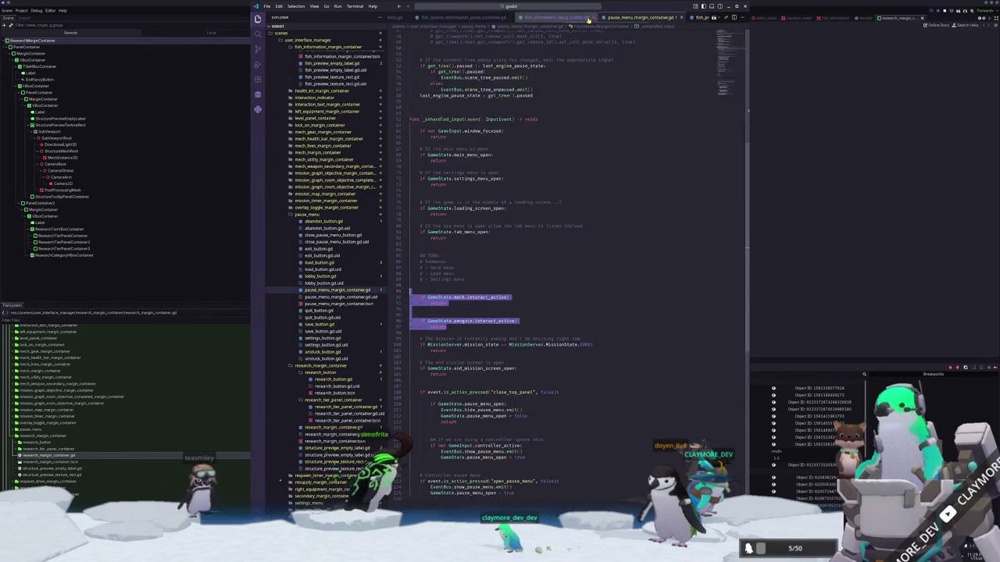
pyautogui.click(560, 6)
pyautogui.write('_in')
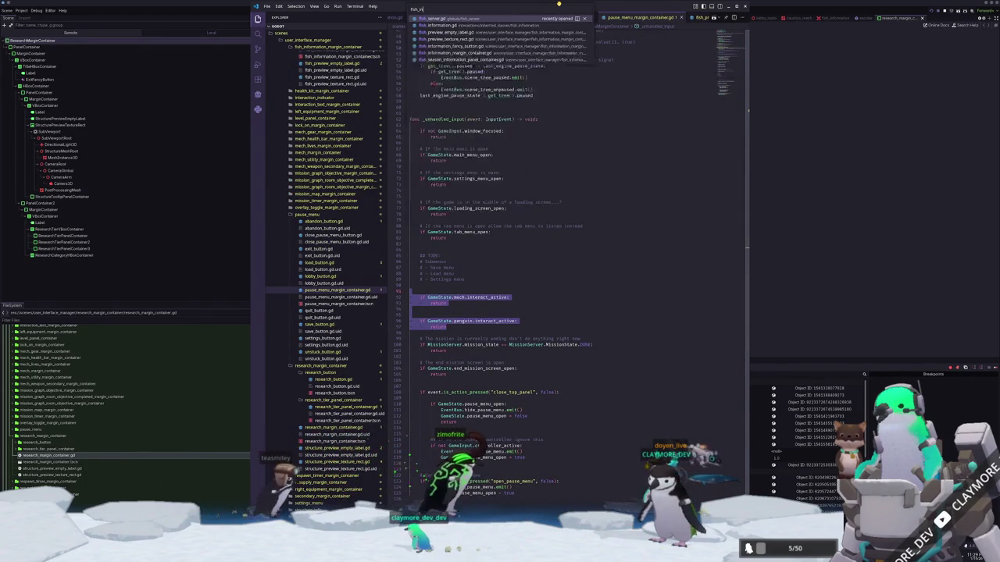
pyautogui.write('formation_fancy')
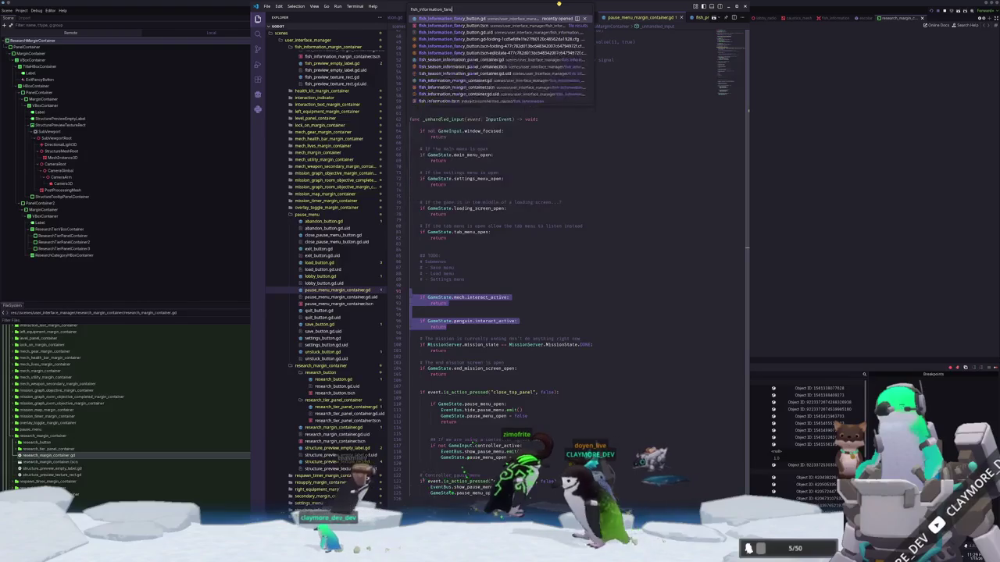
pyautogui.press('Return')
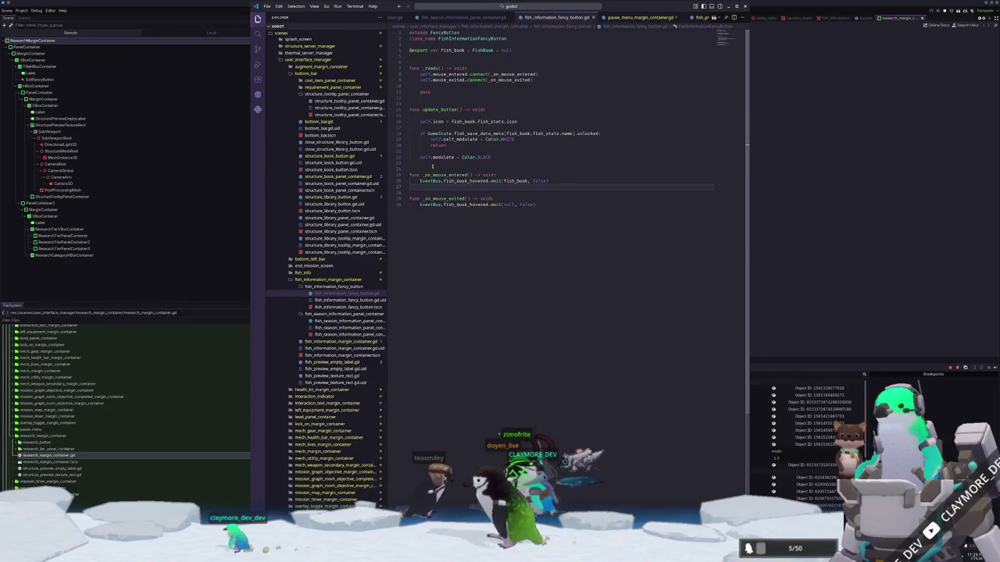
# Delete the leftover pass line from _ready in fish_information_fancy_button.gd.
pyautogui.press('Up')
pyautogui.press('Up')
pyautogui.press('Up')
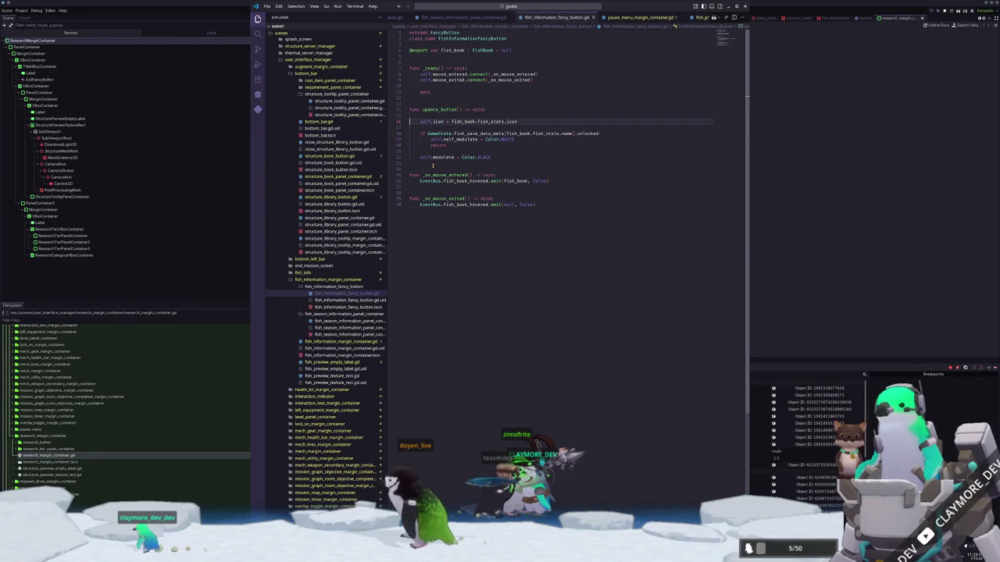
pyautogui.press('Up')
pyautogui.press('End')
pyautogui.hotkey('ctrl', 'shift', 'Left')
pyautogui.press('Home')
pyautogui.press('Up')
pyautogui.press('Up')
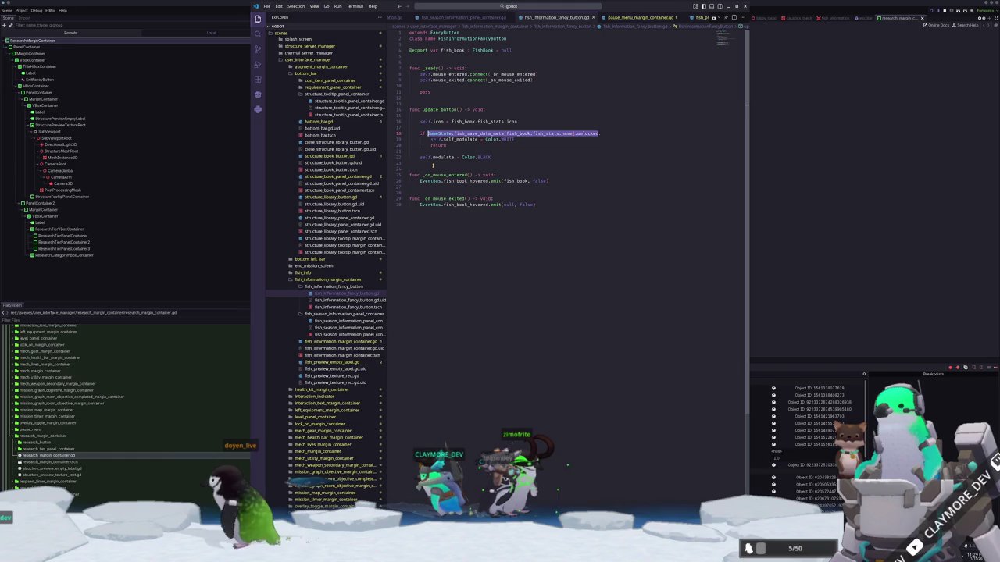
pyautogui.press('Up')
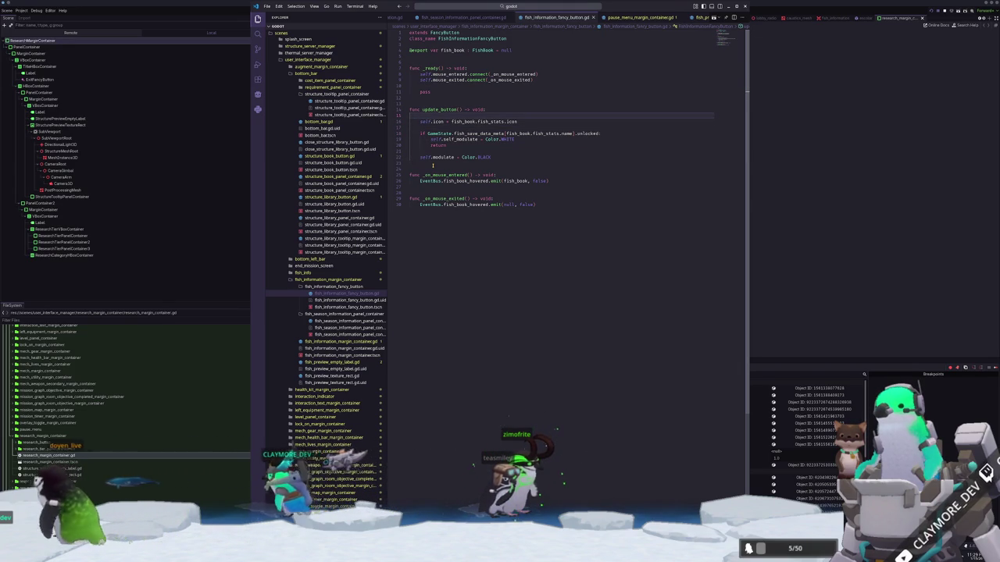
pyautogui.press('Up')
pyautogui.press('Up')
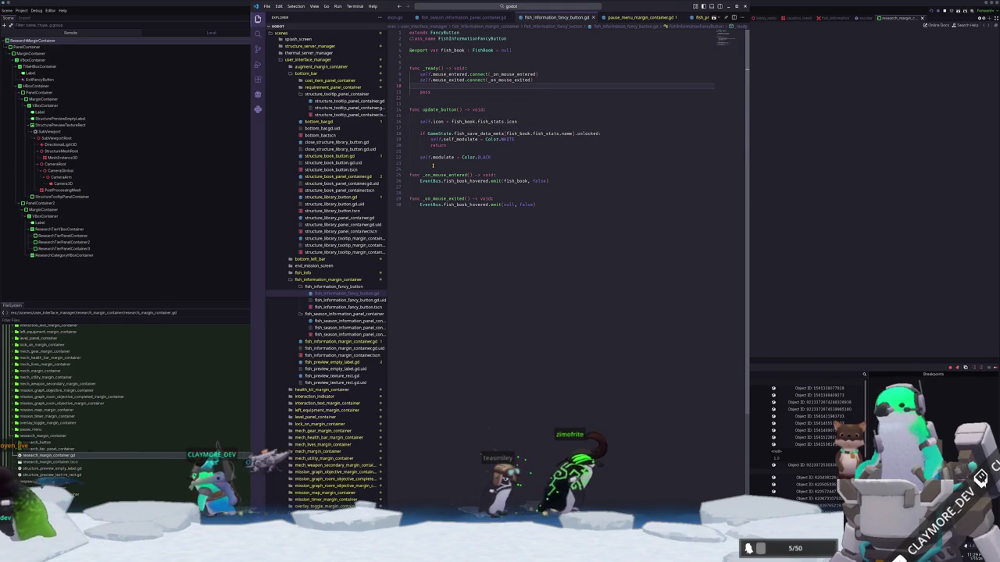
pyautogui.press('Up')
pyautogui.press('BackSpace')
pyautogui.press('BackSpace')
pyautogui.press('BackSpace')
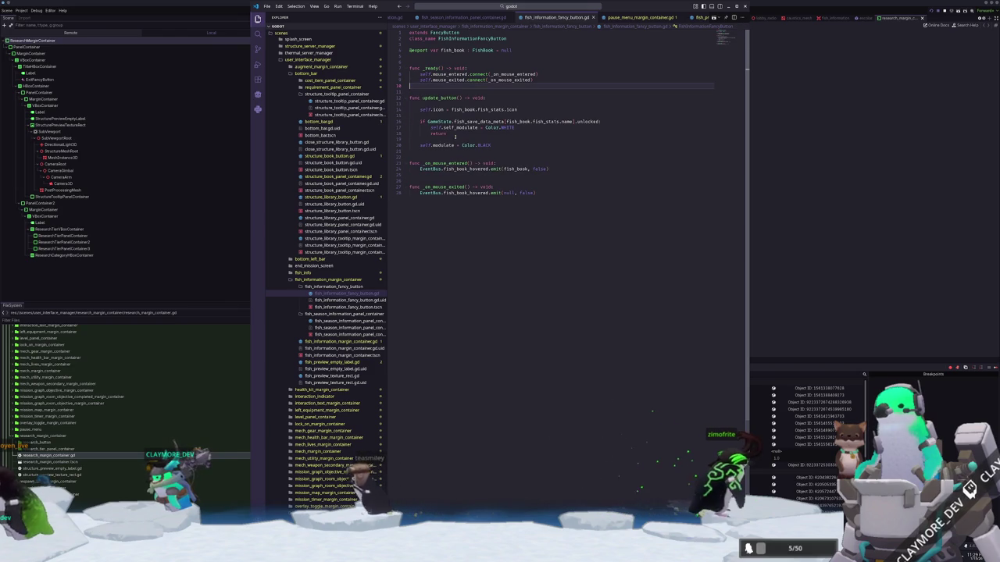
pyautogui.scroll(3, 486, 17)
pyautogui.click(508, 17)
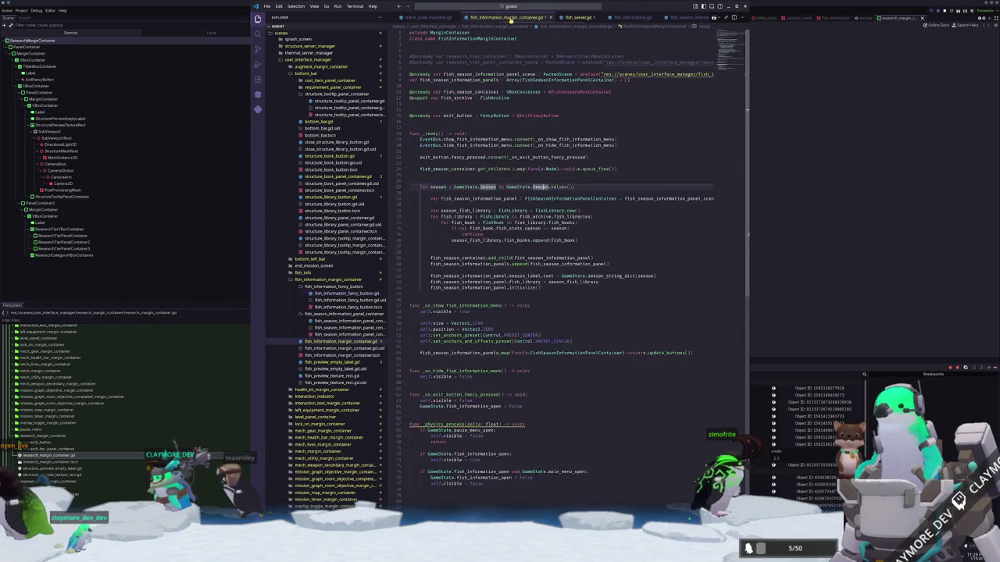
# Add an 'await GameData.data_loaded' line at the start of _ready, then remove it again.
pyautogui.press('Return')
pyautogui.press('Return')
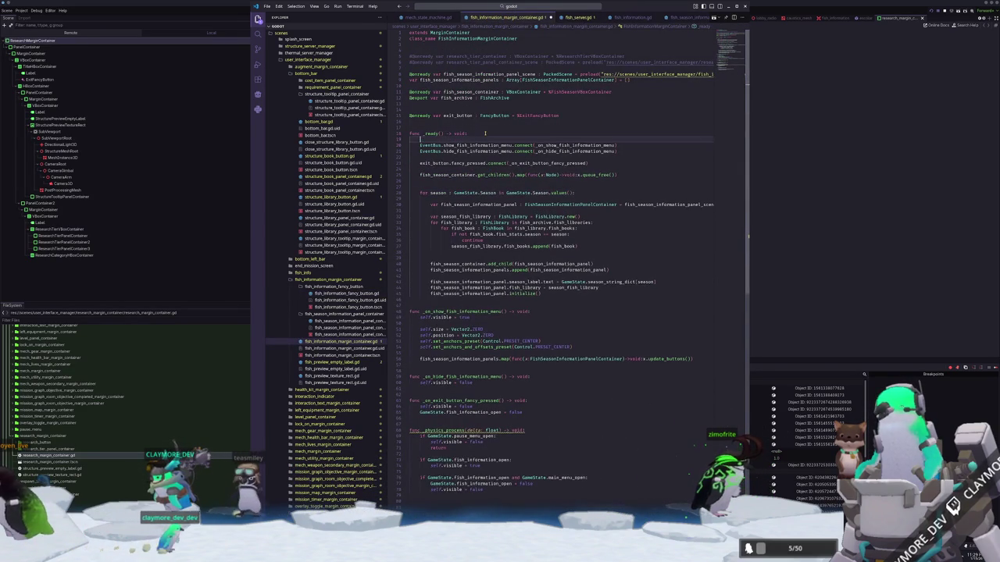
pyautogui.press('Up')
pyautogui.write('seait GameData.')
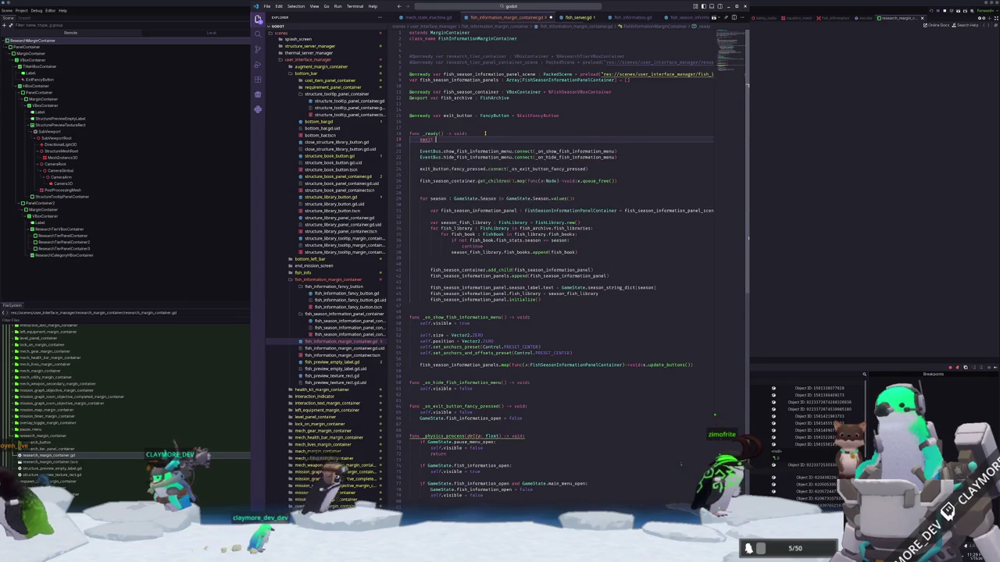
pyautogui.write('drone')
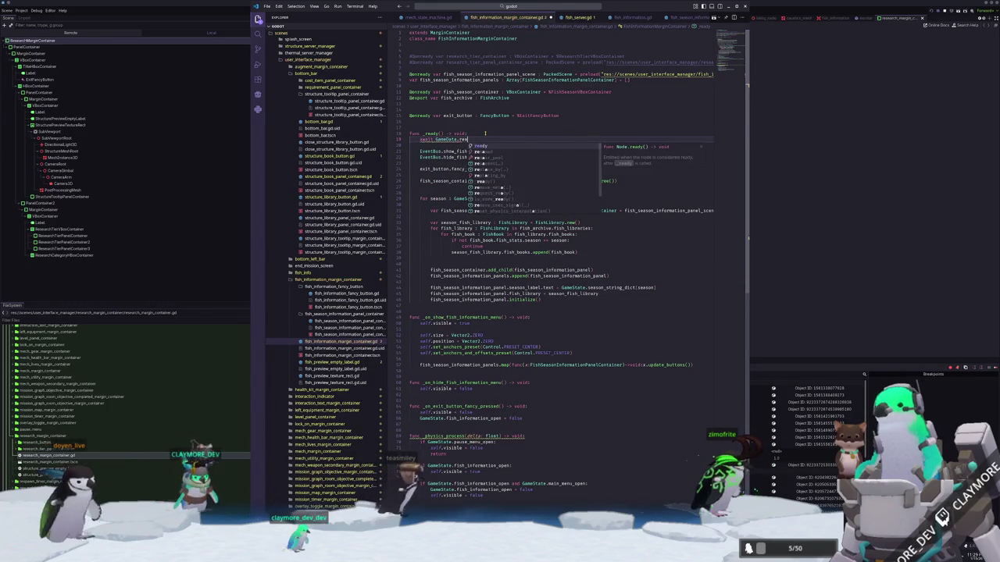
pyautogui.press('BackSpace')
pyautogui.press('BackSpace')
pyautogui.press('BackSpace')
pyautogui.write('data')
pyautogui.press('Return')
pyautogui.press('Down')
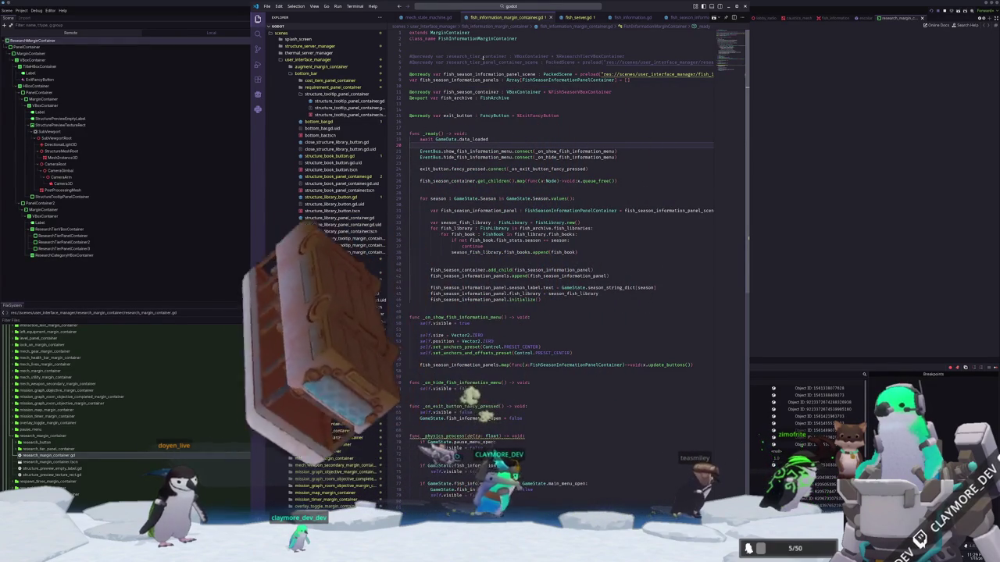
pyautogui.hotkey('shift', 'Home')
pyautogui.press('BackSpace')
# Open game_state.gd and scroll through it, then check event_bus.gd and fish_preview_empty_label.gd.
pyautogui.hotkey('ctrl', 'p')
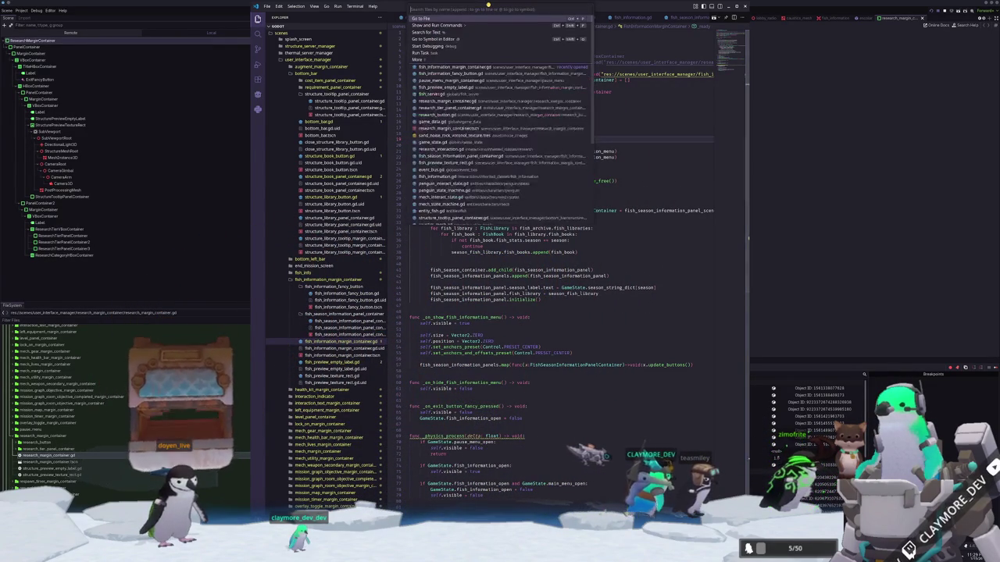
pyautogui.write('game_state')
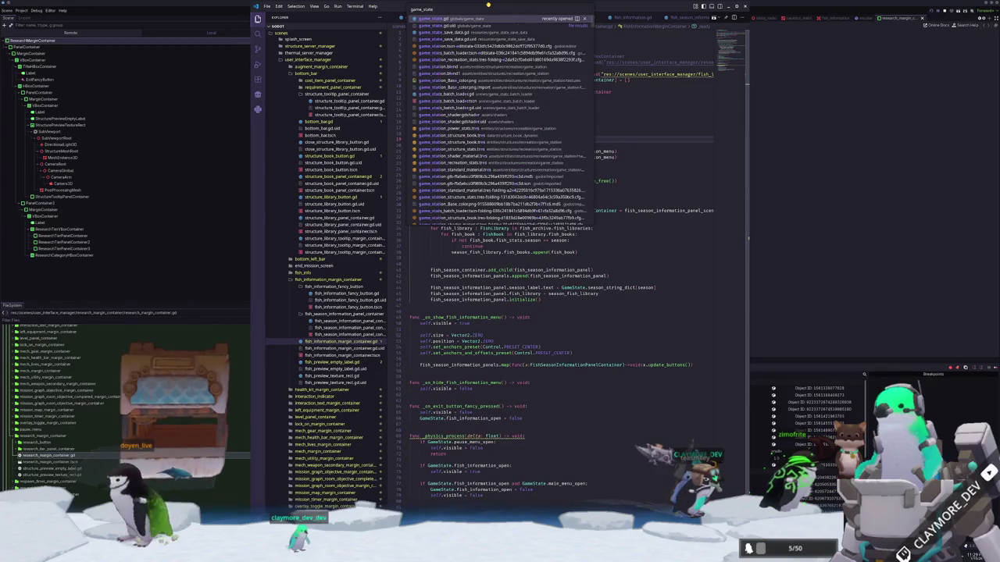
pyautogui.press('Return')
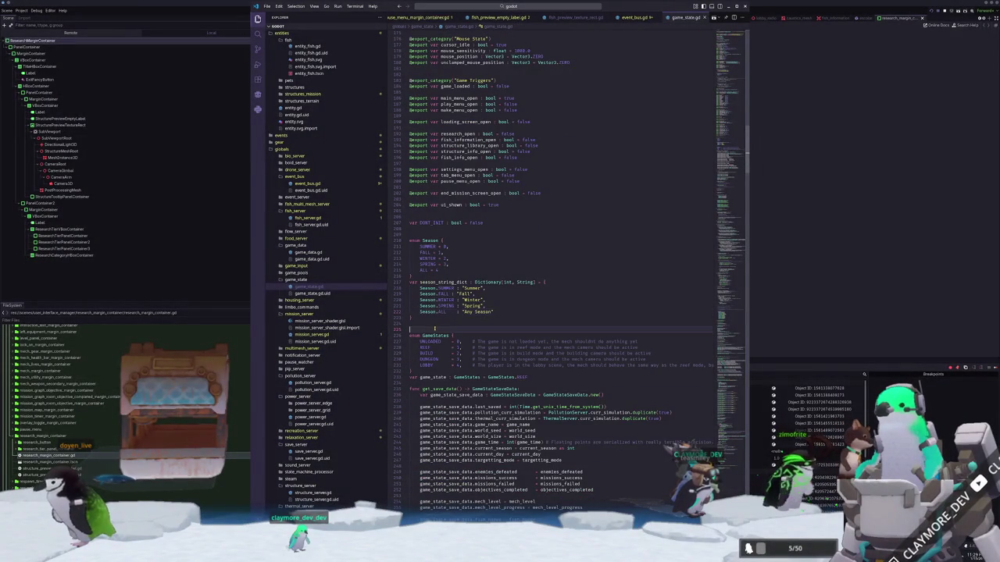
pyautogui.scroll(-5, 434, 329)
pyautogui.scroll(-7, 422, 312)
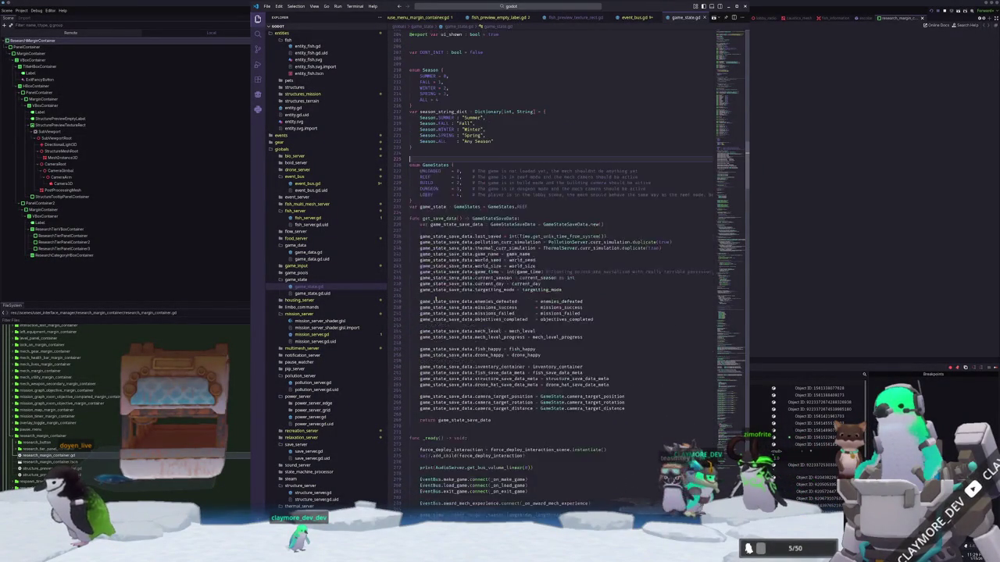
pyautogui.scroll(-3, 415, 320)
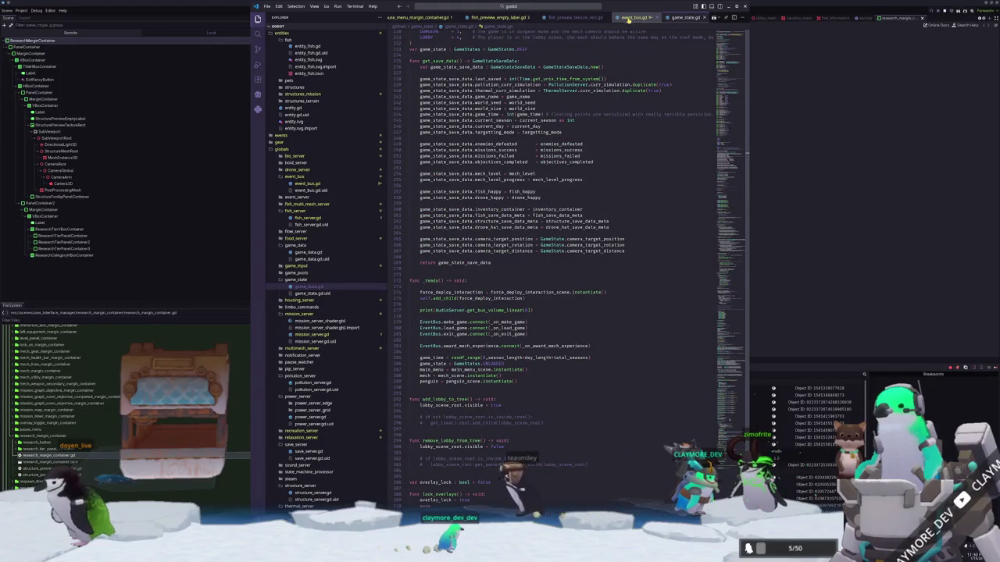
pyautogui.click(633, 18)
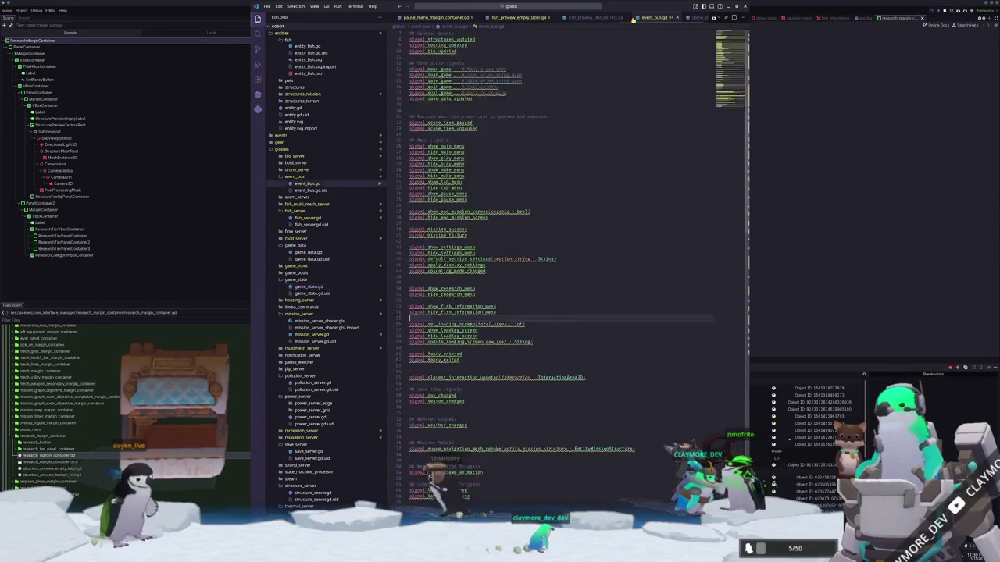
pyautogui.click(426, 17)
pyautogui.click(570, 17)
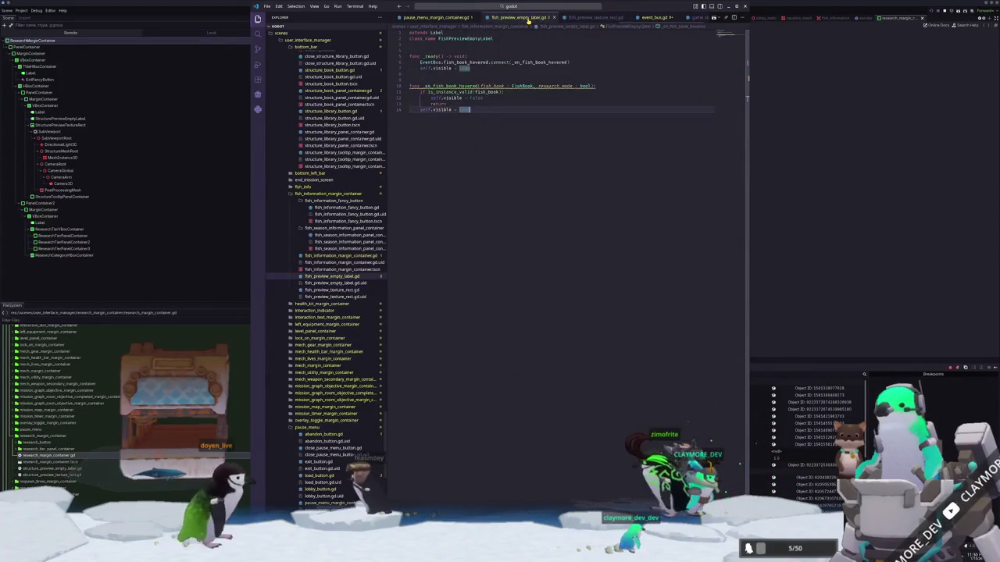
# In fish_information_fancy_button.gd, add func _physics_process(delta) starting with 'if not self.visible: return'.
pyautogui.click(489, 17)
pyautogui.click(468, 17)
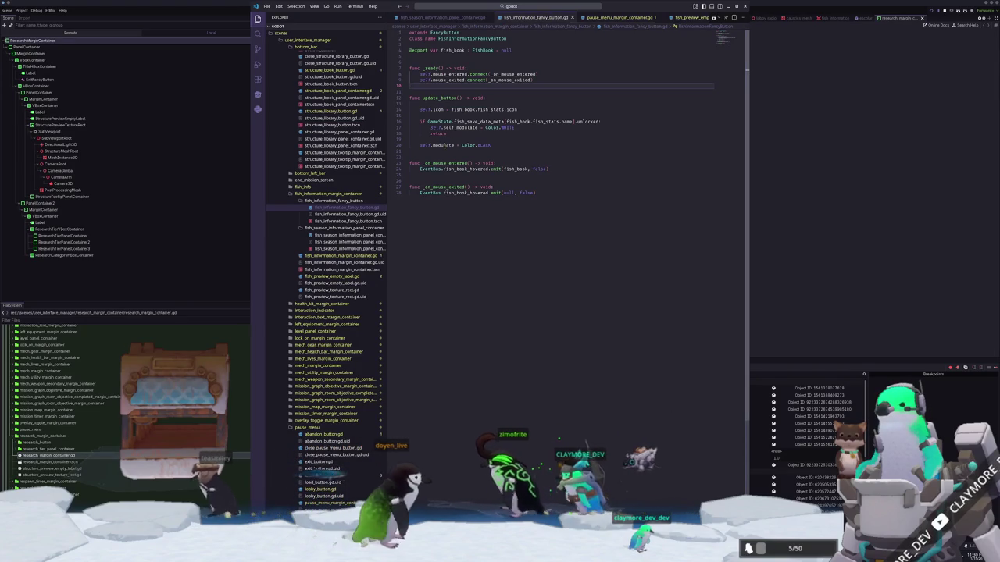
pyautogui.moveTo(419, 110); pyautogui.dragTo(506, 141)
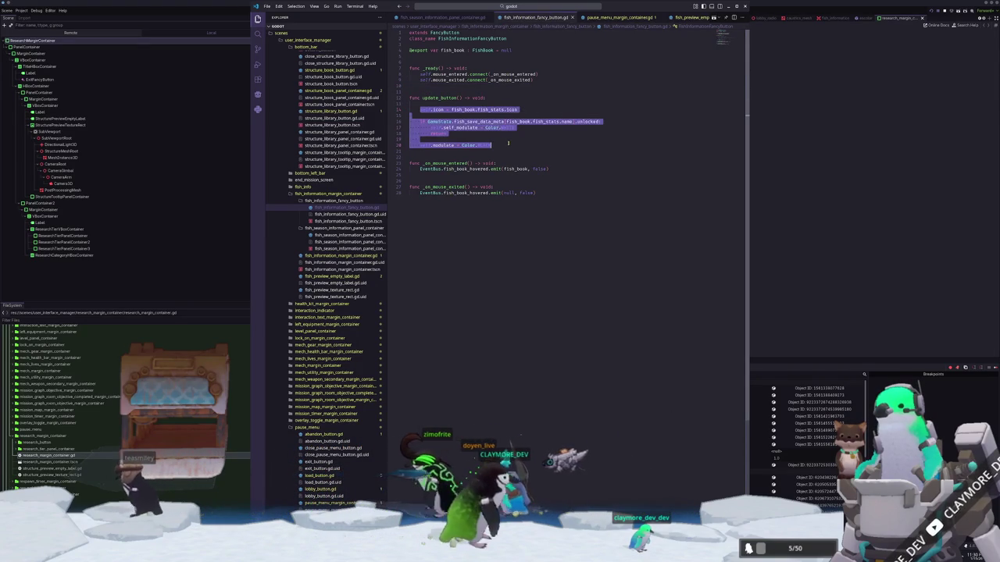
pyautogui.click(452, 103)
pyautogui.press('Return')
pyautogui.press('Return')
pyautogui.press('Return')
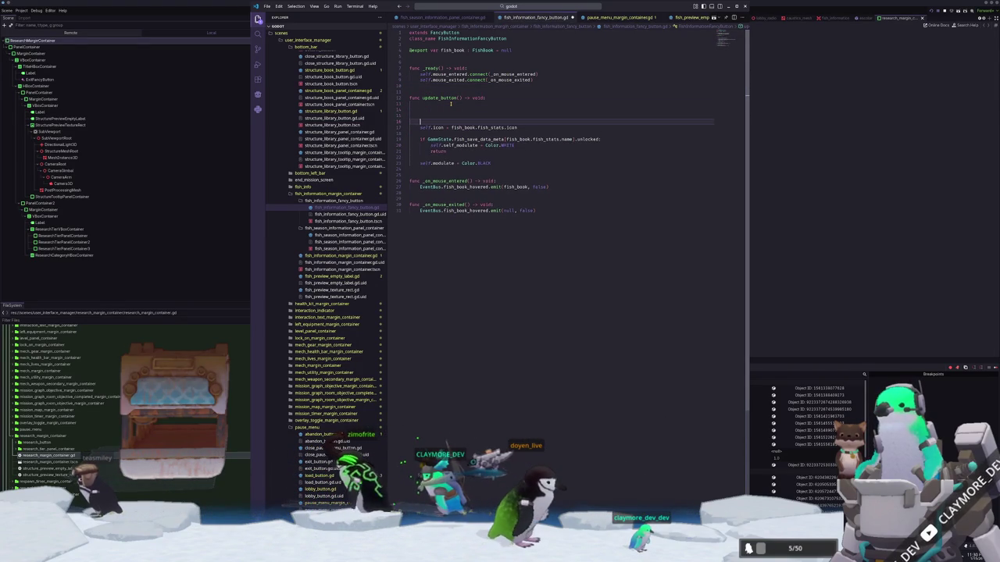
pyautogui.write('func _phy')
pyautogui.press('Return')
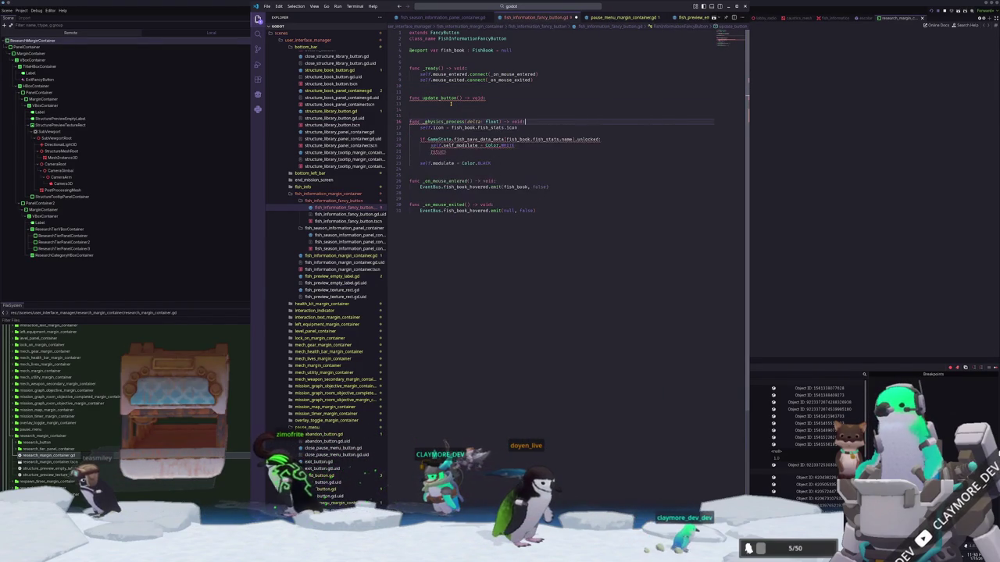
pyautogui.press('Return')
pyautogui.write('if sel')
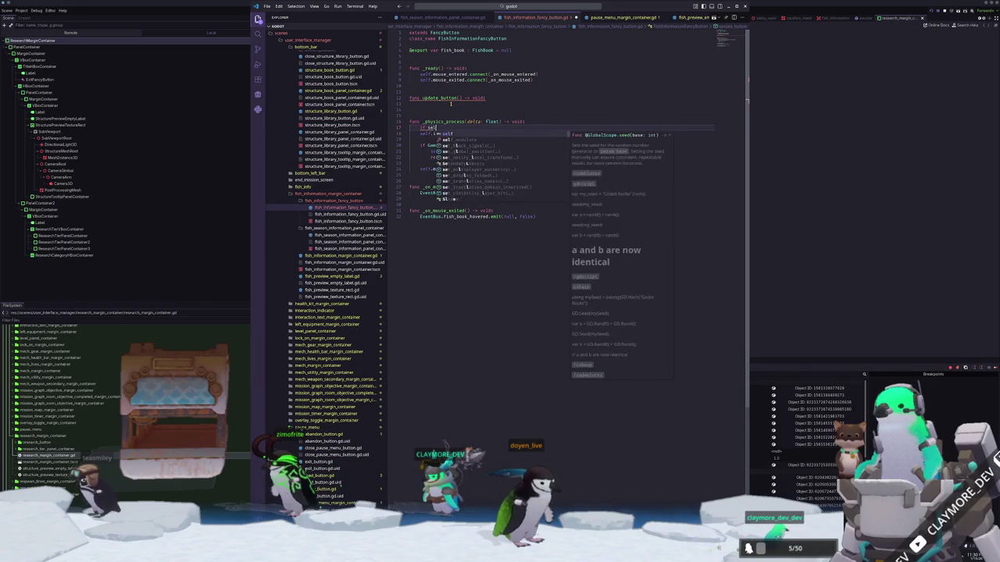
pyautogui.write('f.visible')
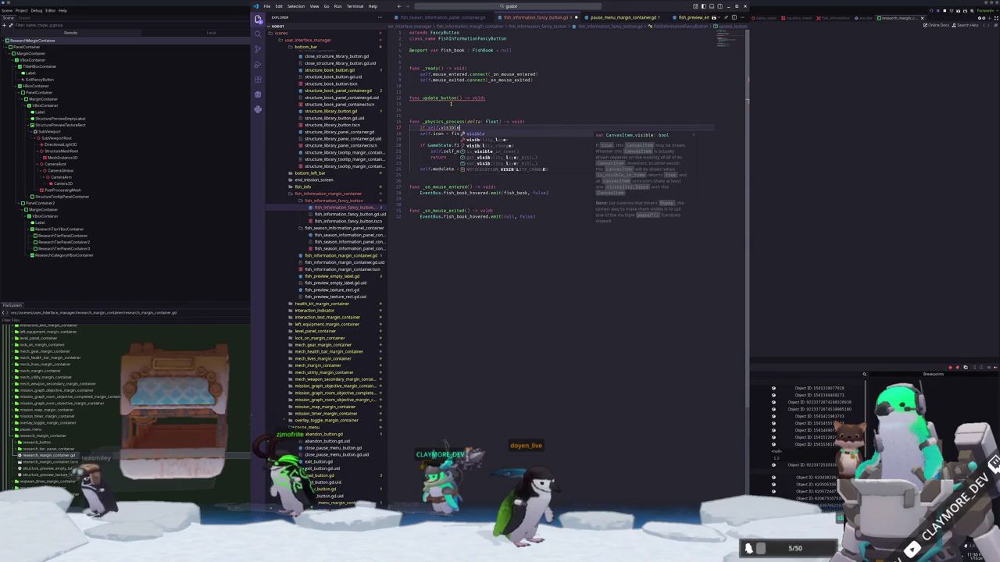
pyautogui.write('not ')
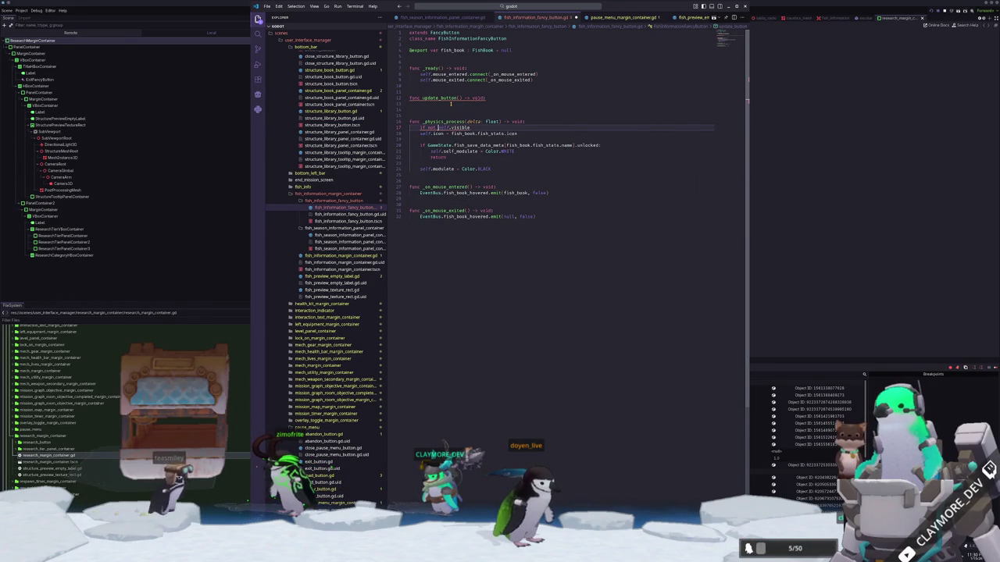
pyautogui.write(':')
pyautogui.press('Return')
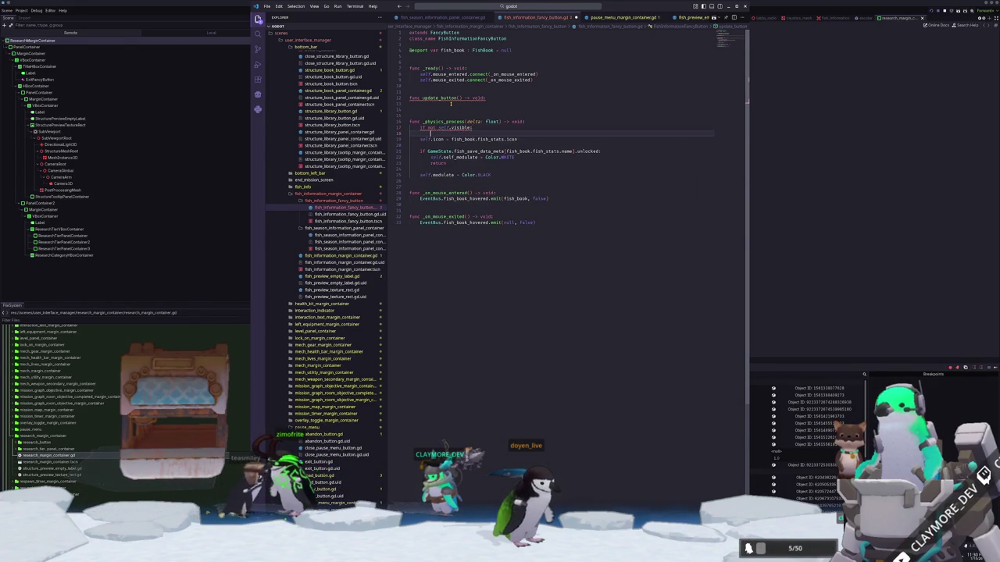
pyautogui.write('return')
pyautogui.press('Escape')
# Replace update_button's body with pass, leaving the icon code in _physics_process.
pyautogui.press('Down')
pyautogui.hotkey('ctrl', 'l')
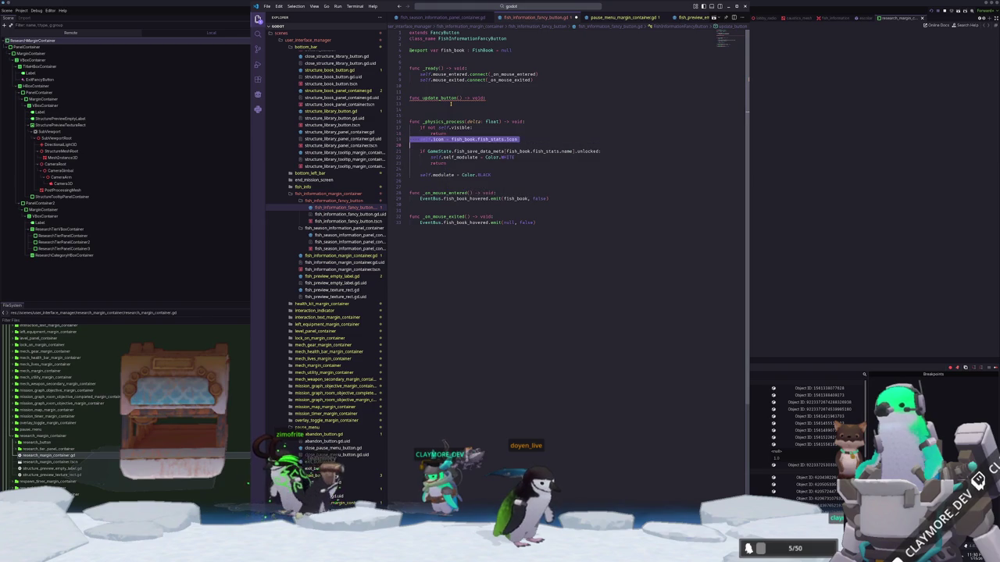
pyautogui.press('Return')
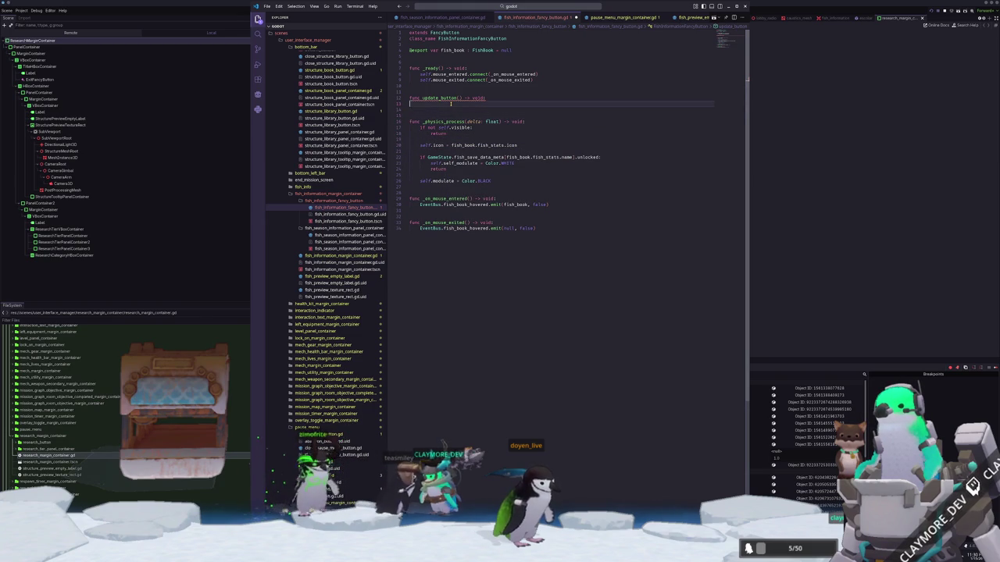
pyautogui.write('pass')
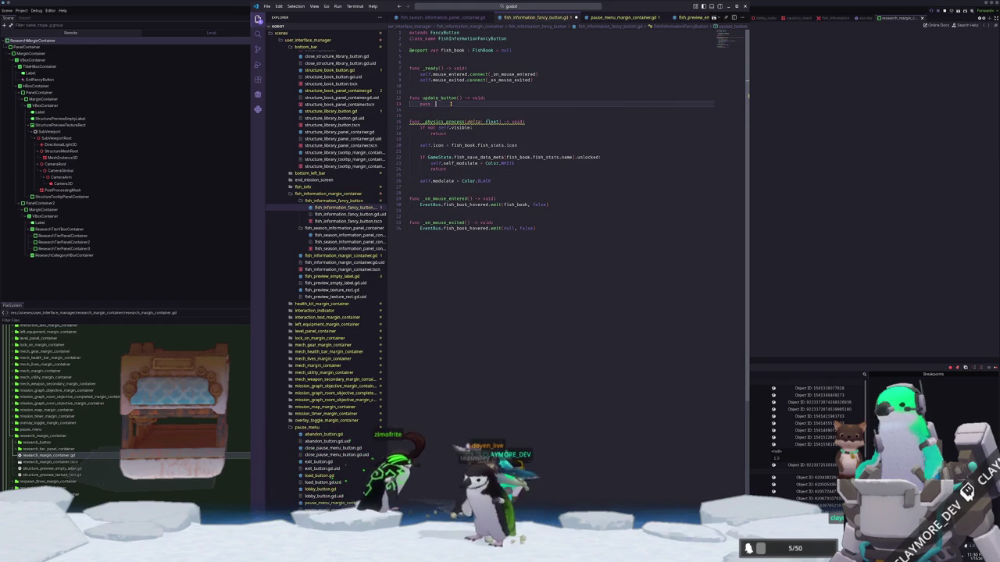
pyautogui.press('Down')
pyautogui.click(799, 190)
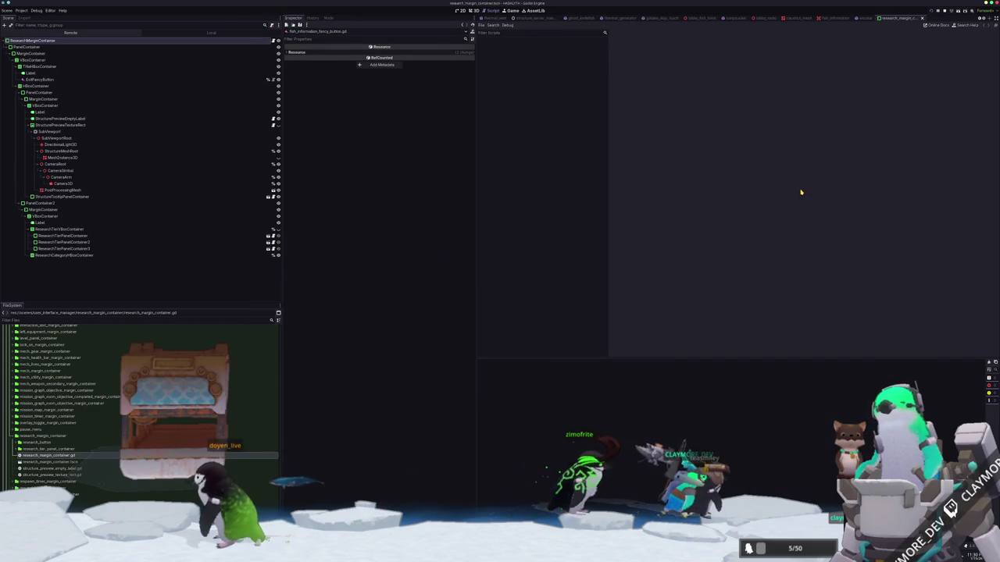
# Rerun the game with F5 and view the Nil 'fish_stats' error in fish_information_fancy_button.gd.
pyautogui.press('F5')
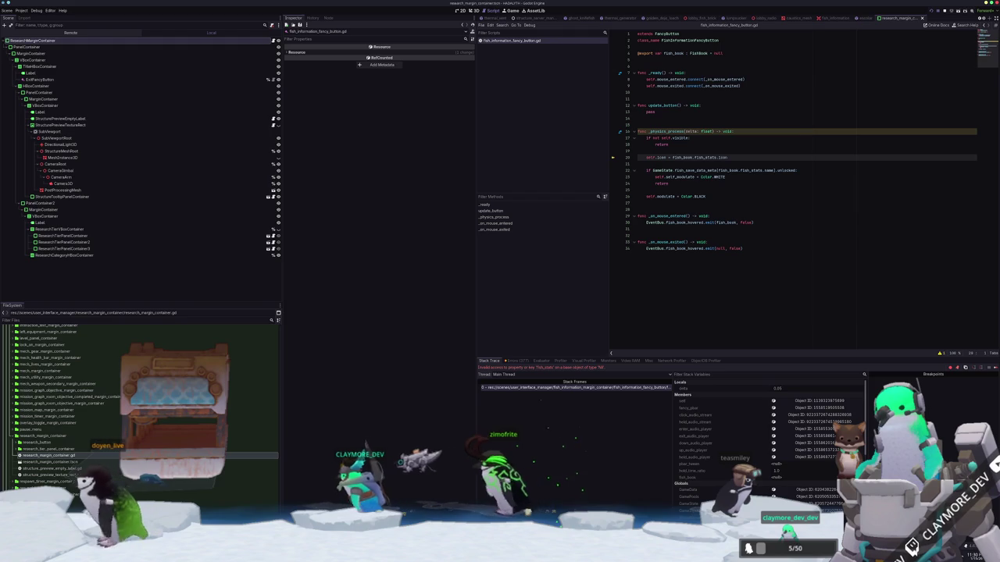
pyautogui.moveTo(516, 556)
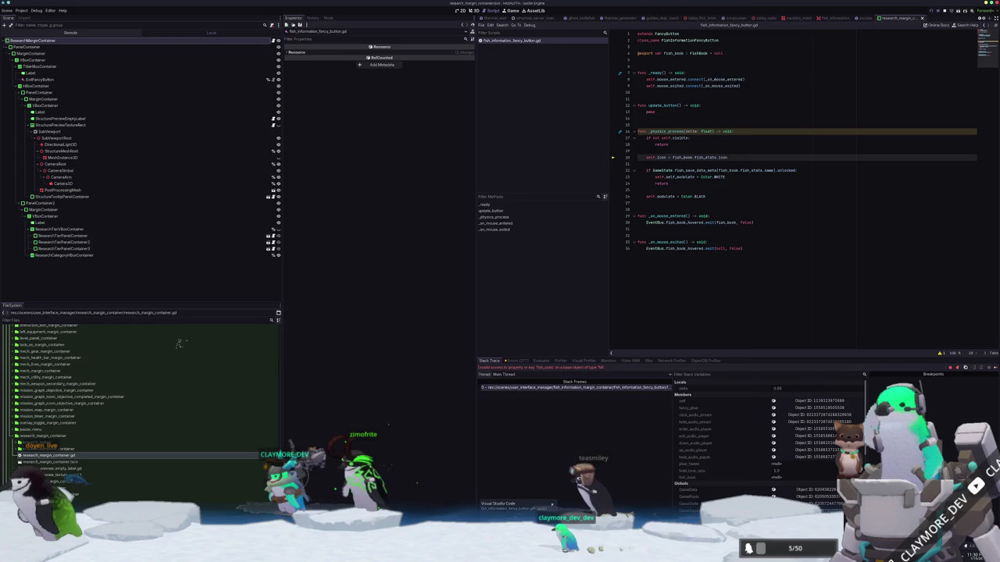
pyautogui.click(509, 506)
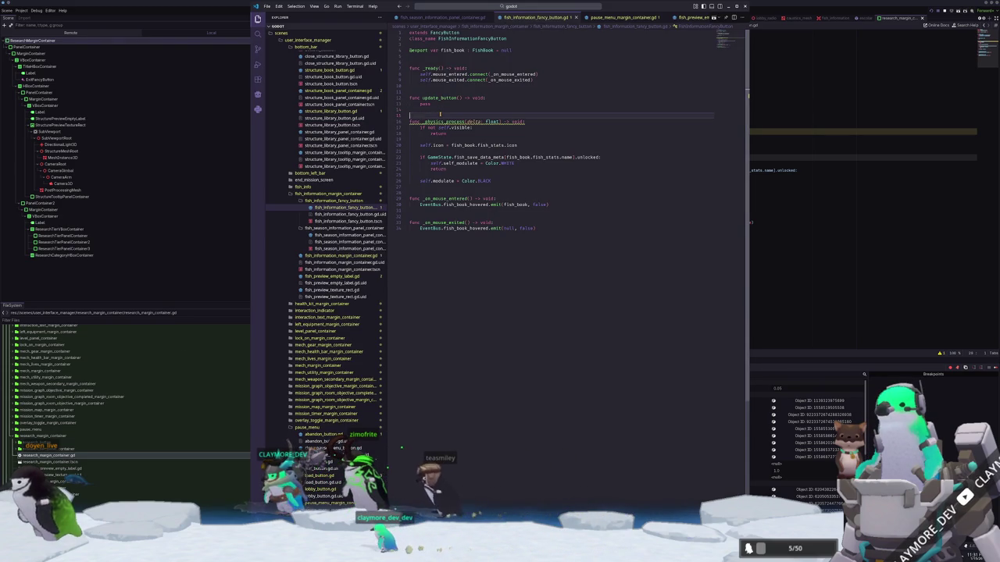
# Add 'if not is_instance_valid(fish_book): return' to _physics_process, save, and close the script.
pyautogui.press('Return')
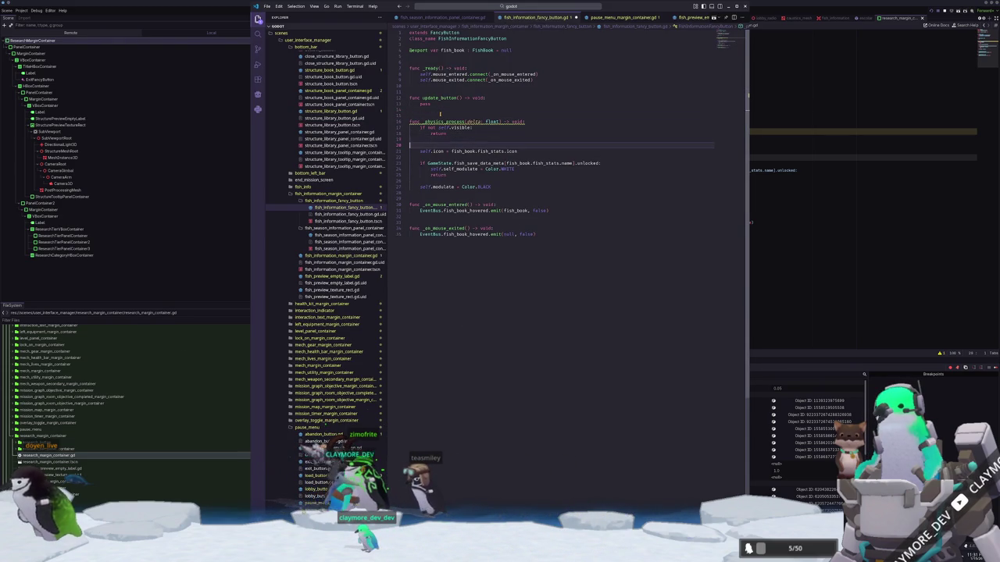
pyautogui.press('Return')
pyautogui.write('if no')
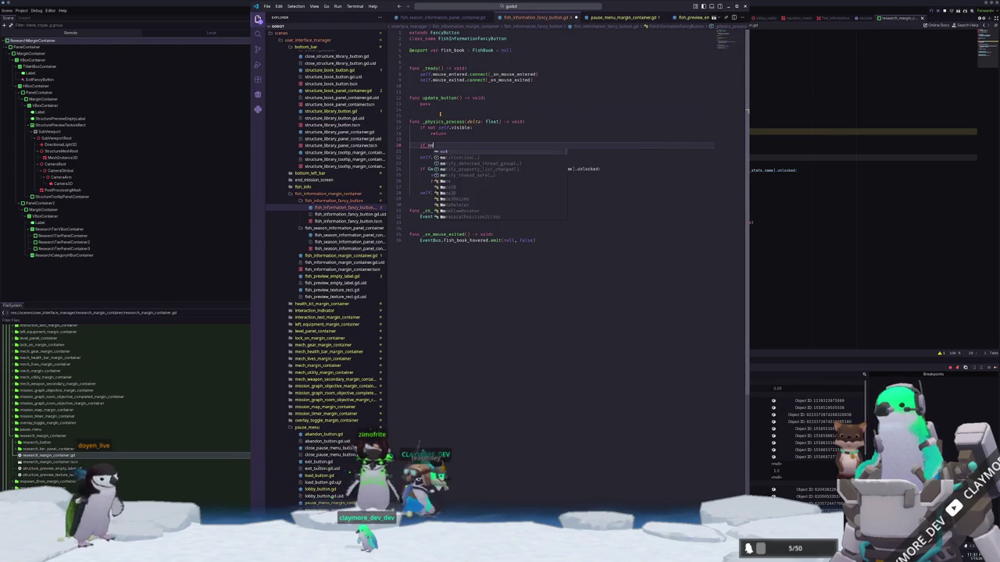
pyautogui.write('t is_instance_valid(fish_book)')
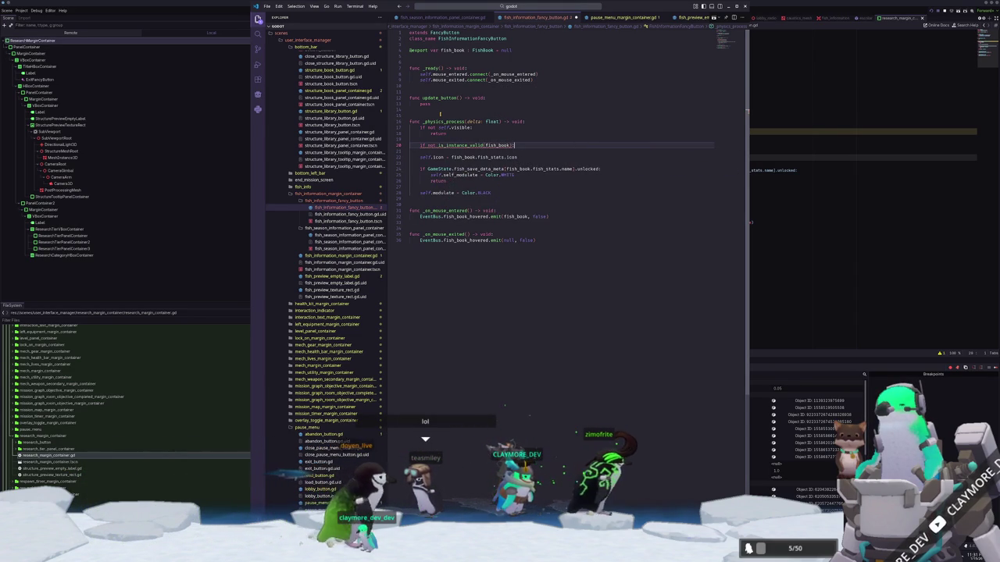
pyautogui.write(':')
pyautogui.press('Return')
pyautogui.write('return')
pyautogui.press('Return')
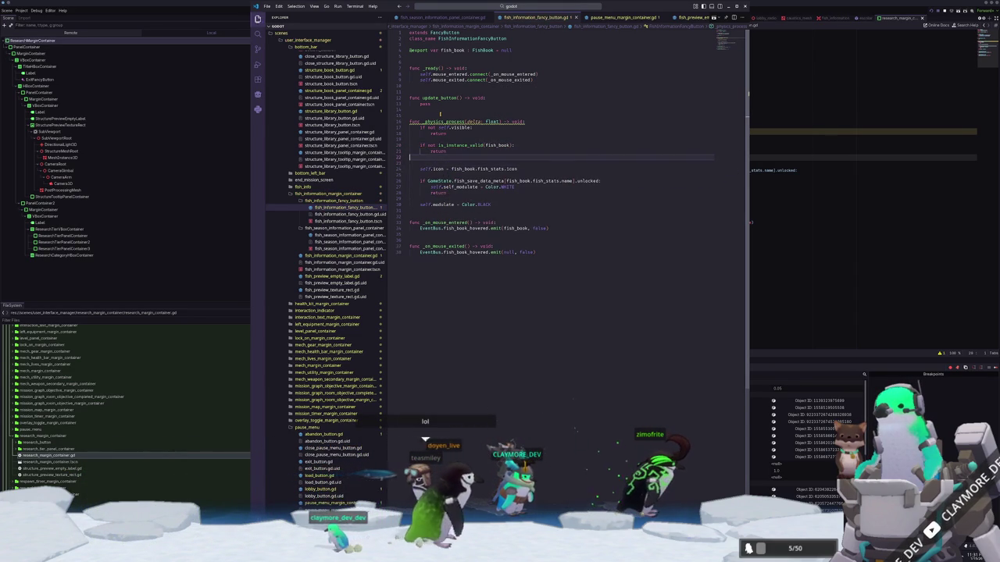
pyautogui.hotkey('ctrl', 's')
pyautogui.middleClick(511, 40)
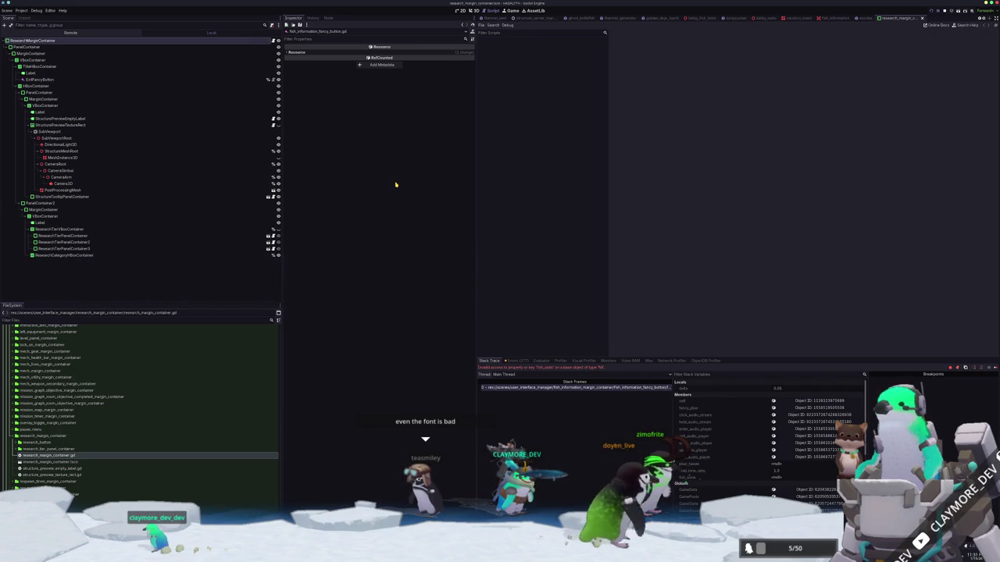
# Stop and relaunch the game, then open Editor > Editor Settings.
pyautogui.press('F8')
pyautogui.press('F5')
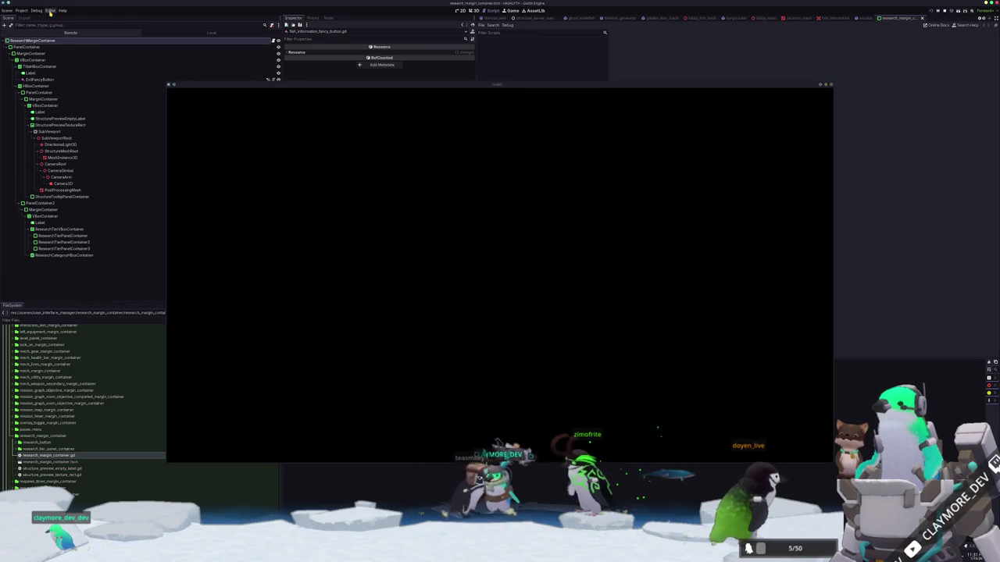
pyautogui.click(49, 11)
pyautogui.click(66, 19)
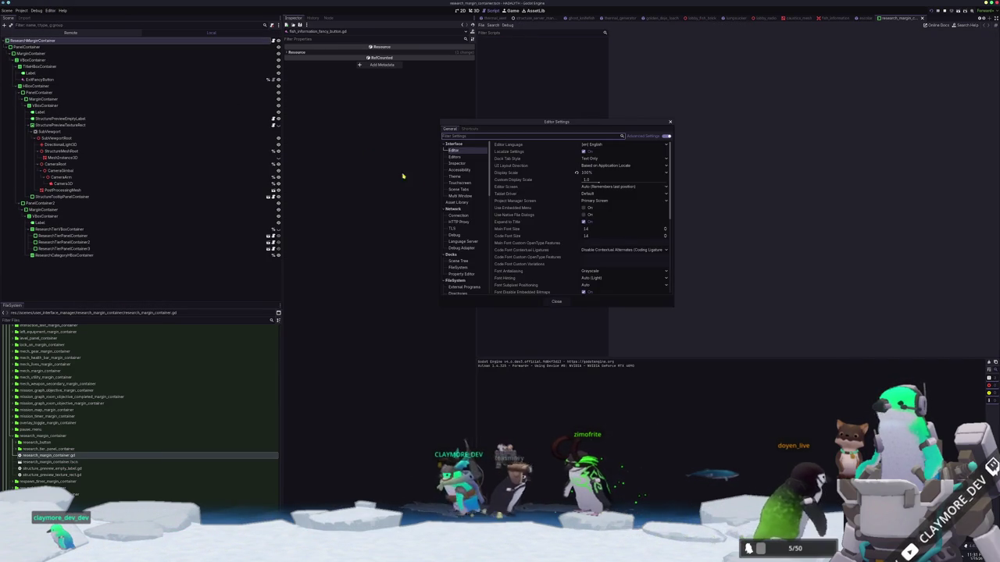
# Check the Text Editor > External settings with Use External Editor enabled, then close Editor Settings.
pyautogui.scroll(-3, 461, 200)
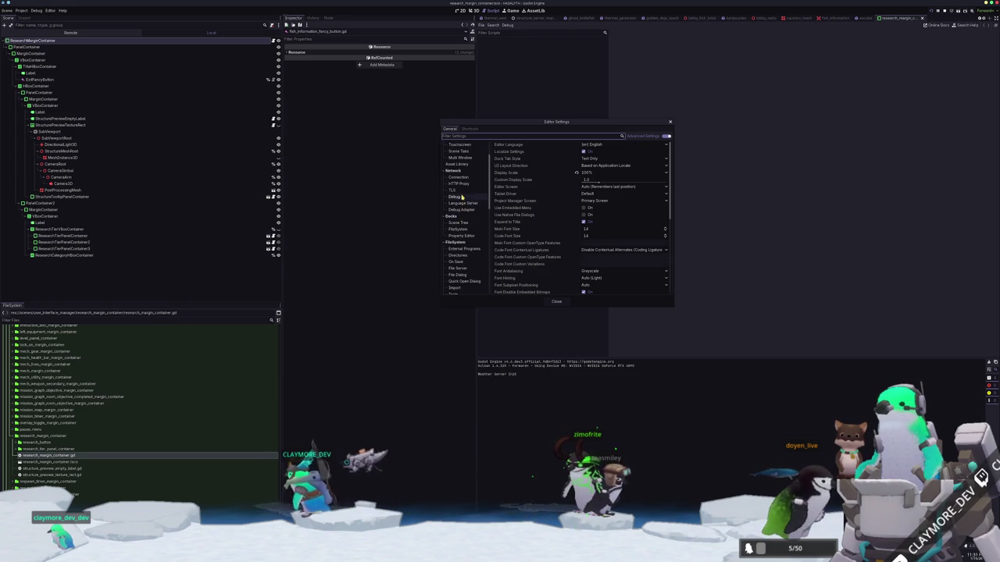
pyautogui.scroll(-2, 464, 210)
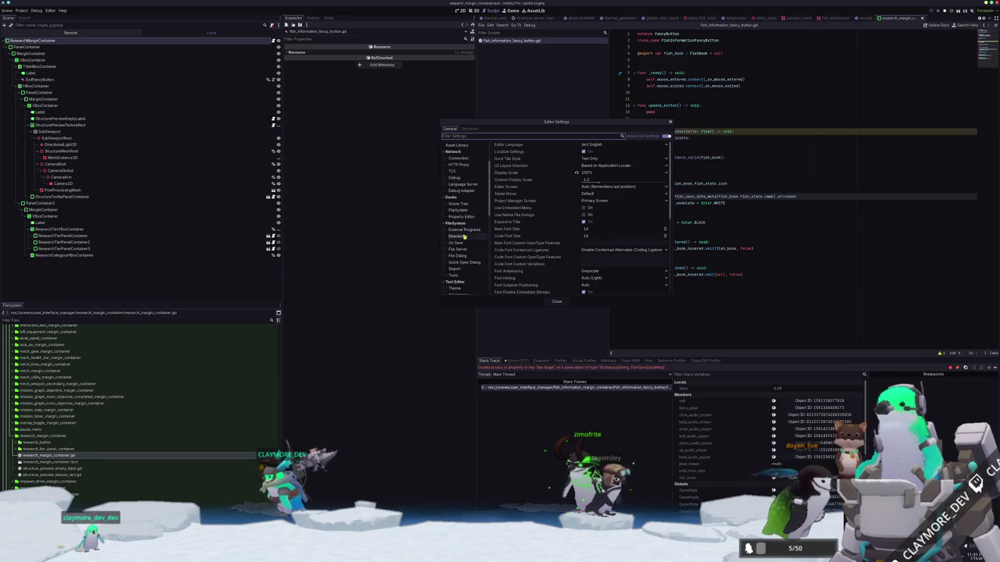
pyautogui.scroll(-2, 463, 257)
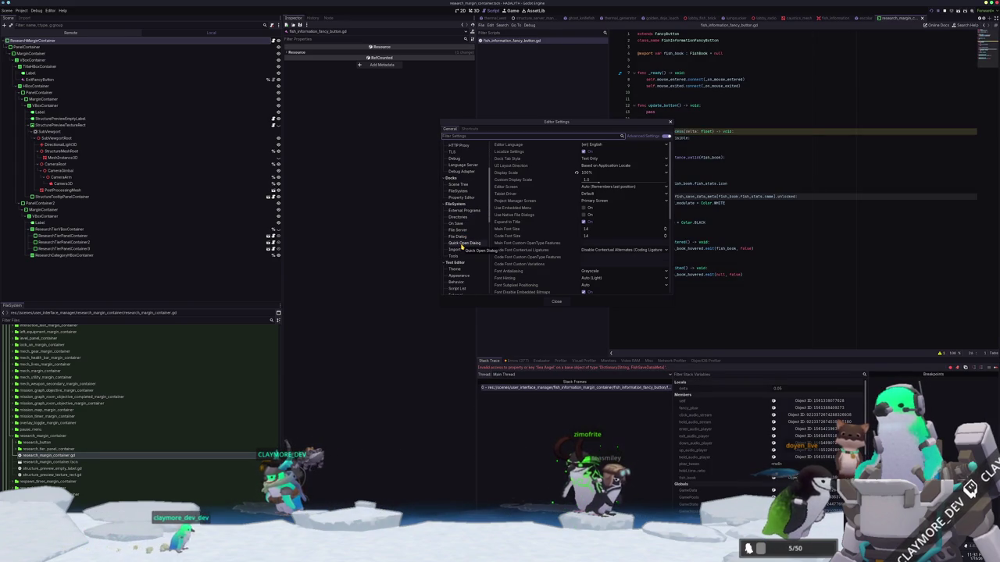
pyautogui.moveTo(545, 125)
pyautogui.mouseDown()
pyautogui.moveTo(459, 150)
pyautogui.moveTo(474, 160)
pyautogui.mouseUp()
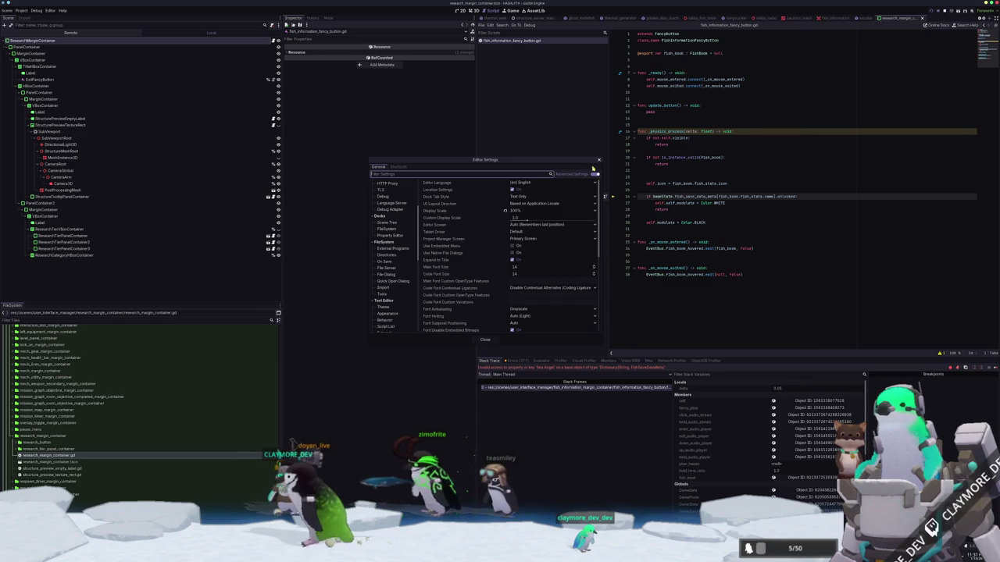
pyautogui.scroll(-4, 458, 275)
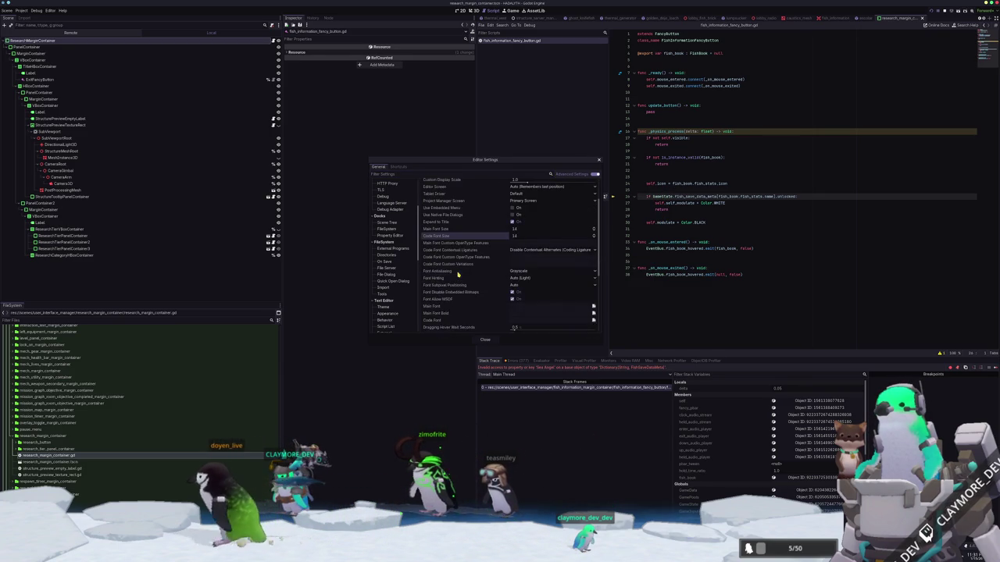
pyautogui.scroll(-1, 458, 274)
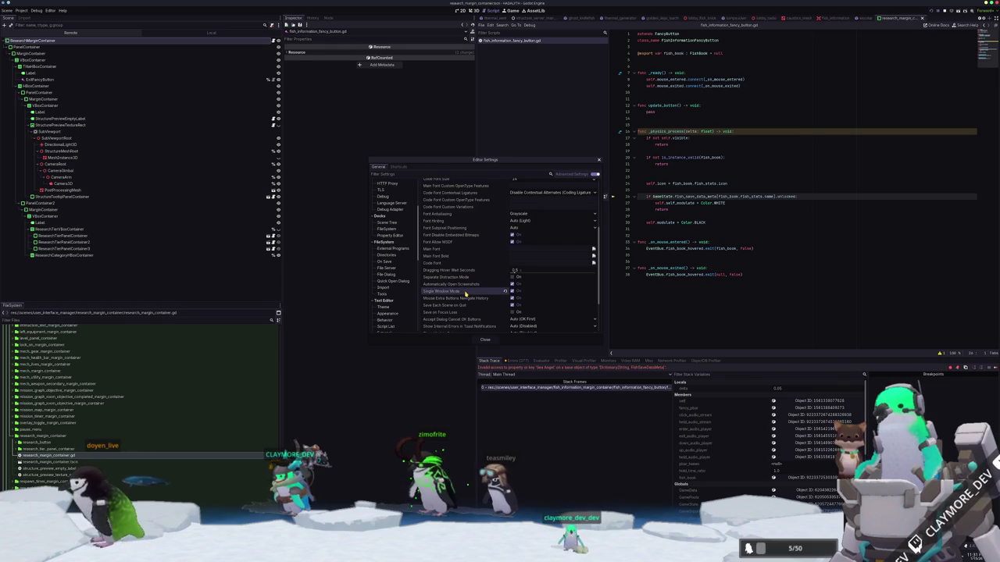
pyautogui.scroll(-1, 465, 294)
pyautogui.scroll(-1, 465, 294)
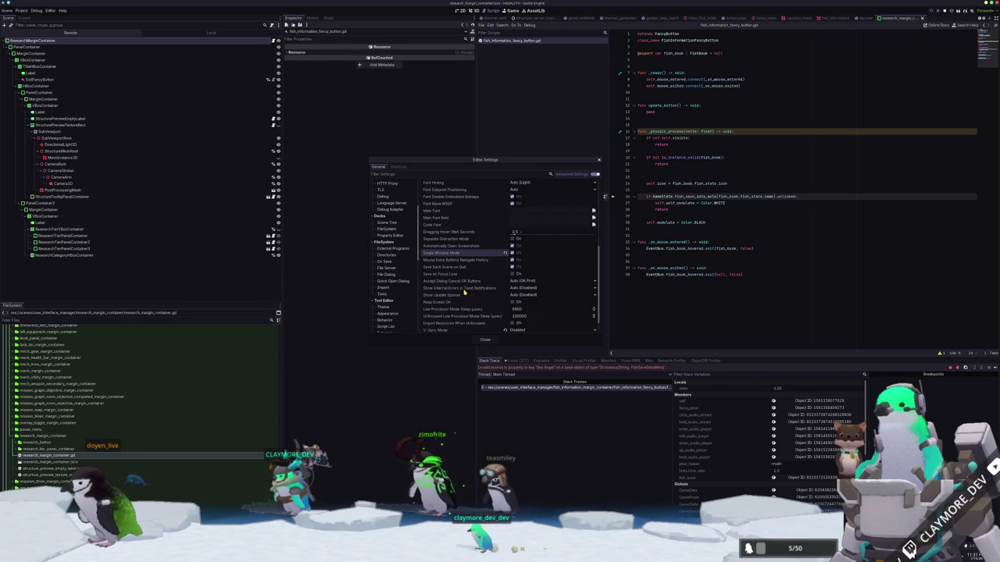
pyautogui.scroll(5, 464, 292)
pyautogui.scroll(-2, 393, 274)
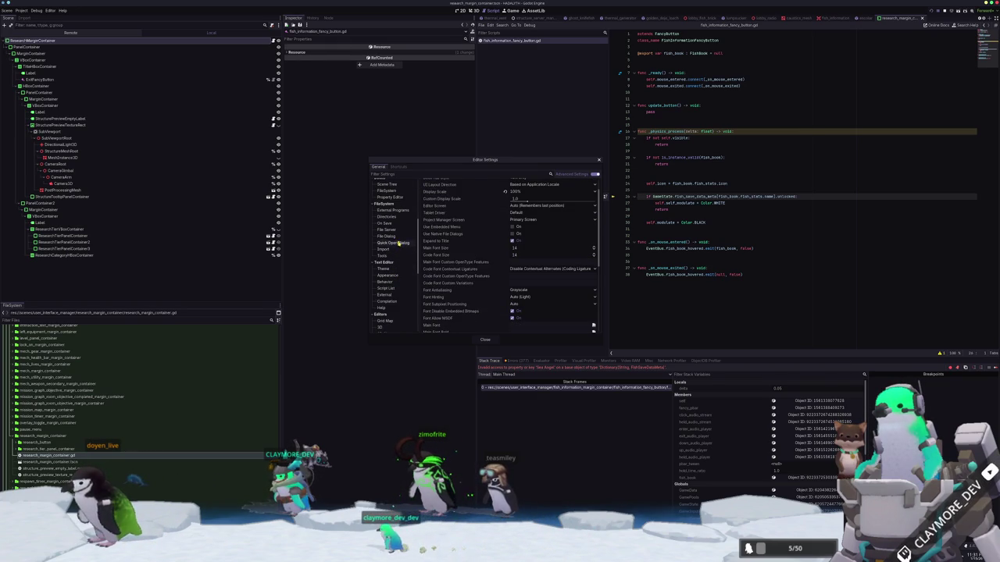
pyautogui.scroll(-3, 393, 250)
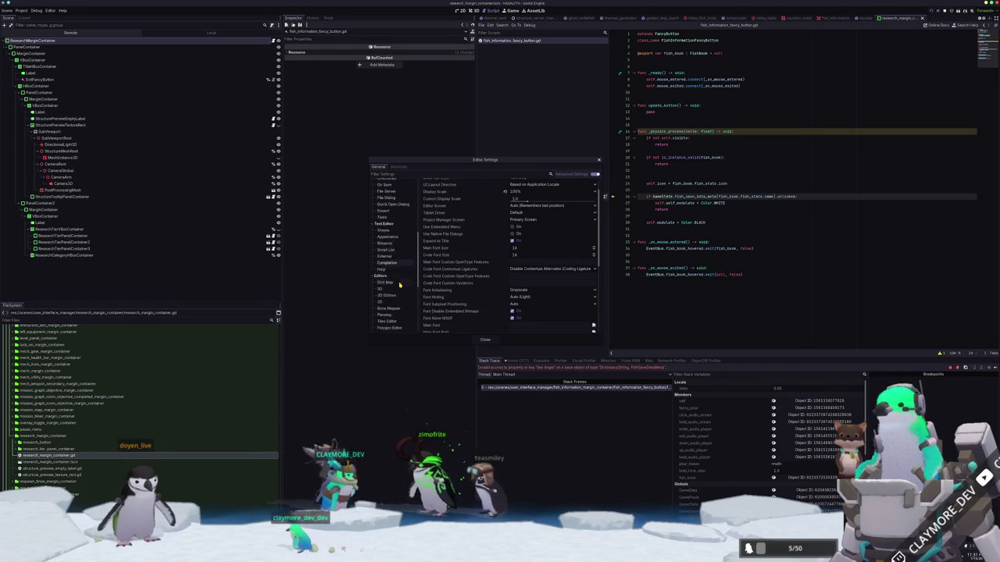
pyautogui.scroll(2, 395, 281)
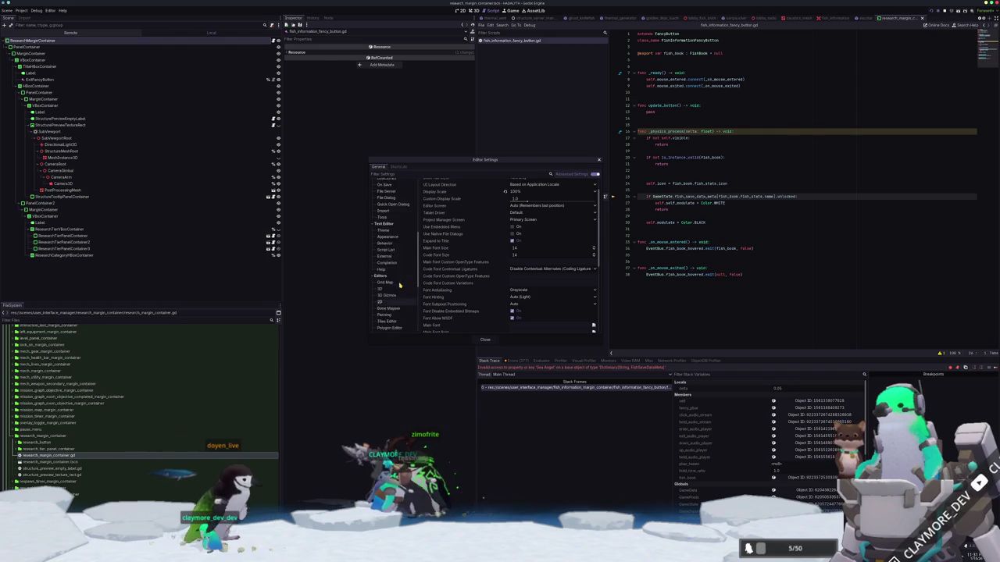
pyautogui.click(386, 275)
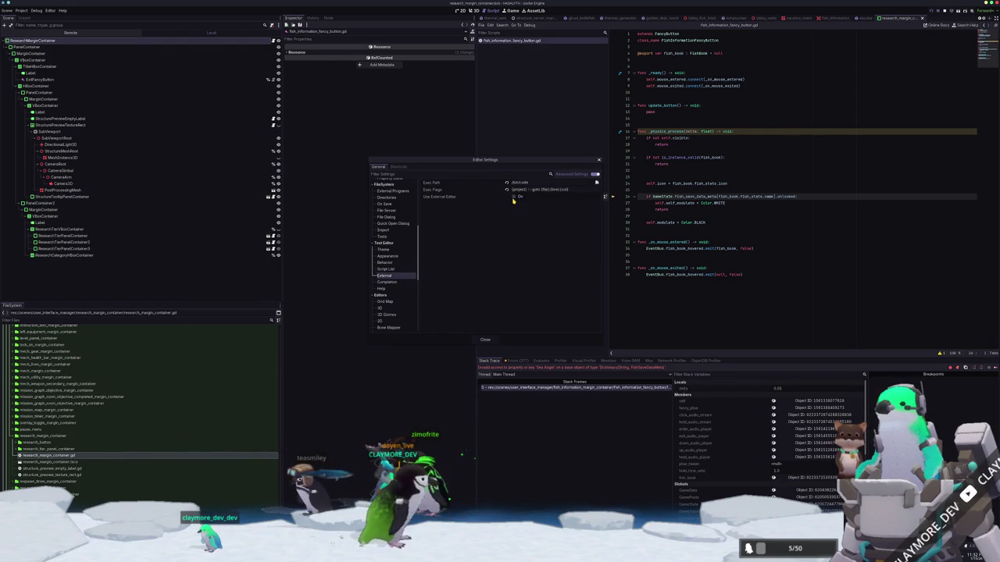
pyautogui.click(493, 338)
pyautogui.click(511, 44)
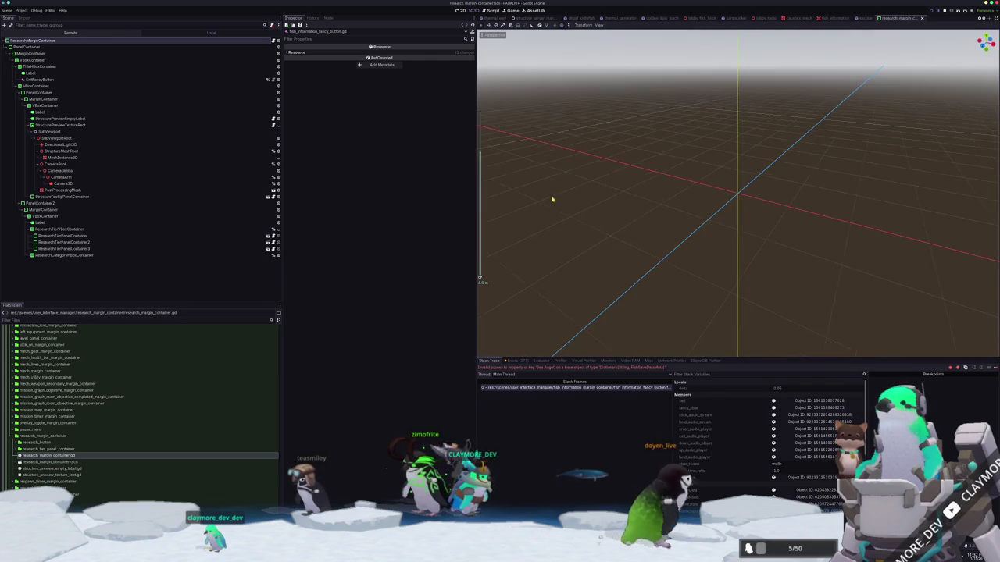
# Open user_interface_manager.tscn from a quick resource search for 'user' and select a node in its tree.
pyautogui.press('Tab')
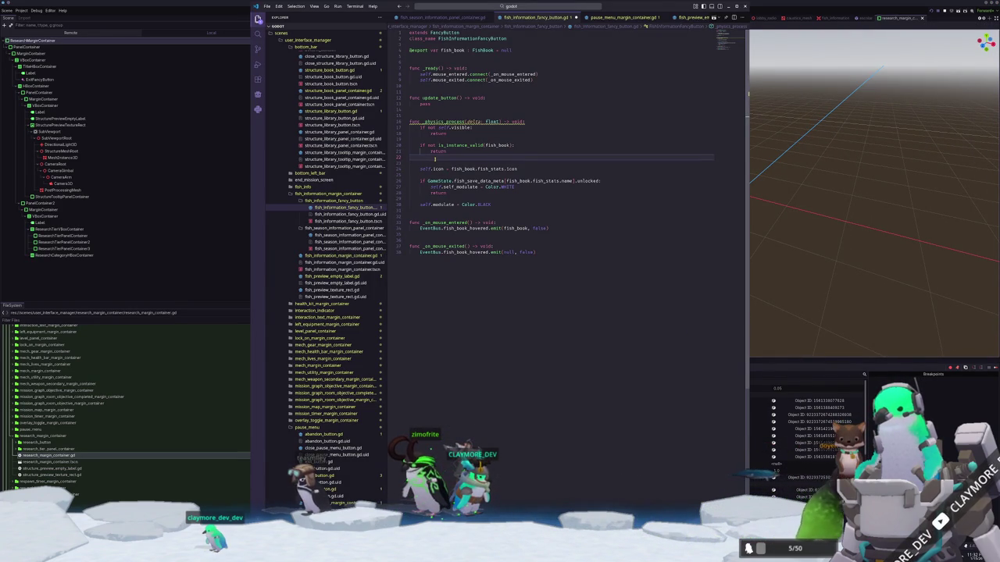
pyautogui.click(808, 229)
pyautogui.hotkey('alt', 'shift', 'o')
pyautogui.write('user_inter')
pyautogui.press('Down')
pyautogui.press('Down')
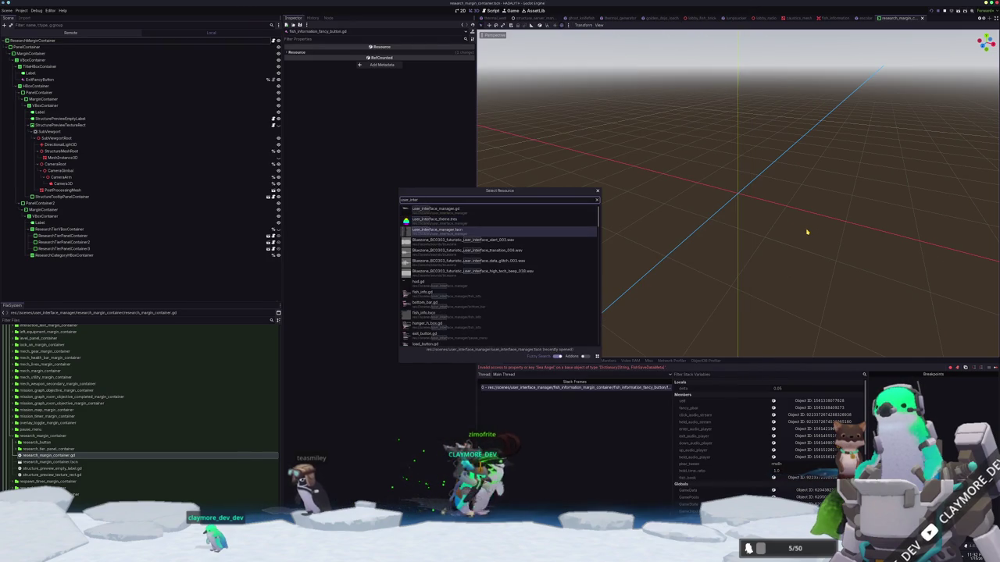
pyautogui.press('Return')
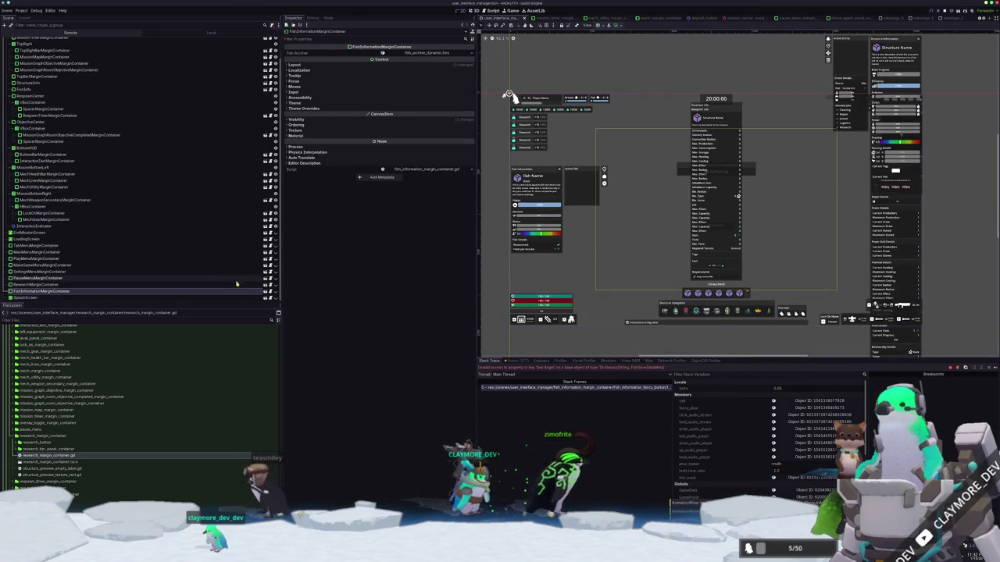
pyautogui.click(249, 291)
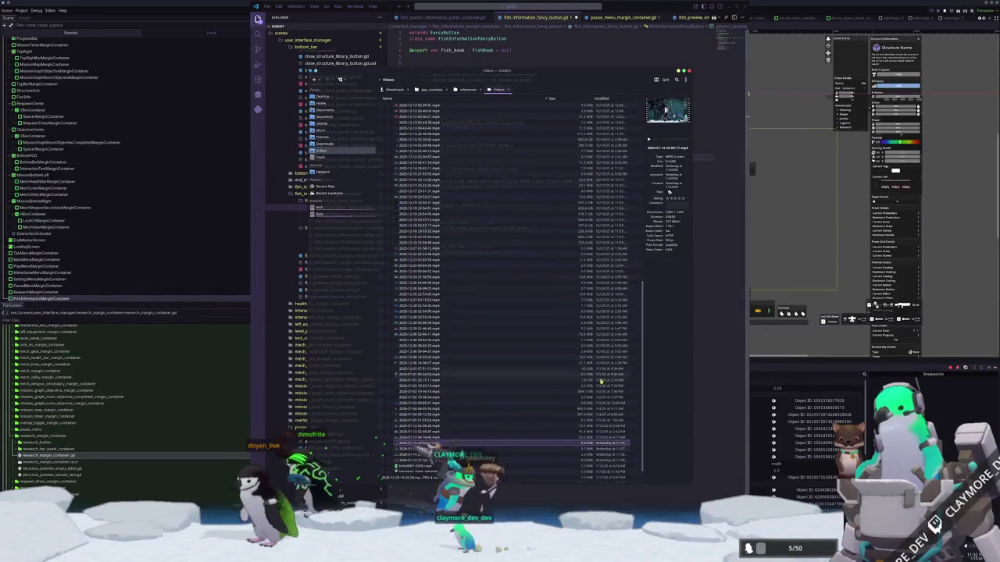
pyautogui.hotkey('alt', 'Tab')
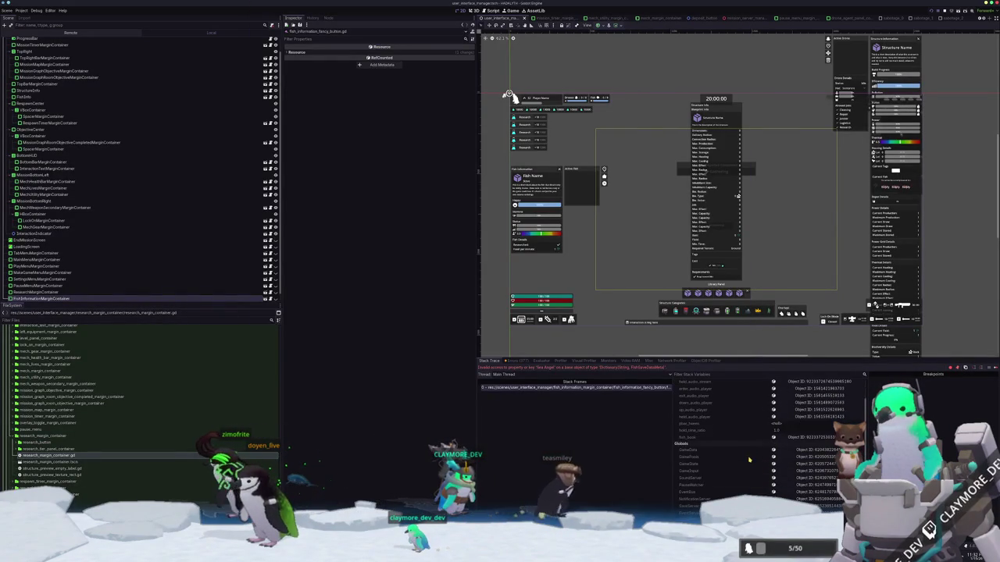
# Inspect the game-state global's members from the debugger's Globals, then return to the fish button script.
pyautogui.scroll(-2, 698, 467)
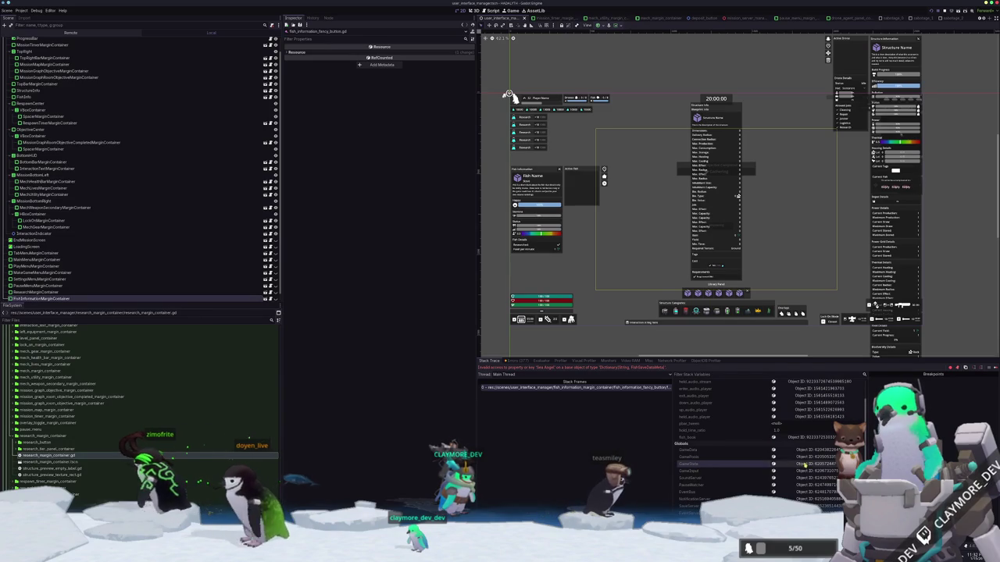
pyautogui.click(698, 467)
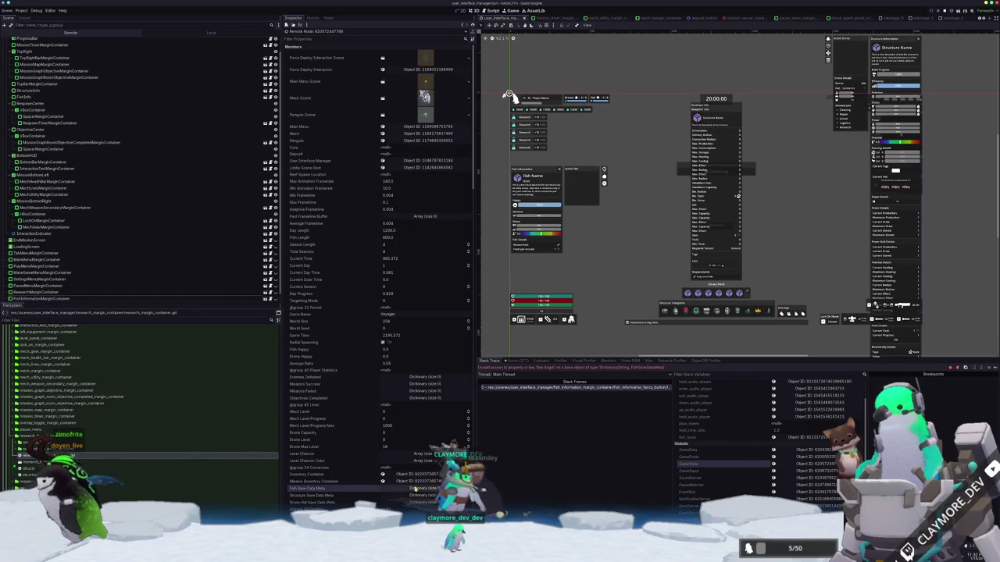
pyautogui.hotkey('alt', 'Tab')
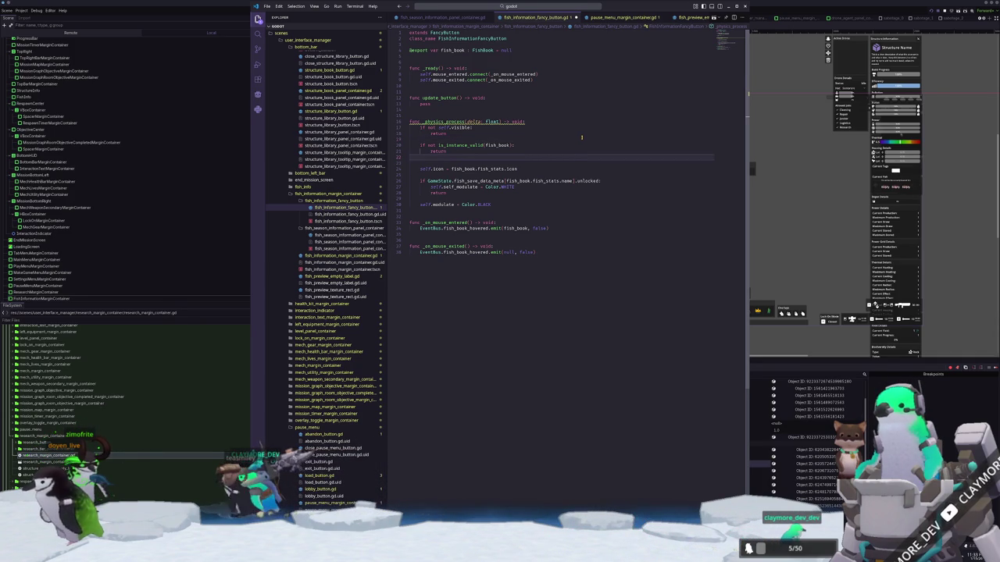
# Space out the visibility and validity checks and start a new 'if not' line before the icon code.
pyautogui.press('Return')
pyautogui.press('Up')
pyautogui.press('Up')
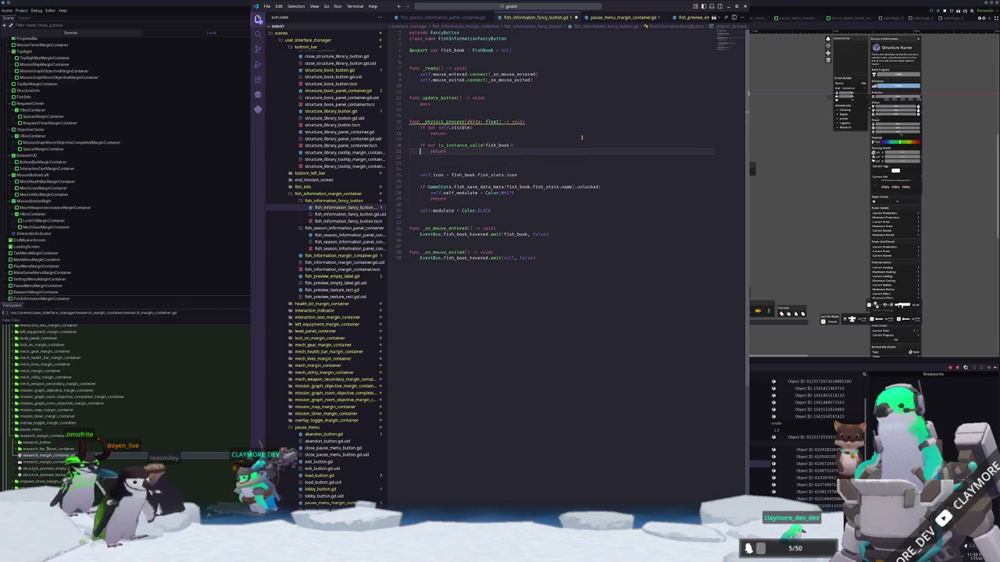
pyautogui.press('Up')
pyautogui.press('Up')
pyautogui.press('Return')
pyautogui.press('Down')
pyautogui.press('Down')
pyautogui.press('Return')
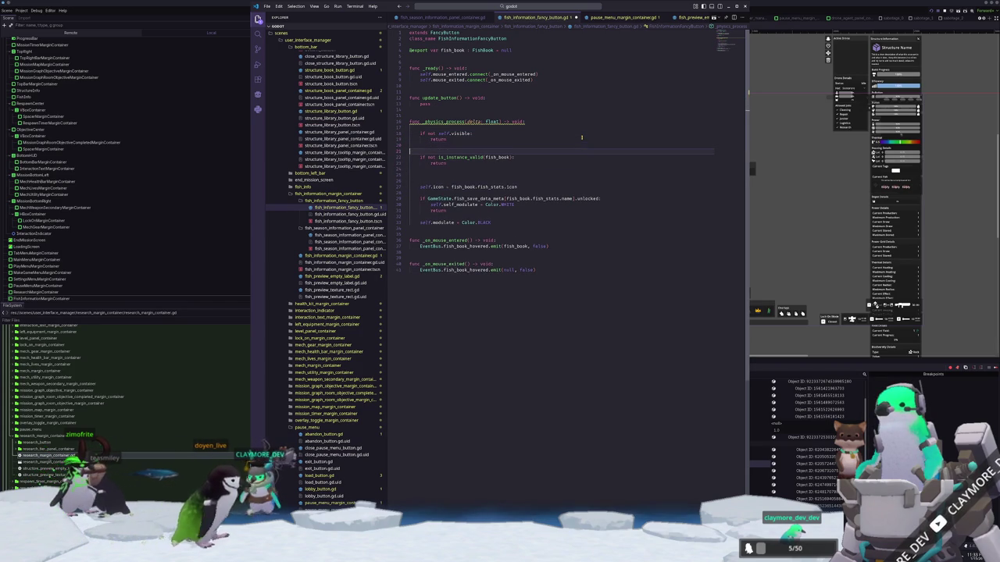
pyautogui.press('Down')
pyautogui.press('Down')
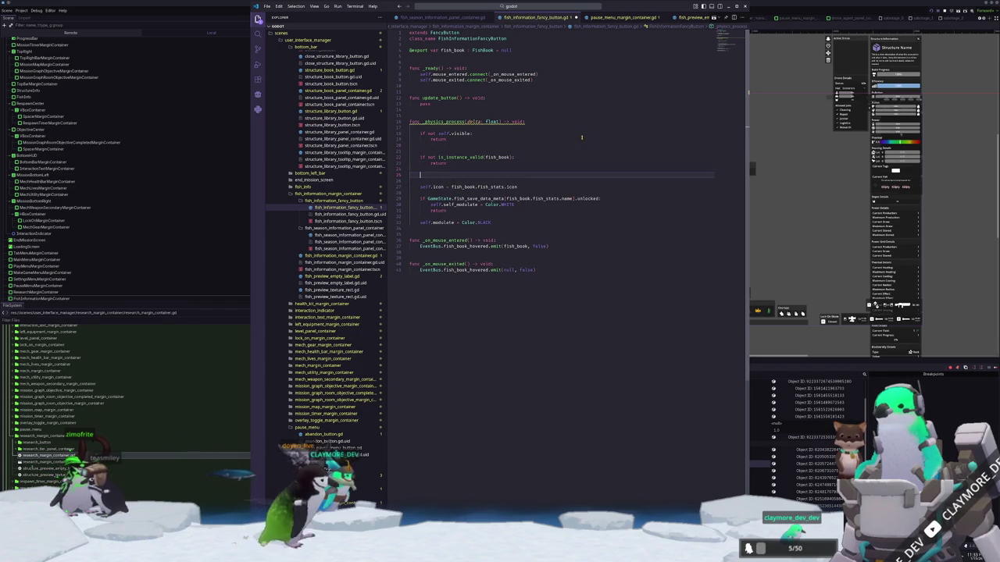
pyautogui.press('Return')
pyautogui.press('Up')
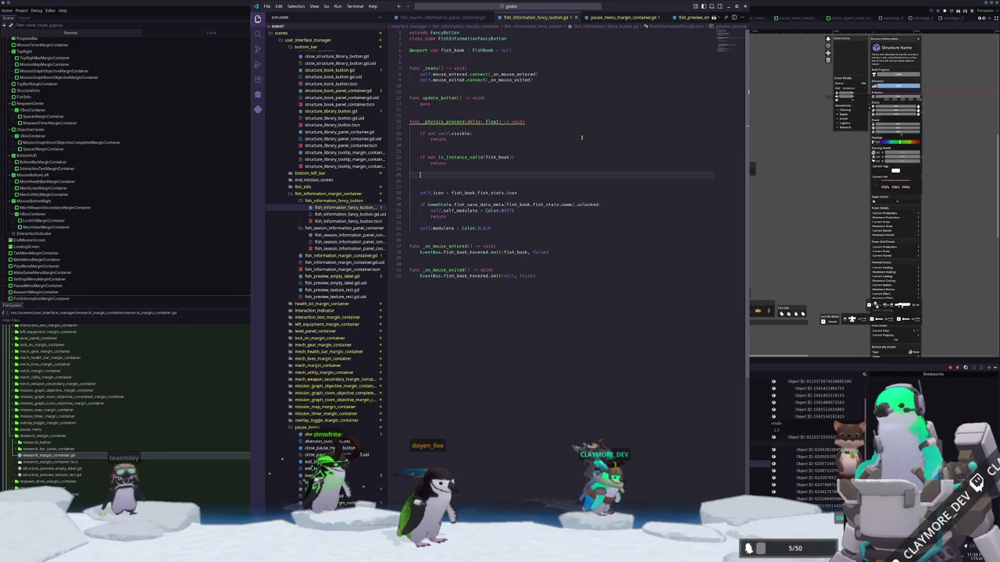
pyautogui.write('if not')
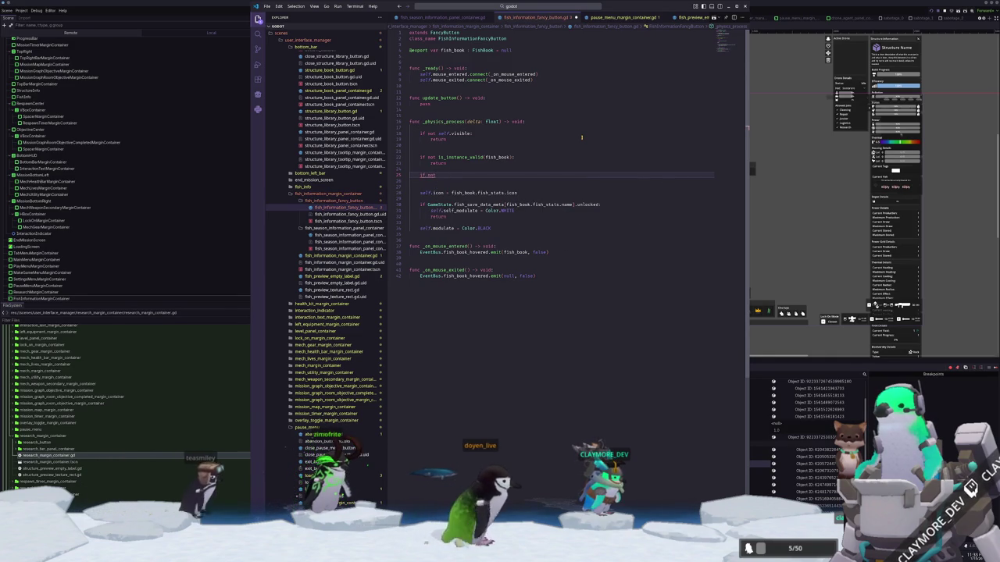
# Move the self.icon assignment above the unlocked check.
pyautogui.press('Down')
pyautogui.press('Down')
pyautogui.press('Down')
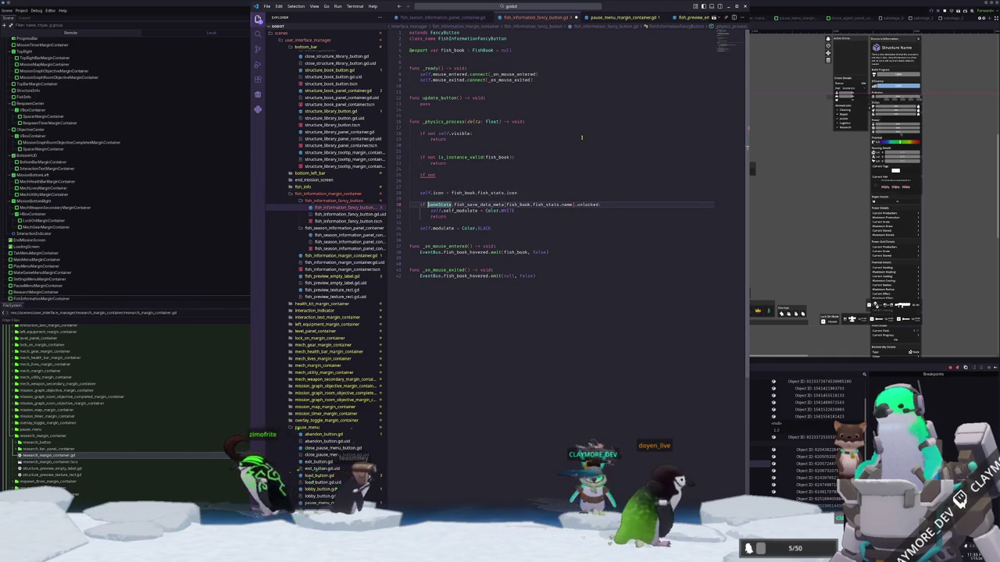
pyautogui.hotkey('shift', 'End')
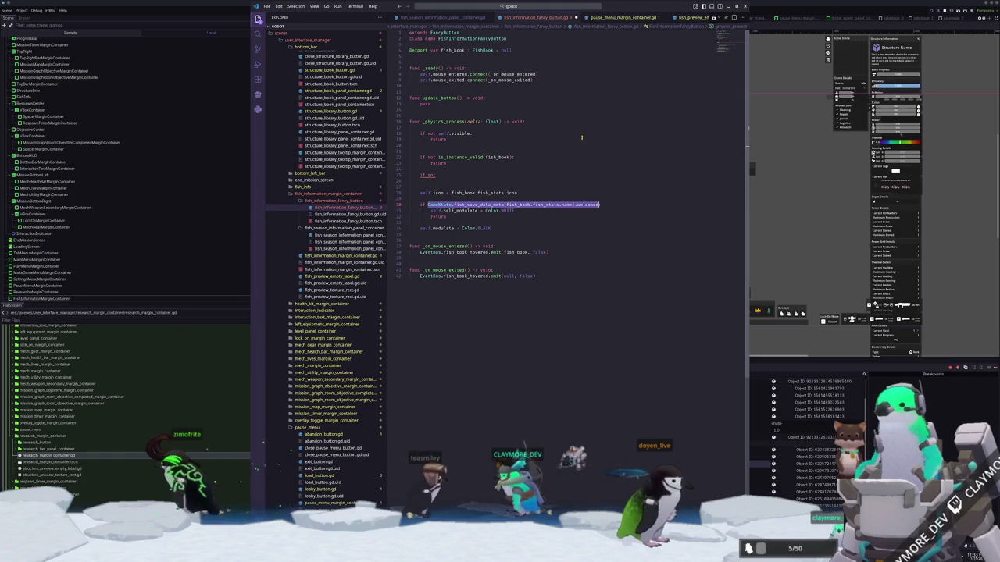
pyautogui.press('Up')
pyautogui.press('Up')
pyautogui.hotkey('shift', 'End')
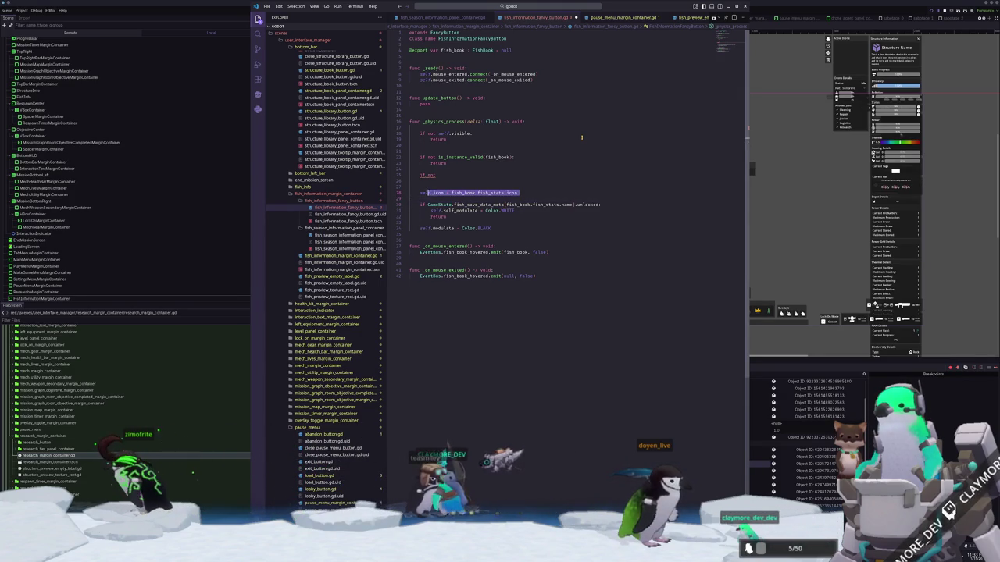
pyautogui.hotkey('alt', 'Up')
pyautogui.hotkey('alt', 'Up')
pyautogui.hotkey('alt', 'Up')
pyautogui.press('Return')
# Copy the unlocked condition onto the new if line and strip its .unlocked property.
pyautogui.press('Down')
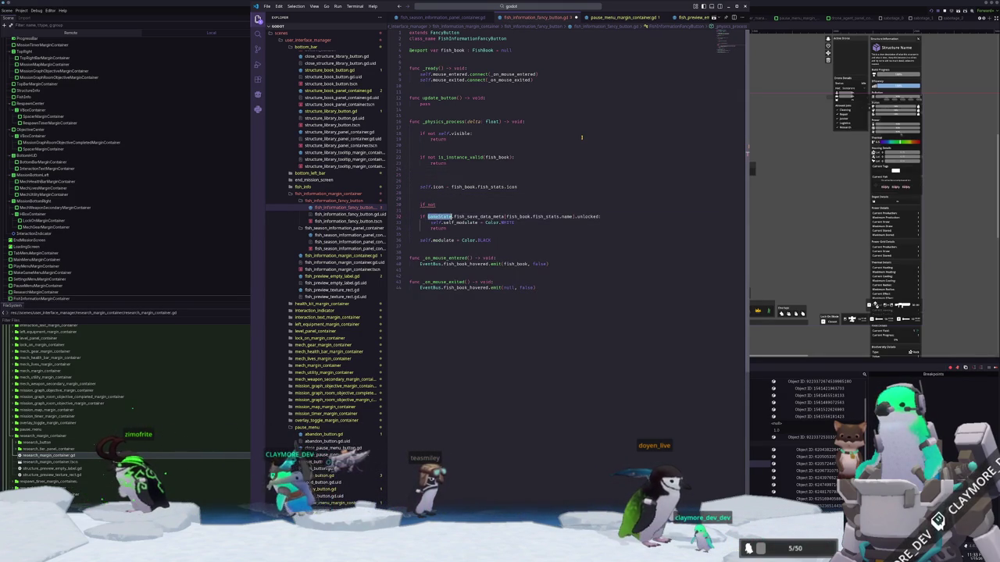
pyautogui.hotkey('shift', 'End')
pyautogui.hotkey('ctrl', 'c')
pyautogui.press('Up')
pyautogui.press('Up')
pyautogui.press('End')
pyautogui.hotkey('ctrl', 'v')
pyautogui.press('BackSpace')
pyautogui.hotkey('ctrl', 'shift', 'Left')
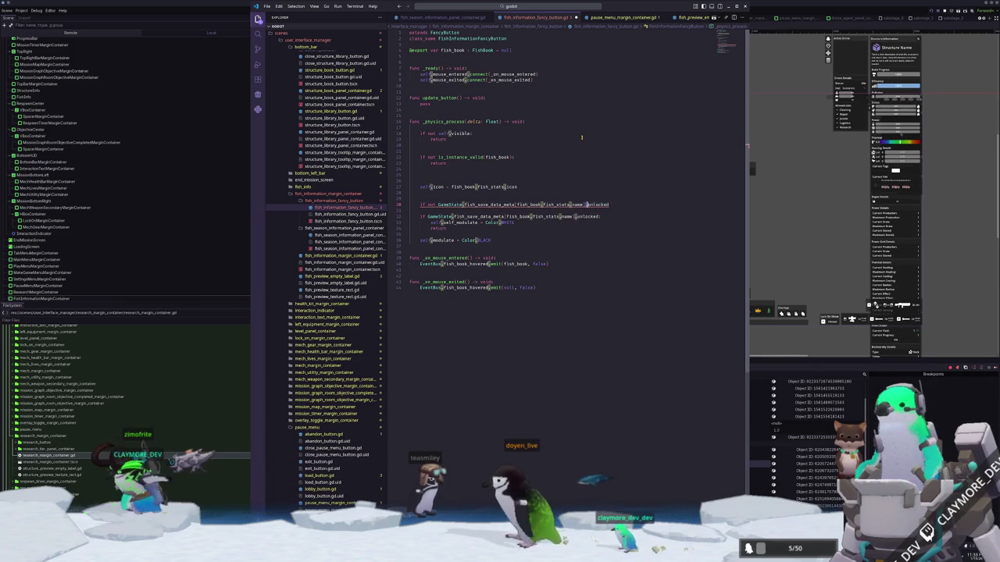
pyautogui.press('BackSpace')
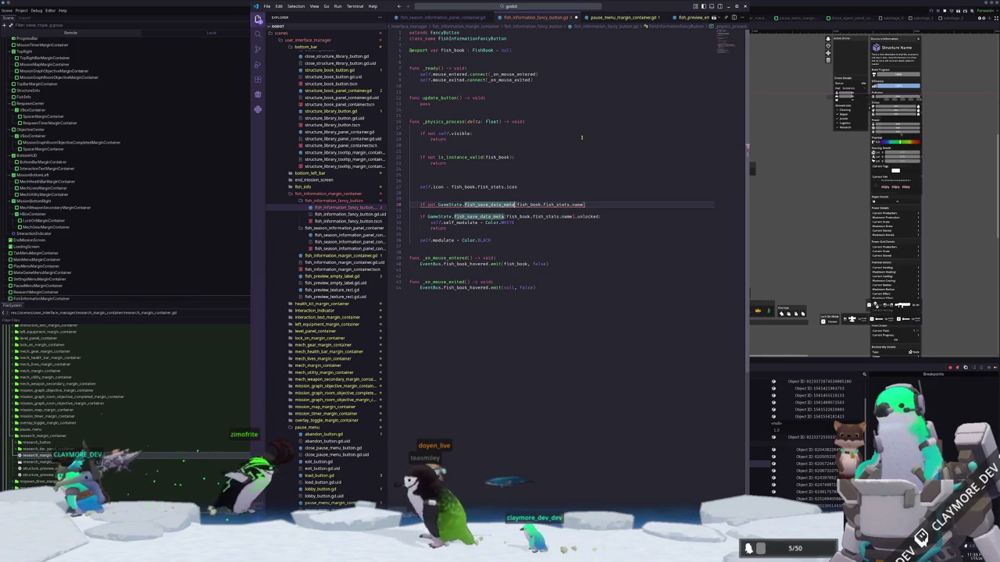
# Turn it into 'GameState.fish_save_data_meta.has(fish_book.fish_stats.name)' followed by return.
pyautogui.press('BackSpace')
pyautogui.hotkey('ctrl', 'Left')
pyautogui.hotkey('ctrl', 'Left')
pyautogui.hotkey('ctrl', 'Left')
pyautogui.press('BackSpace')
pyautogui.write('.has(')
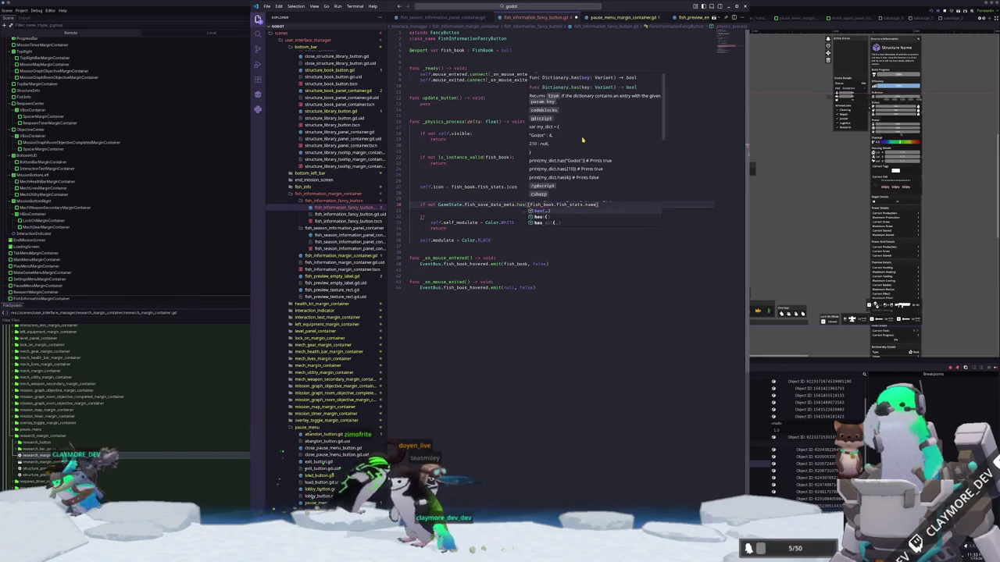
pyautogui.press('End')
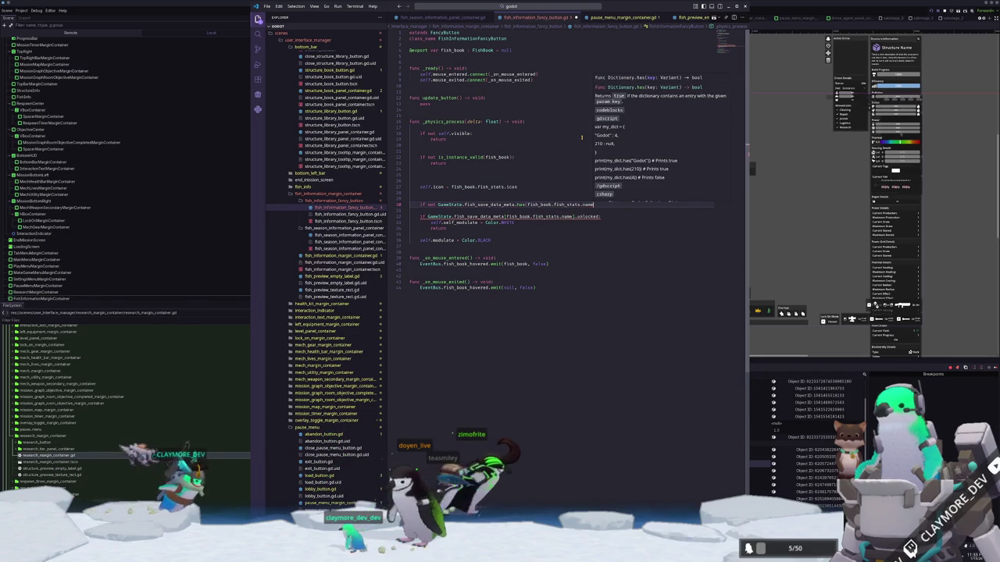
pyautogui.write('):')
pyautogui.press('Return')
pyautogui.write('return')
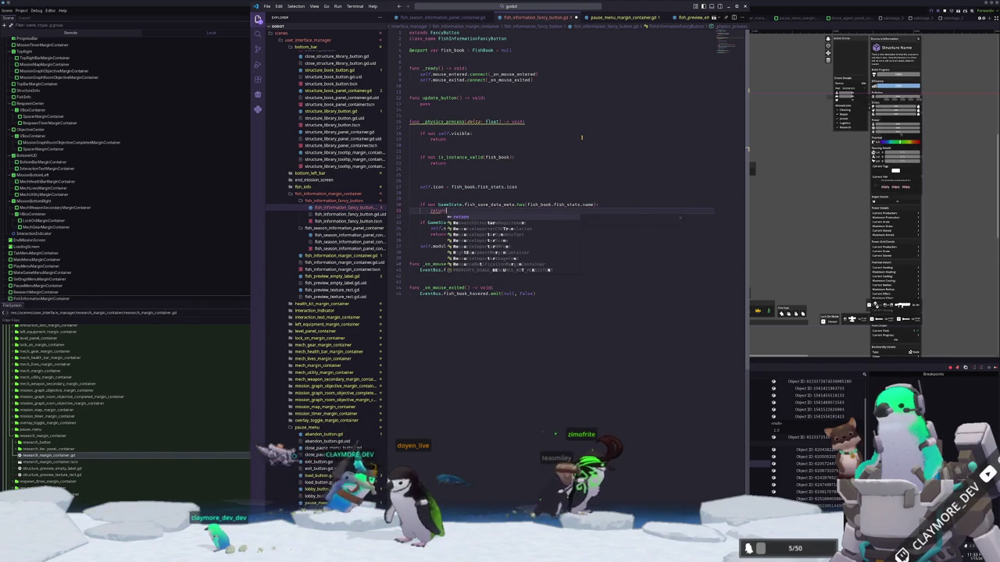
pyautogui.press('Return')
pyautogui.press('Return')
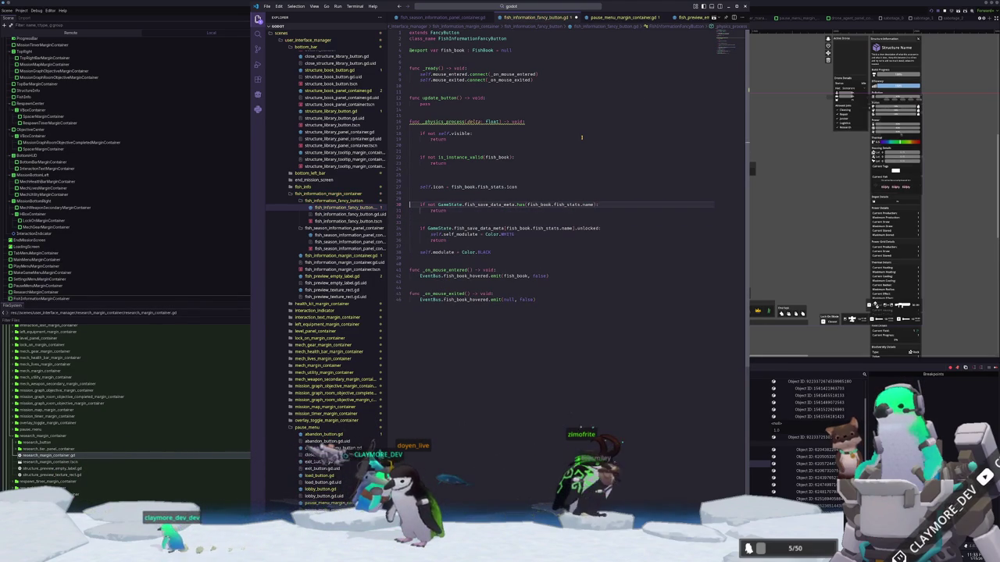
pyautogui.press('Up')
pyautogui.press('Up')
pyautogui.press('Up')
pyautogui.click(974, 203)
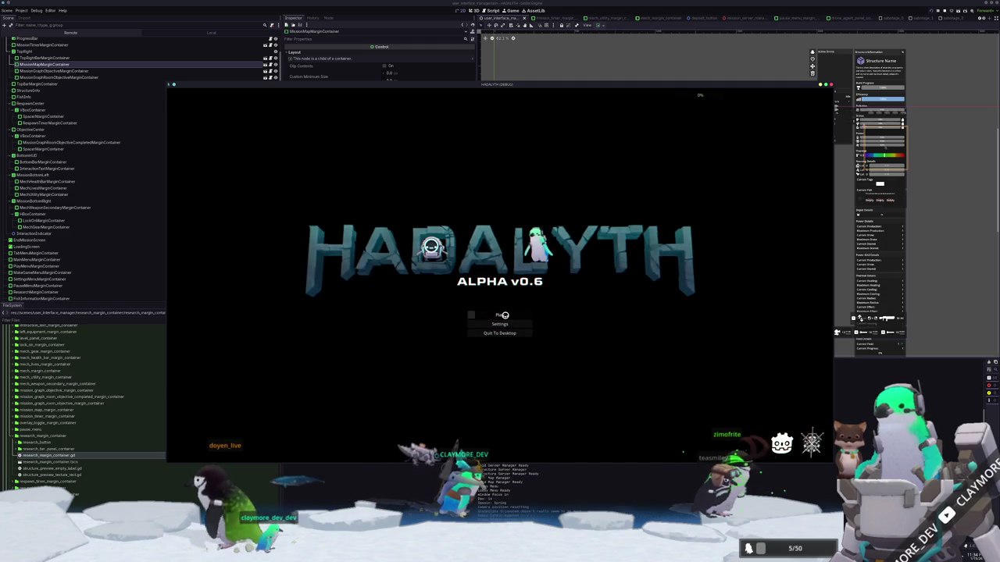
# Load save slot 2 and walk the character up and right toward the fish terminal.
pyautogui.click(489, 315)
pyautogui.click(495, 312)
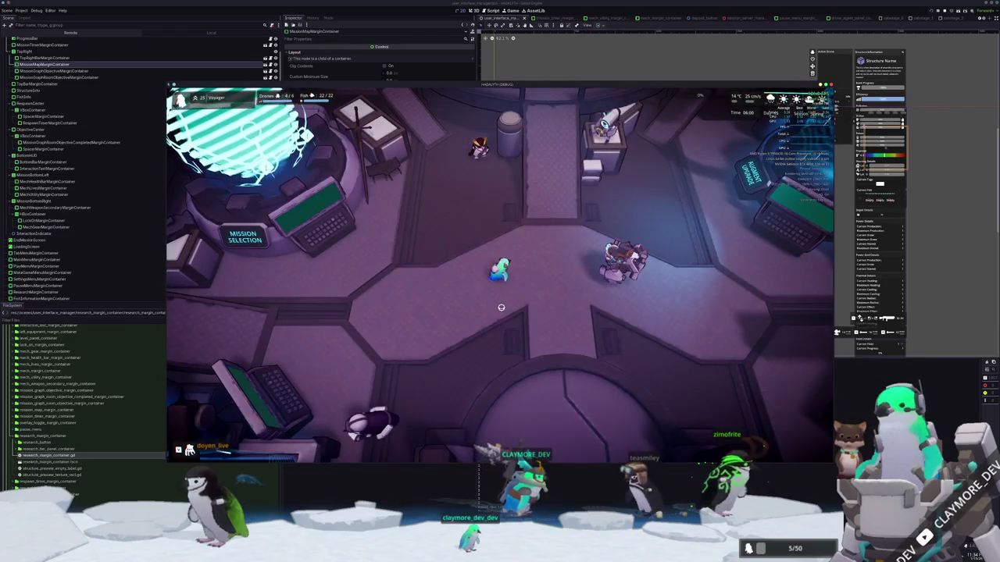
pyautogui.press('w')
pyautogui.press('d')
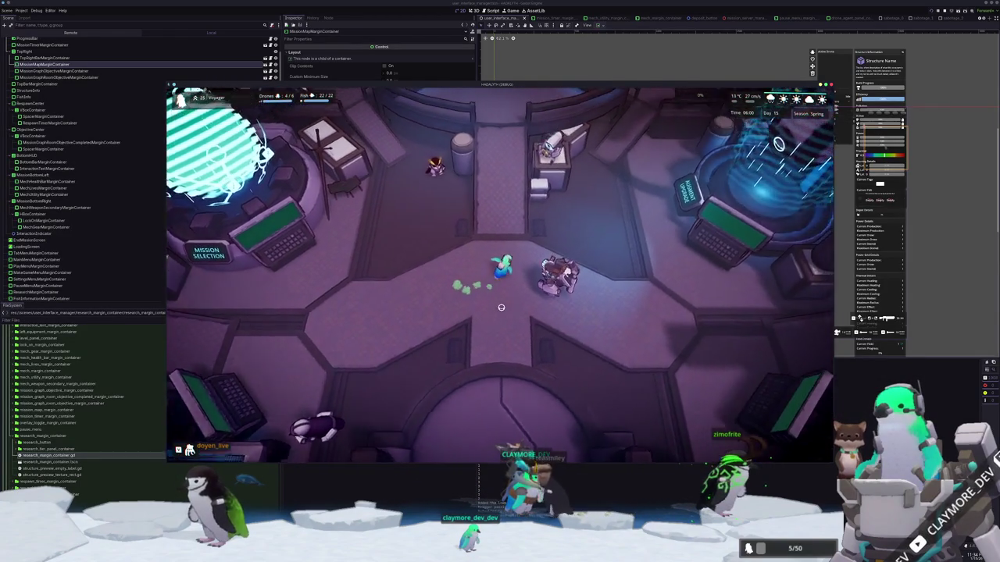
pyautogui.press('w')
pyautogui.press('d')
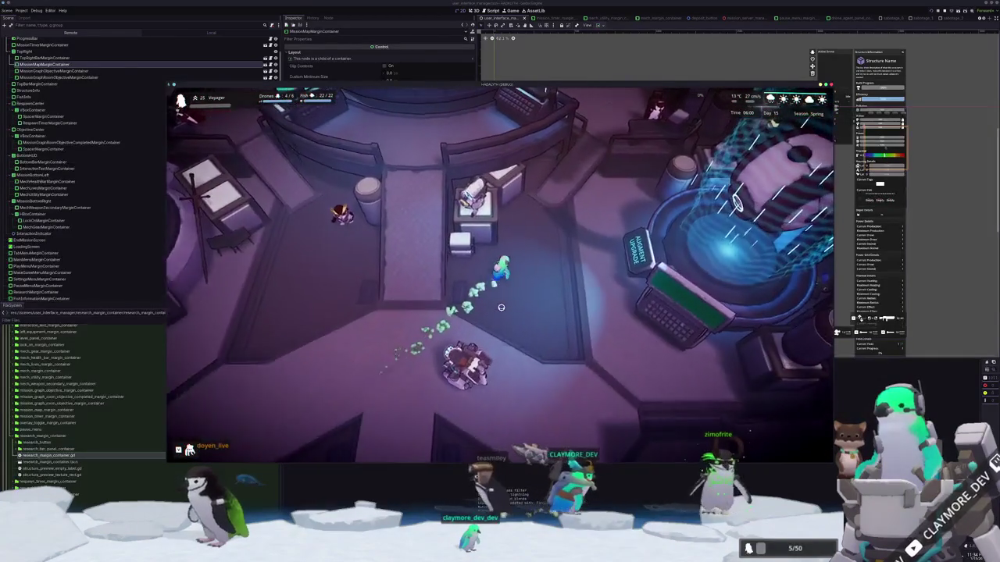
pyautogui.press('w')
pyautogui.press('d')
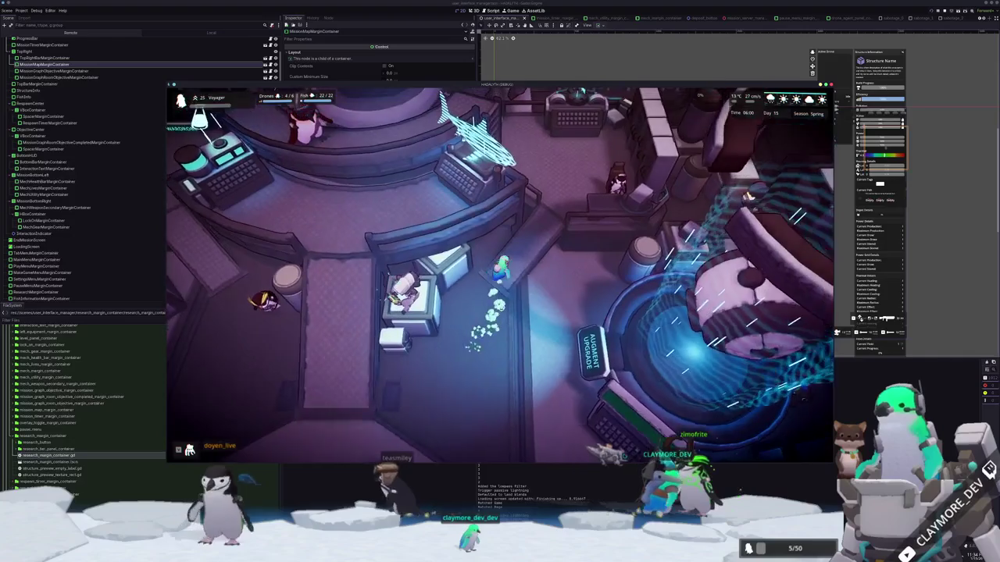
pyautogui.press('w')
pyautogui.press('d')
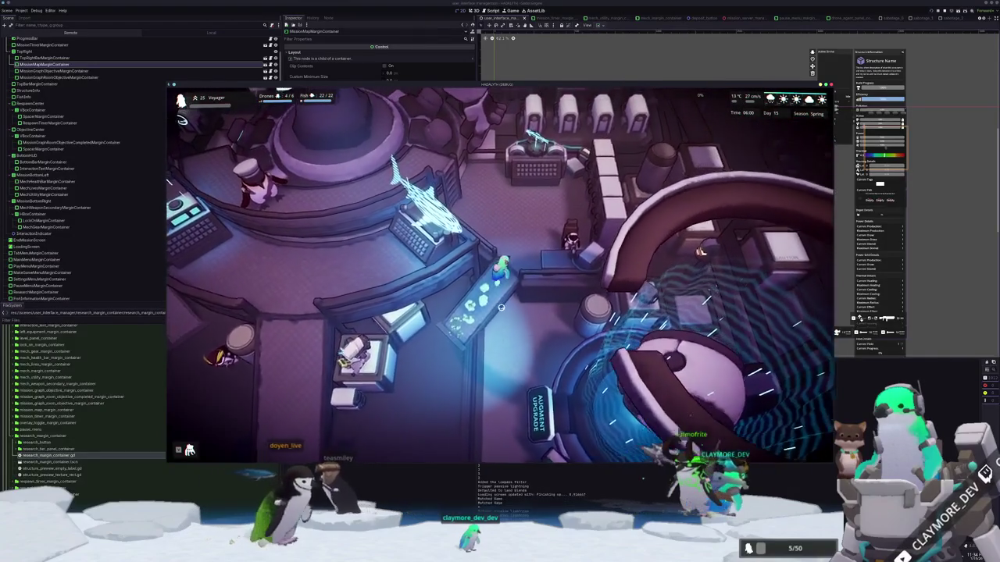
# Open the fish menu at the terminal, then stop the game with F8.
pyautogui.press('w')
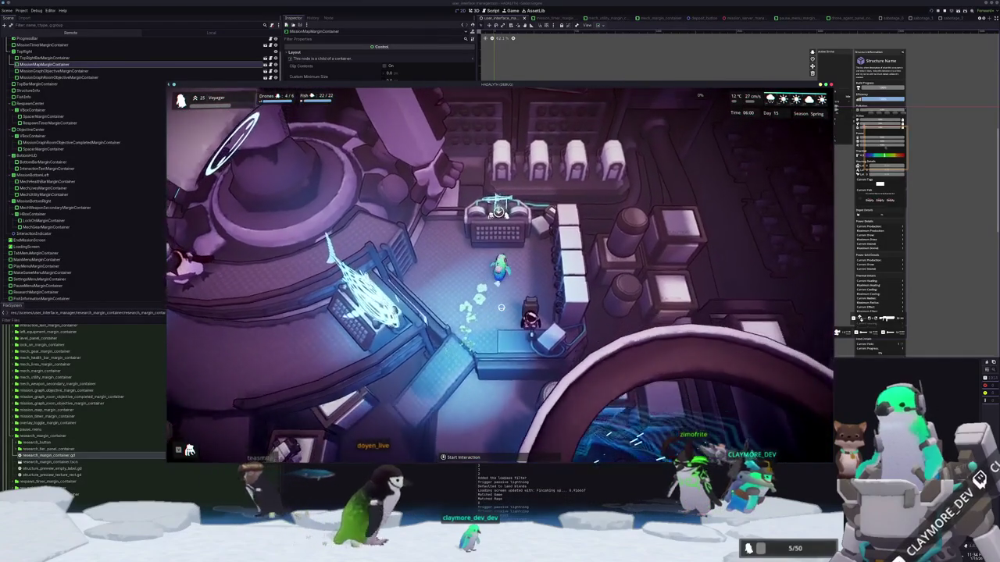
pyautogui.press('e')
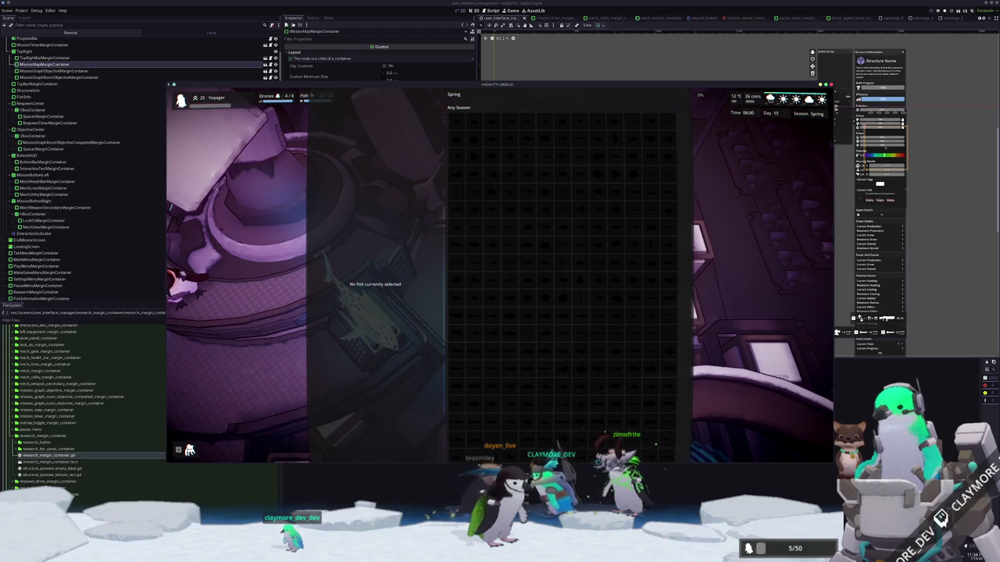
pyautogui.press('F8')
pyautogui.scroll(2, 110, 140)
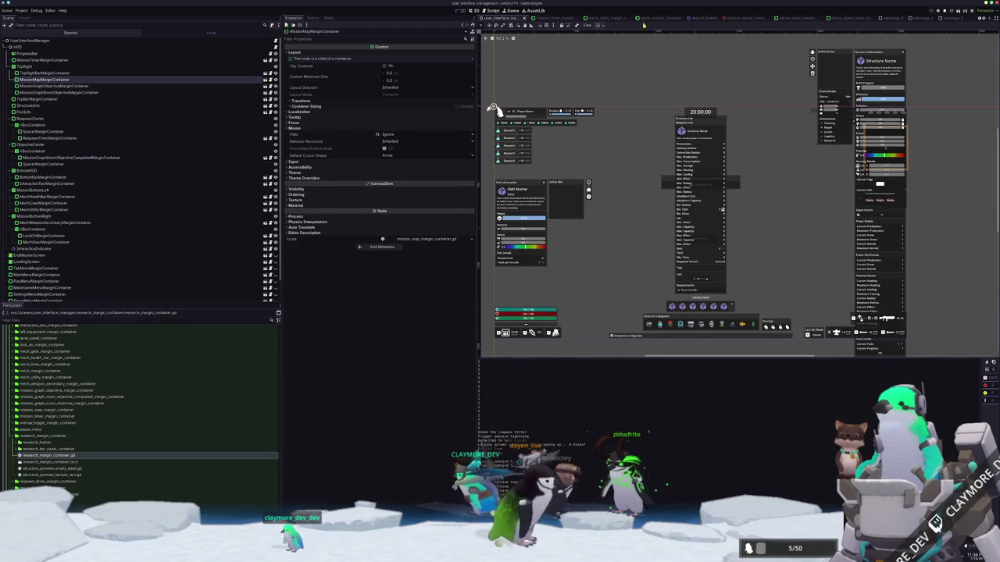
# Open FishInformationMarginContainer's scene in the editor from the Remote scene tree.
pyautogui.scroll(-3, 664, 18)
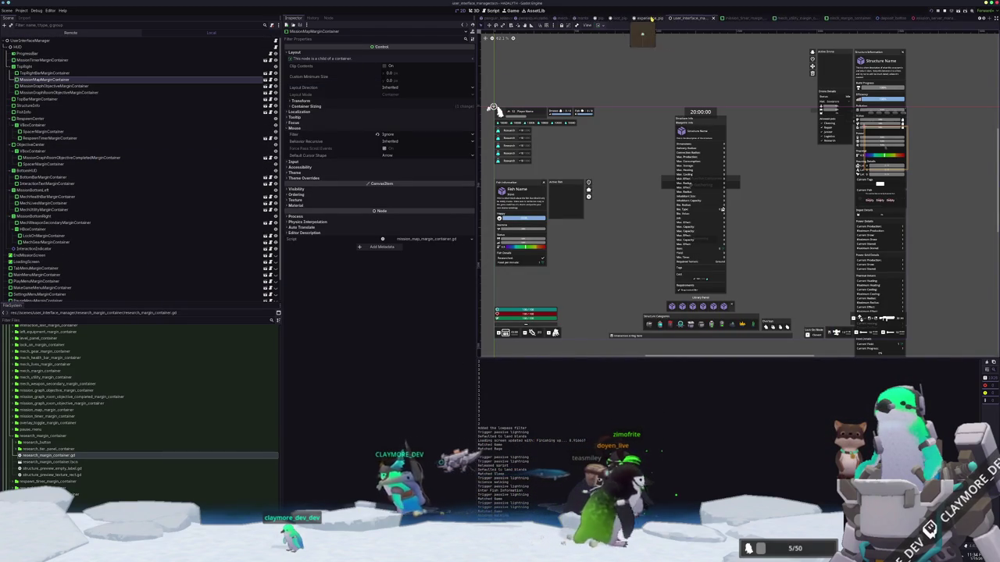
pyautogui.scroll(3, 652, 18)
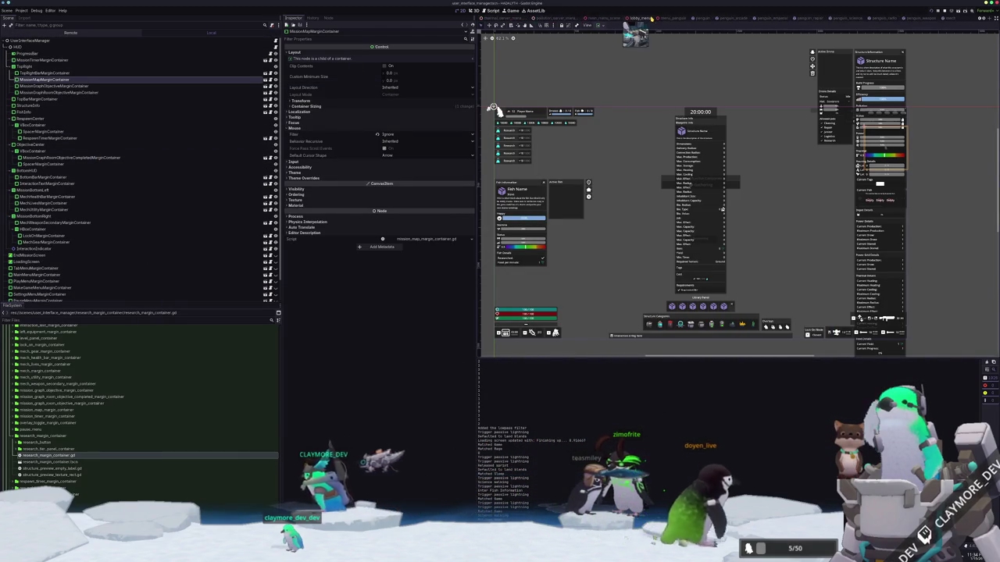
pyautogui.scroll(3, 568, 21)
pyautogui.scroll(-2, 586, 21)
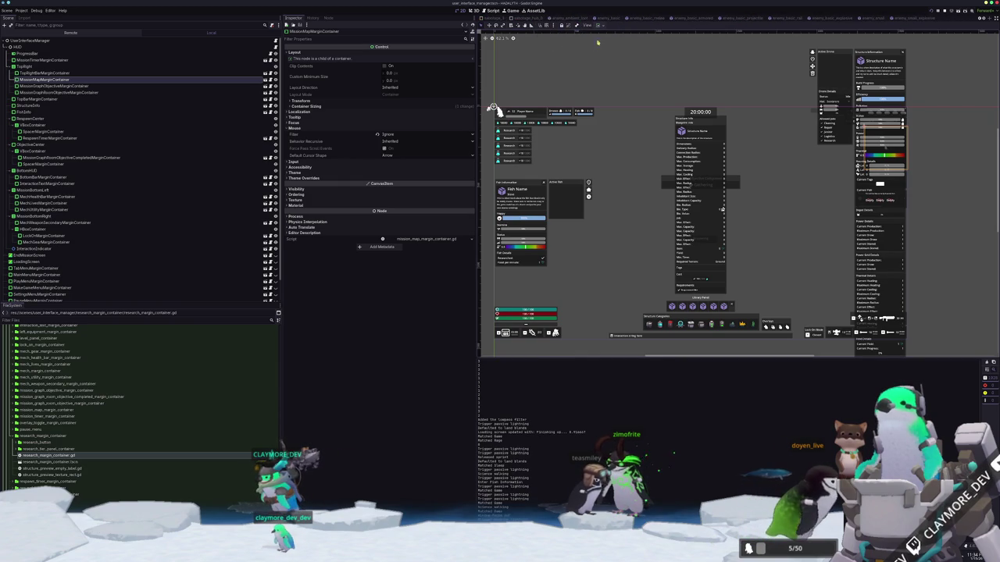
pyautogui.scroll(-2, 234, 134)
pyautogui.click(272, 291)
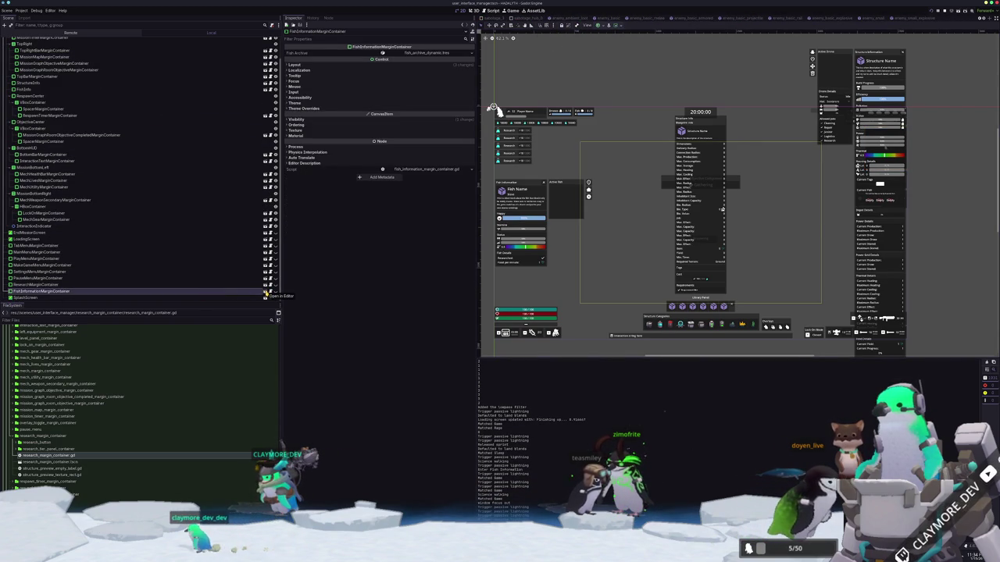
pyautogui.click(265, 292)
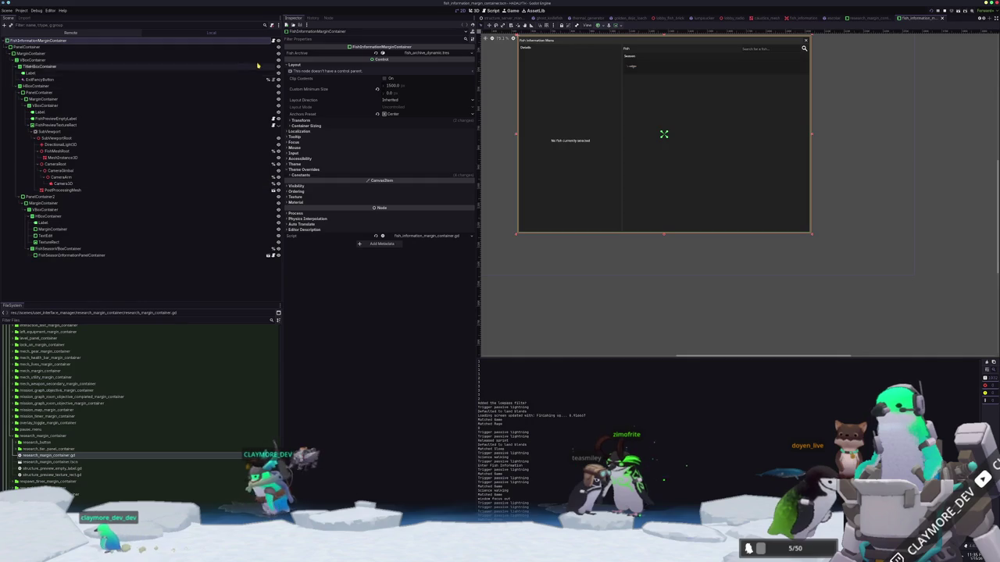
# Inspect the SubViewport, CameraRoot and Camera3D nodes of the fish preview.
pyautogui.click(176, 132)
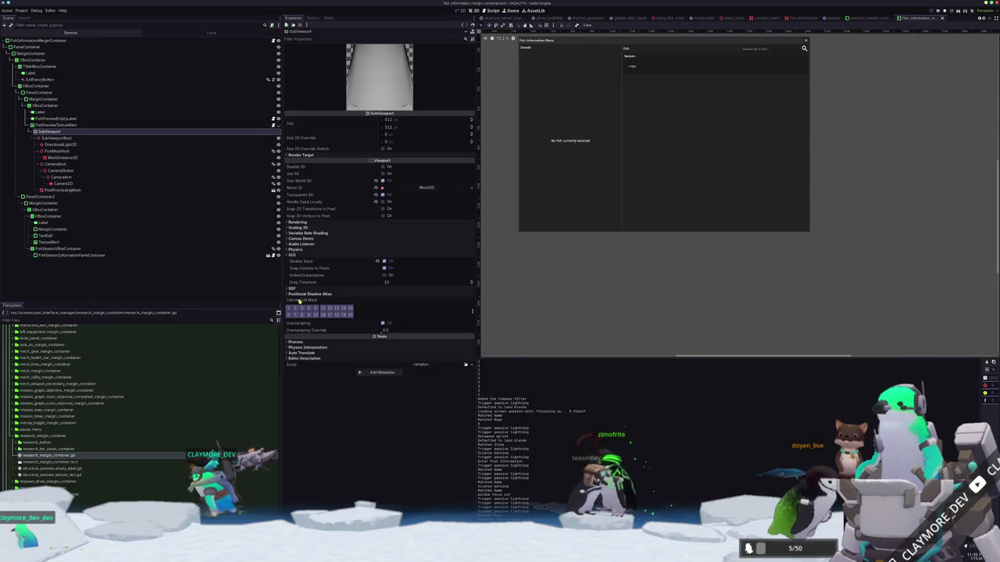
pyautogui.scroll(-3, 552, 173)
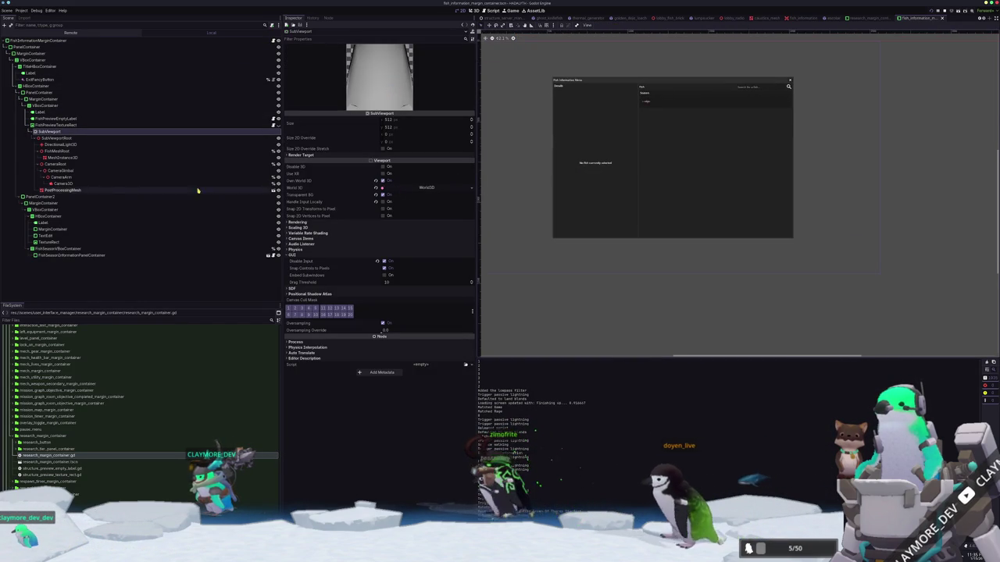
pyautogui.click(78, 165)
pyautogui.click(79, 184)
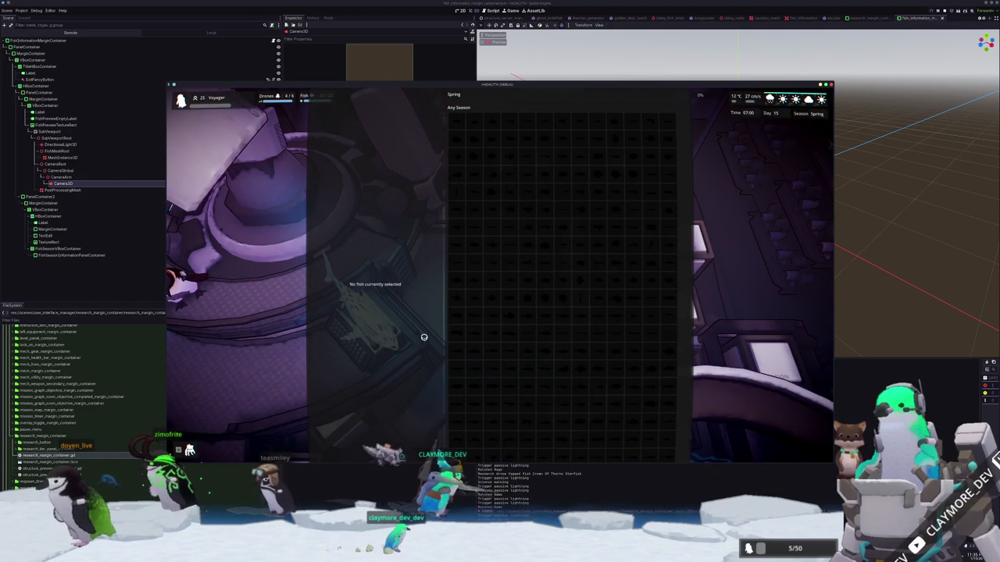
# Inspect FishPreviewEmptyLabel, make FishPreviewTextureRect visible, and rerun the game.
pyautogui.press('F8')
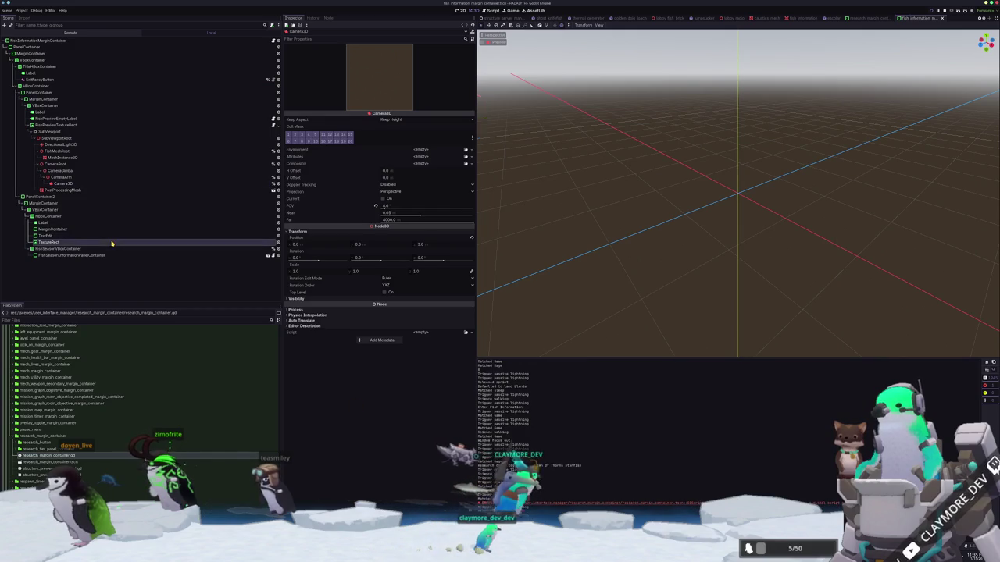
pyautogui.click(121, 236)
pyautogui.click(610, 192)
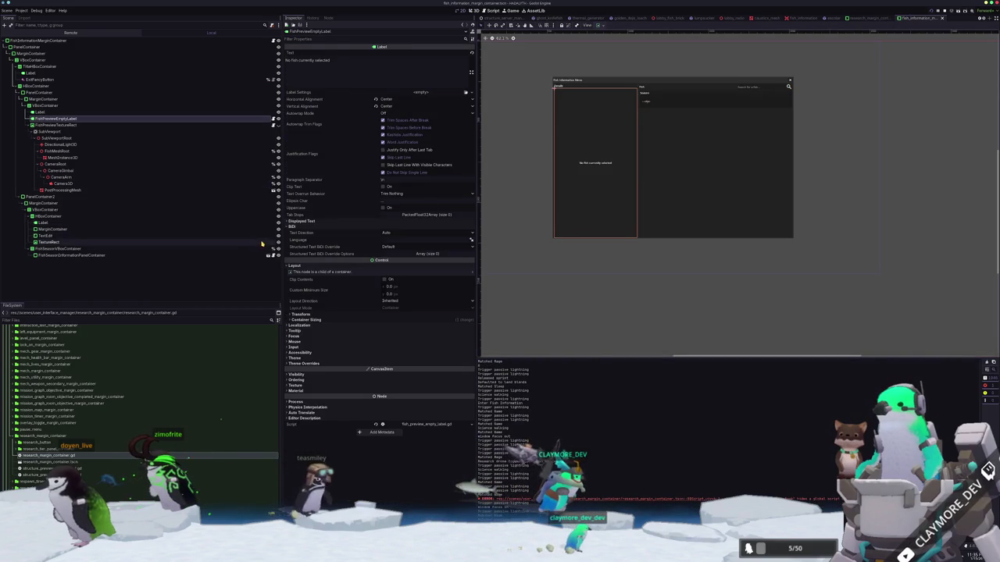
pyautogui.click(278, 125)
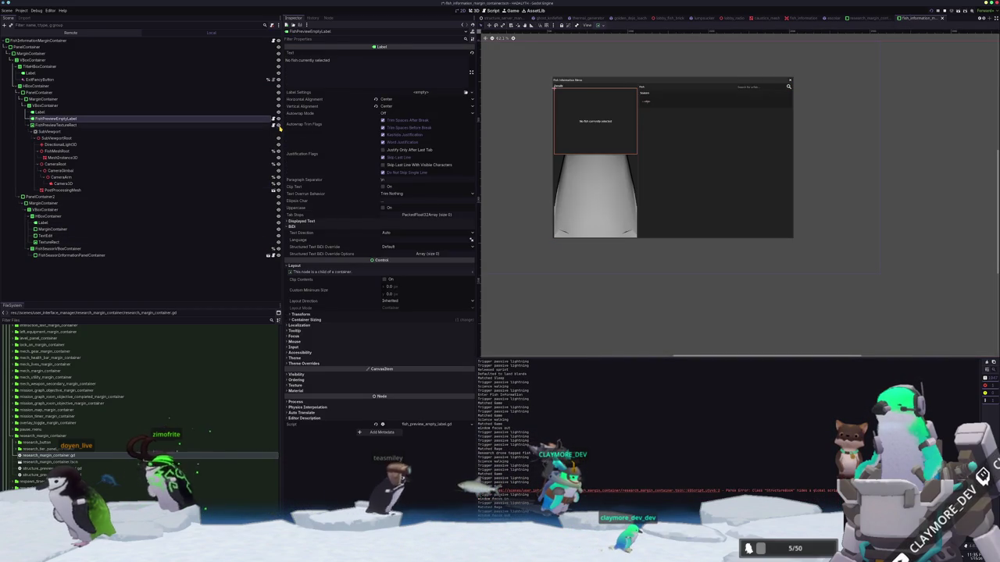
pyautogui.press('F5')
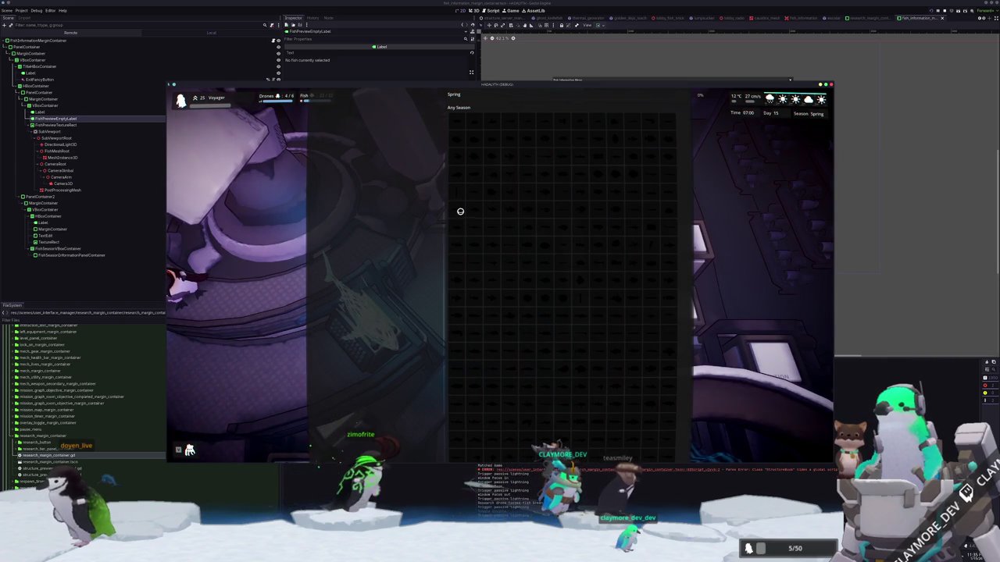
# Stop the game and toggle visibility so the fish preview texture is hidden behind the No fish label.
pyautogui.press('F8')
pyautogui.click(278, 118)
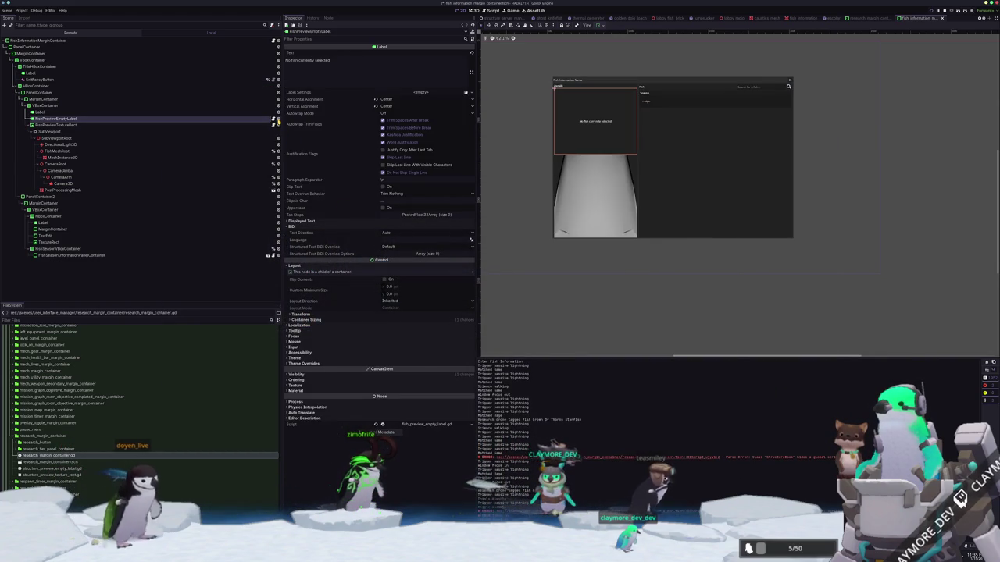
pyautogui.click(278, 125)
pyautogui.click(278, 125)
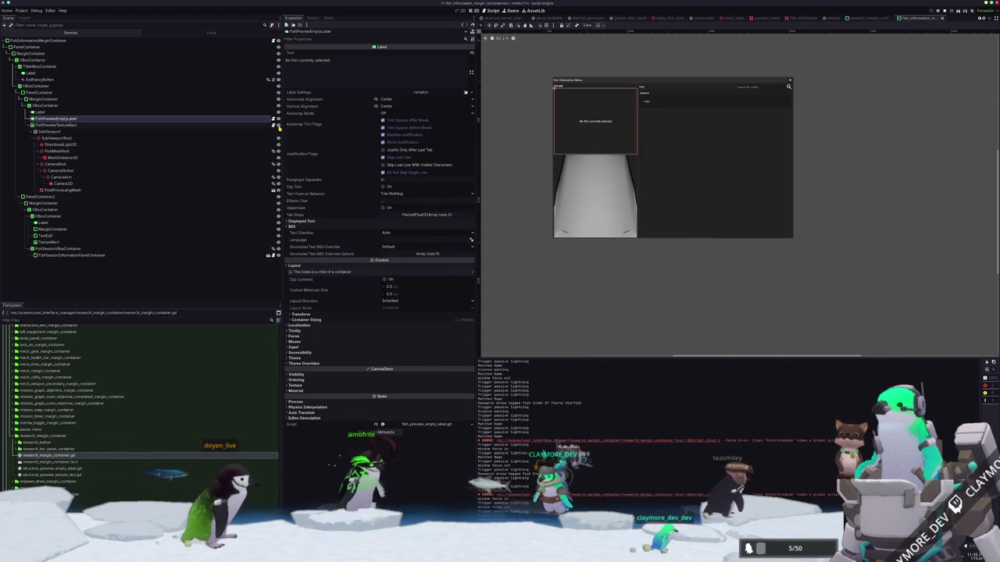
pyautogui.click(278, 125)
# Inspect the preview's ViewportTexture, then select MeshInstance3D to open the fish mesh in 3D.
pyautogui.click(258, 126)
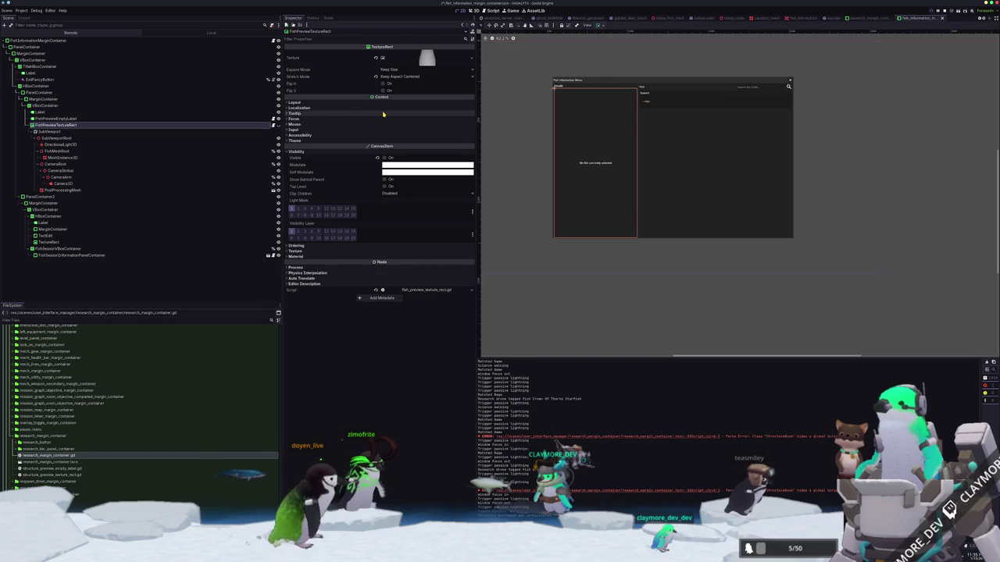
pyautogui.click(432, 68)
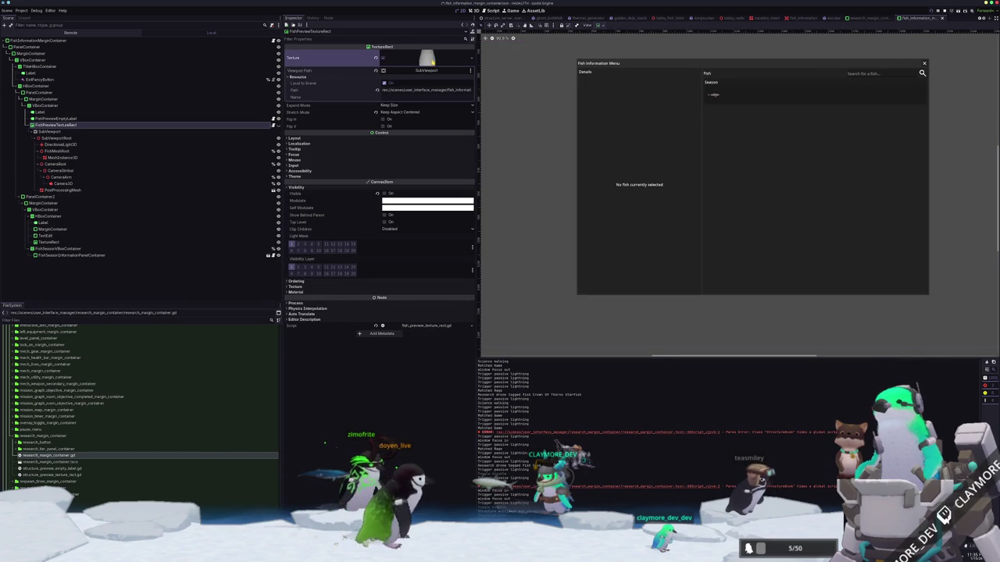
pyautogui.click(68, 138)
pyautogui.click(66, 145)
pyautogui.click(66, 151)
pyautogui.click(68, 158)
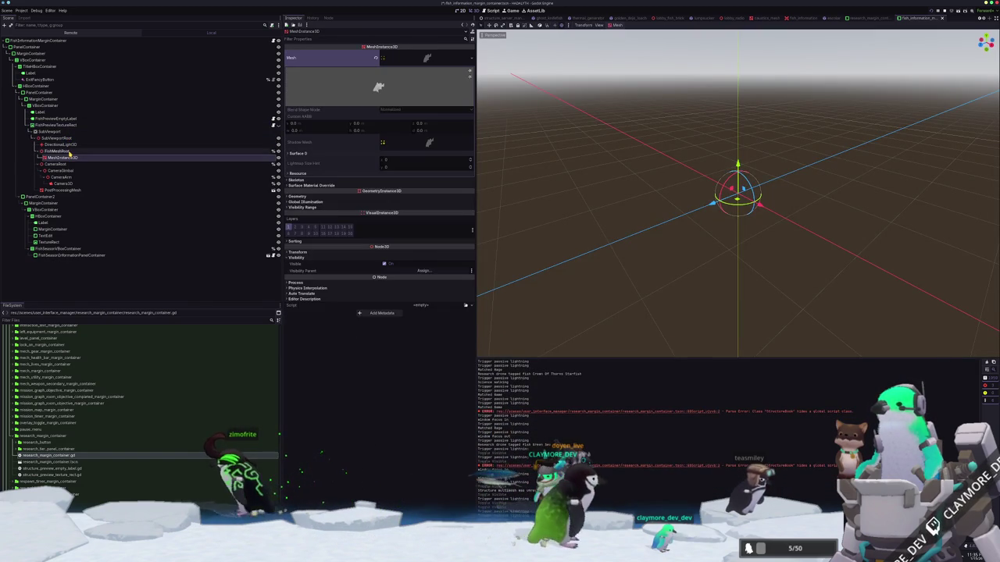
# Inspect FishMeshRoot and its MeshInstance3D, toggling one of the mesh's visual layers.
pyautogui.rightClick(74, 151)
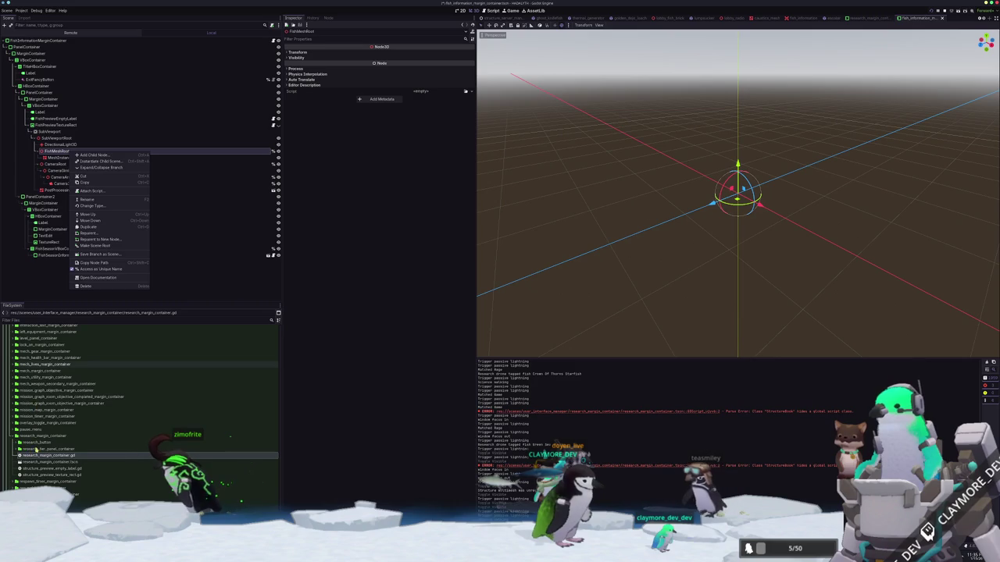
pyautogui.click(591, 283)
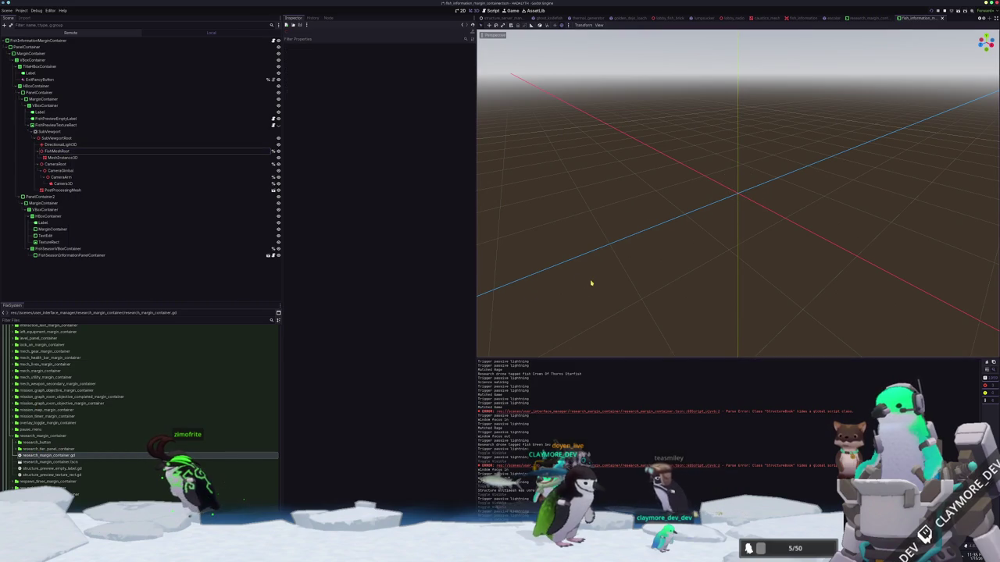
pyautogui.click(97, 152)
pyautogui.click(96, 158)
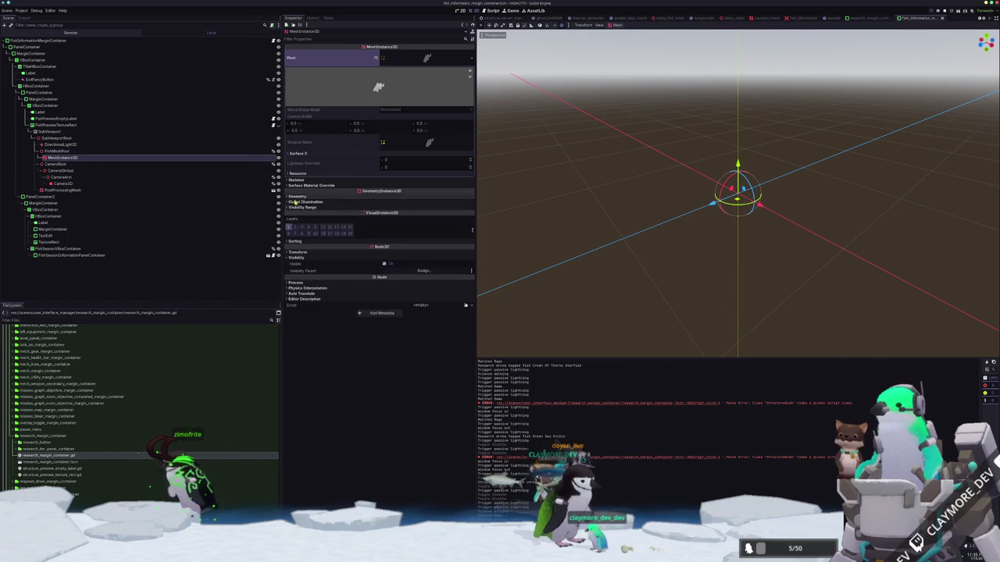
pyautogui.click(298, 229)
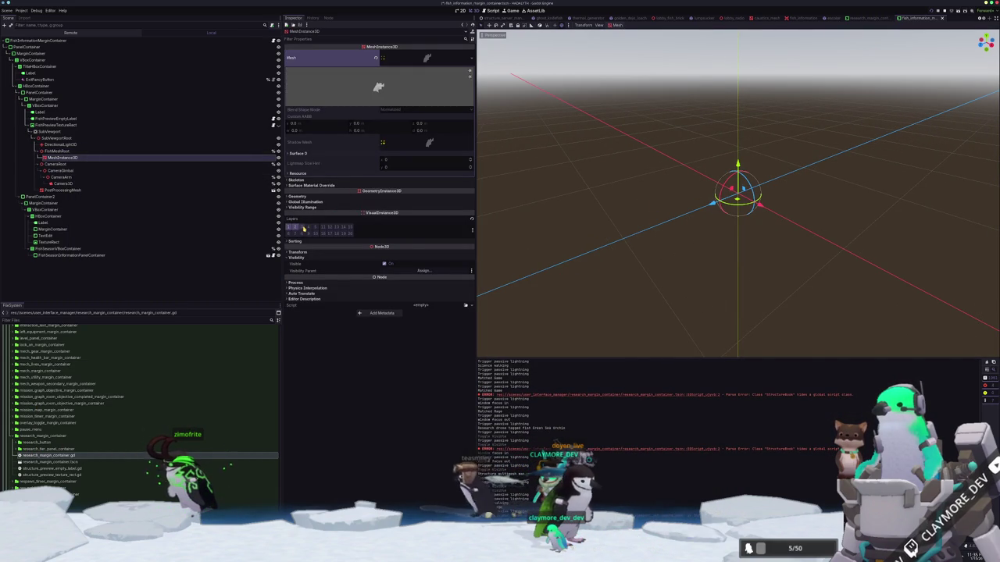
# Check the preview's Camera3D and DirectionalLight3D, then switch the Scene dock to Remote.
pyautogui.click(254, 185)
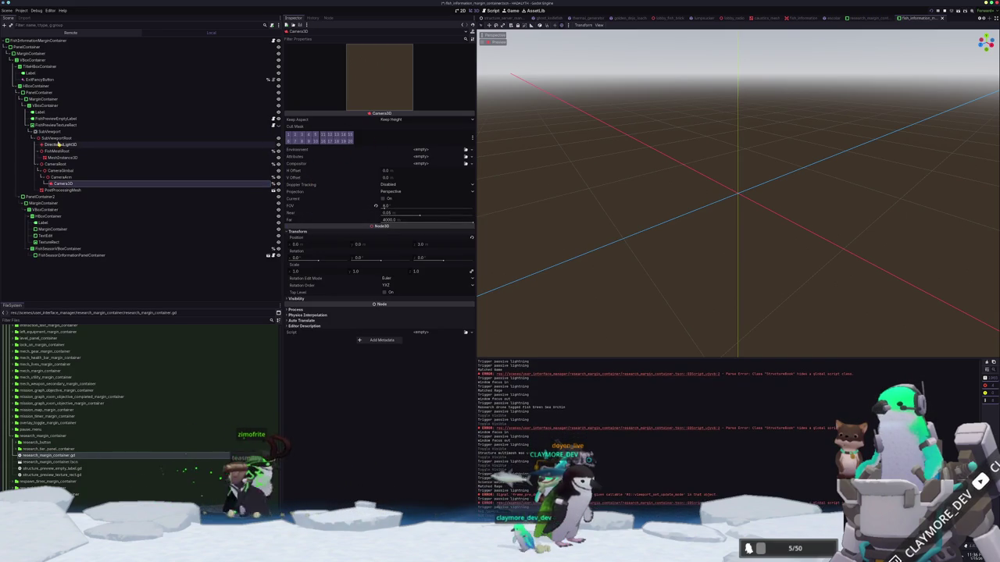
pyautogui.click(61, 138)
pyautogui.click(58, 145)
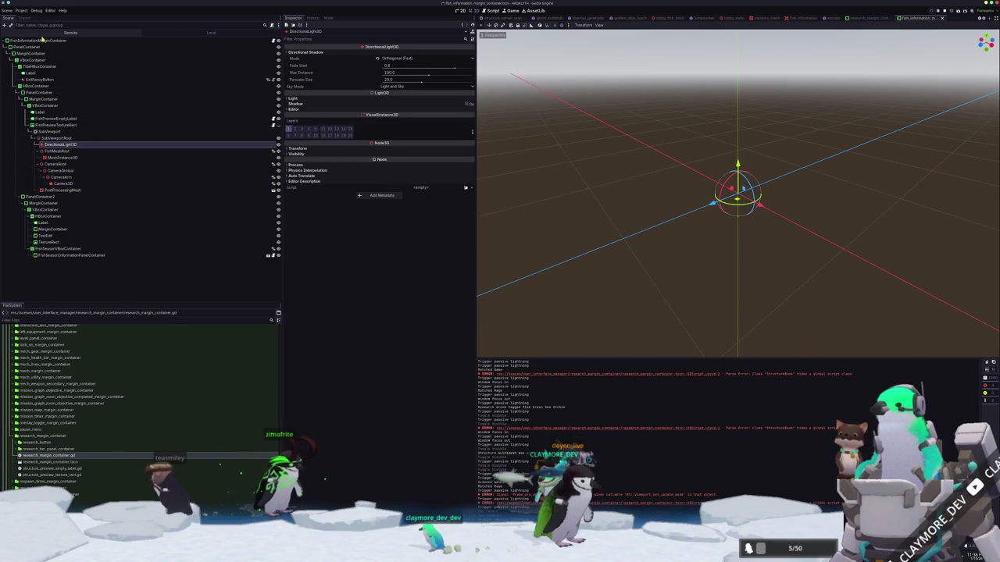
pyautogui.click(72, 32)
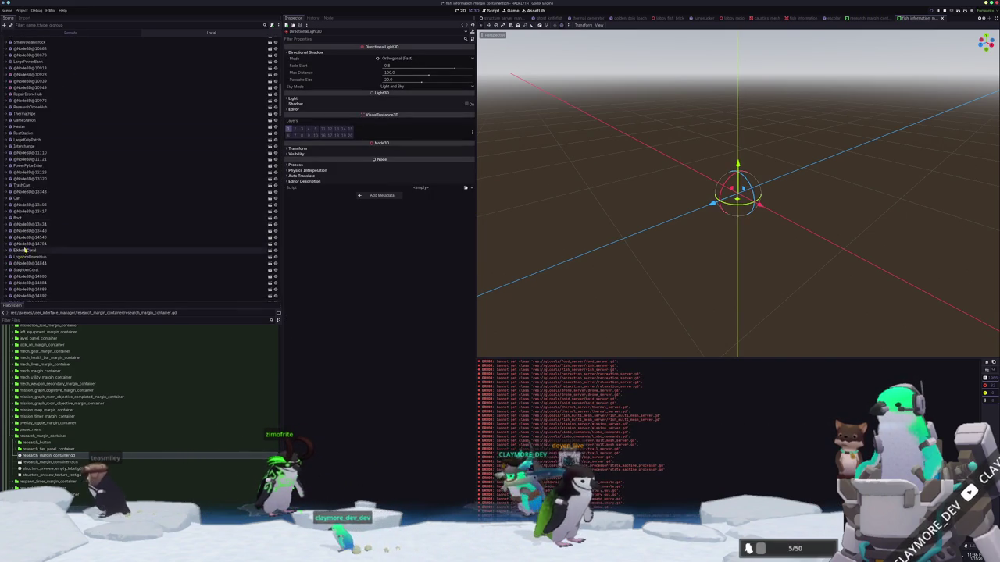
# Expand GameWrapper > SubViewport > UserInterfaceManager down to FishInformationMarginContainer in the remote tree.
pyautogui.click(10, 209)
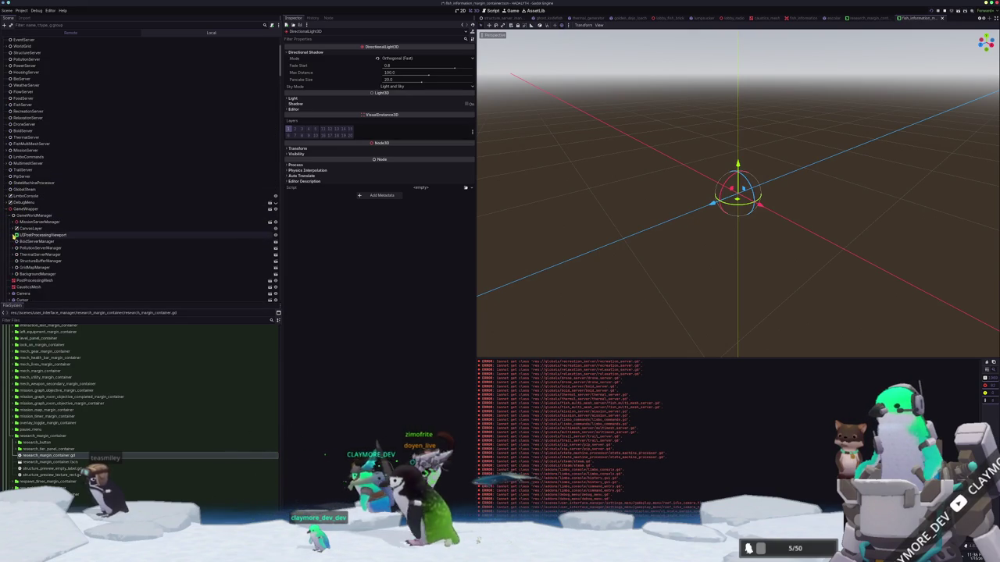
pyautogui.click(13, 241)
pyautogui.click(20, 248)
pyautogui.scroll(-5, 26, 250)
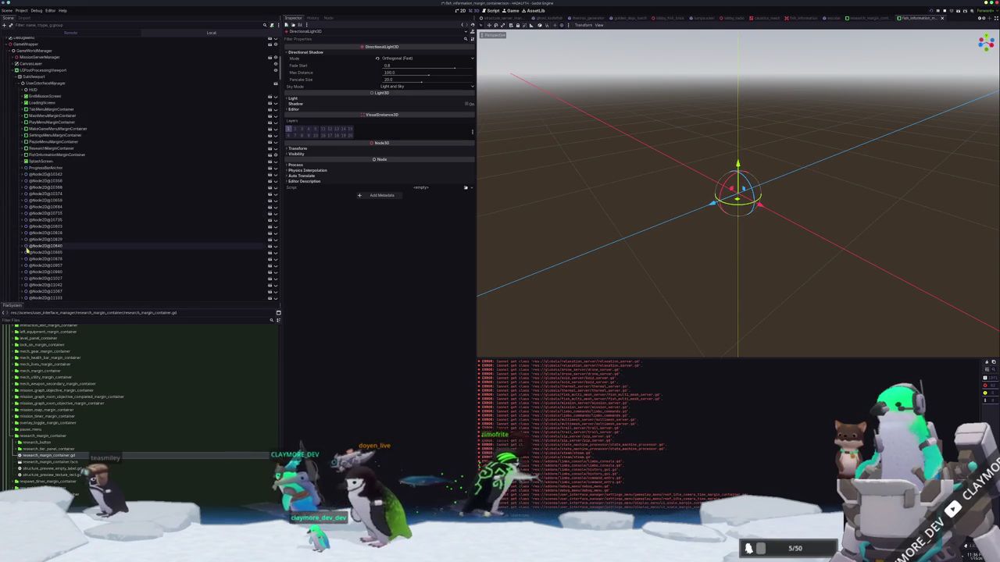
pyautogui.scroll(-2, 53, 111)
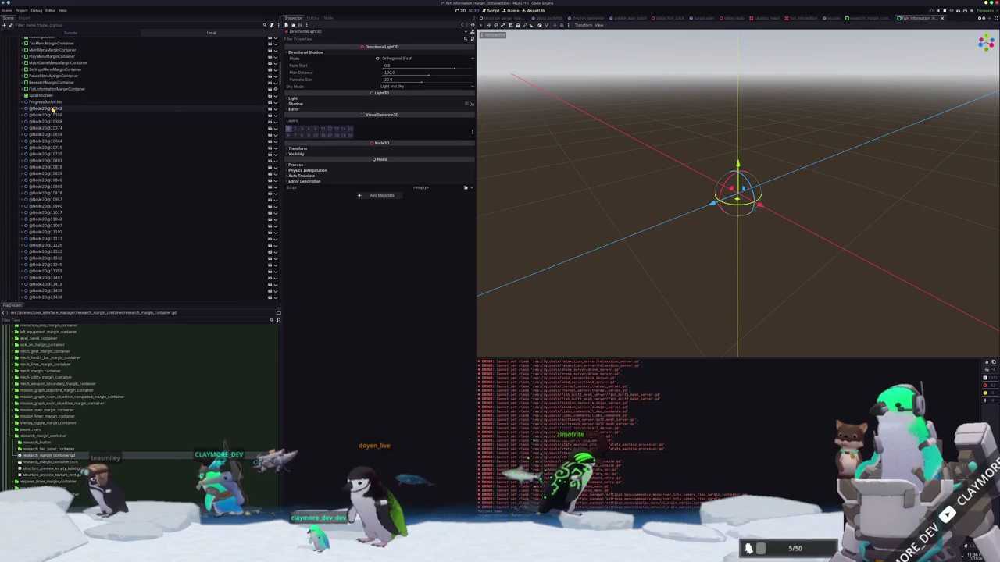
pyautogui.click(53, 112)
pyautogui.click(47, 127)
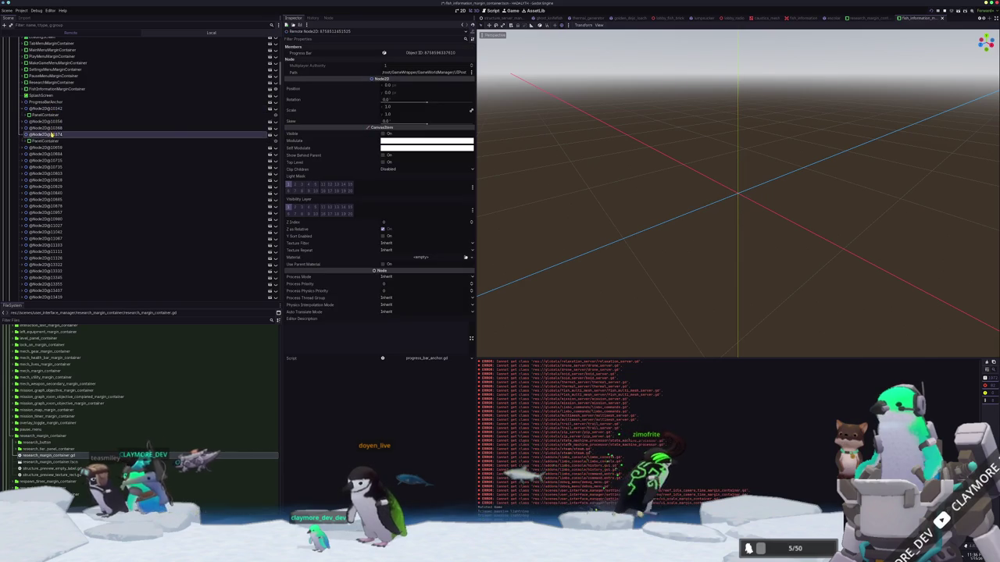
pyautogui.scroll(3, 35, 135)
pyautogui.click(22, 154)
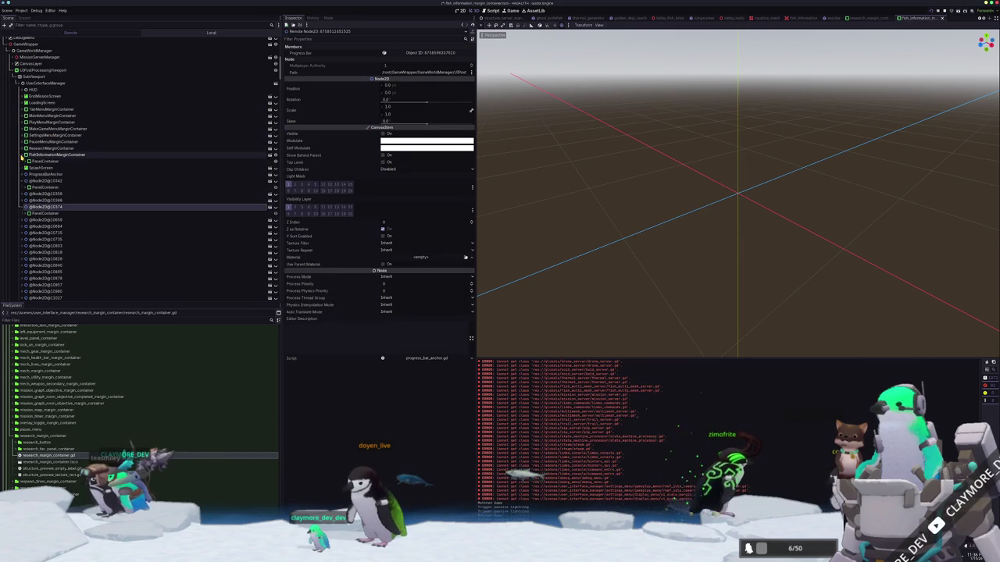
# Open the fish menu's PanelContainer, MarginContainer, VBoxContainer, HBoxContainer and PanelContainer2 branches.
pyautogui.click(41, 161)
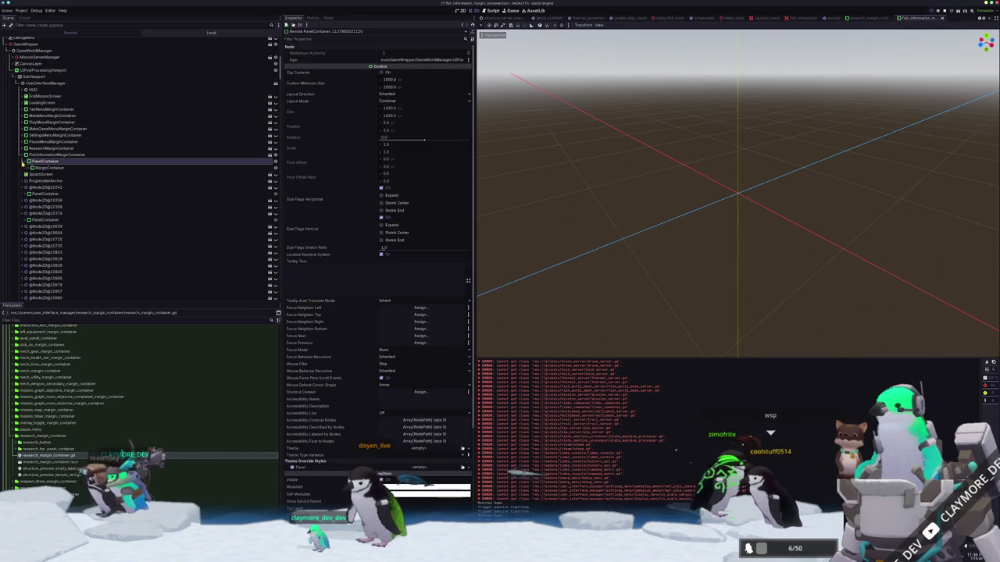
pyautogui.click(45, 168)
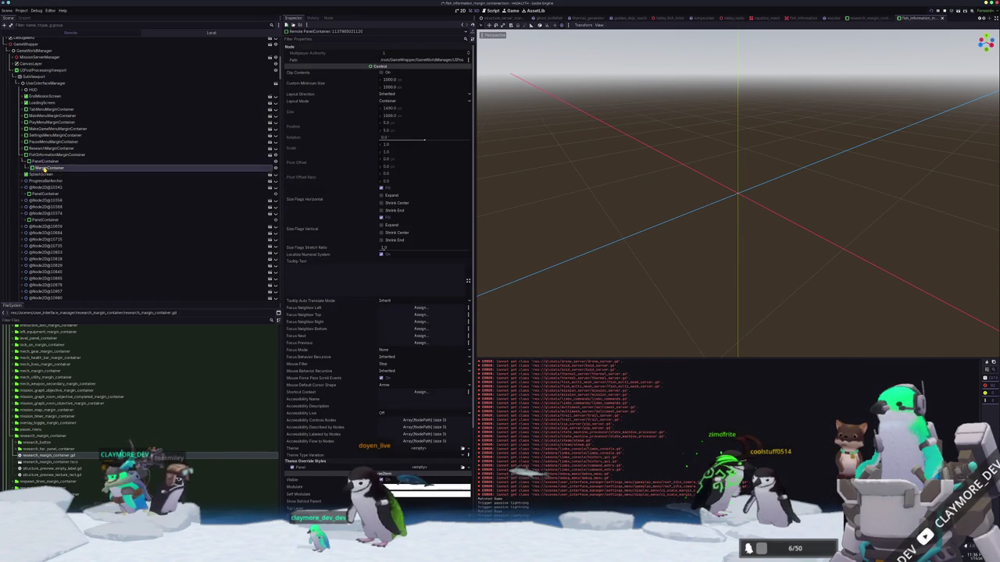
pyautogui.click(46, 175)
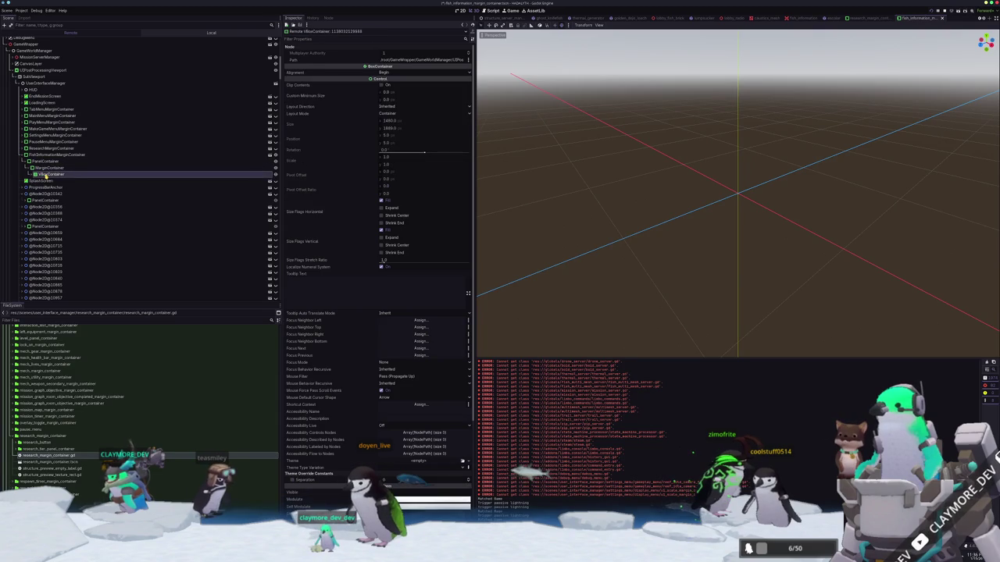
pyautogui.click(58, 189)
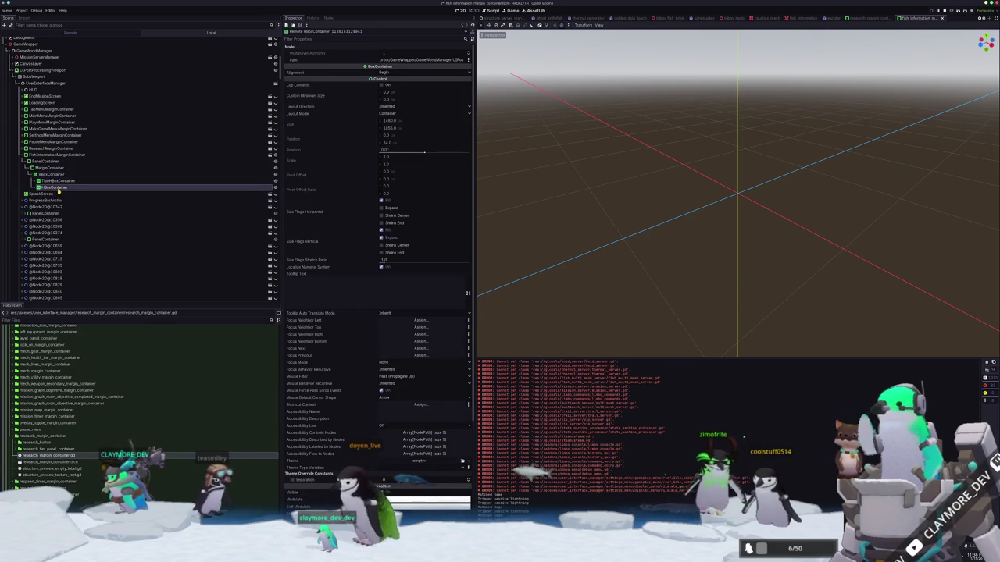
pyautogui.click(62, 201)
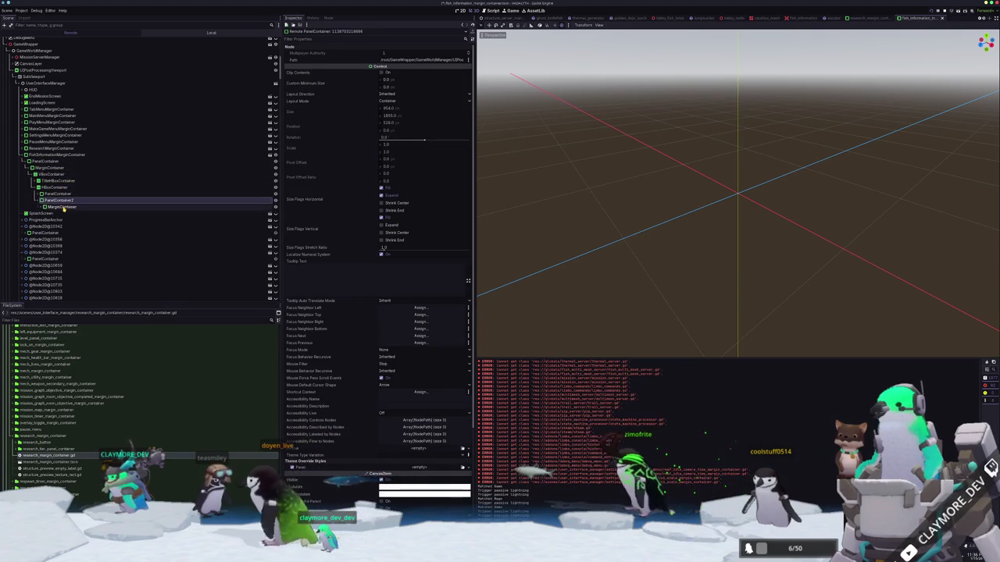
pyautogui.click(61, 207)
pyautogui.click(62, 213)
# Expand the first panel down to FishPreviewTextureRect > SubViewport > SubViewportRoot > CameraRoot.
pyautogui.click(56, 194)
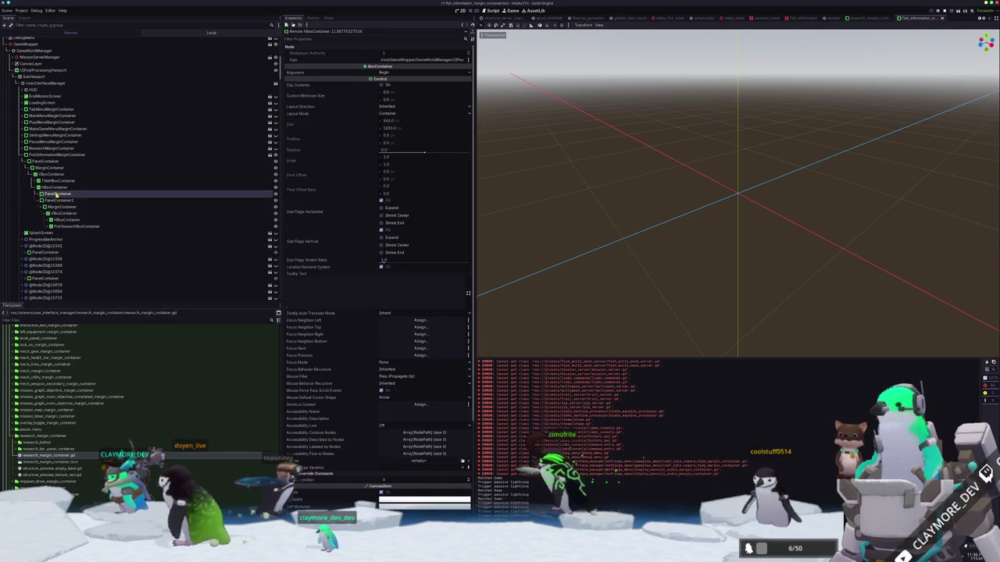
pyautogui.click(59, 200)
pyautogui.click(45, 200)
pyautogui.click(63, 207)
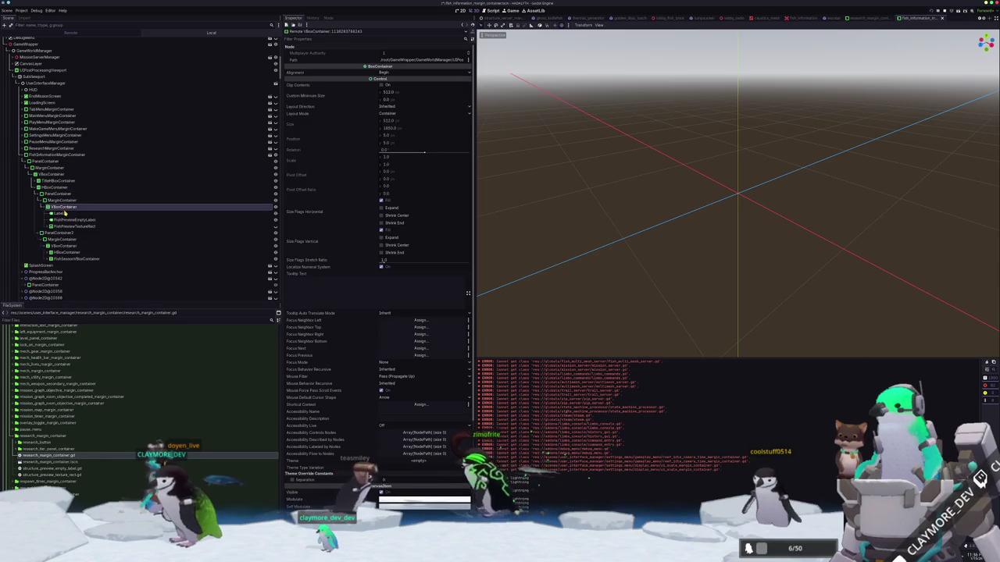
pyautogui.click(73, 227)
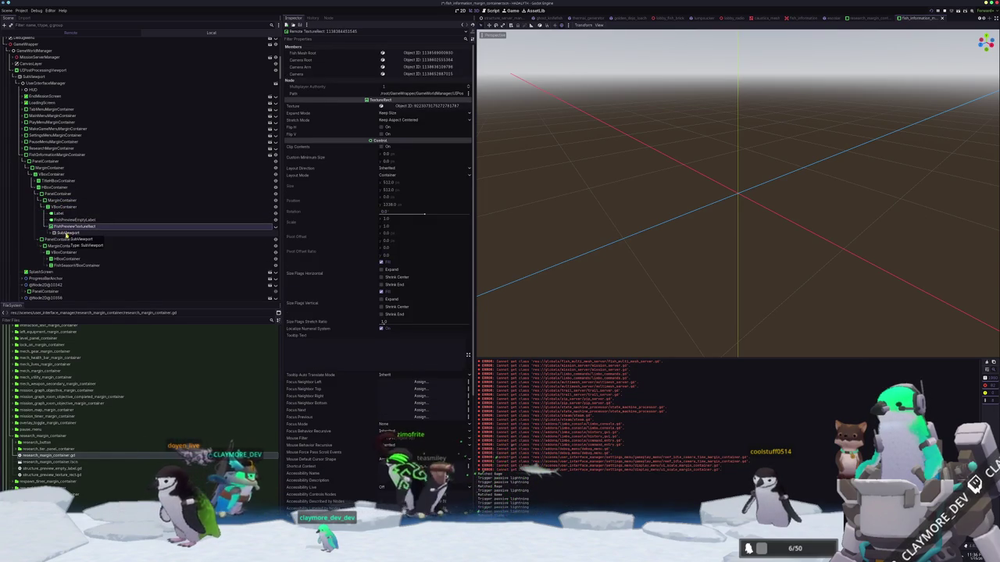
pyautogui.click(69, 233)
pyautogui.click(74, 239)
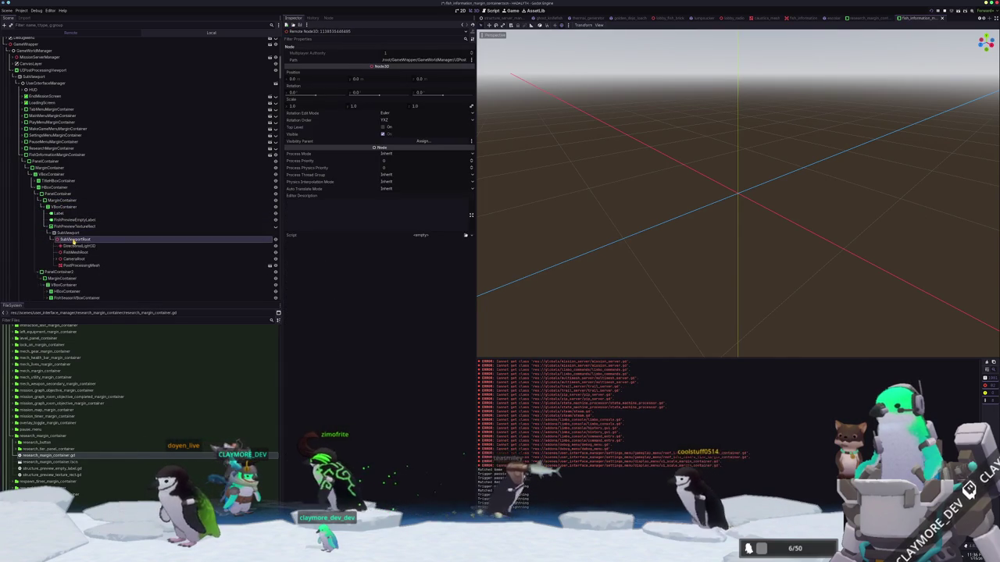
pyautogui.click(74, 226)
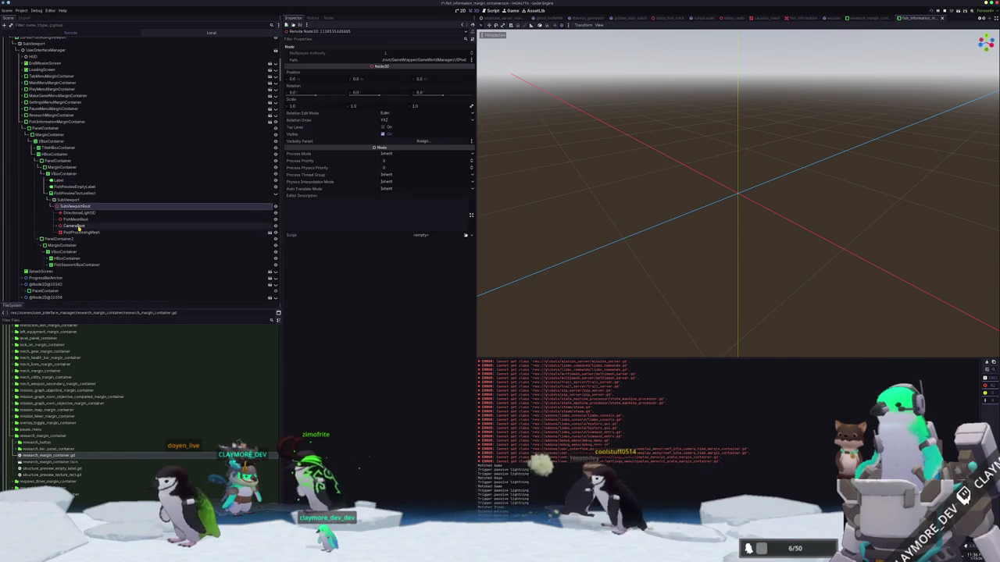
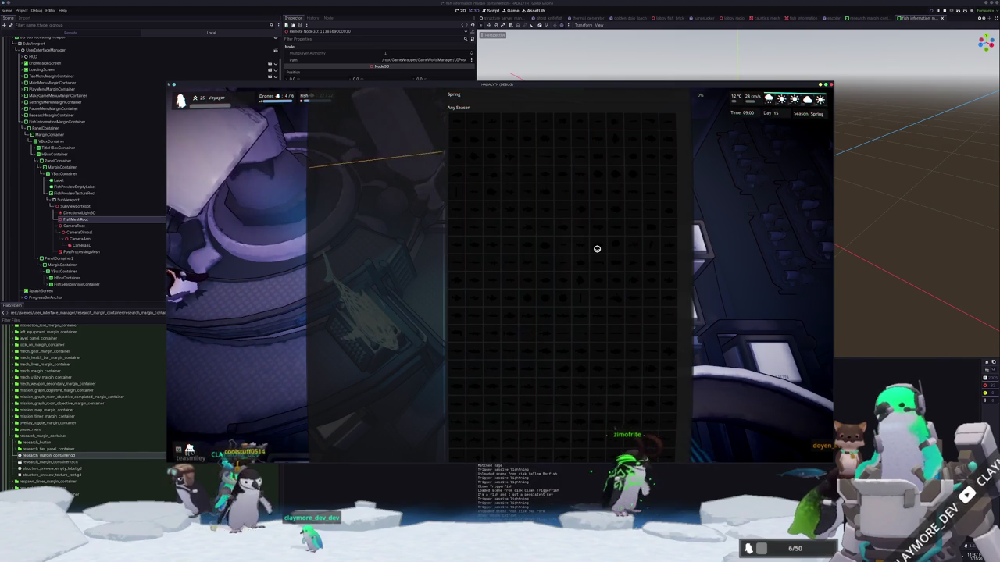
# Clear the current fish selection and close the running game.
pyautogui.click(595, 249)
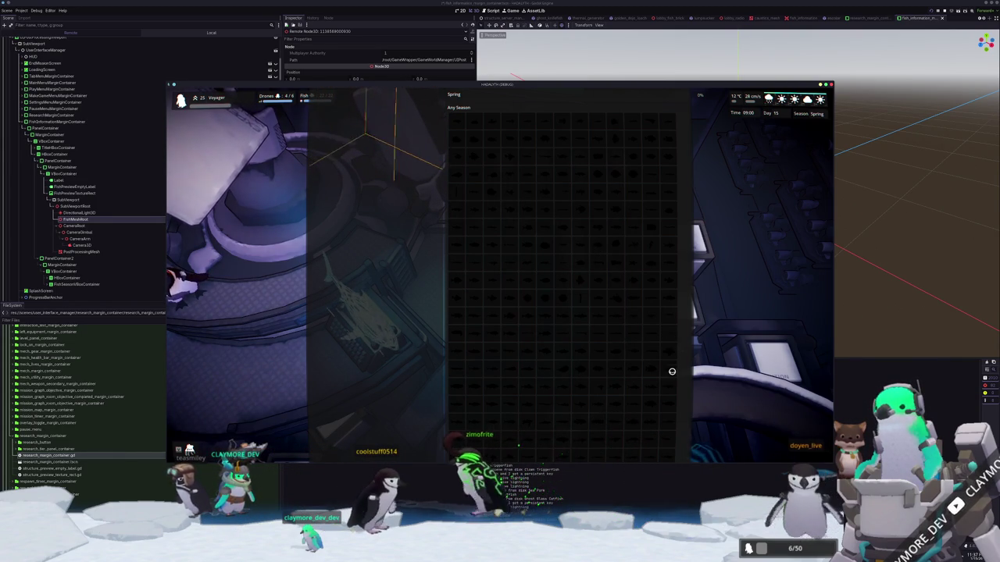
pyautogui.click(831, 83)
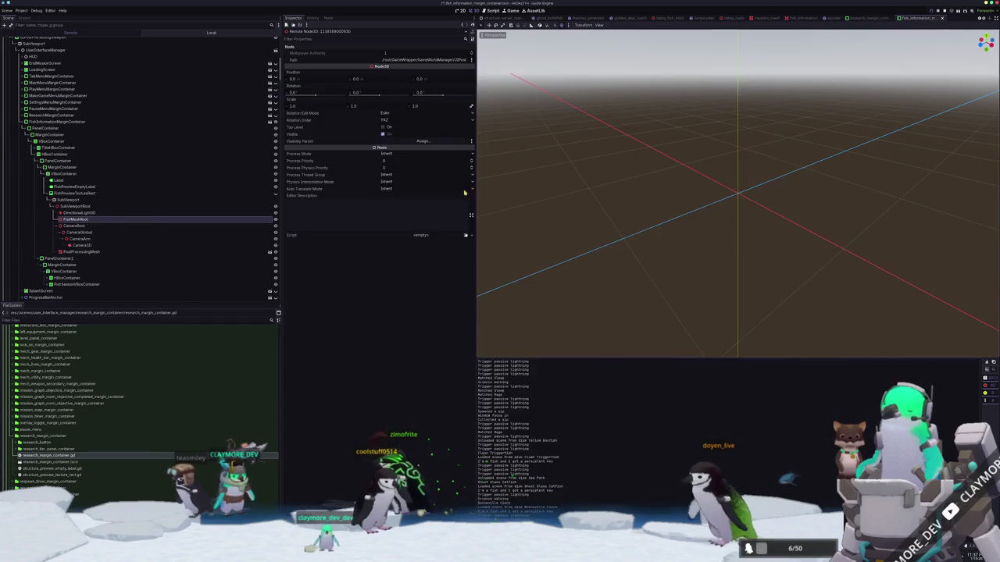
pyautogui.scroll(-3, 93, 86)
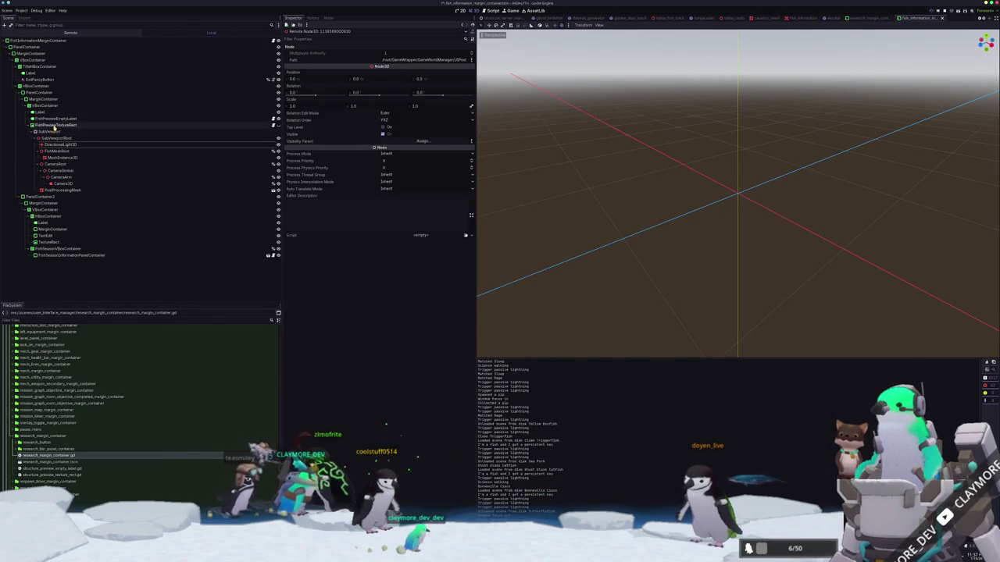
# Inspect the live HBoxContainer, TextureRect, Label and VBoxContainer nodes, then open FishSeasonVBoxContainer's context menu.
pyautogui.click(39, 216)
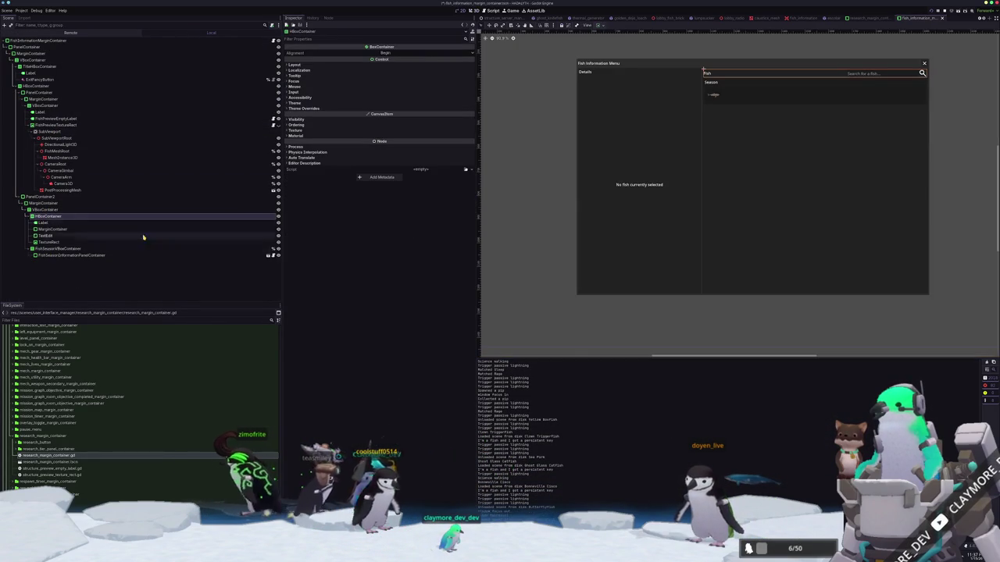
pyautogui.moveTo(774, 121); pyautogui.dragTo(684, 165)
pyautogui.click(56, 243)
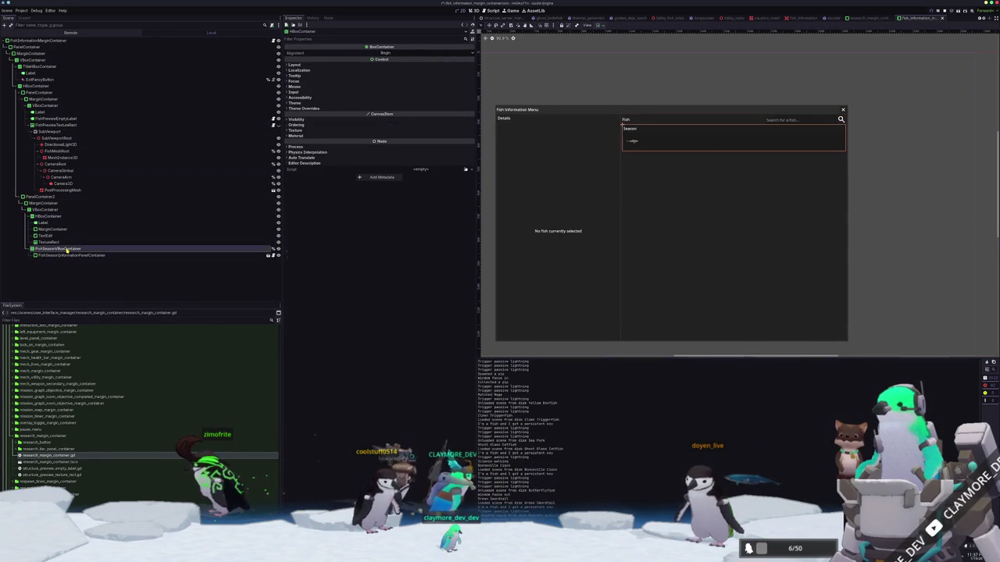
pyautogui.click(40, 222)
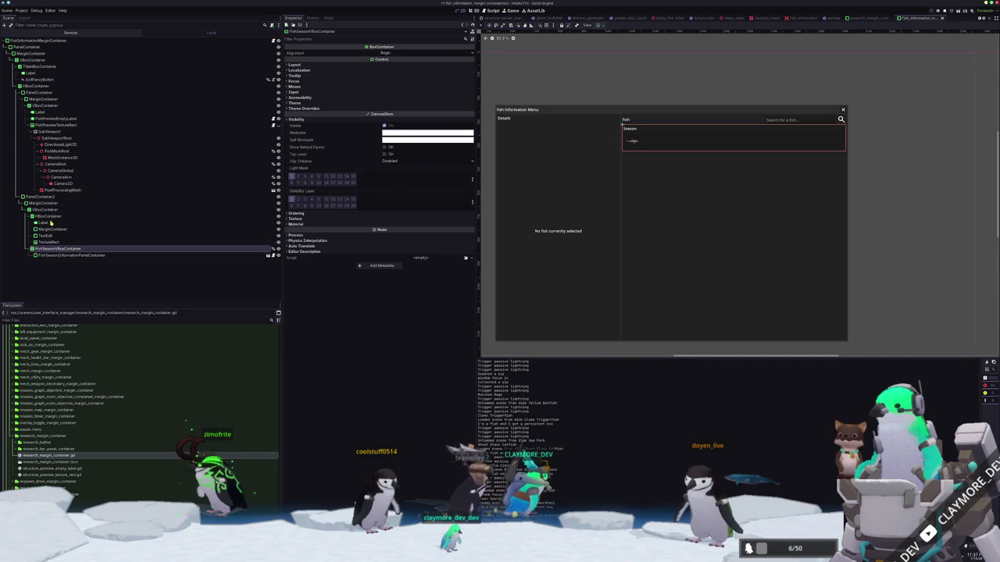
pyautogui.click(43, 217)
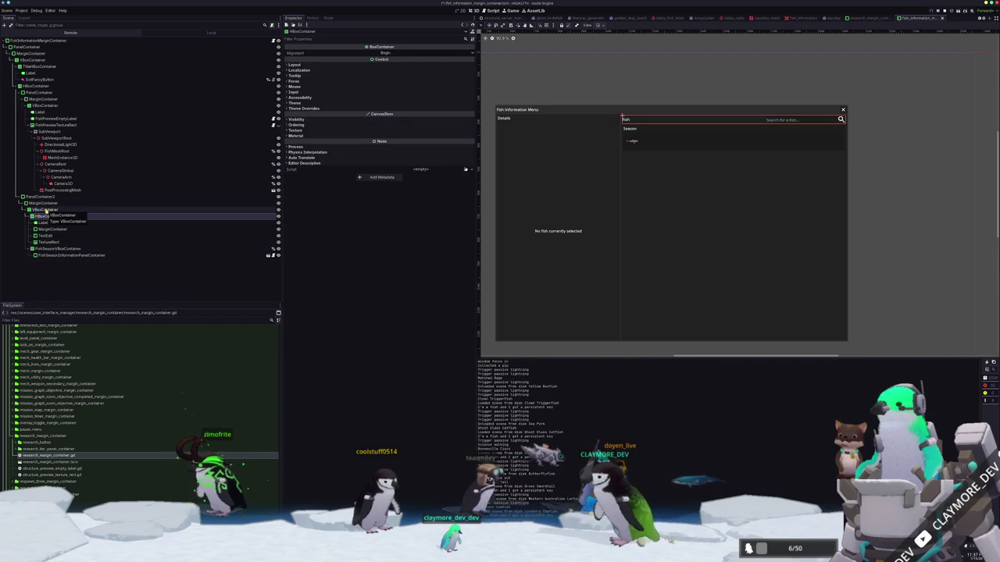
pyautogui.click(46, 210)
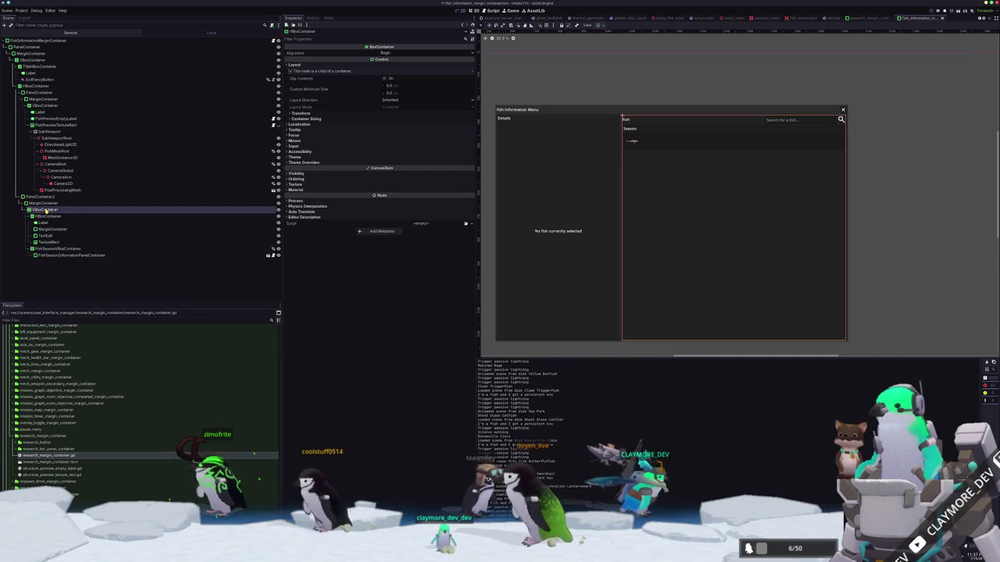
pyautogui.click(47, 216)
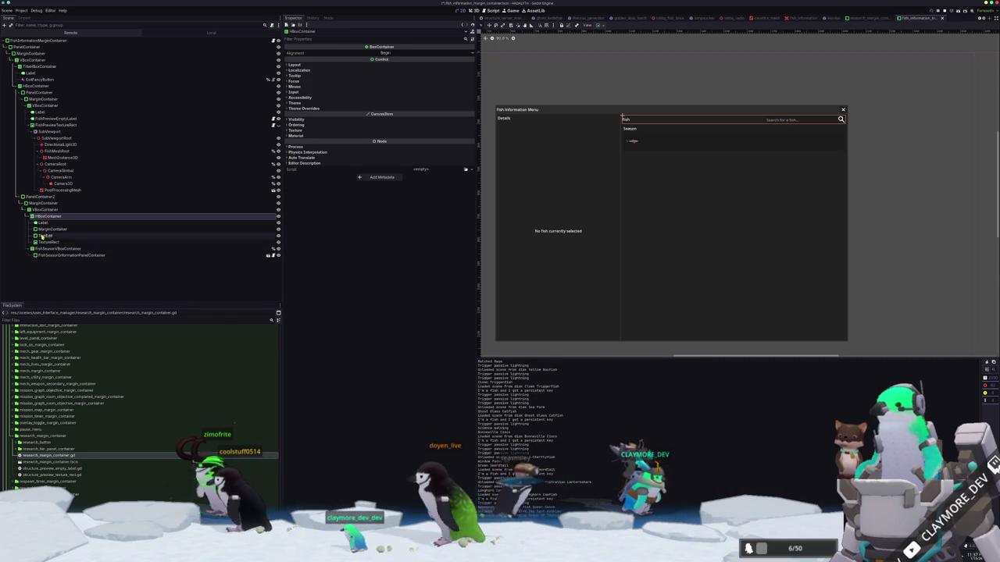
pyautogui.click(49, 248)
pyautogui.rightClick(49, 248)
# Add a ScrollContainer child node under FishSeasonVBoxContainer.
pyautogui.click(64, 252)
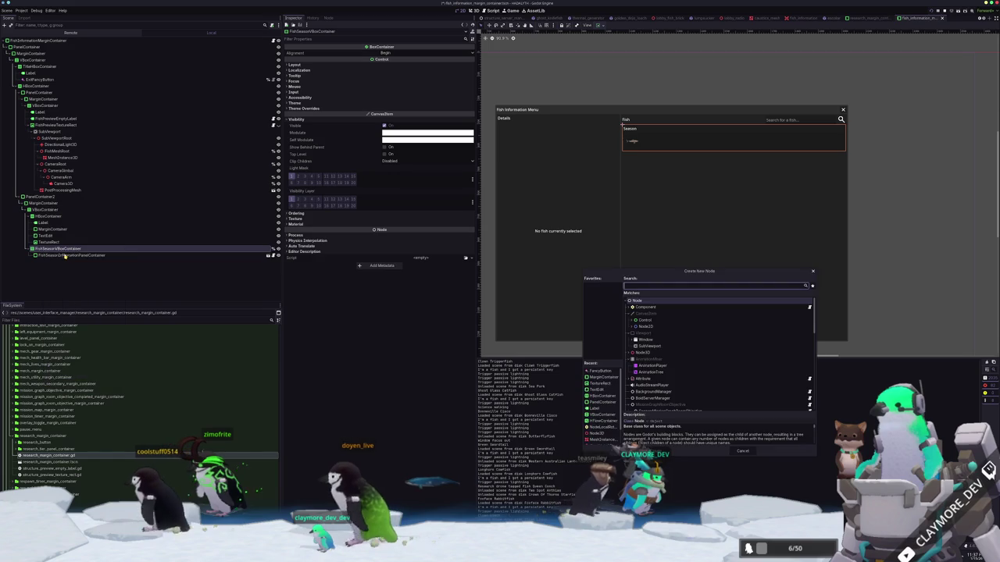
pyautogui.write('scrollb')
pyautogui.press('BackSpace')
pyautogui.write('c')
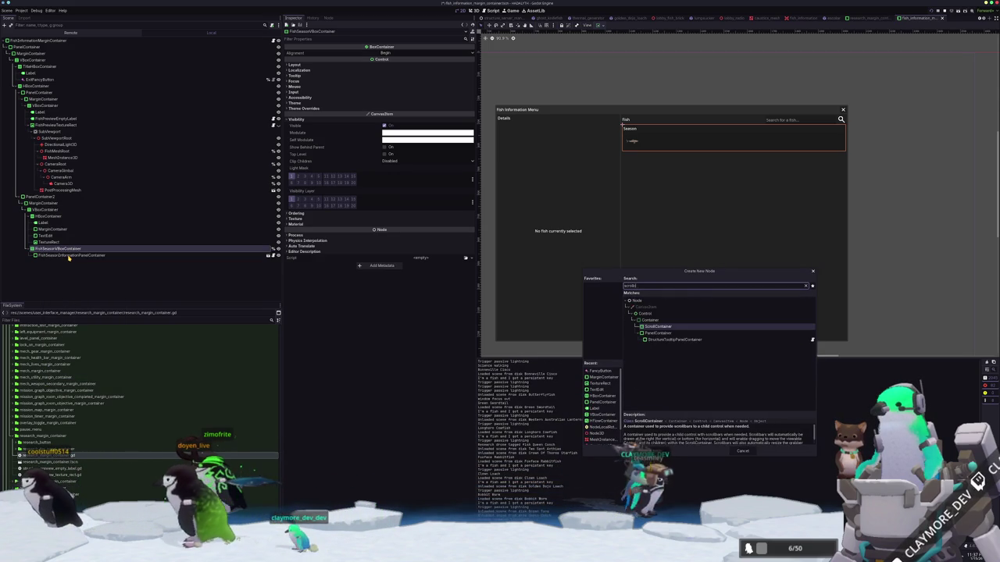
pyautogui.press('Return')
# Nest the season list inside the ScrollContainer, make it expand both ways, save and launch.
pyautogui.moveTo(77, 265)
pyautogui.mouseDown()
pyautogui.moveTo(59, 251)
pyautogui.moveTo(68, 249)
pyautogui.mouseUp()
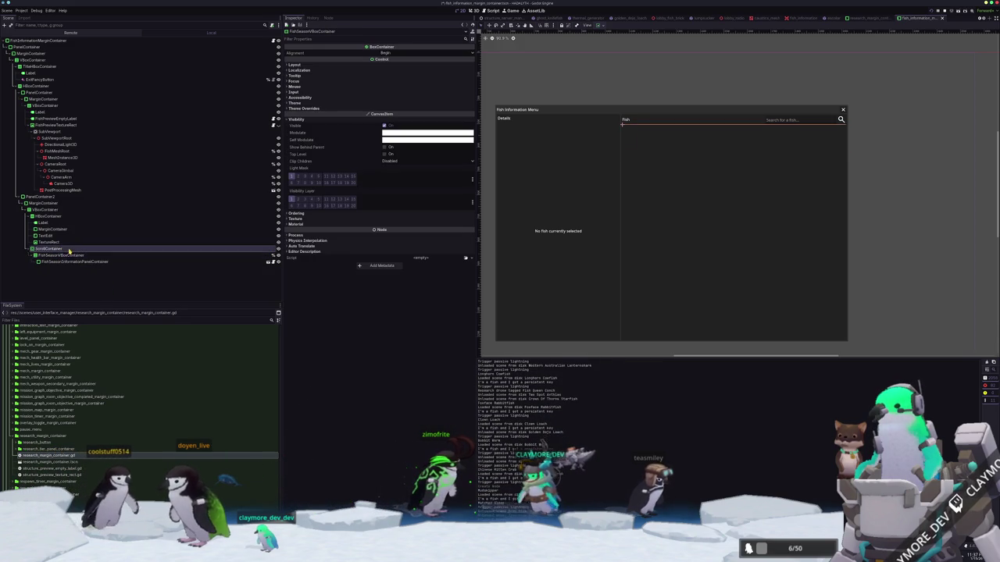
pyautogui.click(68, 248)
pyautogui.click(625, 76)
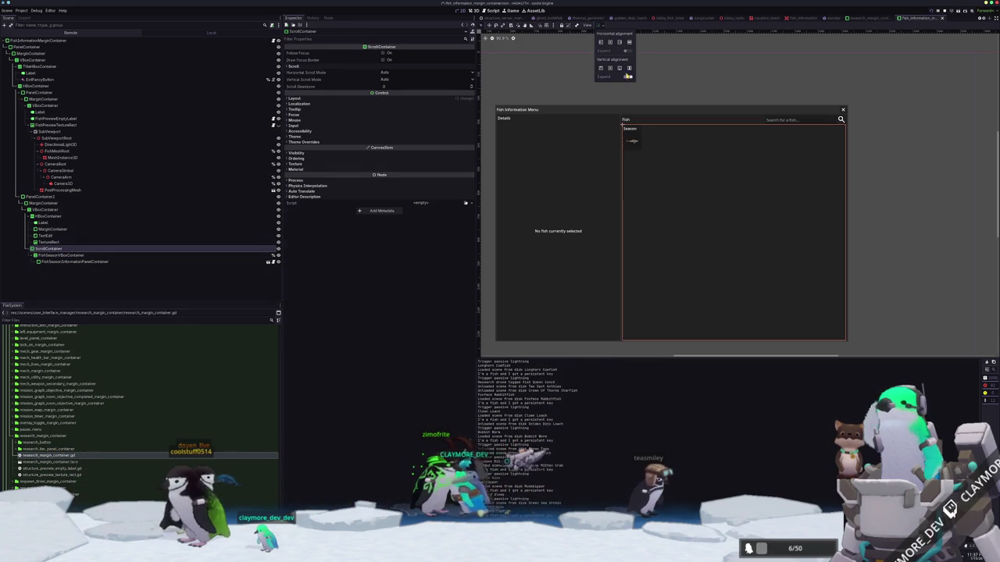
pyautogui.click(698, 82)
pyautogui.hotkey('ctrl', 's')
pyautogui.hotkey('alt', 'Tab')
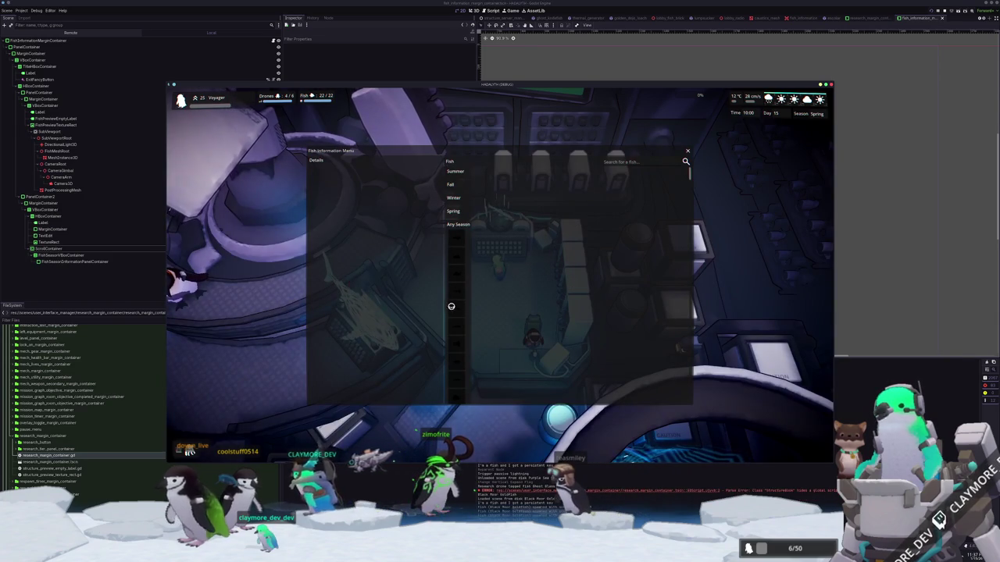
# Turn on horizontal and vertical Expand for FishSeasonVBoxContainer, then save and rerun with F5.
pyautogui.click(463, 313)
pyautogui.hotkey('alt', 'Tab')
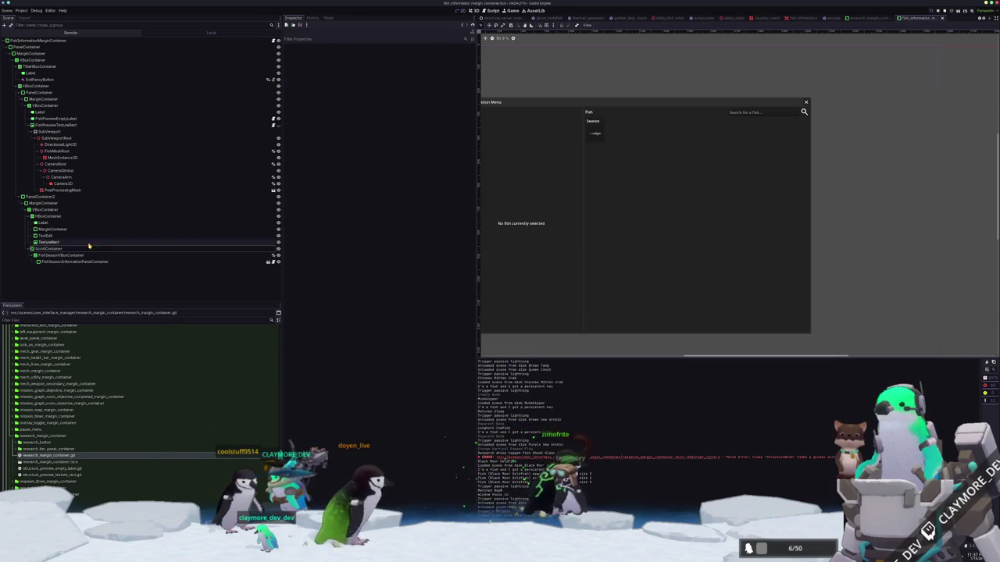
pyautogui.click(78, 256)
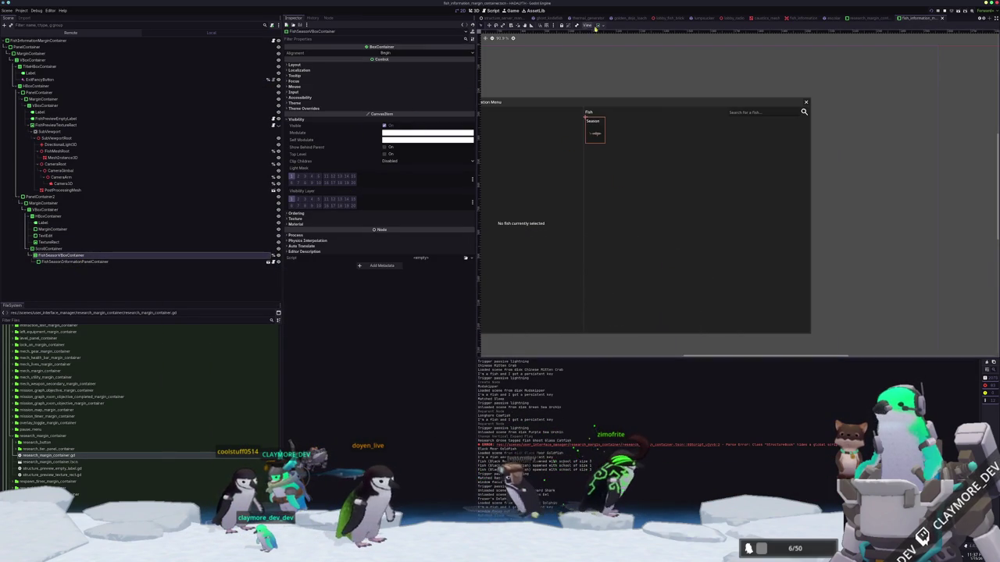
pyautogui.click(239, 262)
pyautogui.click(249, 257)
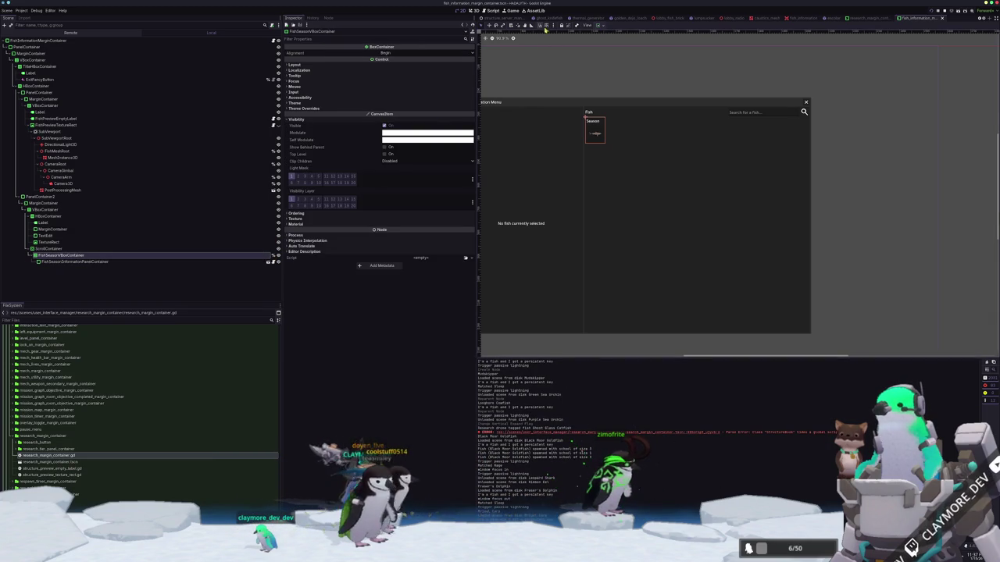
pyautogui.click(628, 51)
pyautogui.click(628, 77)
pyautogui.press('F5')
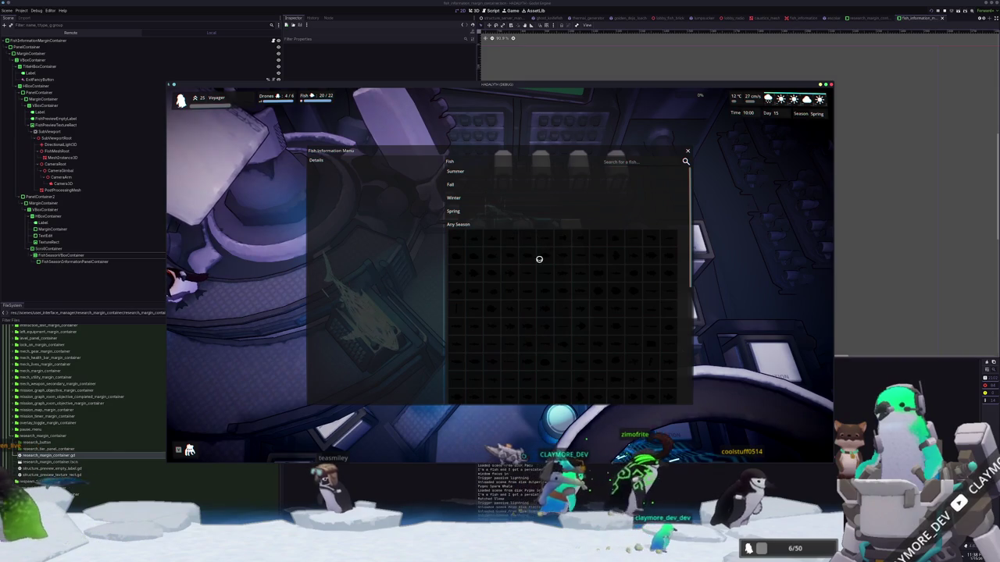
# Scroll the fish list through the season rows and fish grid, then close the game.
pyautogui.scroll(-3, 551, 305)
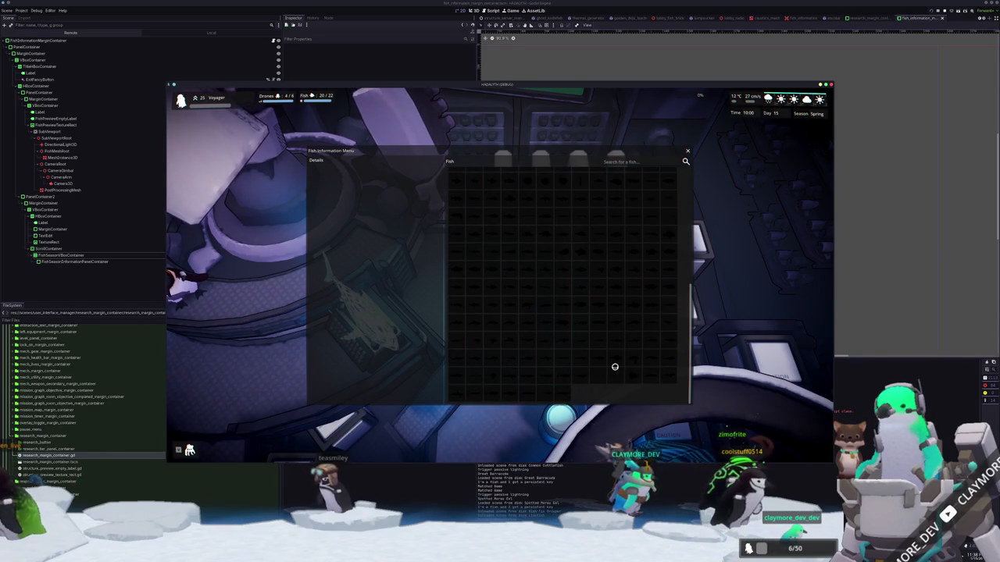
pyautogui.scroll(2, 513, 289)
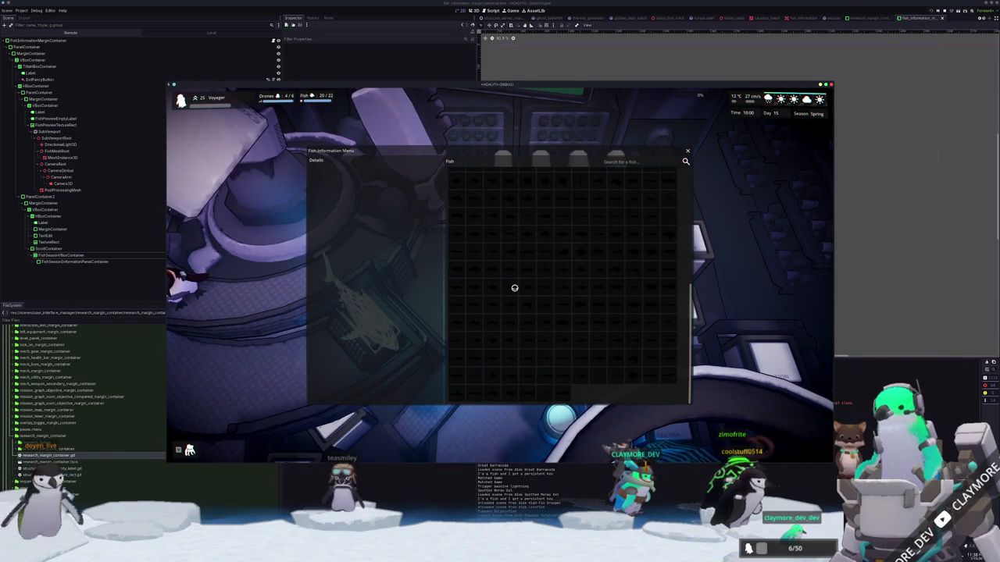
pyautogui.scroll(2, 582, 384)
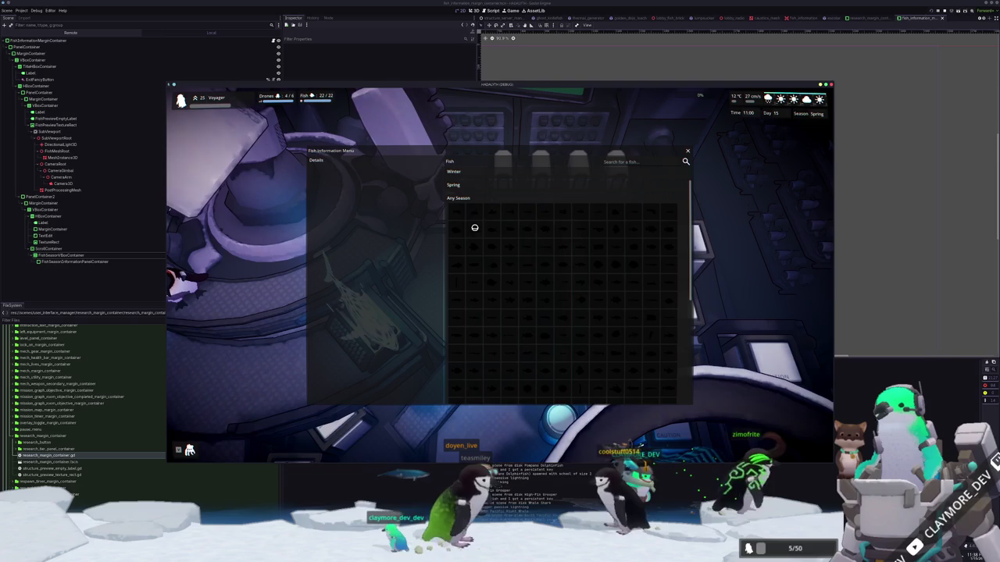
pyautogui.scroll(-2, 544, 227)
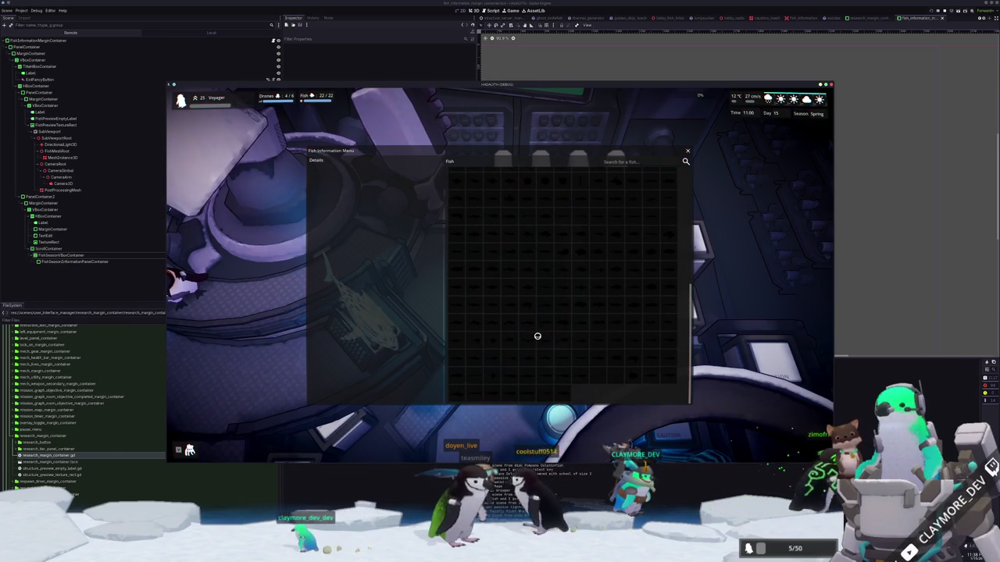
pyautogui.scroll(-3, 540, 344)
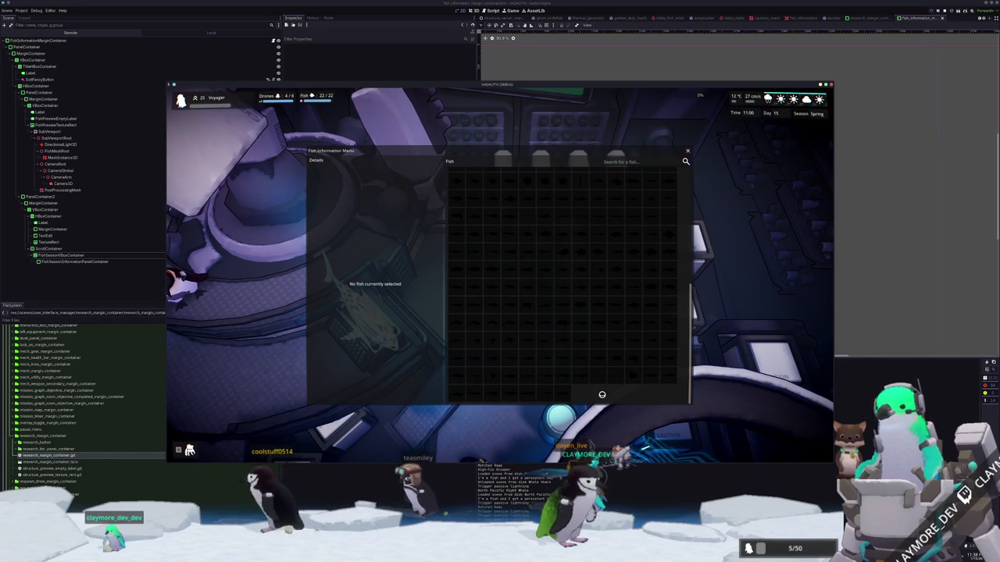
pyautogui.scroll(5, 613, 247)
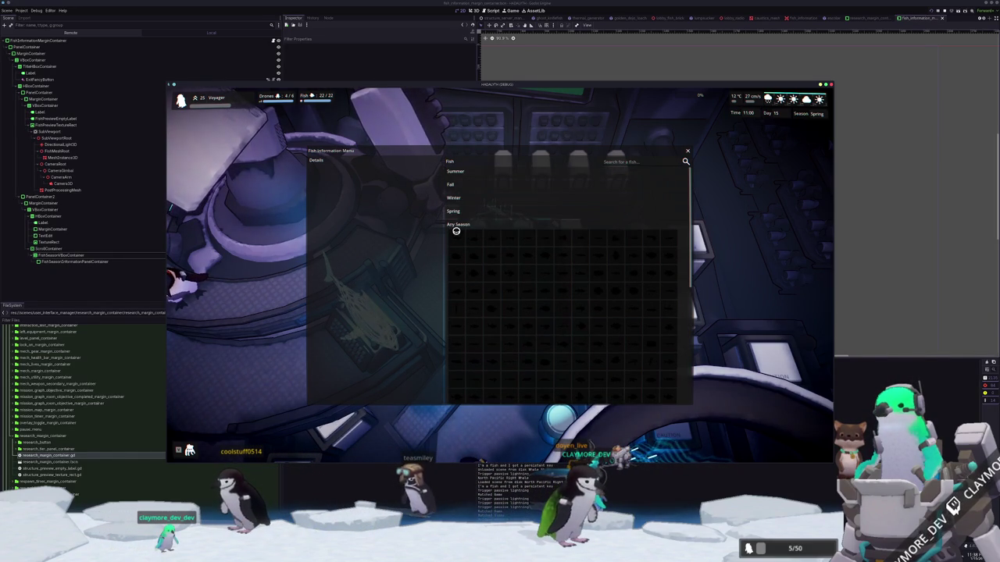
pyautogui.click(633, 57)
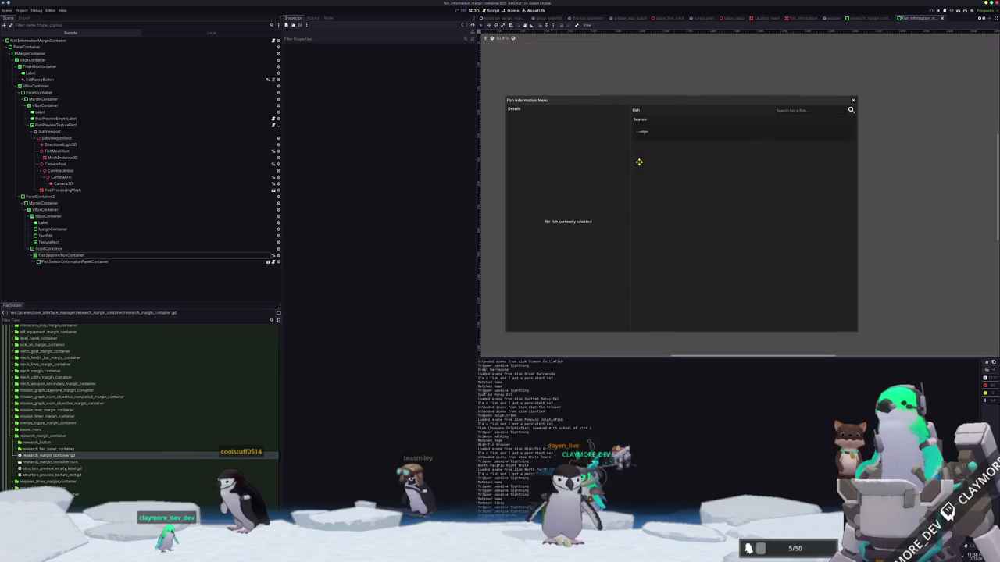
# Inspect the preview's MeshInstance3D, Camera3D, CameraArm and CameraGimbal transform values.
pyautogui.click(96, 159)
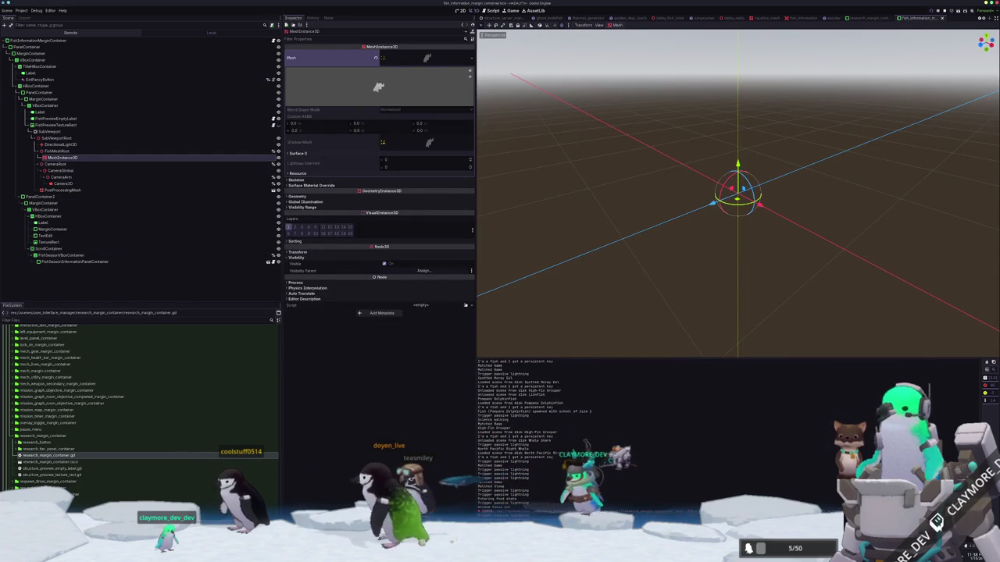
pyautogui.click(79, 184)
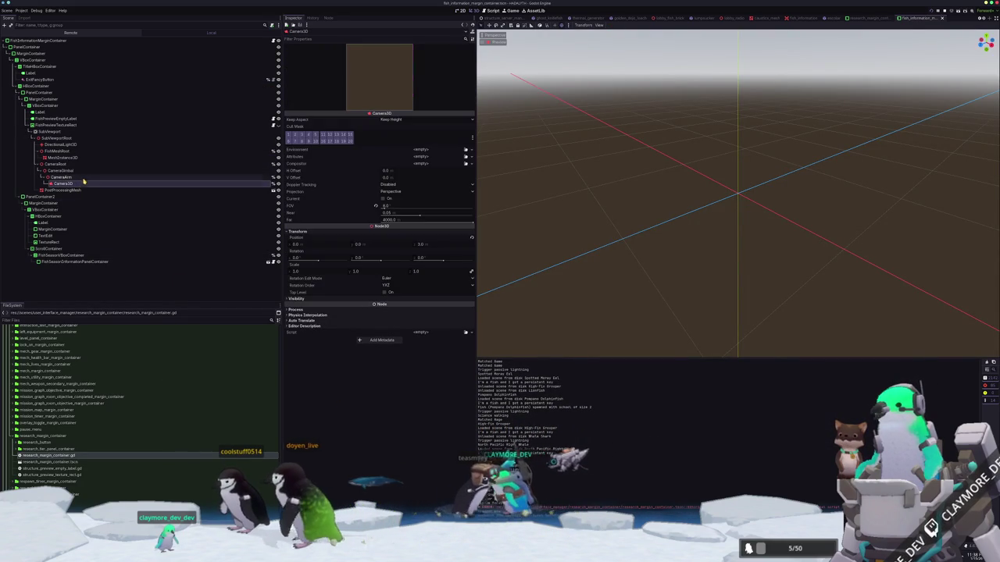
pyautogui.click(82, 177)
pyautogui.click(84, 173)
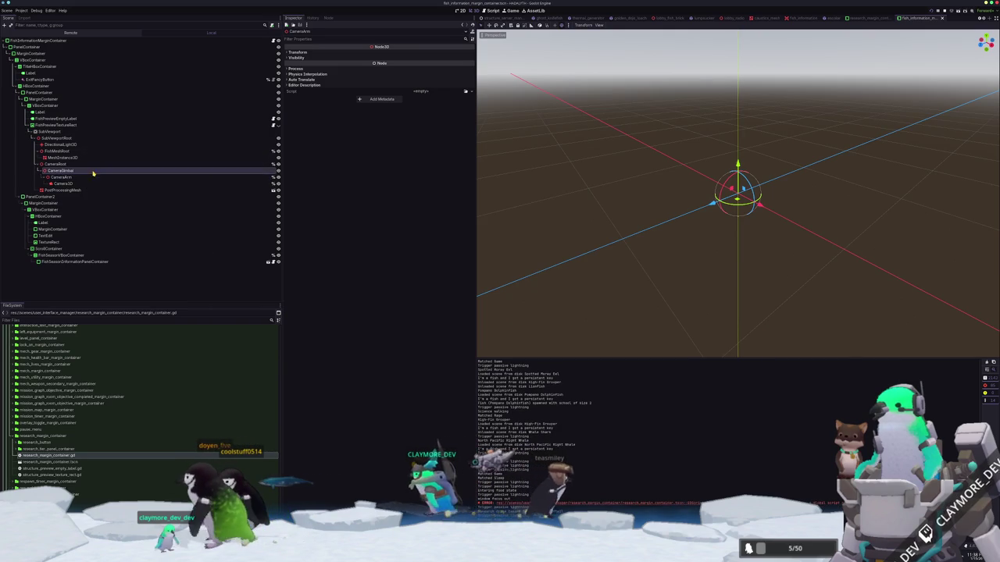
pyautogui.click(297, 51)
# Run the game with F5 and inspect the live FishMeshRoot node.
pyautogui.press('F5')
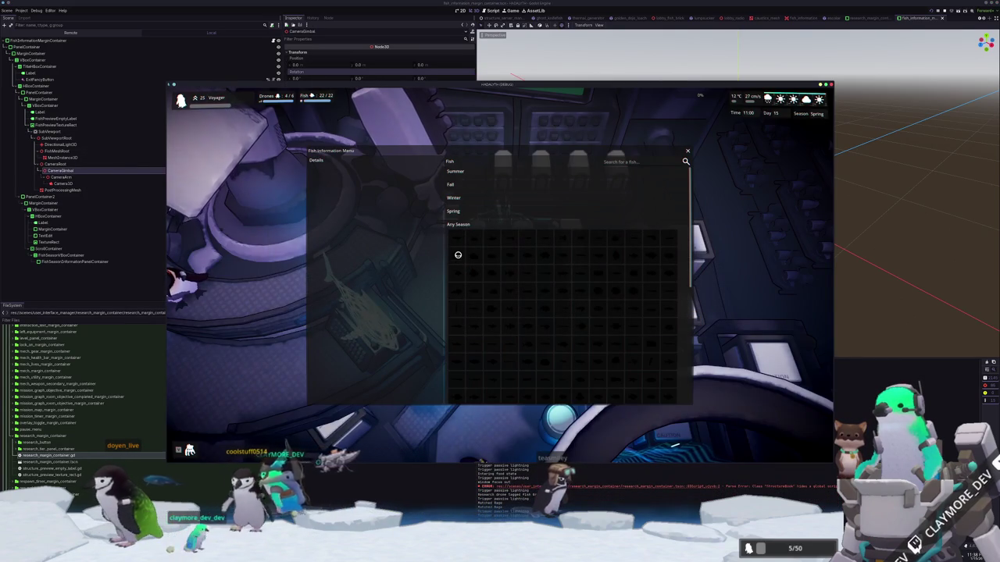
pyautogui.click(93, 37)
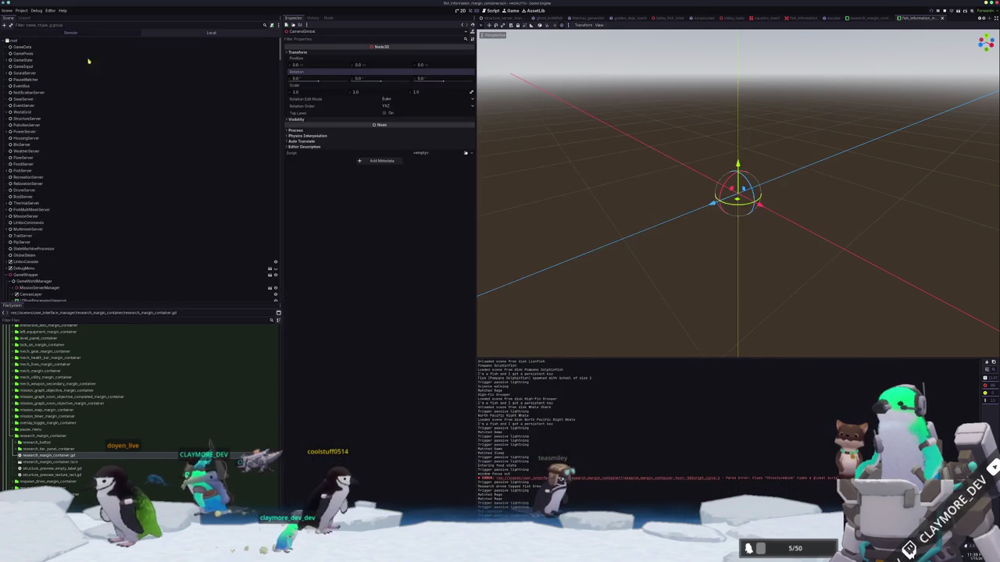
pyautogui.click(74, 153)
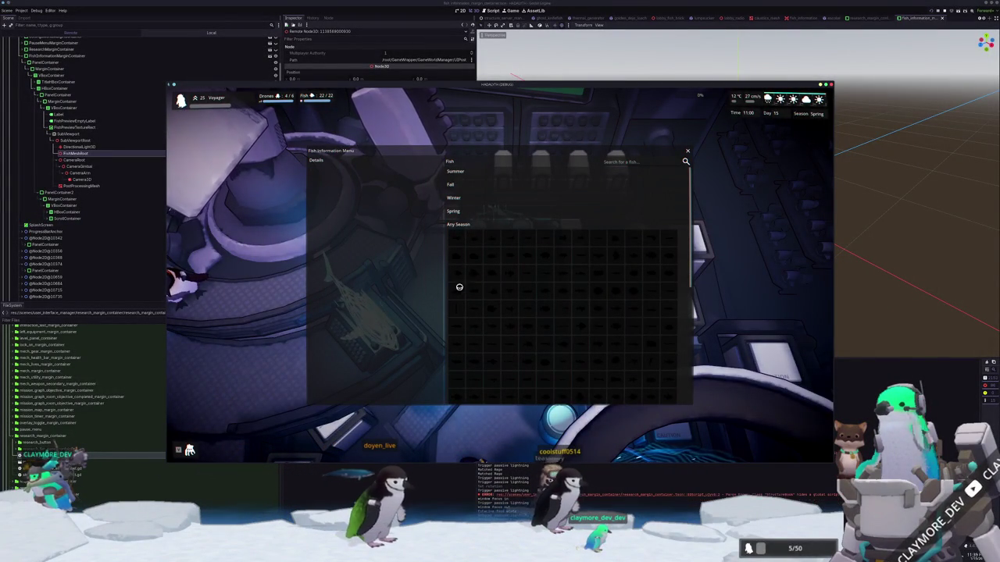
# Scroll the fish grid up and down in the running game.
pyautogui.scroll(-5, 557, 342)
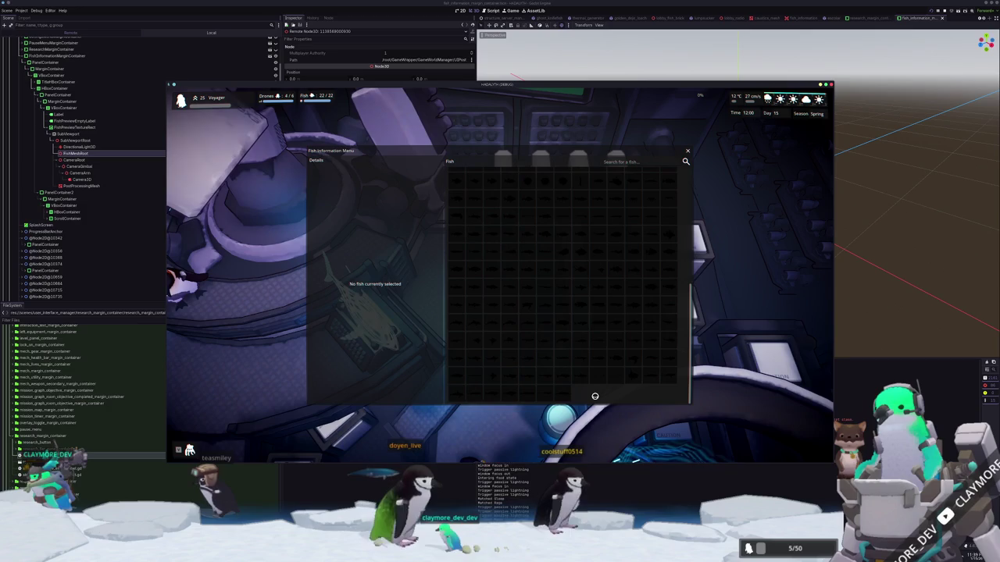
pyautogui.scroll(3, 582, 351)
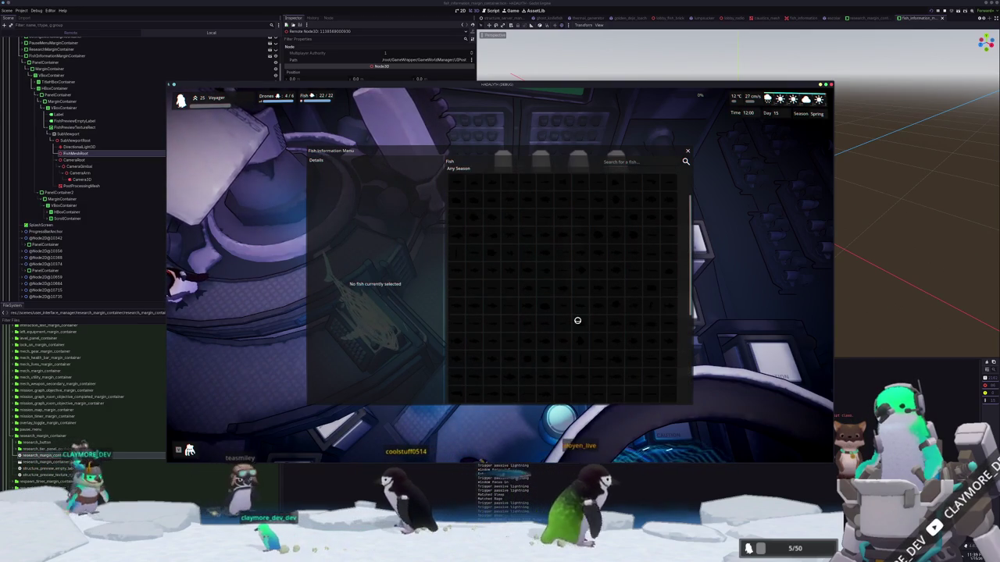
pyautogui.scroll(2, 578, 320)
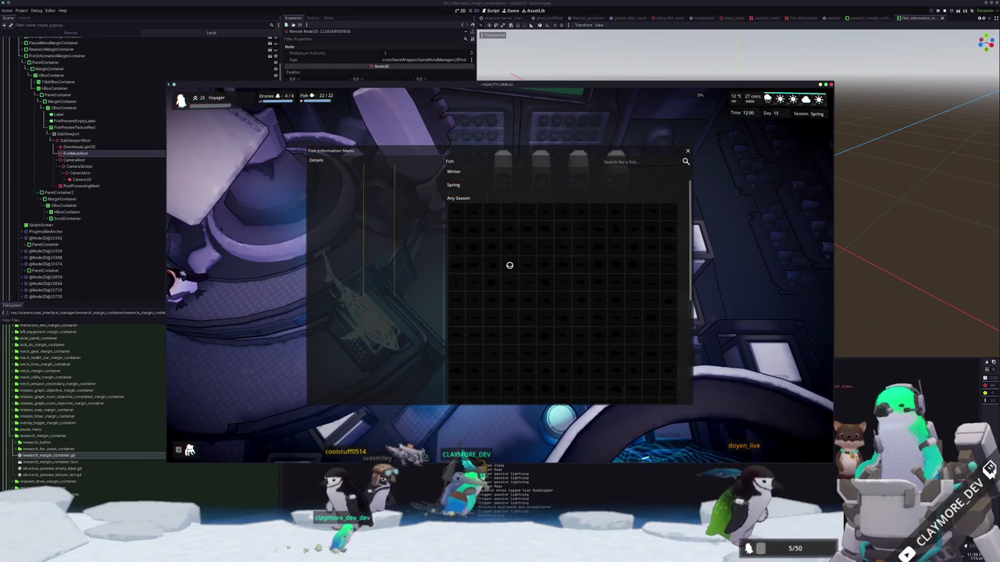
# Inspect the live PostProcessingMesh and FishMeshRoot nodes in the Remote tree.
pyautogui.hotkey('alt', 'Tab')
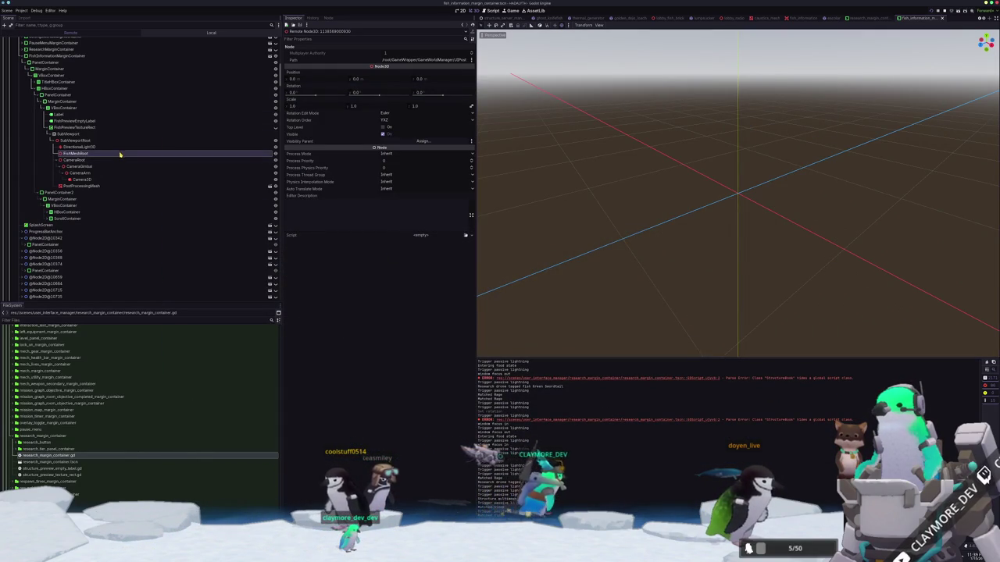
pyautogui.click(121, 186)
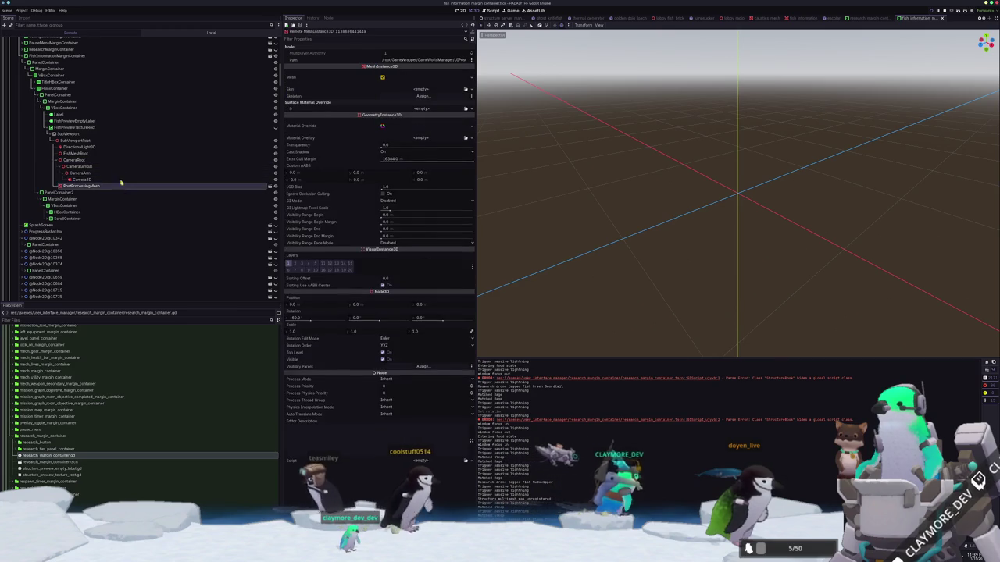
pyautogui.click(117, 153)
pyautogui.hotkey('alt', 'Tab')
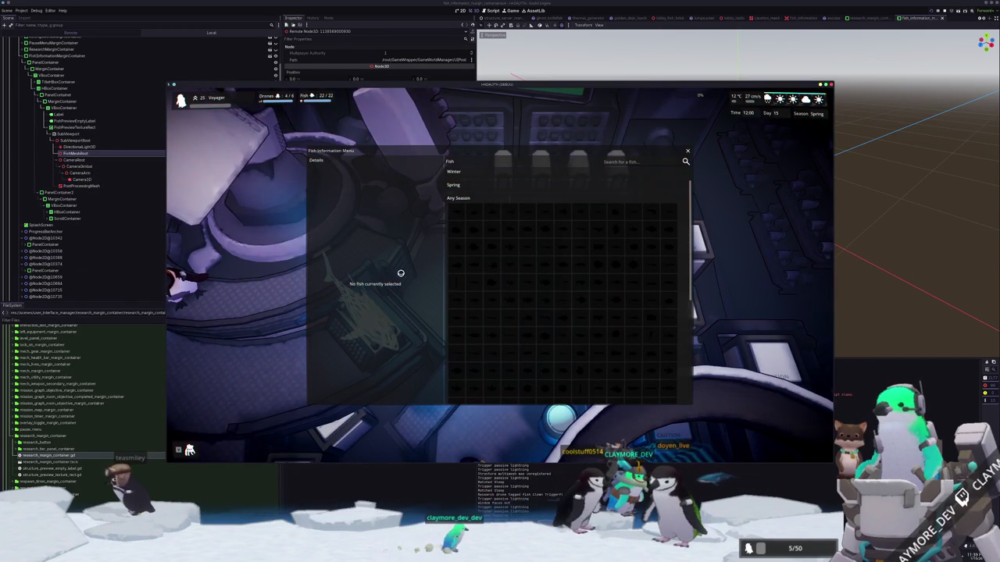
pyautogui.hotkey('alt', 'Tab')
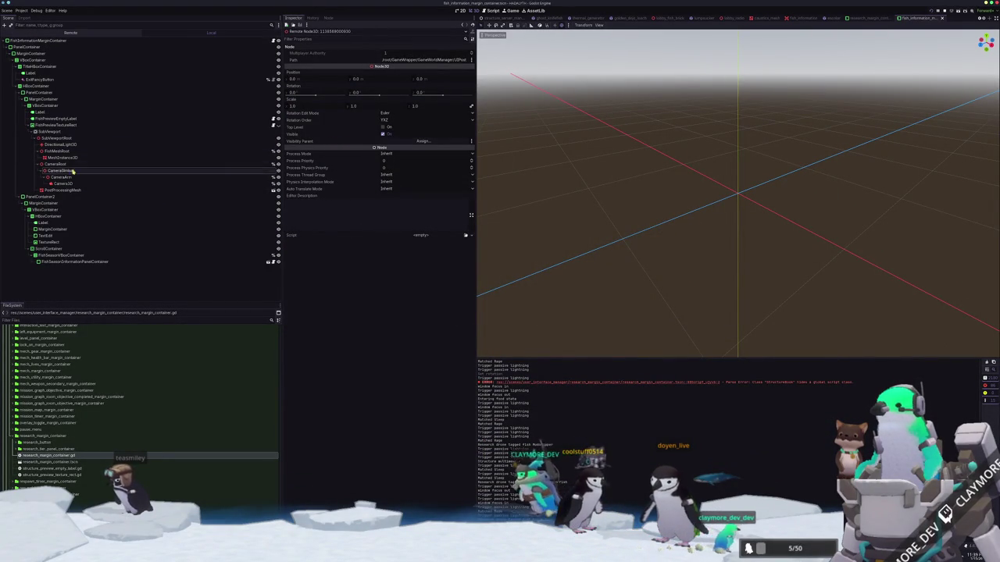
# Inspect the live MeshInstance3D, FishMeshRoot, DirectionalLight3D, SubViewportRoot and SubViewport nodes.
pyautogui.click(75, 158)
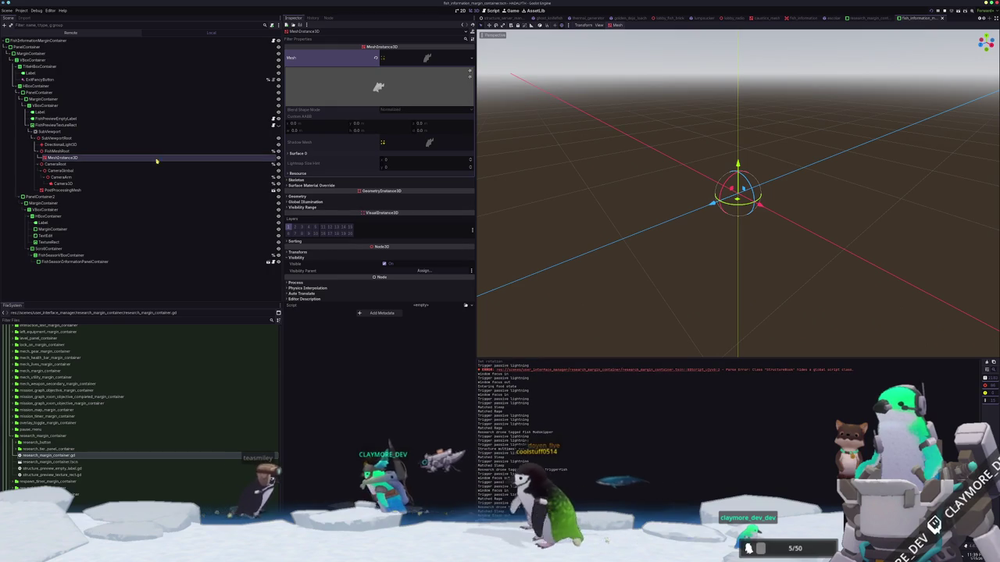
pyautogui.click(91, 151)
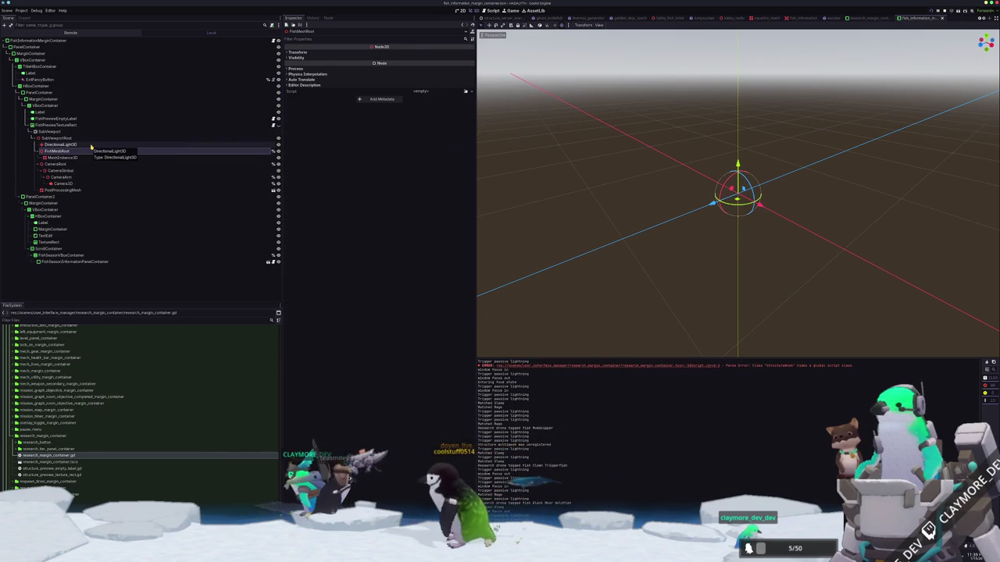
pyautogui.click(91, 144)
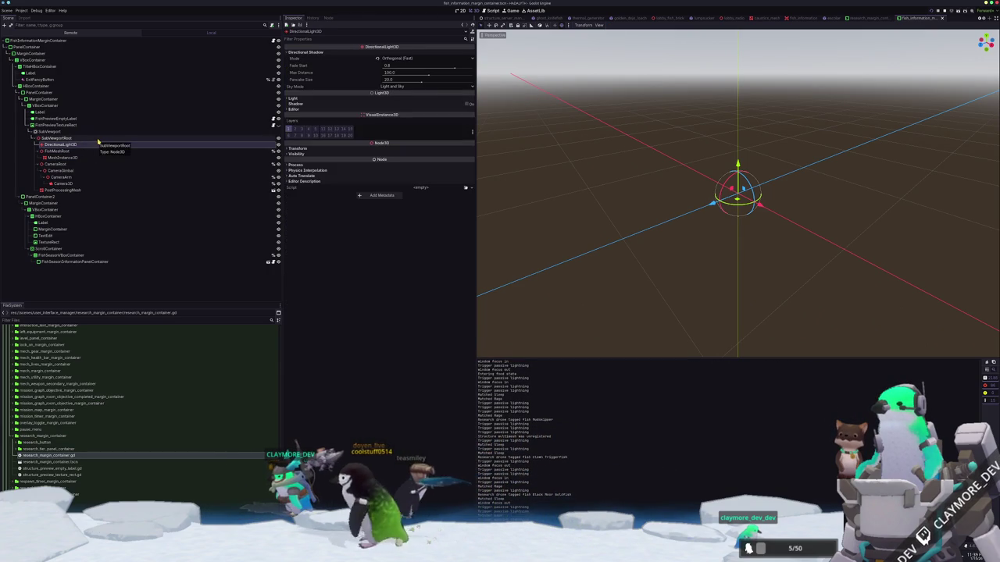
pyautogui.click(97, 139)
pyautogui.click(50, 131)
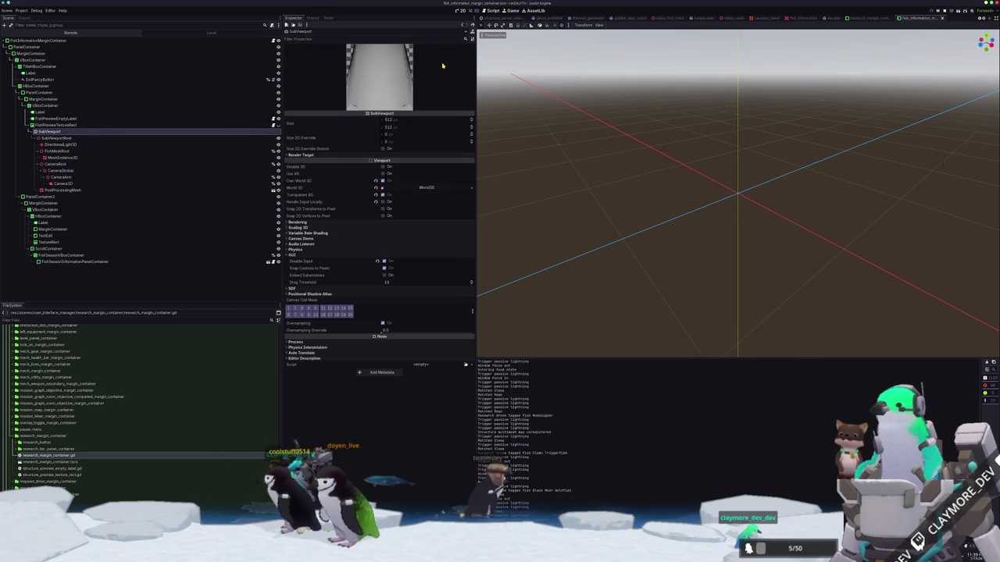
# Review the SubViewport's World 3D Environment and Tonemap settings, then collapse them.
pyautogui.click(406, 187)
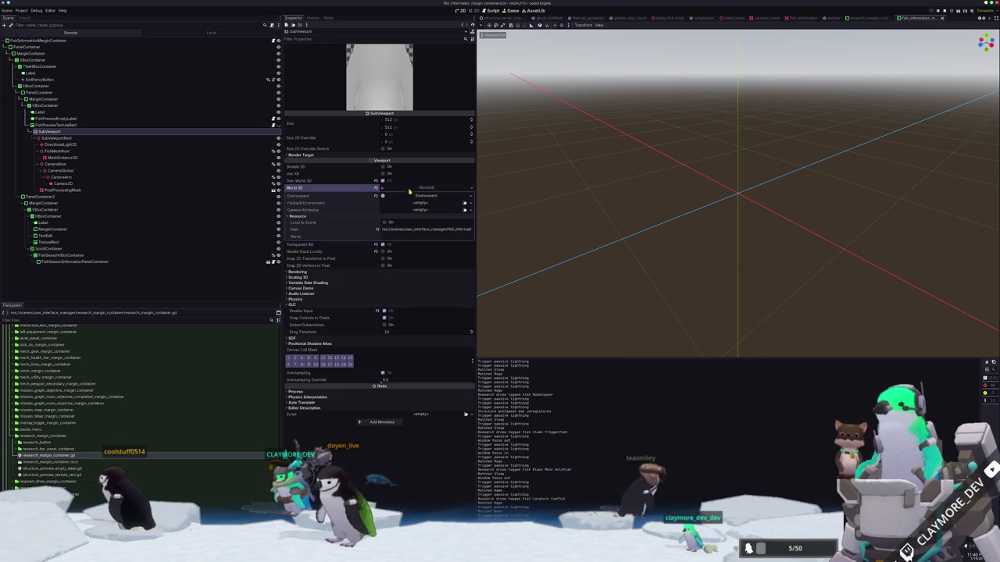
pyautogui.click(419, 196)
pyautogui.click(407, 221)
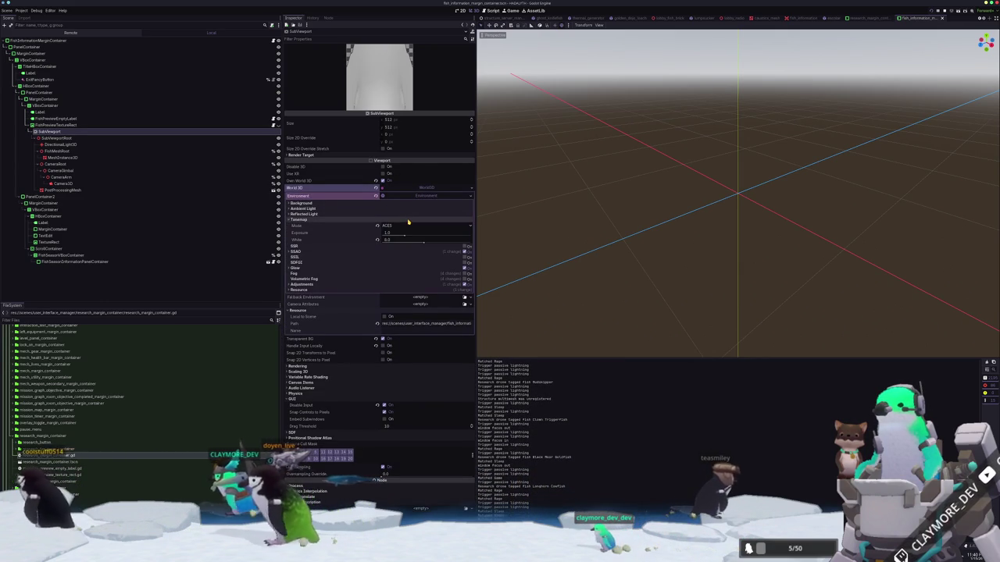
pyautogui.click(406, 220)
pyautogui.click(422, 196)
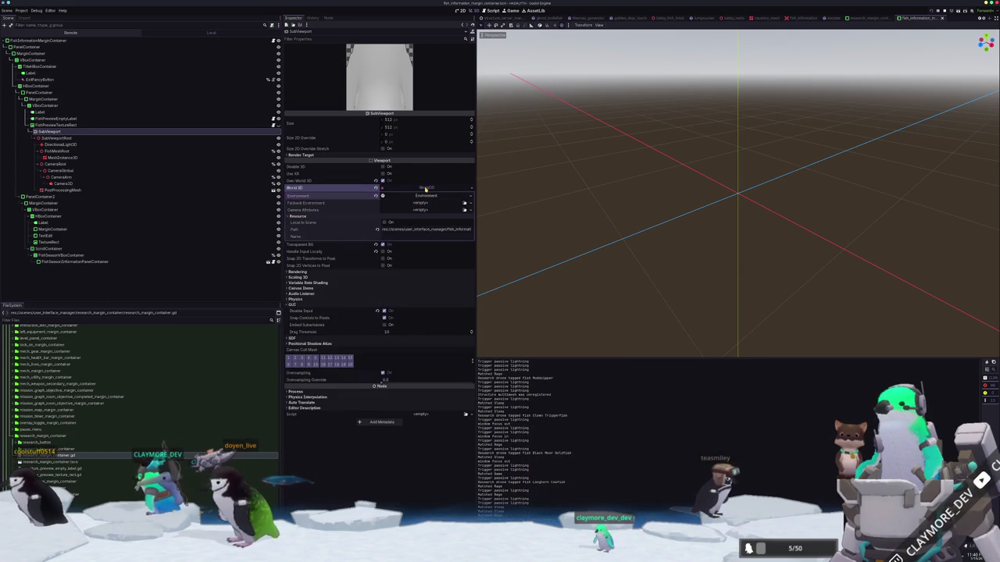
pyautogui.click(425, 189)
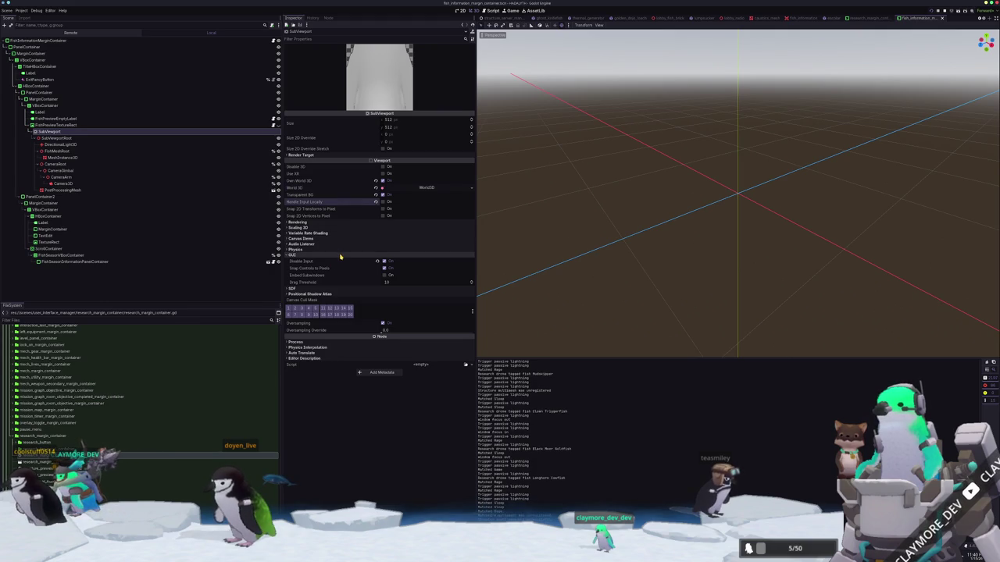
pyautogui.click(341, 256)
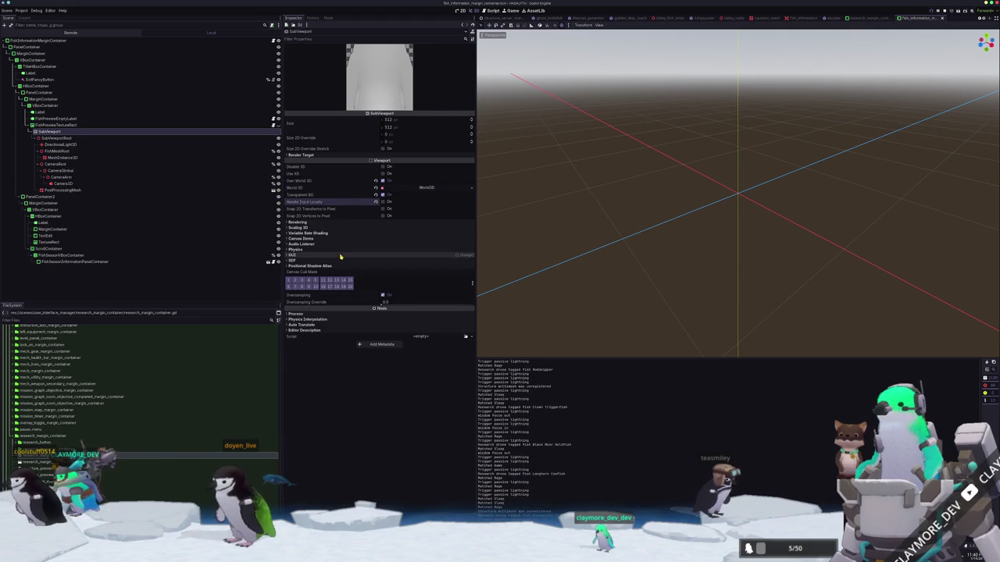
# Inspect the PostProcessingMesh and Camera3D settings, then switch to VS Code.
pyautogui.click(71, 190)
pyautogui.click(66, 184)
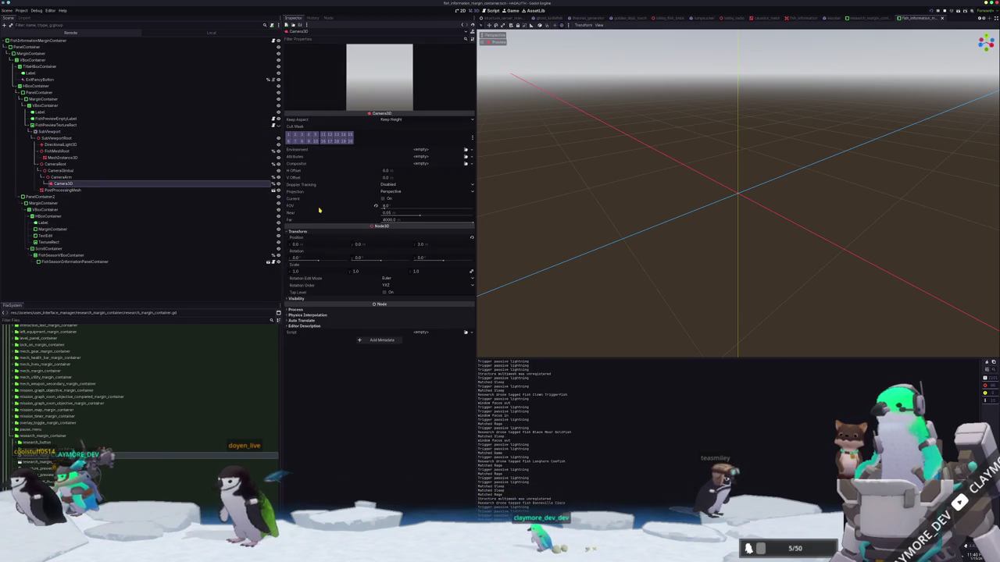
pyautogui.moveTo(338, 305)
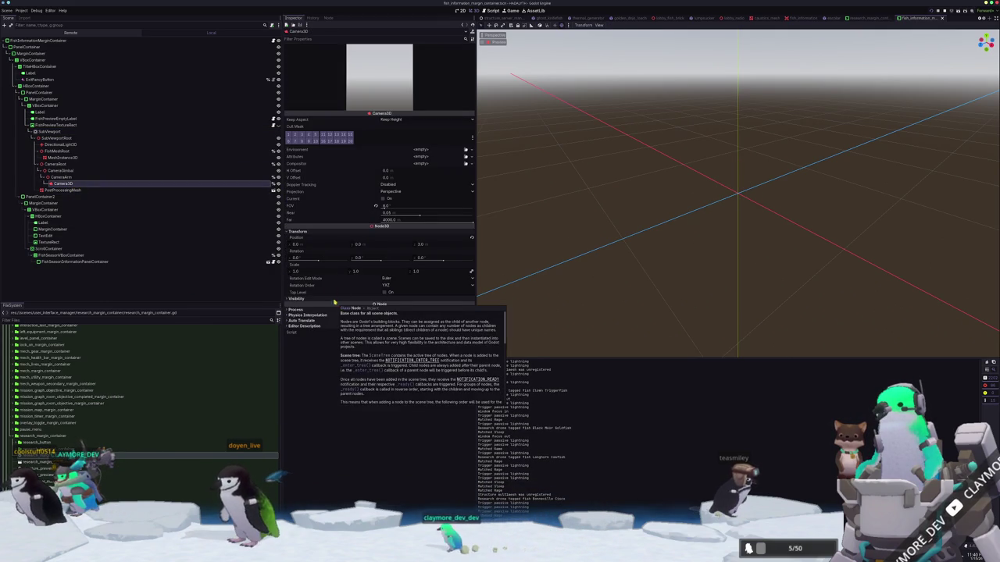
pyautogui.hotkey('alt', 'Tab')
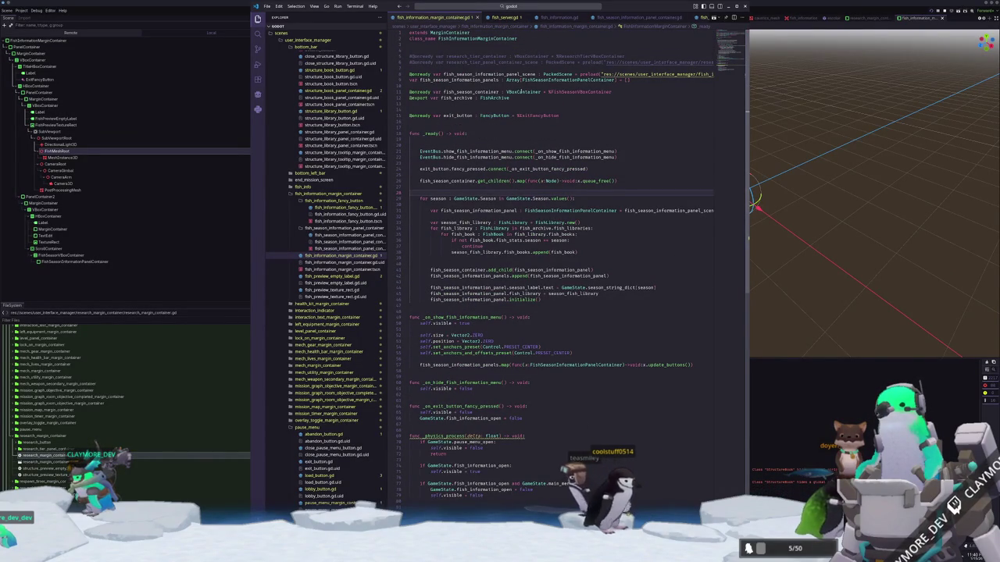
# Open fish_preview_texture_rect.gd through the quick file search.
pyautogui.click(548, 6)
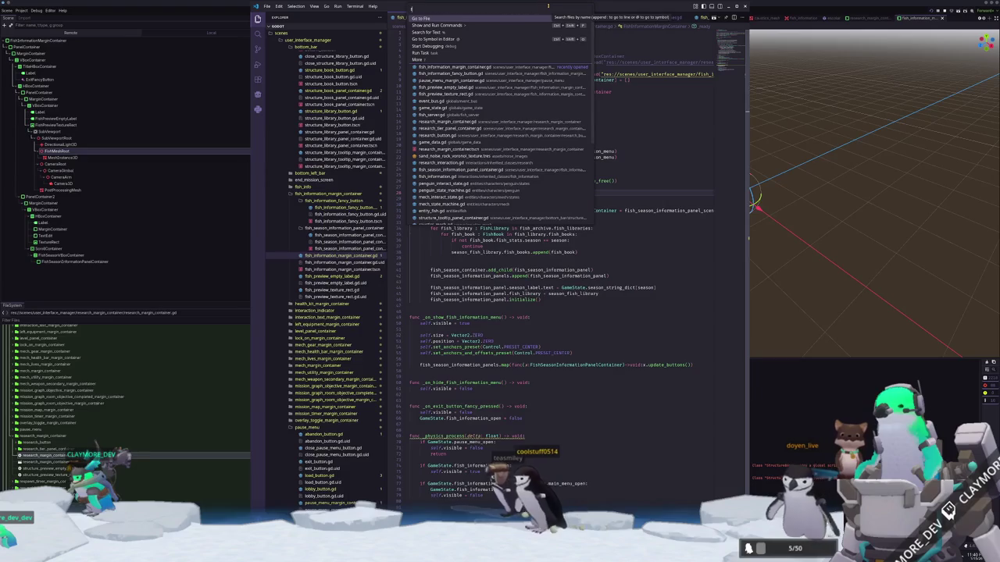
pyautogui.write('fish_texture')
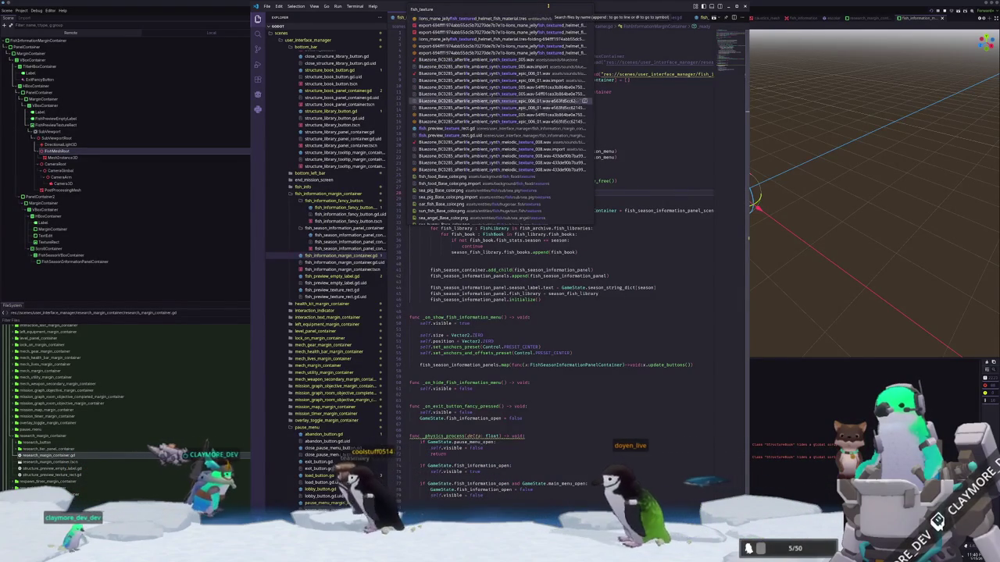
pyautogui.press('Return')
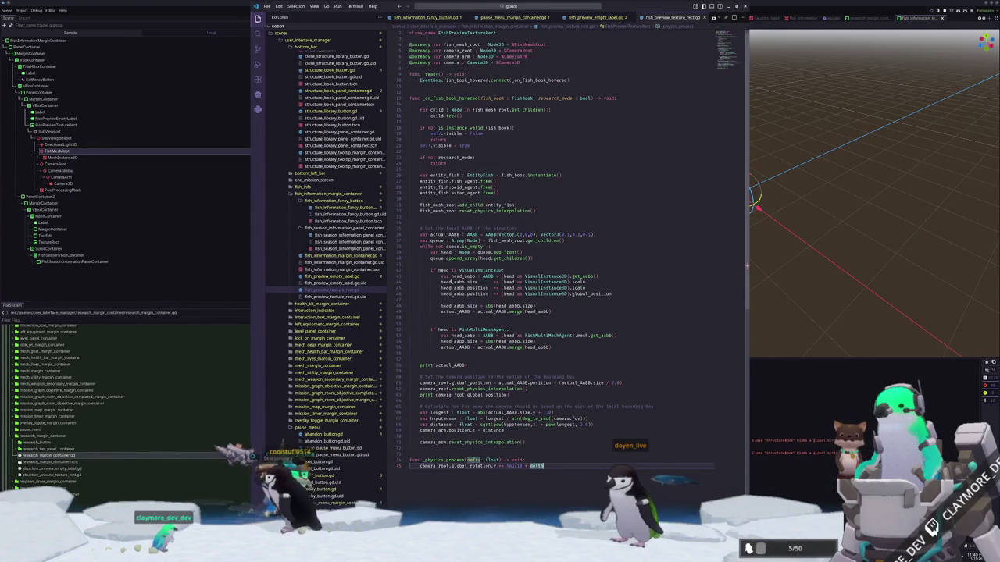
# Review the script and select the research_mode check on lines 23–24, then return to Godot.
pyautogui.click(436, 318)
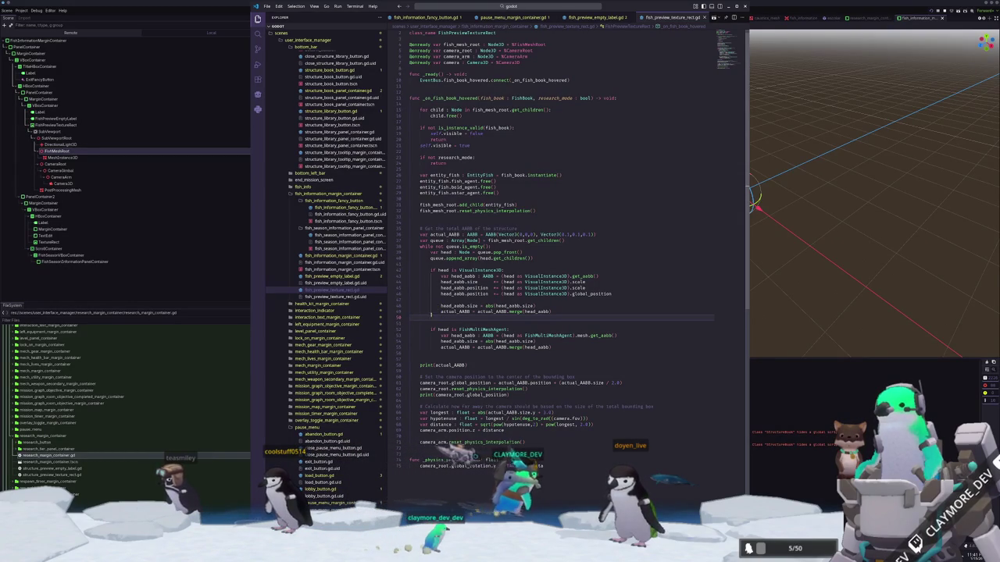
pyautogui.click(424, 354)
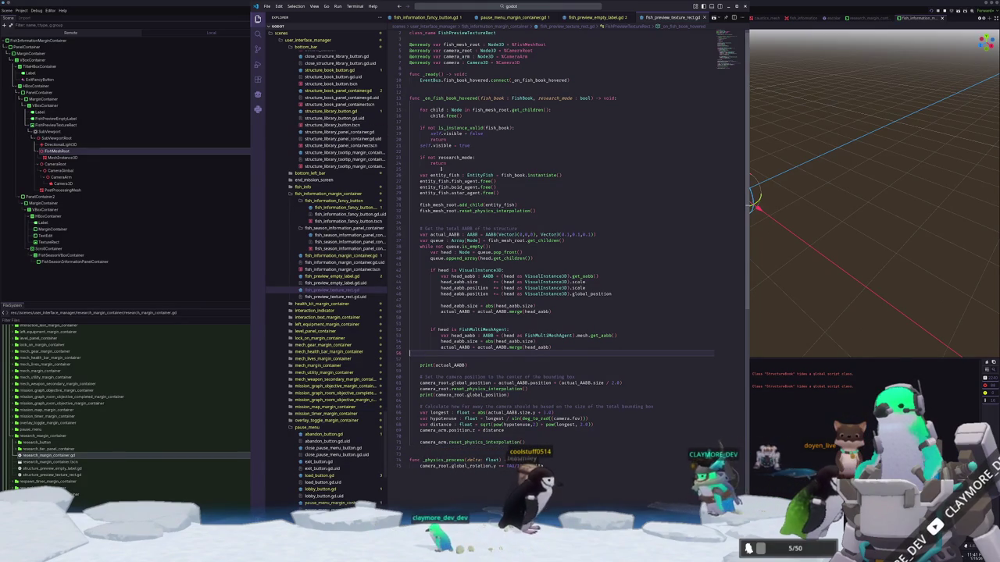
pyautogui.moveTo(447, 163); pyautogui.dragTo(410, 153)
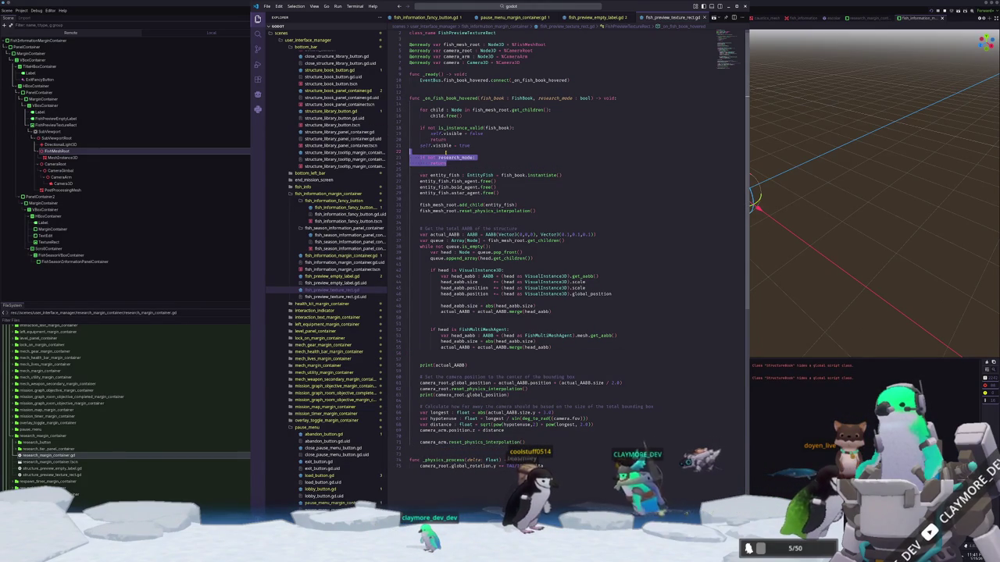
pyautogui.hotkey('alt', 'Tab')
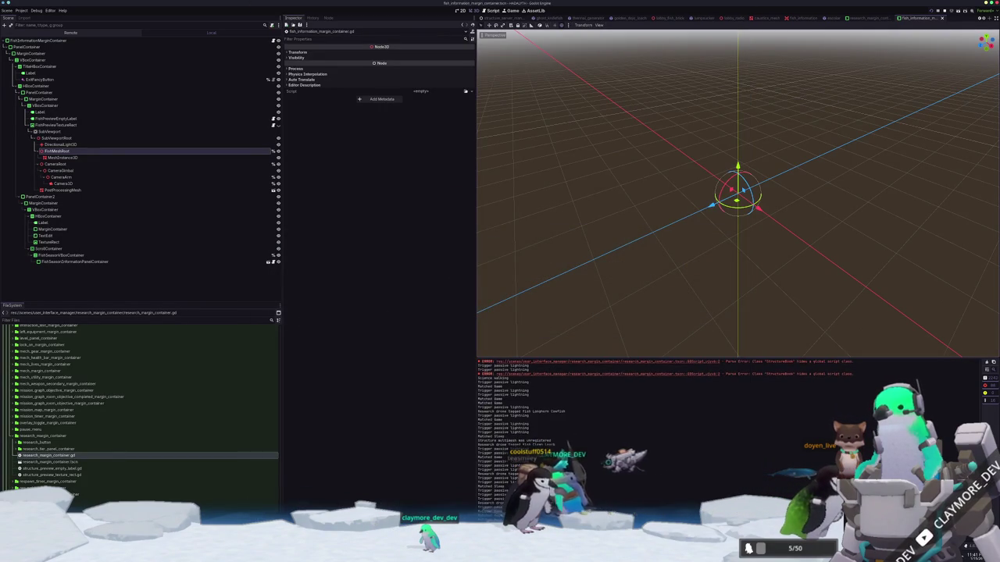
# Try the fish menu in the running game, then return to fish_preview_texture_rect.gd in VS Code.
pyautogui.hotkey('alt', 'Tab')
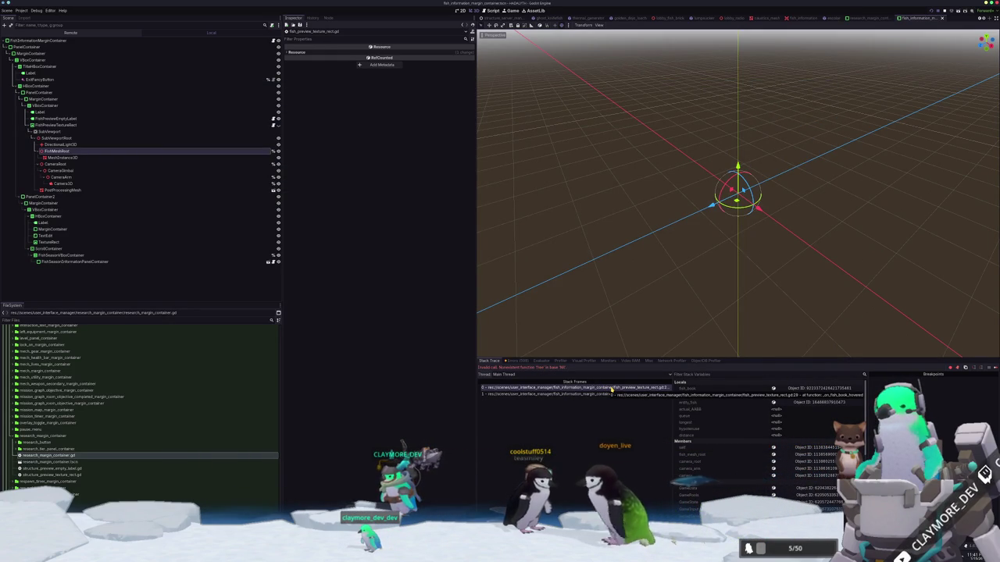
pyautogui.press('F12')
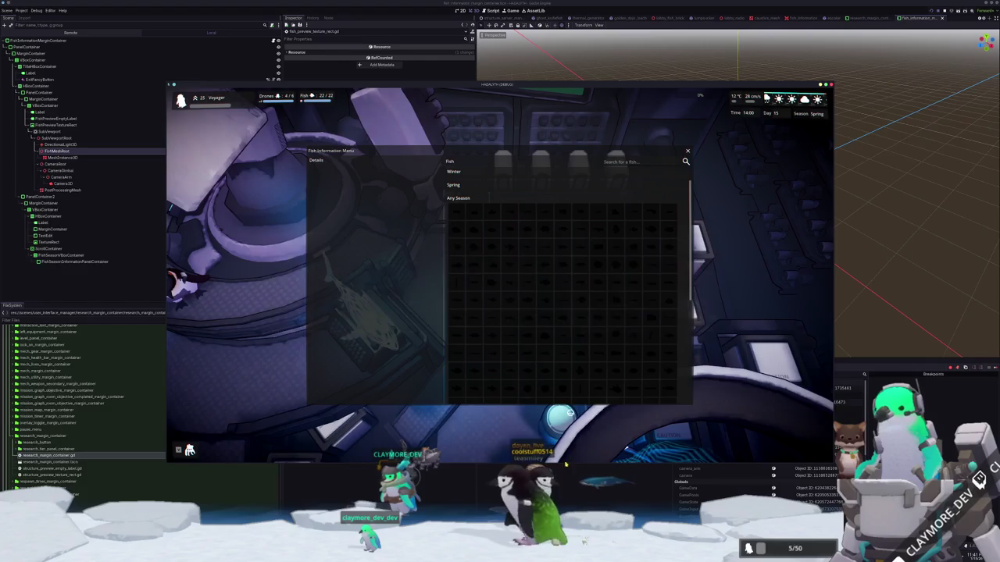
pyautogui.hotkey('alt', 'Tab')
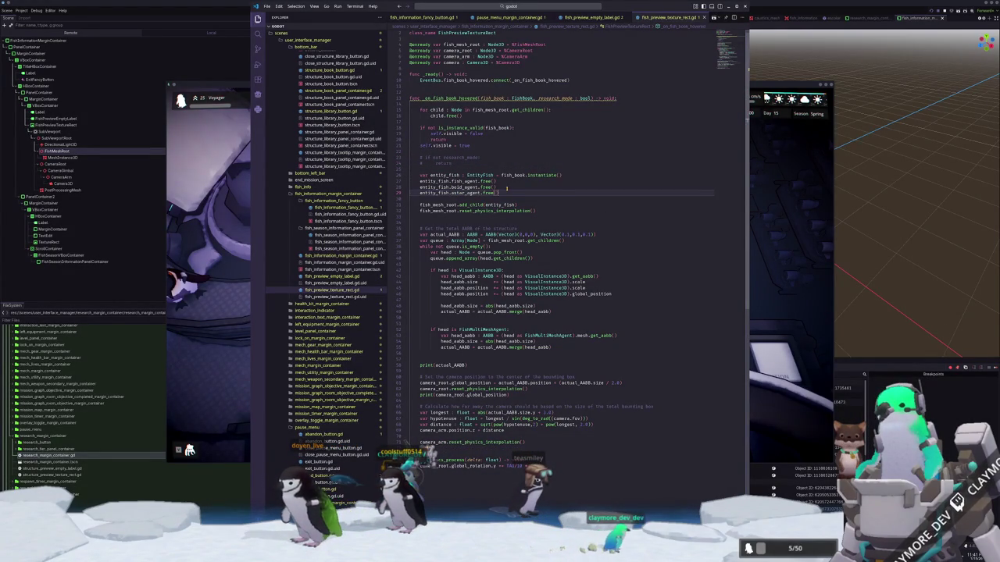
# Guard the fish_agent free() with is_instance_valid and add the boid_agent validity check.
pyautogui.press('Return')
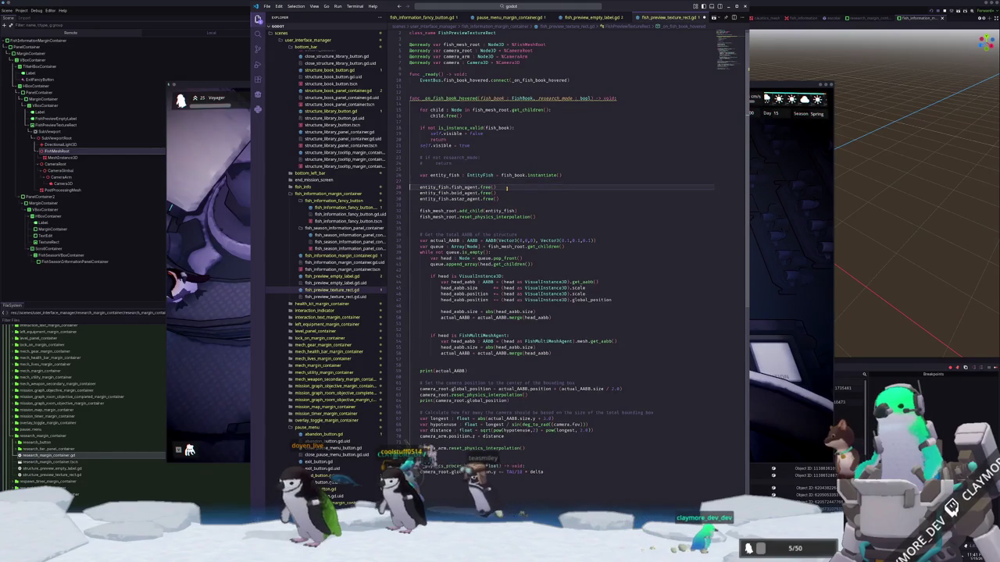
pyautogui.write('if is_instance_valid(entity_fish.fish')
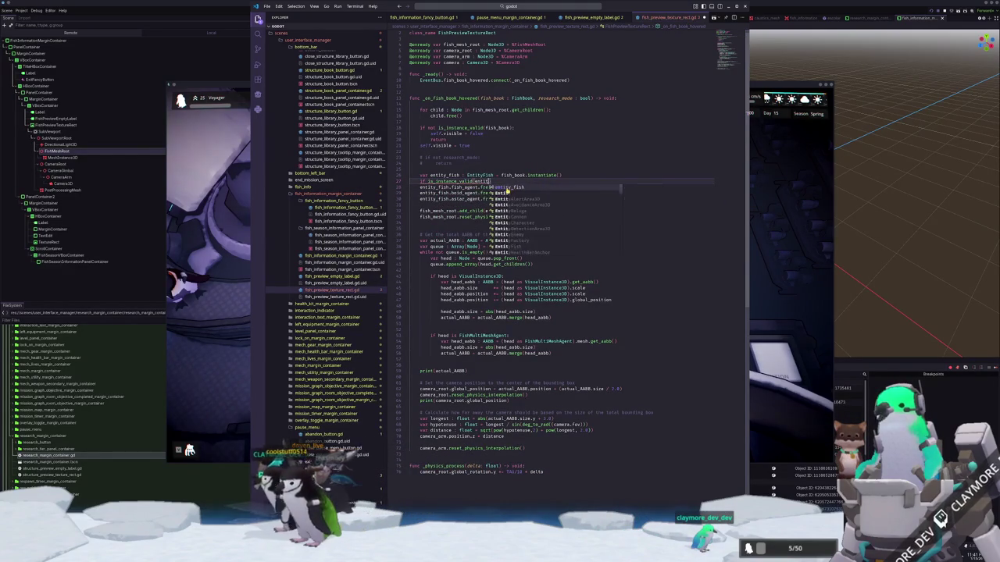
pyautogui.press('Return')
pyautogui.write('):')
pyautogui.press('Down')
pyautogui.press('Tab')
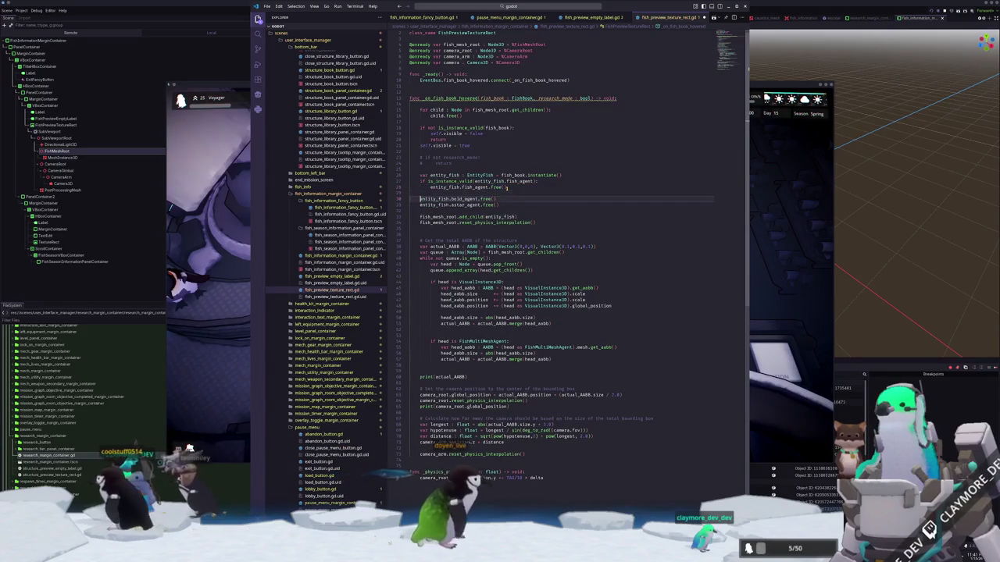
pyautogui.press('Return')
pyautogui.press('BackSpace')
pyautogui.write('if is_instance_valid(')
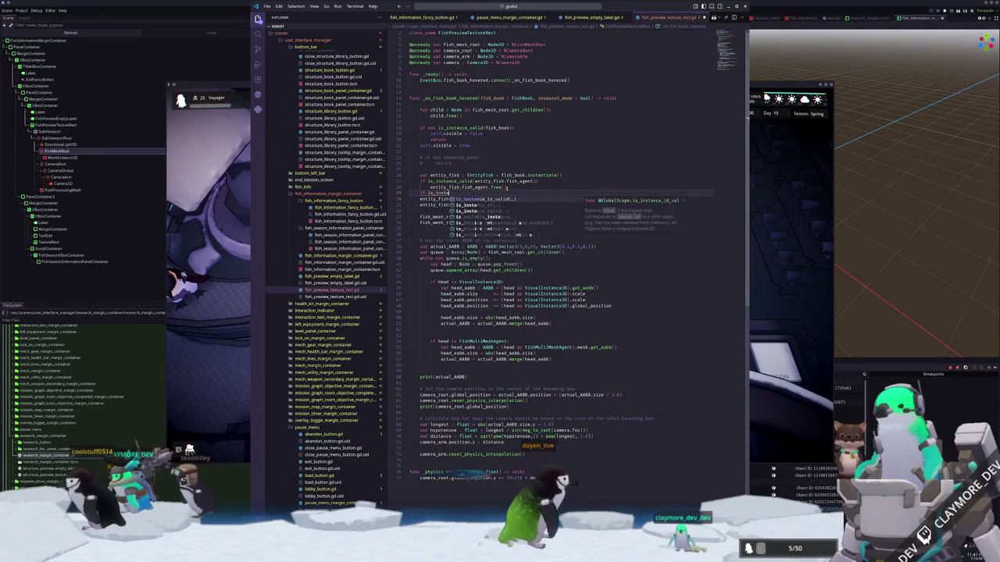
pyautogui.write('entity_fish')
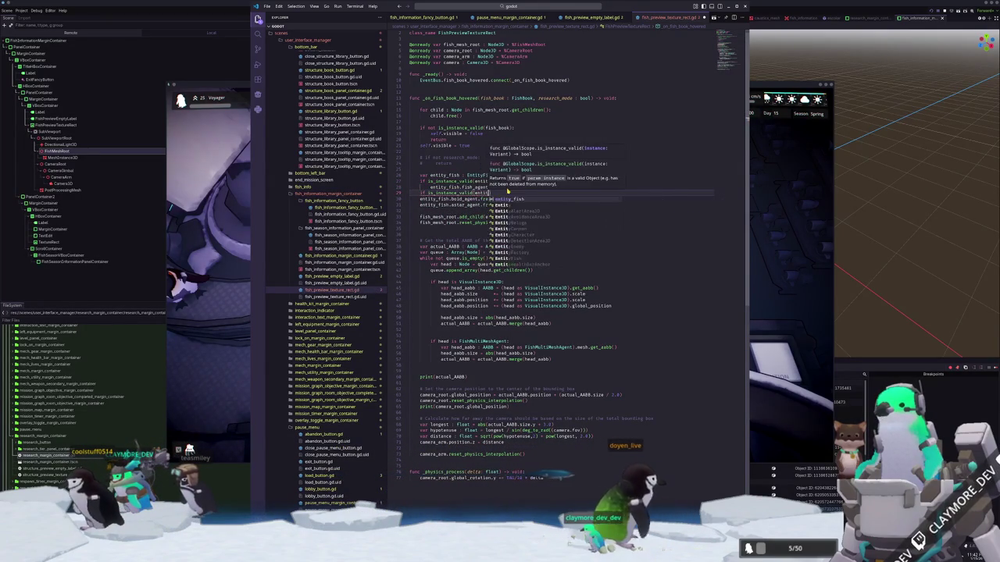
pyautogui.write('.boid_agent)')
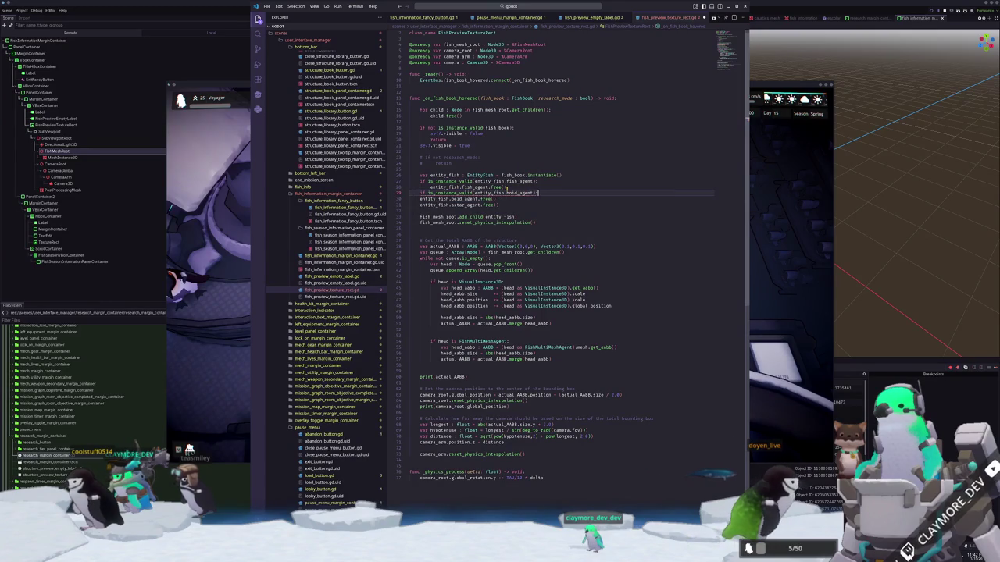
# Guard the astar_agent free() with if is_instance_valid(entity_fish.astar_agent).
pyautogui.press('Return')
pyautogui.write('if is_instance_v')
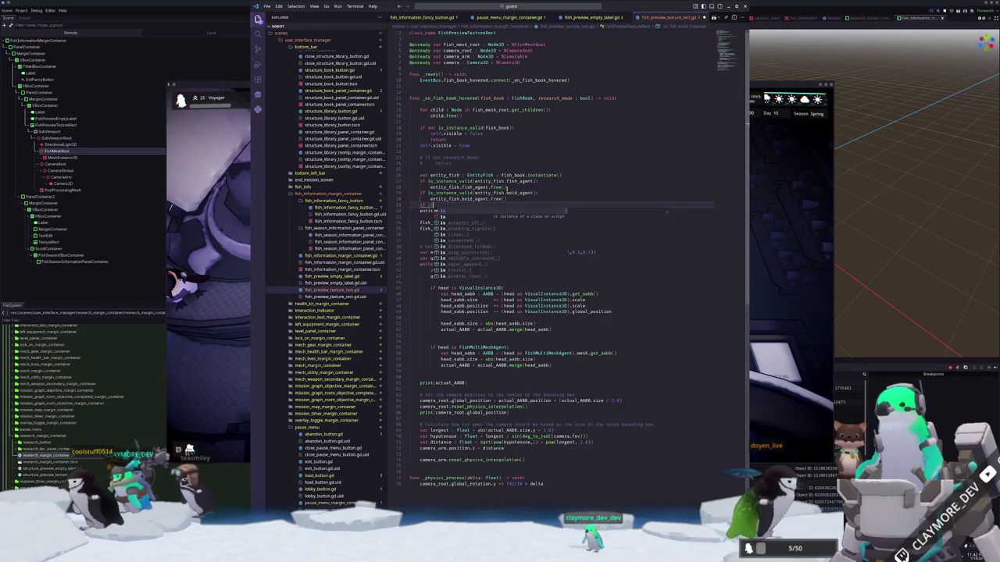
pyautogui.press('Return')
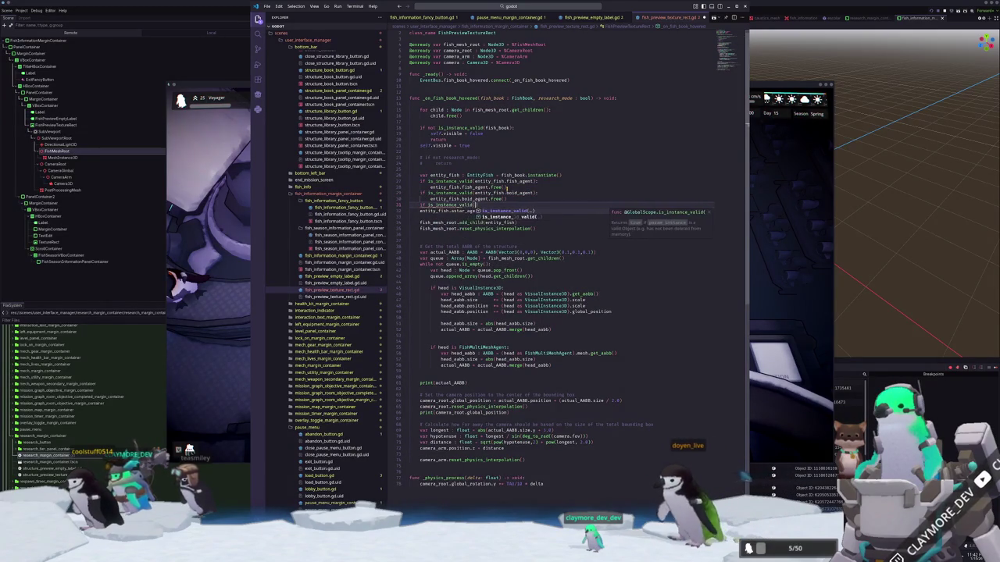
pyautogui.write('entity_fish.astar_agent)')
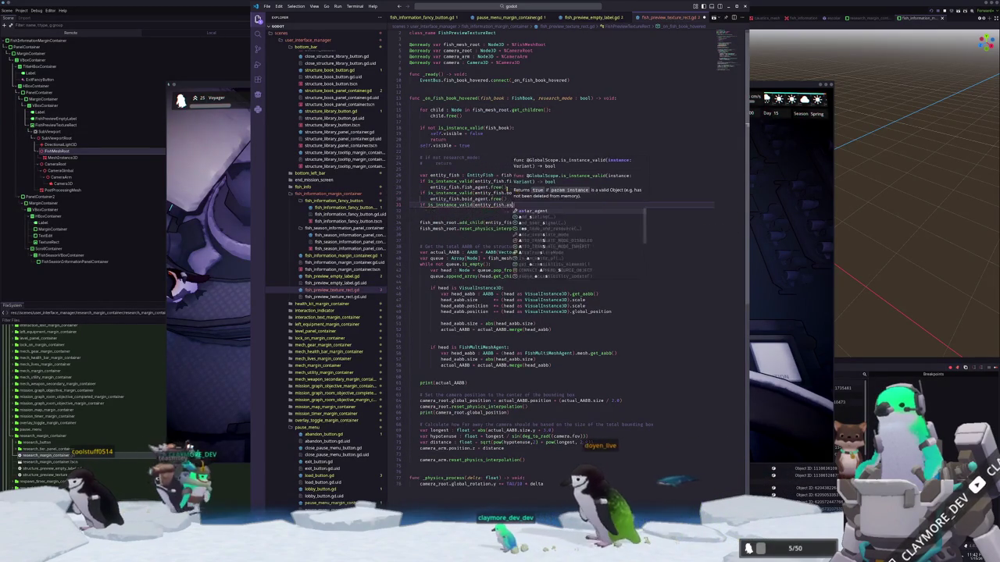
pyautogui.write(':')
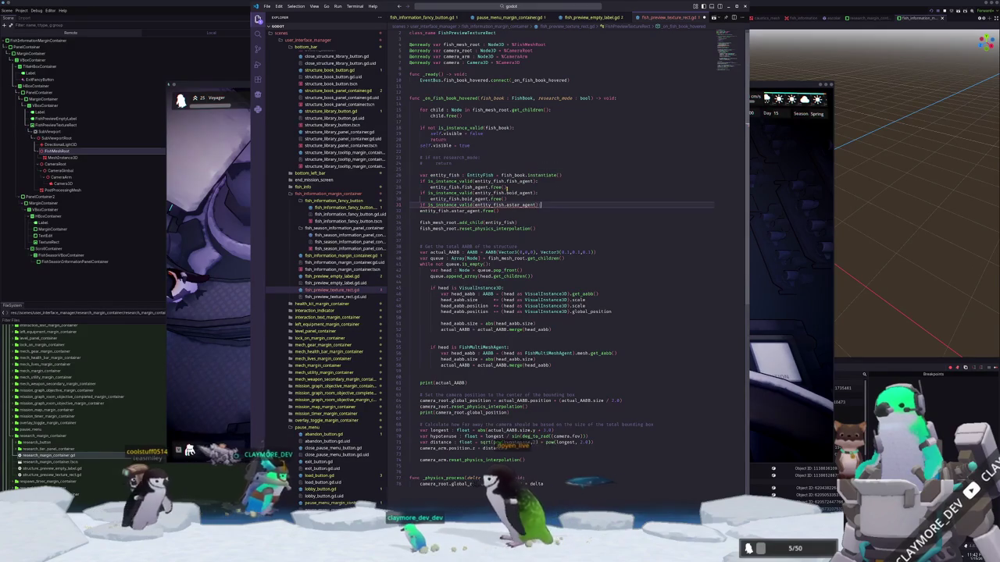
pyautogui.press('Down')
pyautogui.press('Home')
pyautogui.press('Tab')
pyautogui.press('Down')
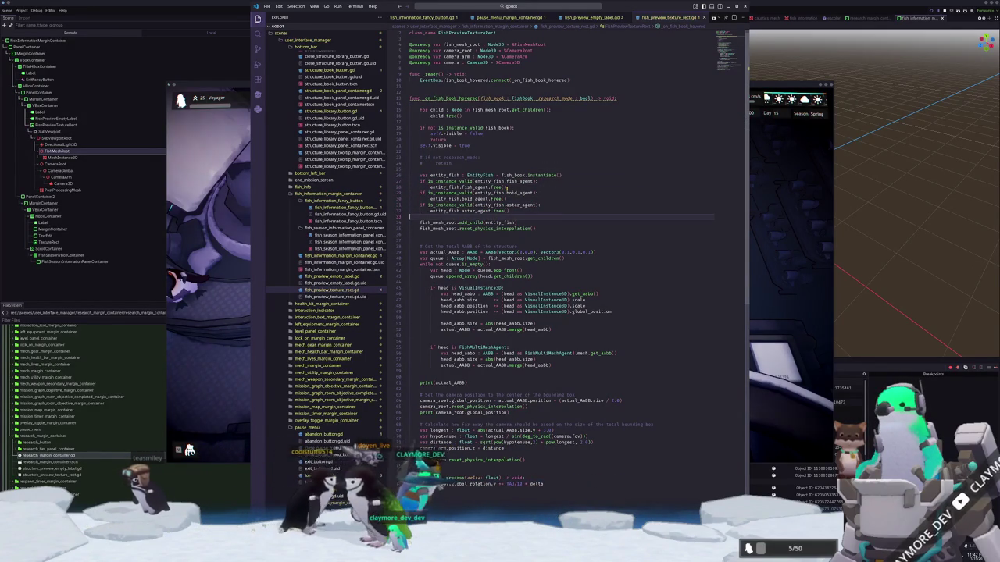
# Review the commented-out research_mode check and glance at the empty-label and pause menu scripts.
pyautogui.scroll(1, 504, 185)
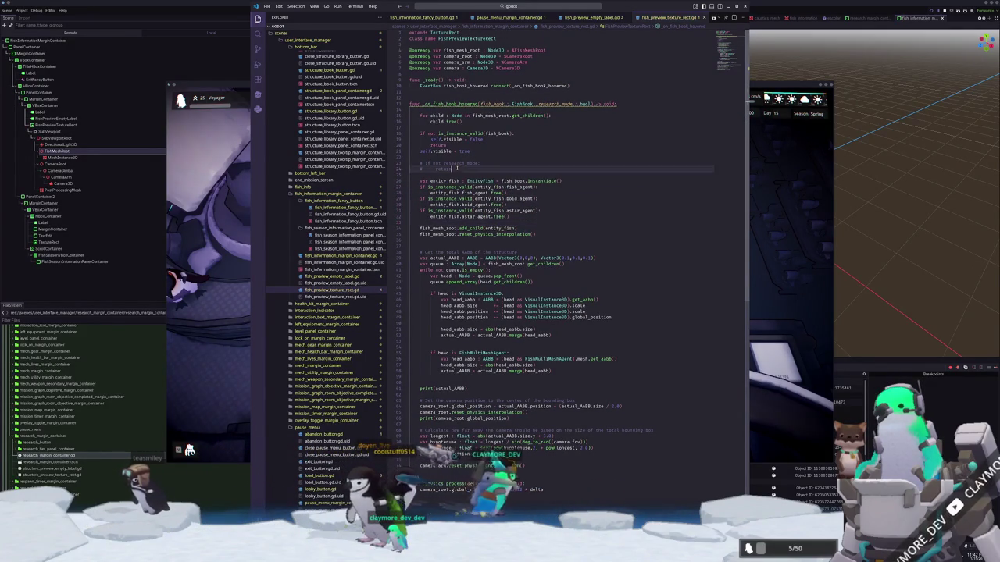
pyautogui.moveTo(508, 168); pyautogui.dragTo(411, 163)
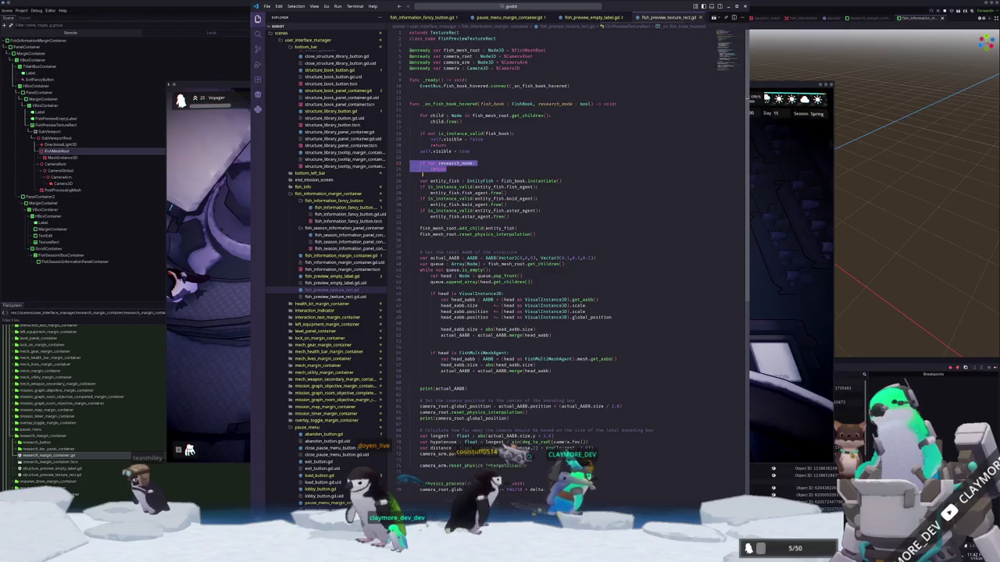
pyautogui.click(591, 16)
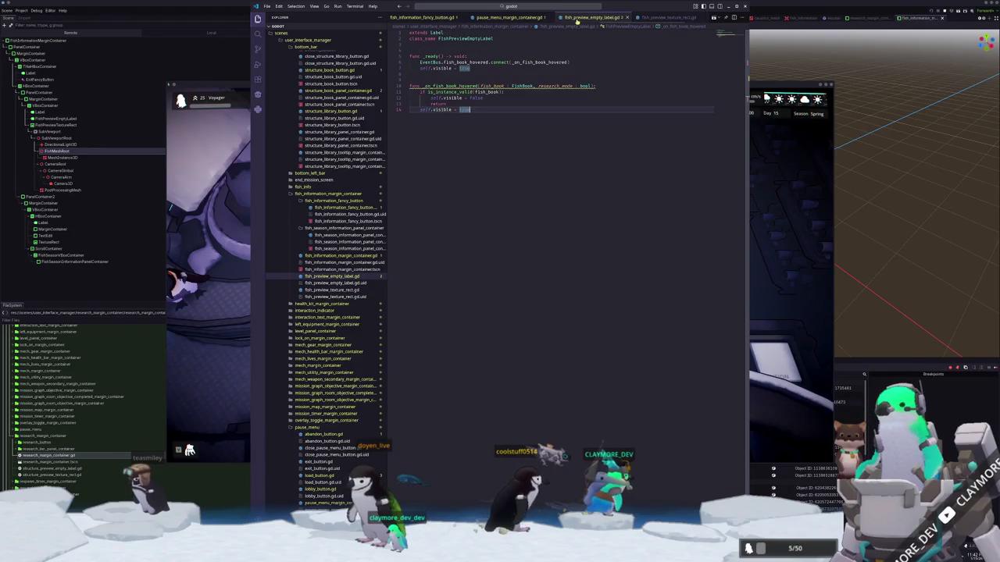
pyautogui.click(503, 17)
# Open fish_information_fancy_button.gd through the quick file search.
pyautogui.click(529, 7)
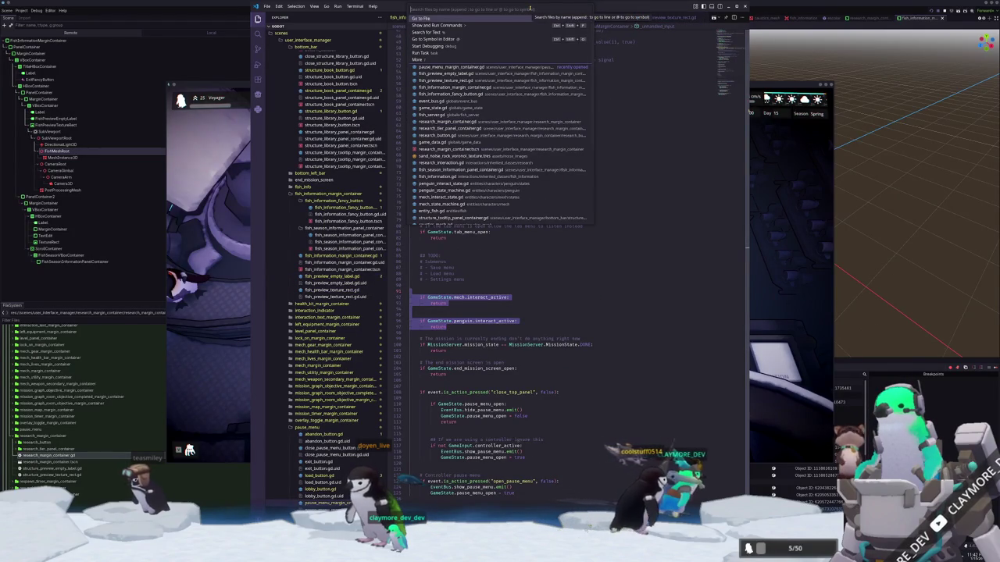
pyautogui.write('fish_information')
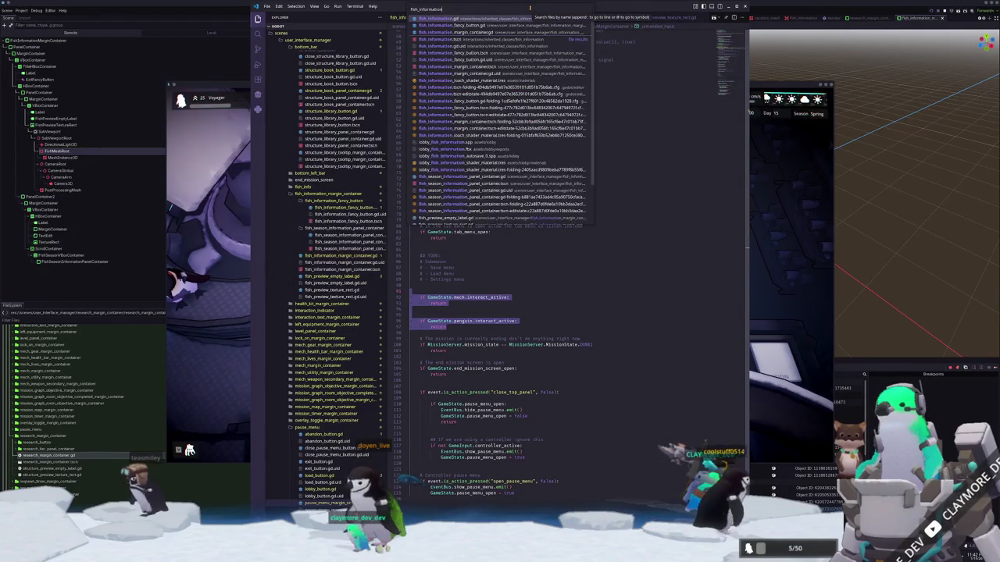
pyautogui.write('_func')
pyautogui.press('Return')
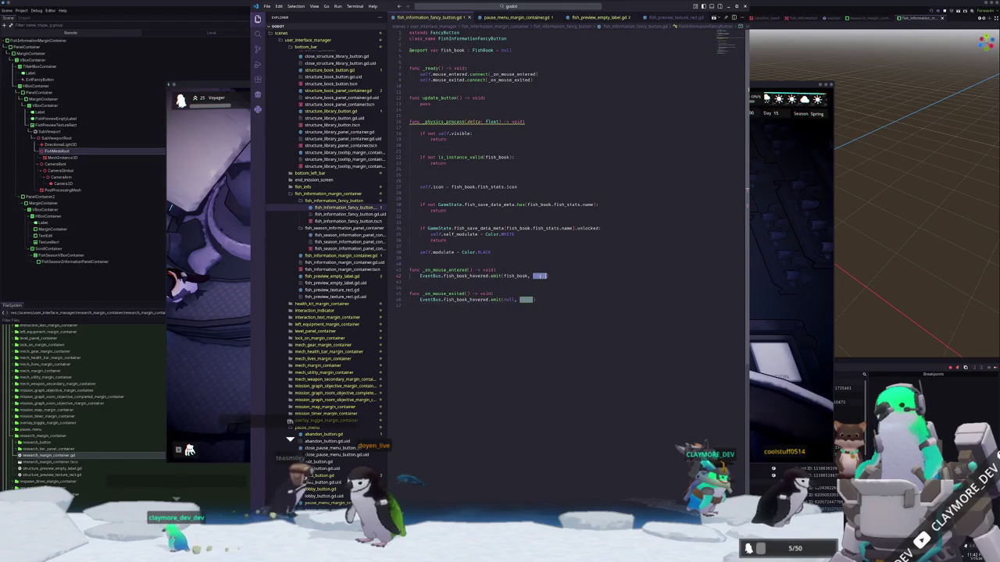
# Change both fish_book_hovered emit arguments from false to true.
pyautogui.write('tr')
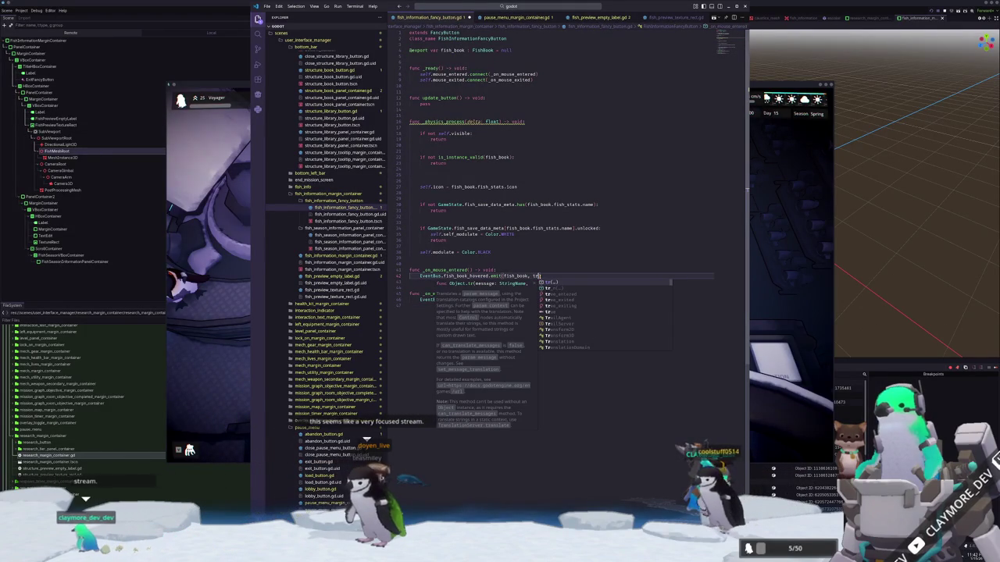
pyautogui.press('Down')
pyautogui.press('Down')
pyautogui.press('Down')
pyautogui.write('ue')
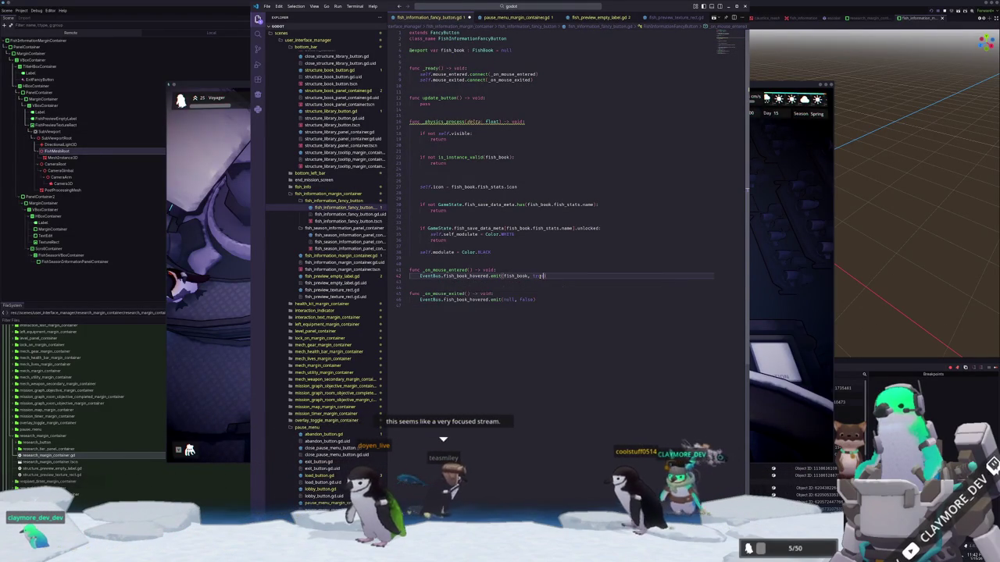
pyautogui.press('Down')
pyautogui.press('Down')
pyautogui.press('Down')
pyautogui.doubleClick(526, 300)
pyautogui.write('true')
pyautogui.press('End')
pyautogui.press('Return')
pyautogui.click(794, 283)
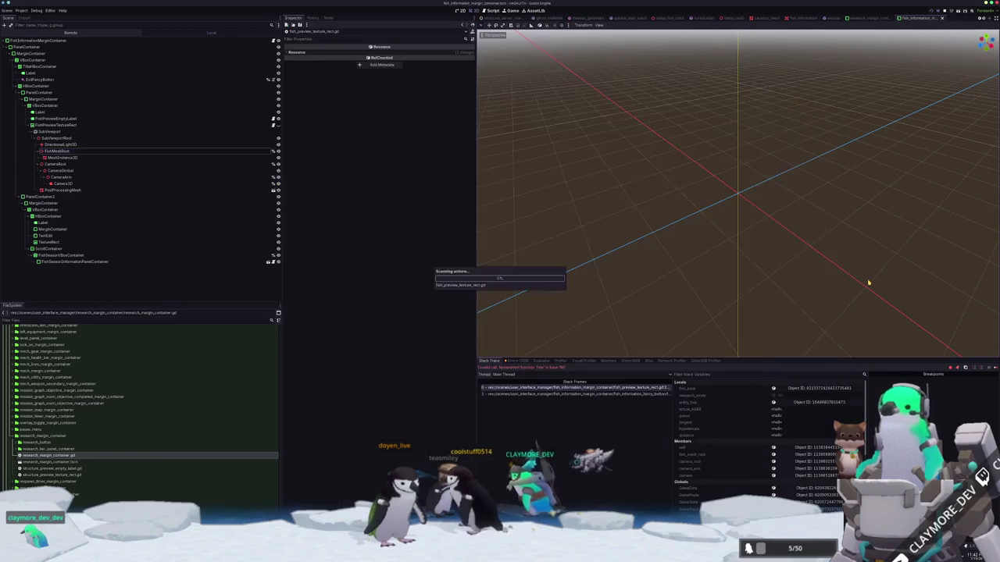
# Run the game, load the Voyager save and open the Fish Information Menu at the fish station.
pyautogui.press('F5')
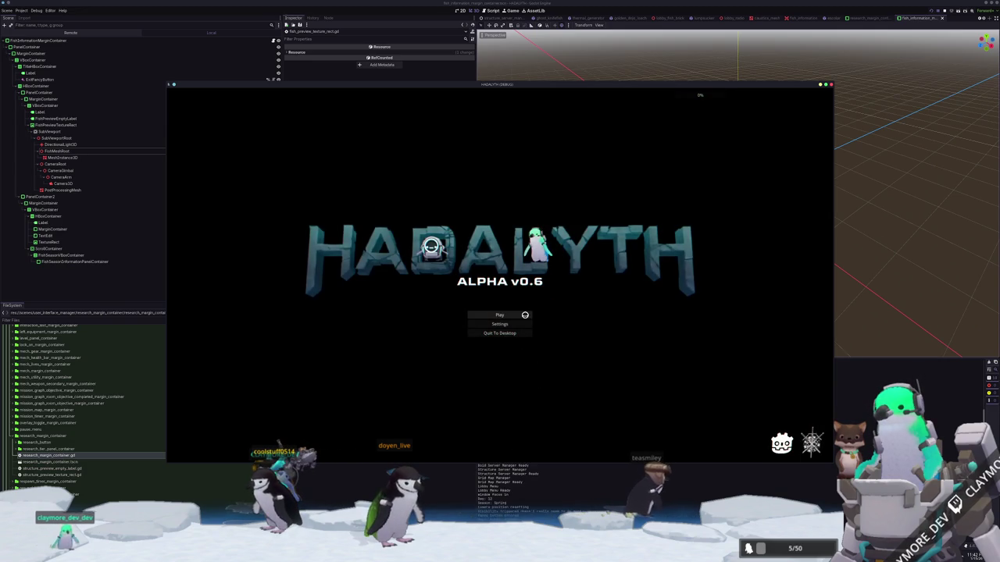
pyautogui.click(523, 314)
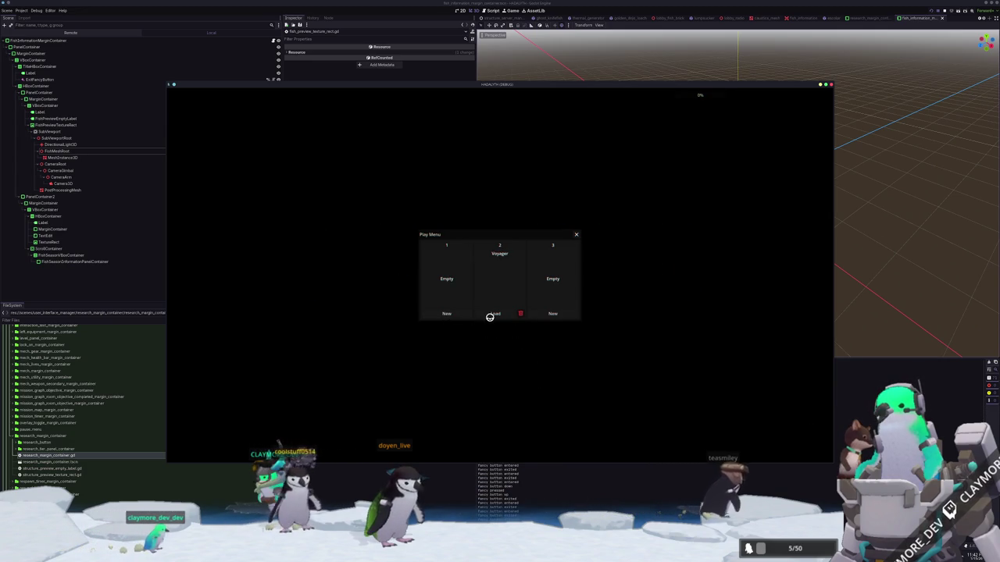
pyautogui.click(491, 314)
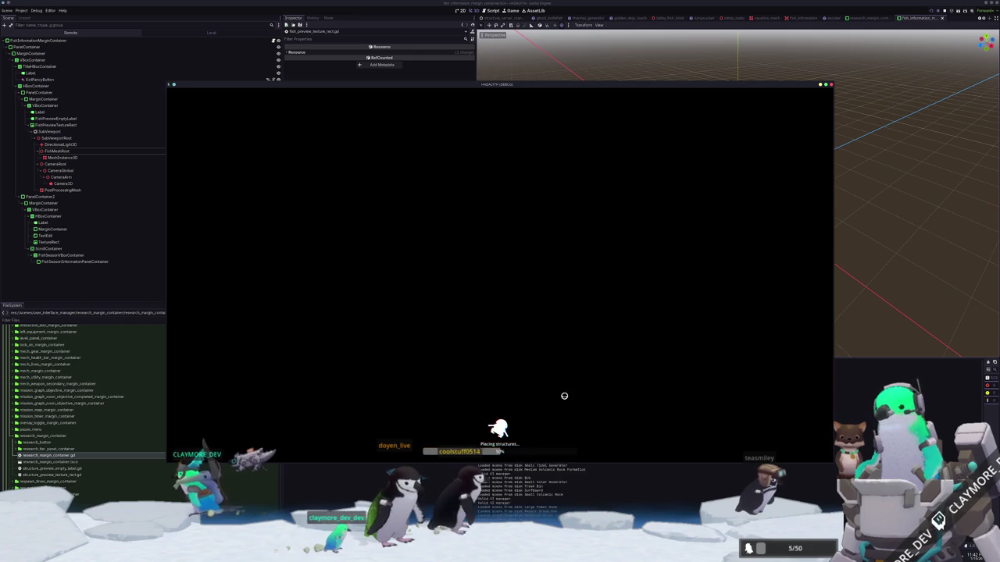
pyautogui.hotkey('w', 'd')
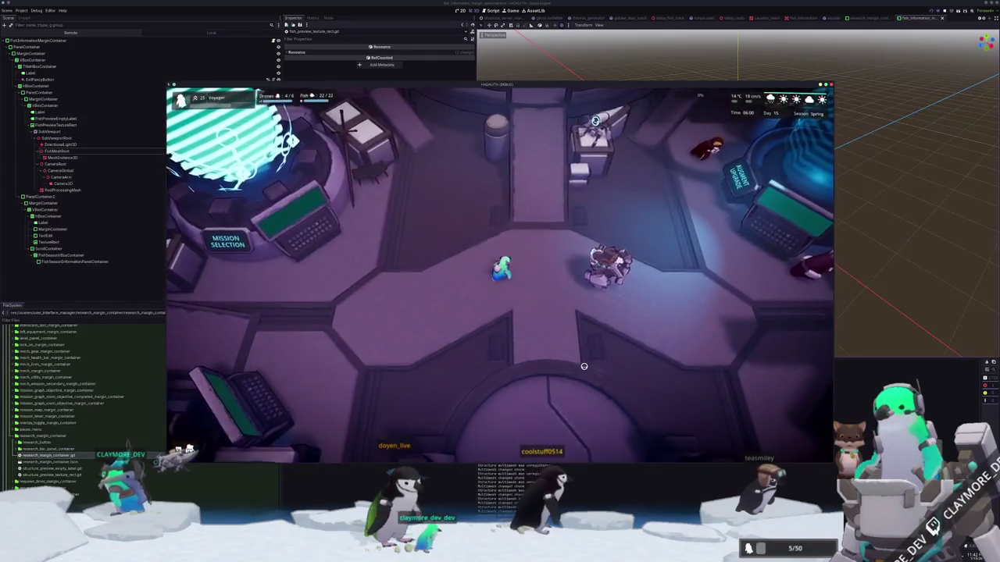
pyautogui.hotkey('w', 'd')
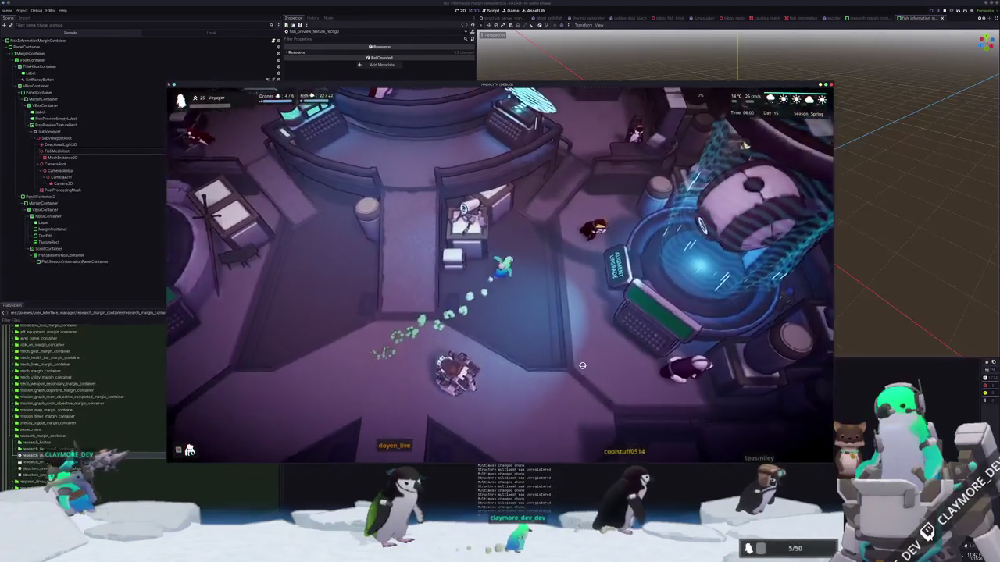
pyautogui.hotkey('w', 'd')
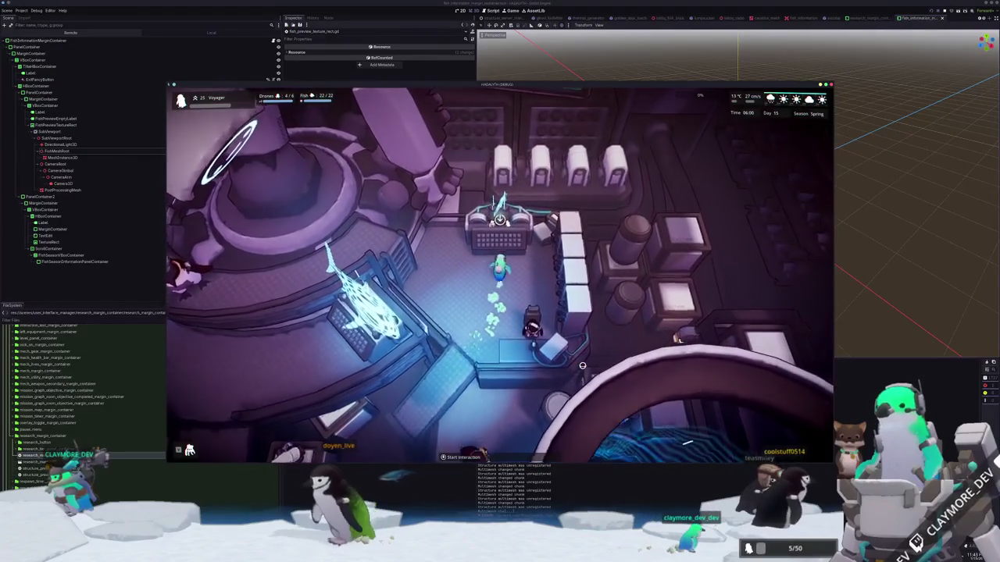
pyautogui.press('e')
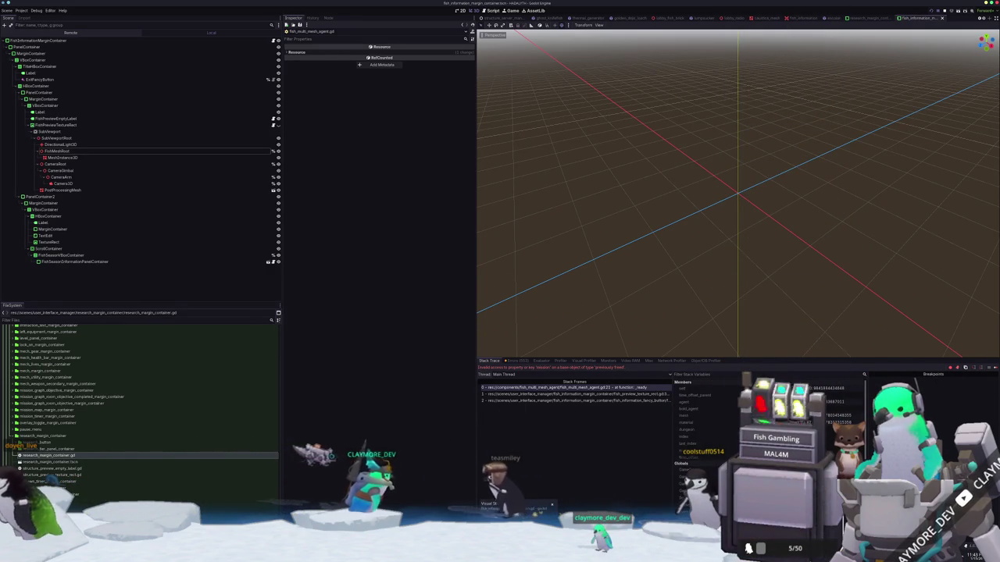
pyautogui.hotkey('alt', 'Tab')
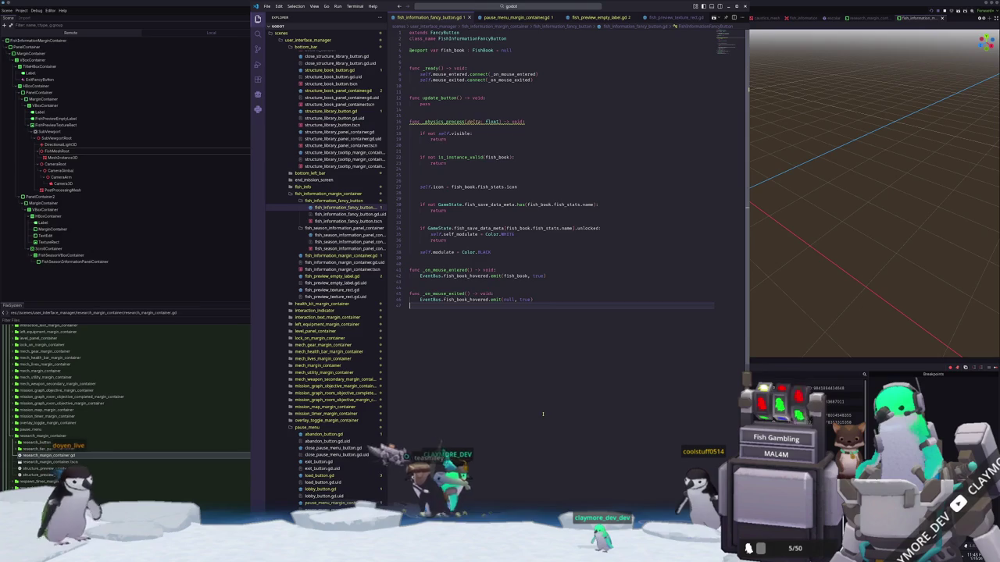
# Look through fish_preview_empty_label.gd, game_state.gd and fish_preview_texture_rect.gd around line 24.
pyautogui.click(521, 286)
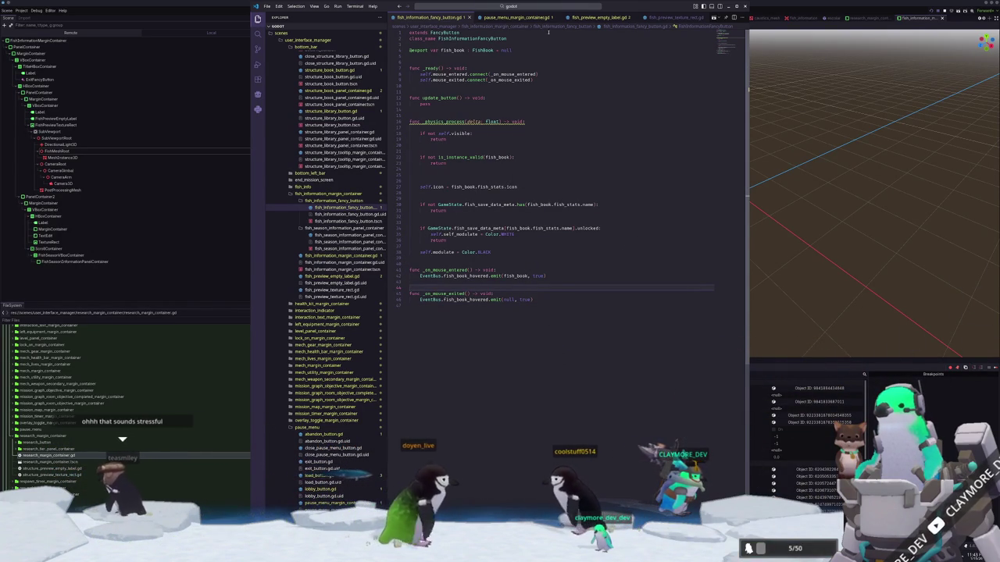
pyautogui.click(515, 16)
pyautogui.click(595, 17)
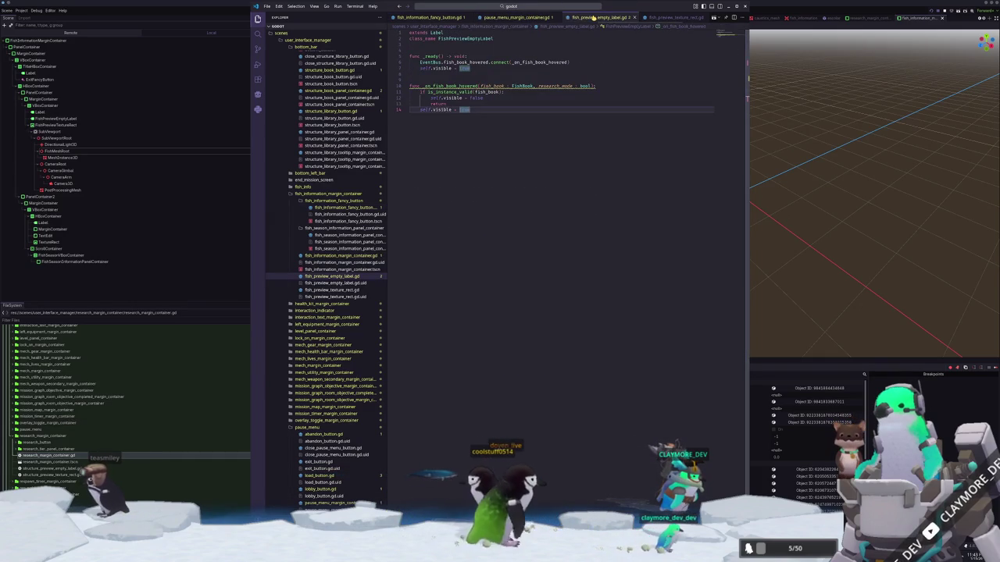
pyautogui.click(682, 17)
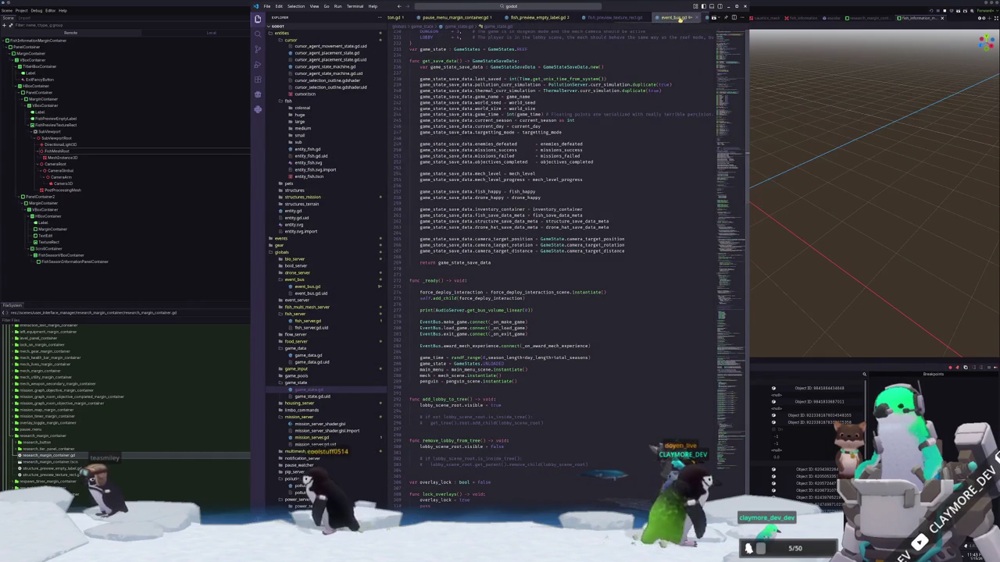
pyautogui.click(655, 17)
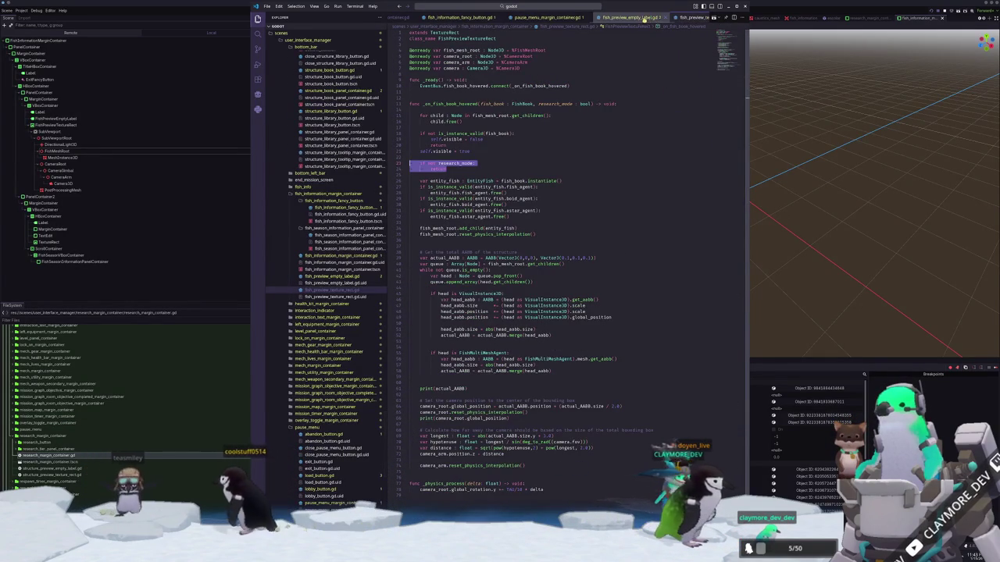
pyautogui.click(451, 173)
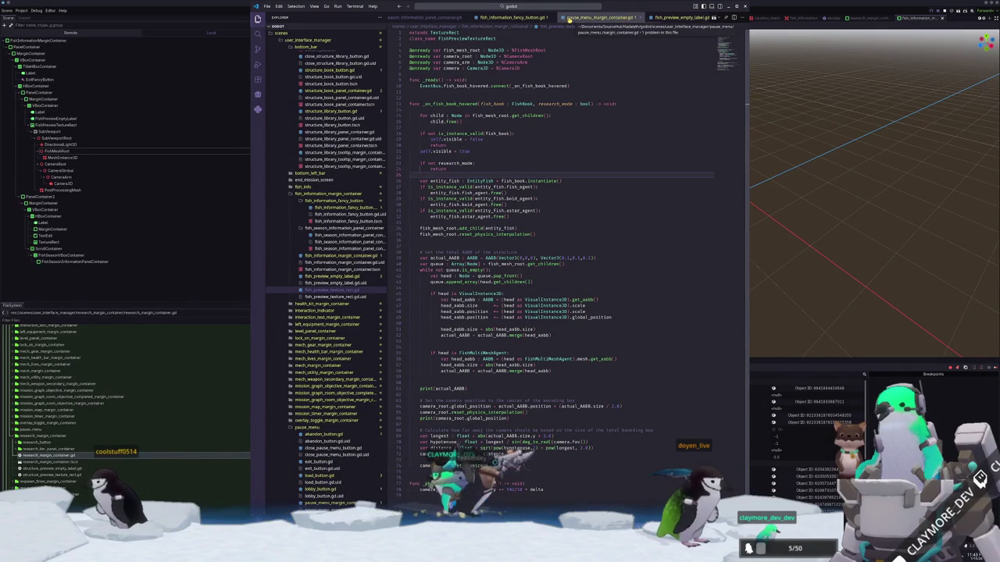
# Review fish_information_fancy_button.gd, fish_information.gd, fish_server.gd and fish_information_margin_container.gd.
pyautogui.click(570, 17)
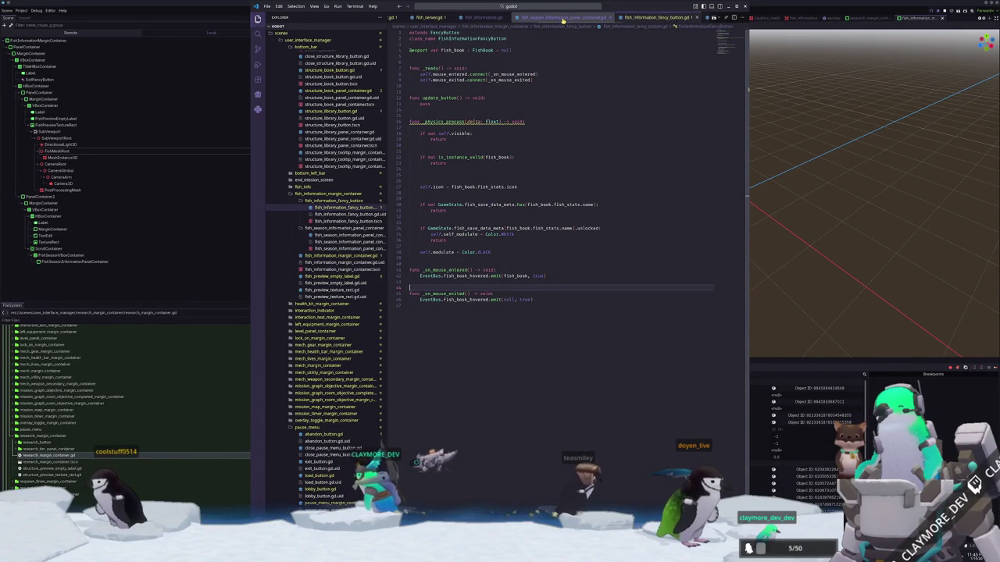
pyautogui.click(569, 17)
pyautogui.click(542, 17)
pyautogui.click(496, 17)
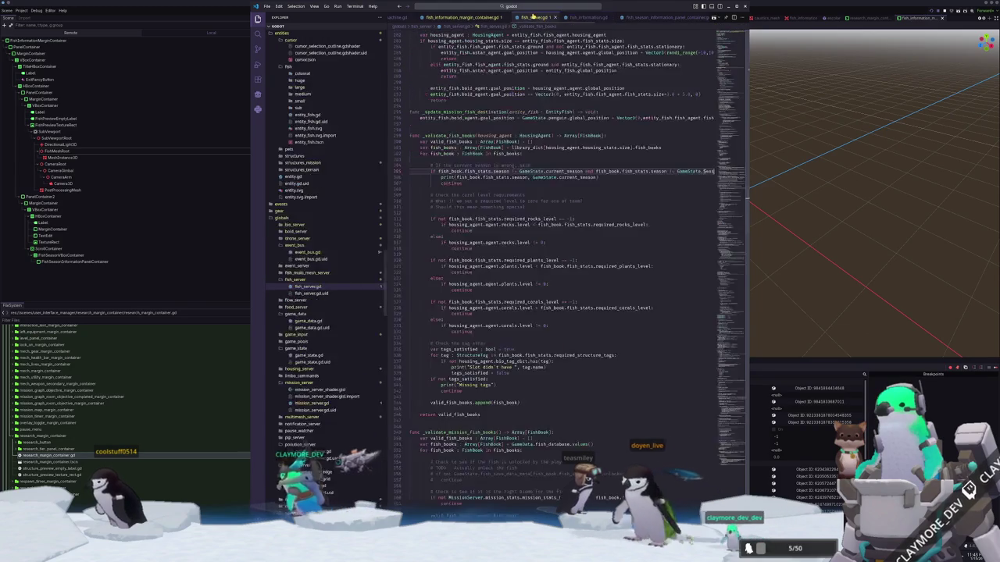
pyautogui.click(515, 17)
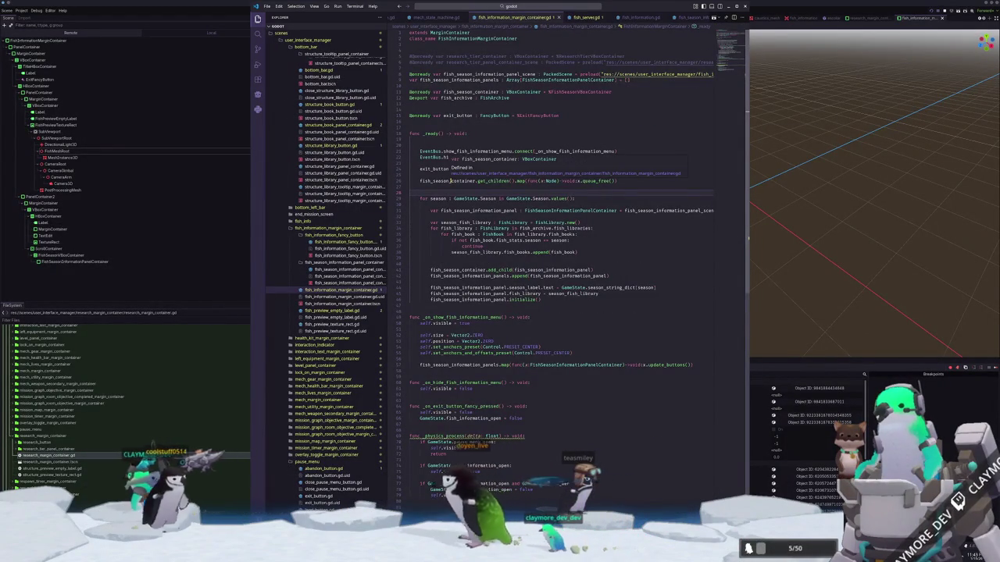
pyautogui.click(459, 186)
pyautogui.hotkey('alt', 'Tab')
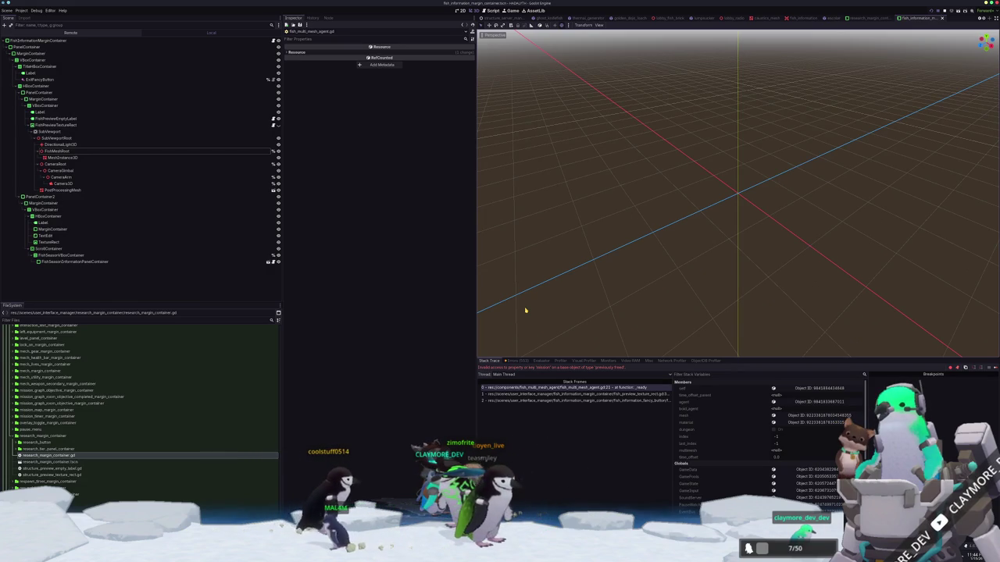
# Open fish_multi_mesh_agent.gd through the quick file search with 'multi_mesh'.
pyautogui.hotkey('alt', 'Tab')
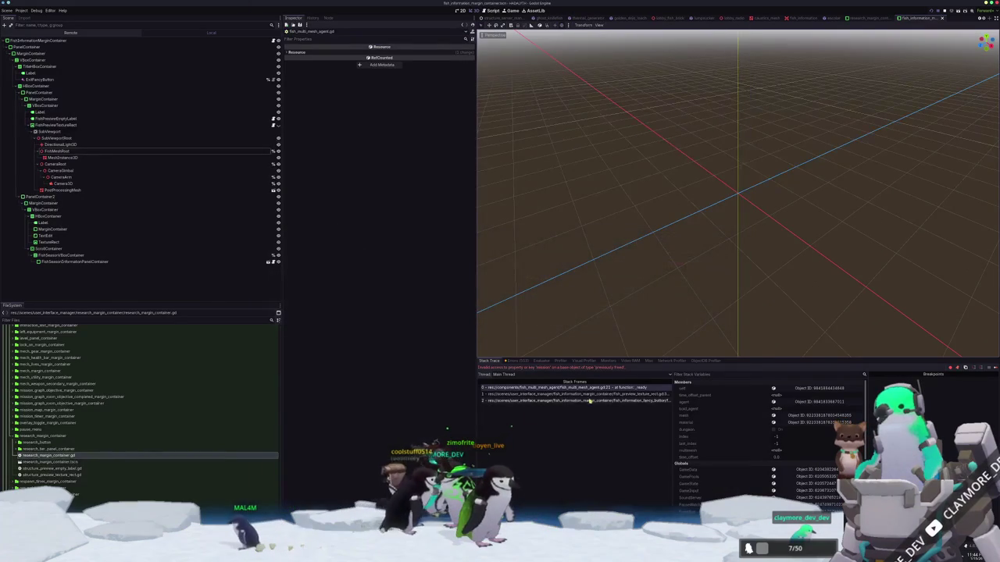
pyautogui.hotkey('alt', 'Tab')
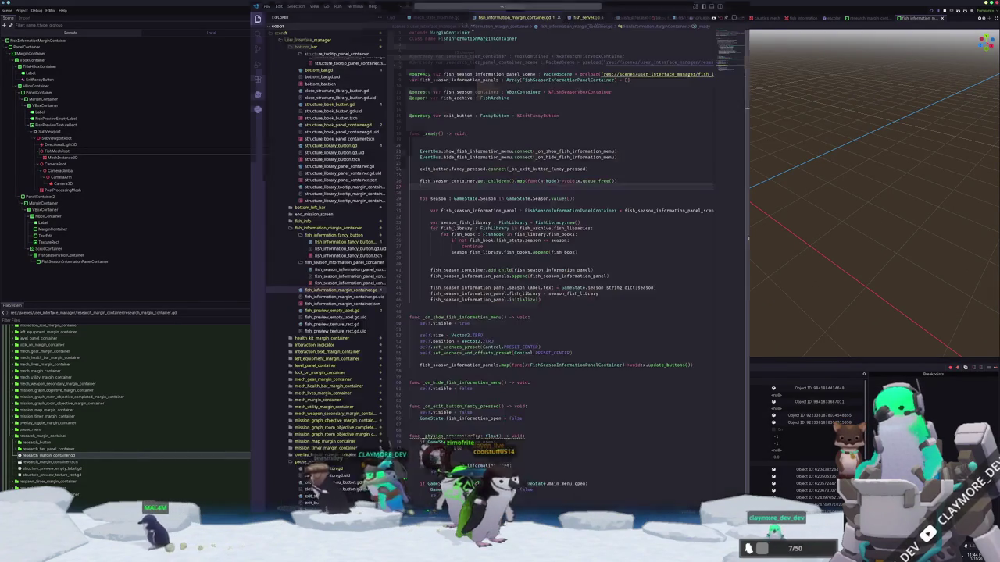
pyautogui.click(534, 6)
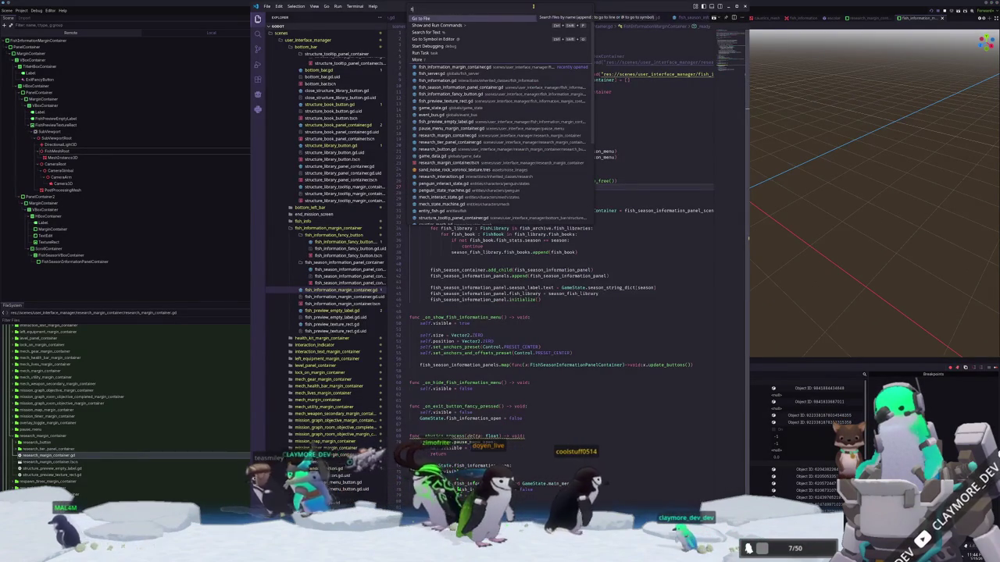
pyautogui.write('fish_multi_mesh')
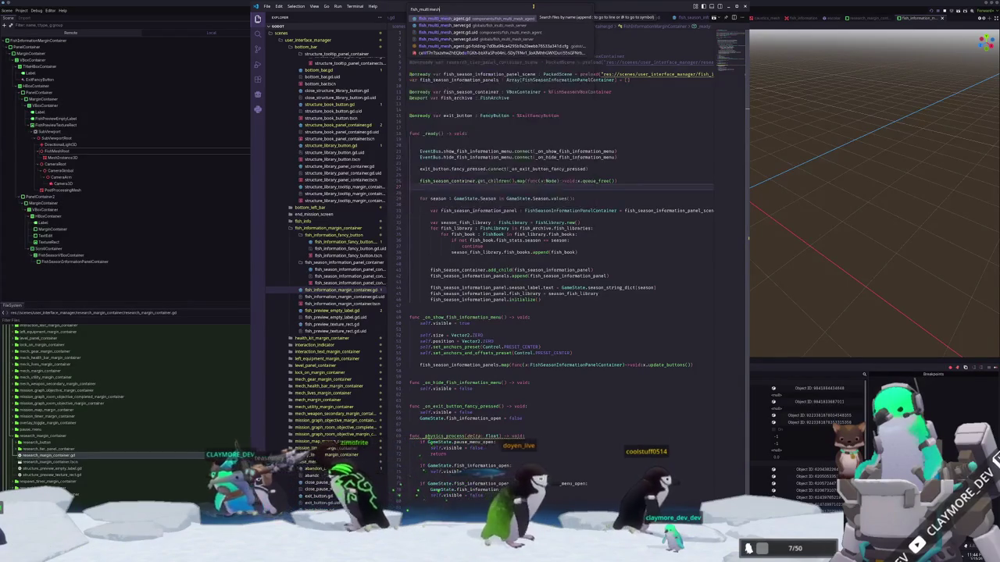
pyautogui.press('Return')
# Draft a 'var mission_cache:' declaration after time_offset, then delete it.
pyautogui.click(482, 128)
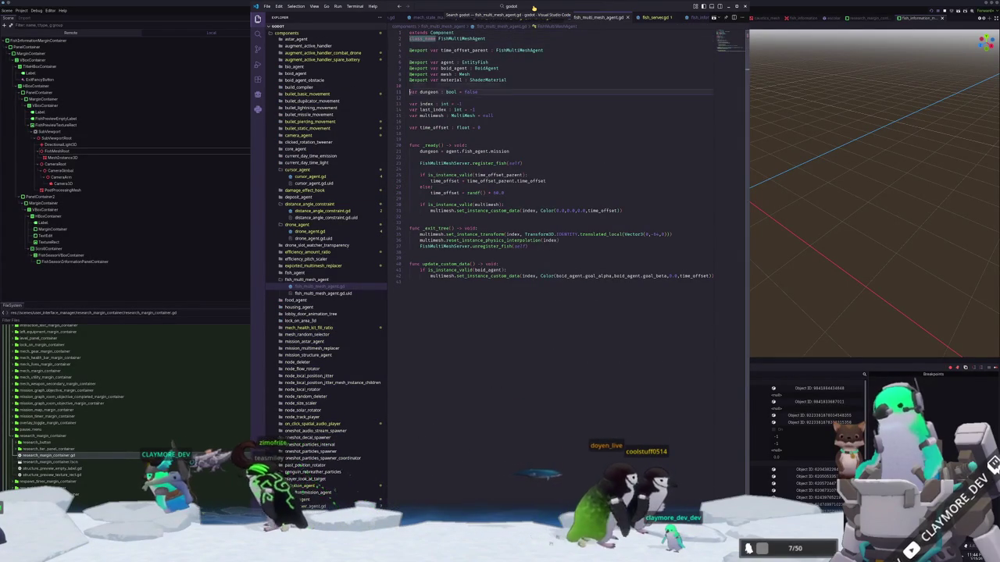
pyautogui.press('Return')
pyautogui.write('var ')
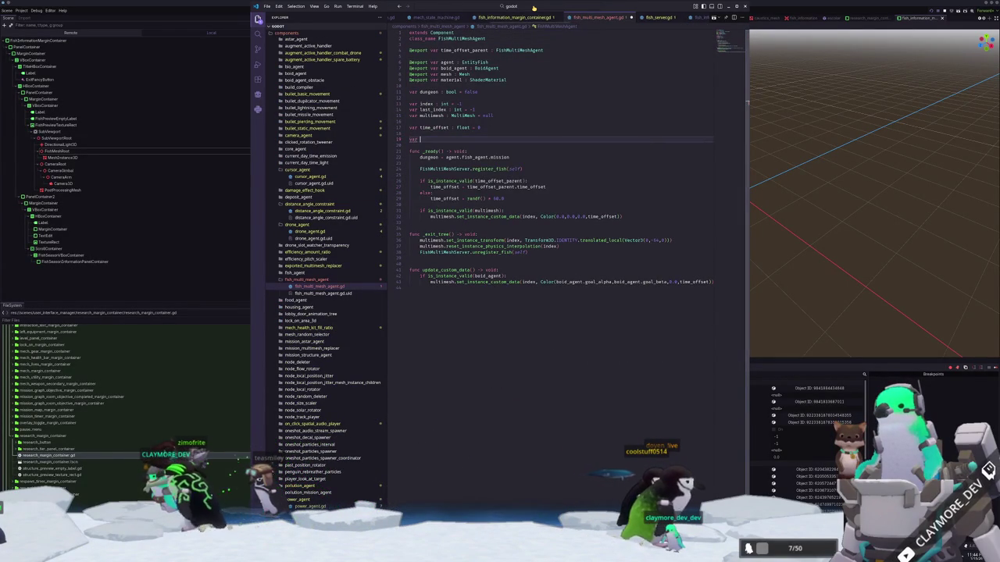
pyautogui.write('boid_agent')
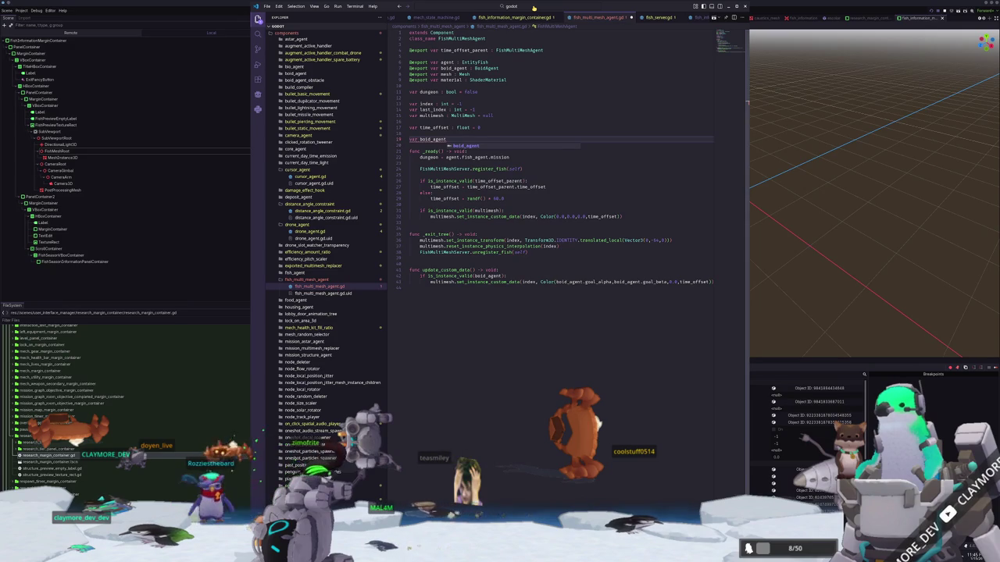
pyautogui.hotkey('ctrl', 'BackSpace')
pyautogui.write('missi')
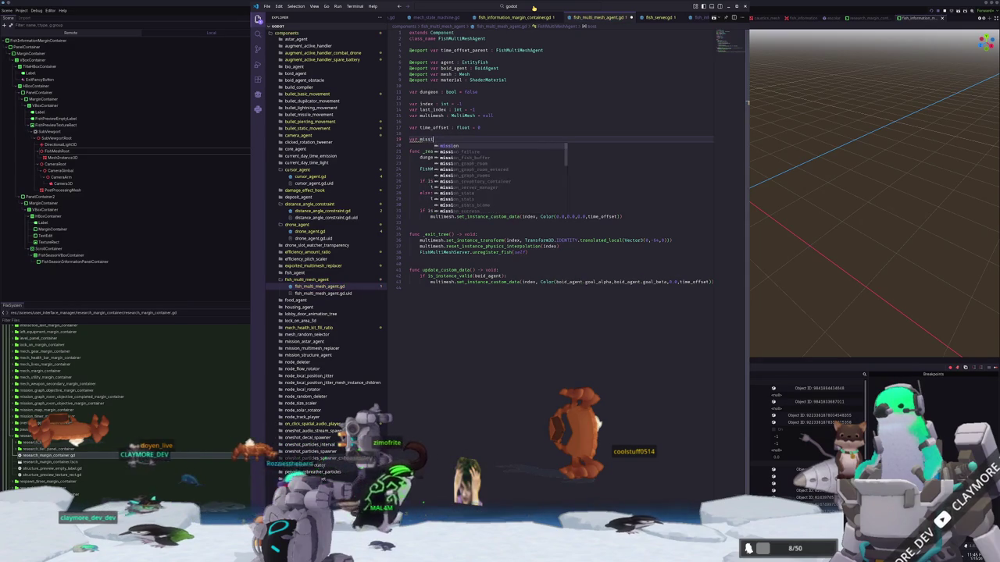
pyautogui.write('on_cached')
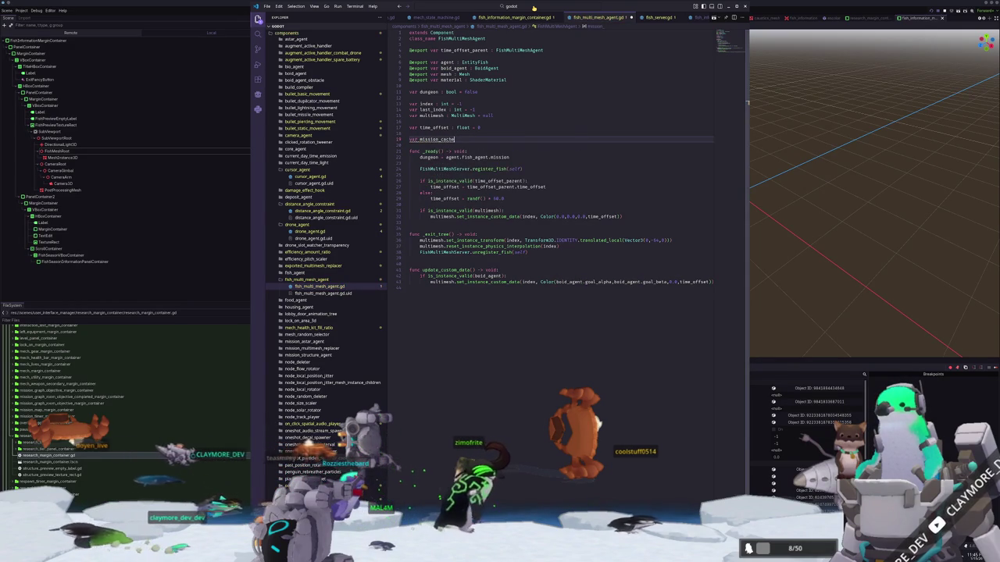
pyautogui.press('BackSpace')
pyautogui.write(':')
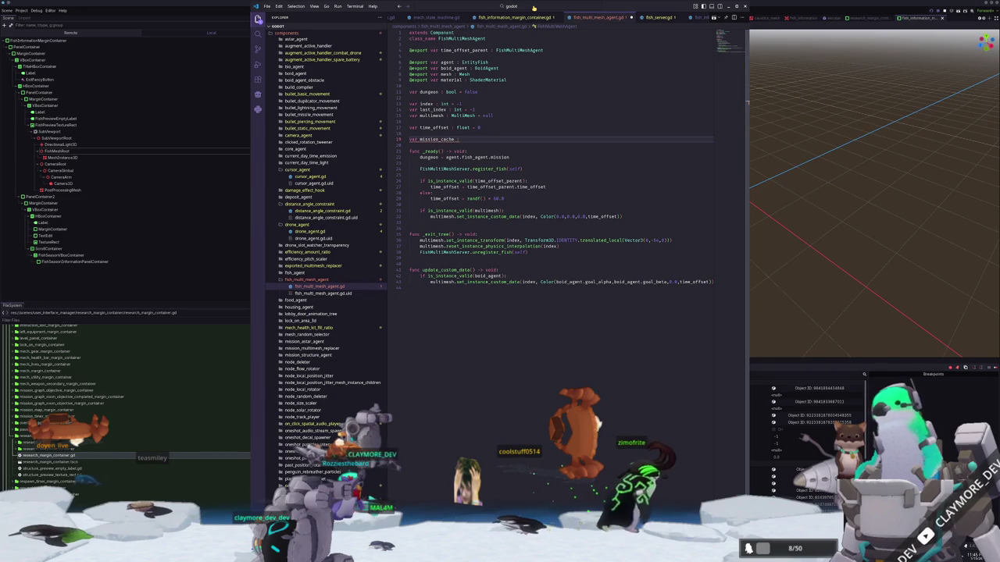
pyautogui.hotkey('shift', 'Up')
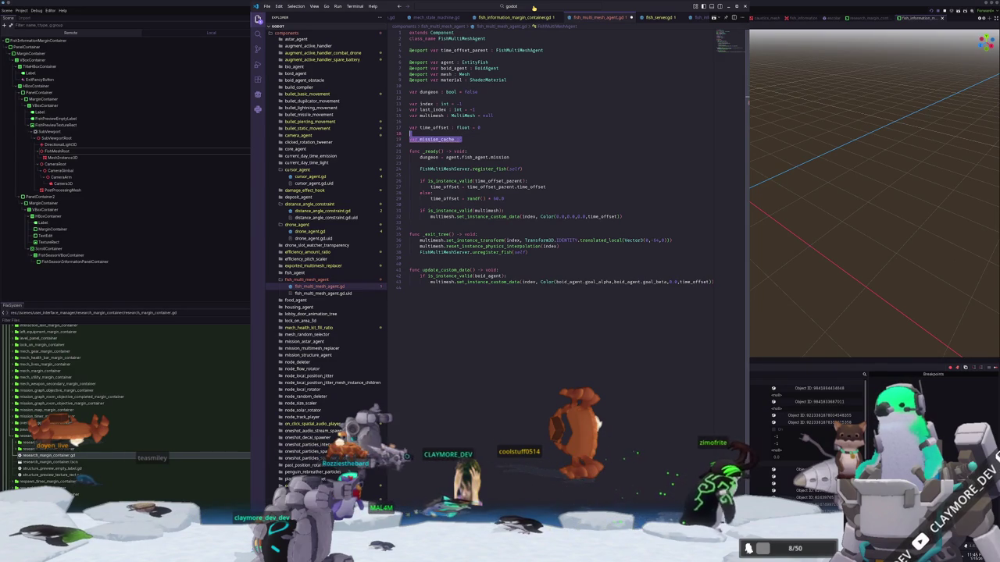
pyautogui.press('BackSpace')
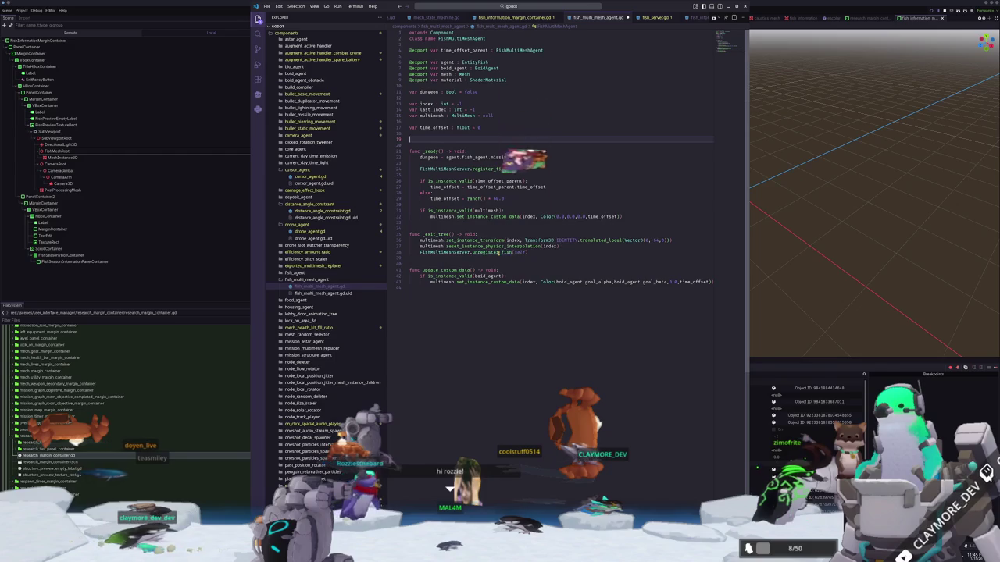
pyautogui.moveTo(500, 252)
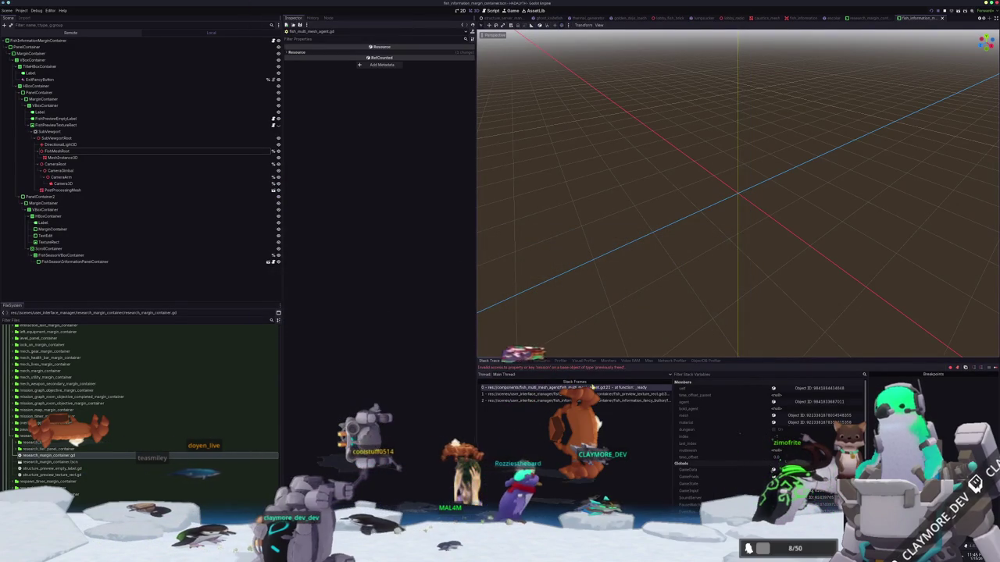
# Inspect the fish_multimesh_agent.dungeon comparison in register_fish, then go back to fish_multi_mesh_agent.gd.
pyautogui.hotkey('alt', 'Tab')
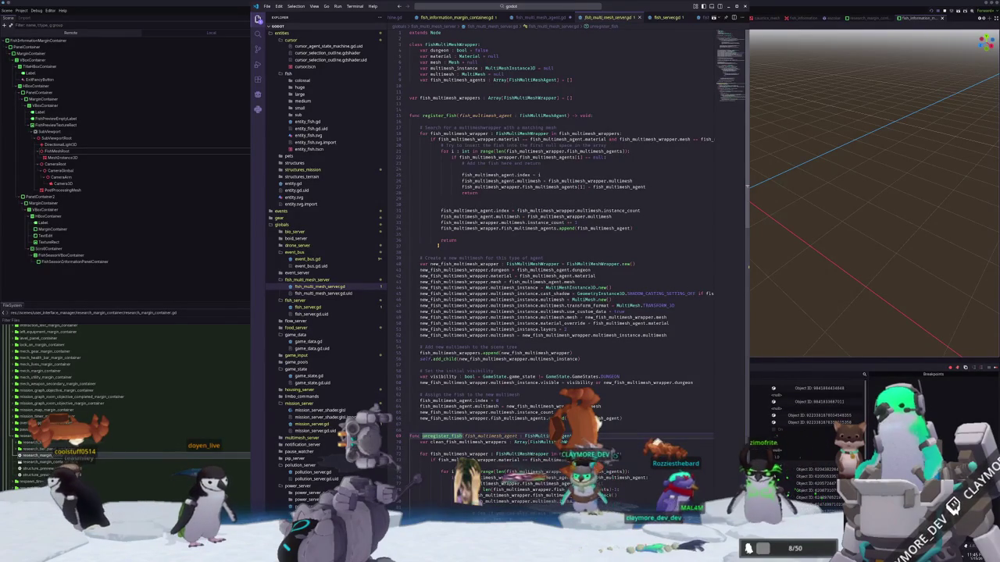
pyautogui.click(695, 139)
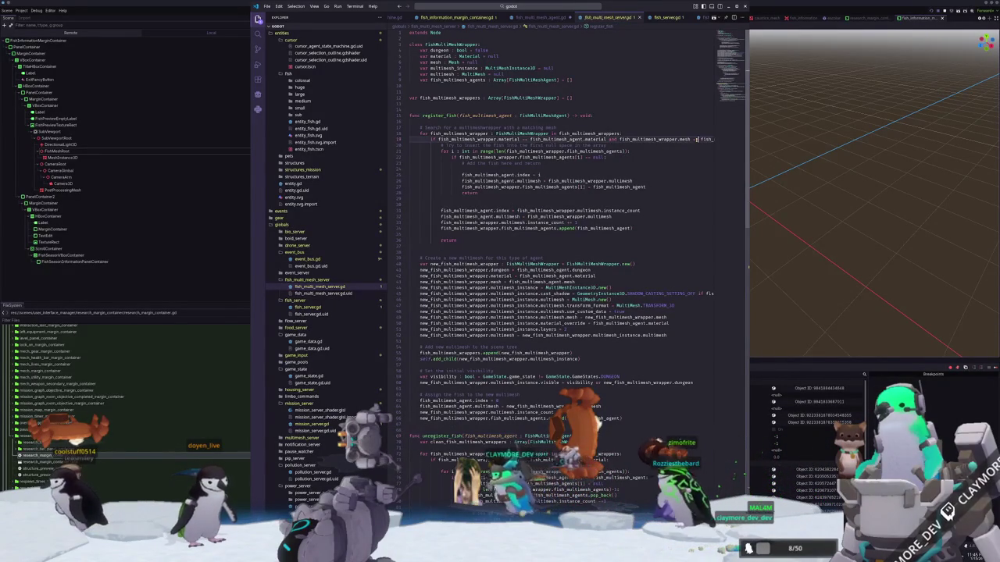
pyautogui.hscroll(4, 697, 139)
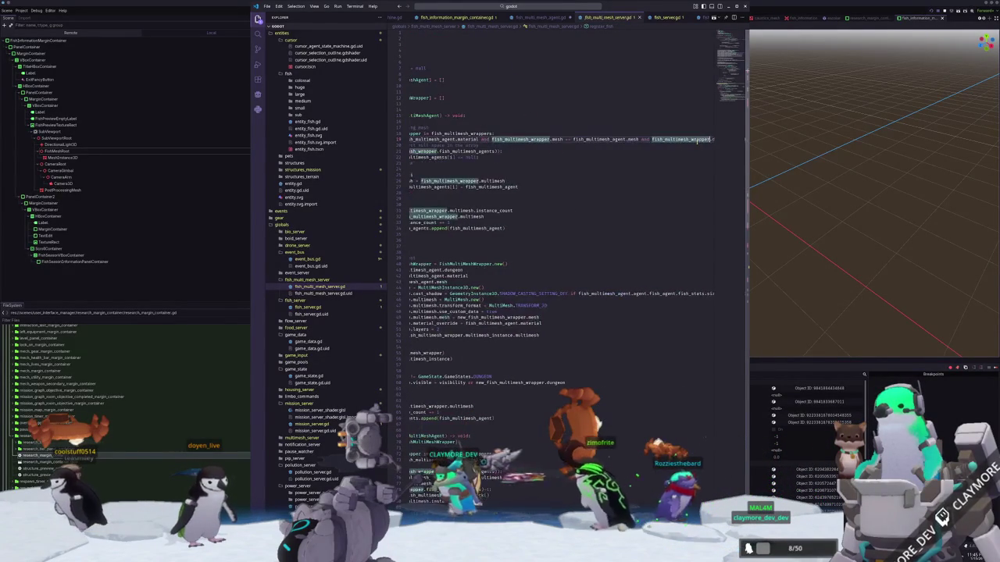
pyautogui.hscroll(2, 698, 139)
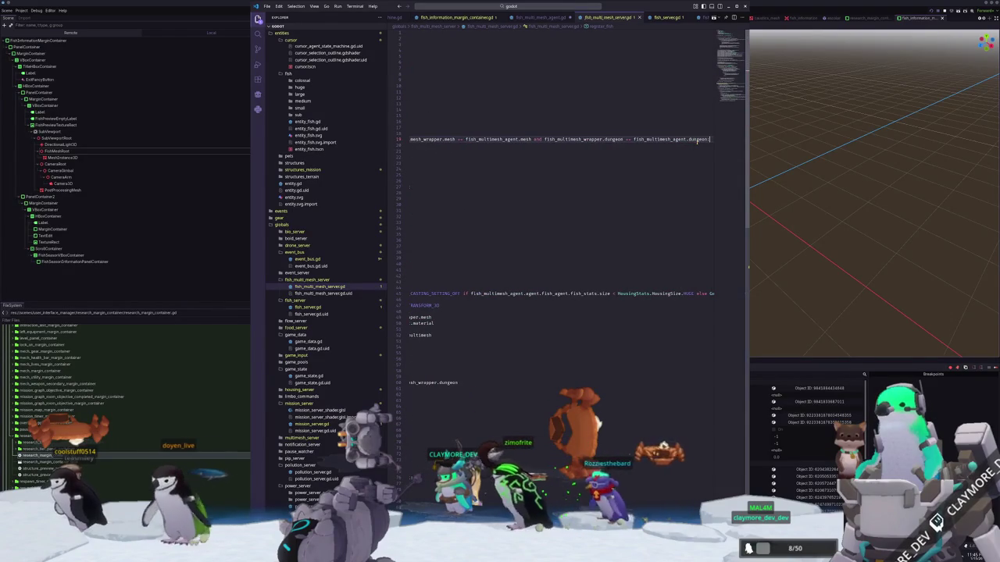
pyautogui.hotkey('ctrl', 'shift', 'Left')
pyautogui.hotkey('ctrl', 'shift', 'Left')
pyautogui.hotkey('ctrl', 'shift', 'Left')
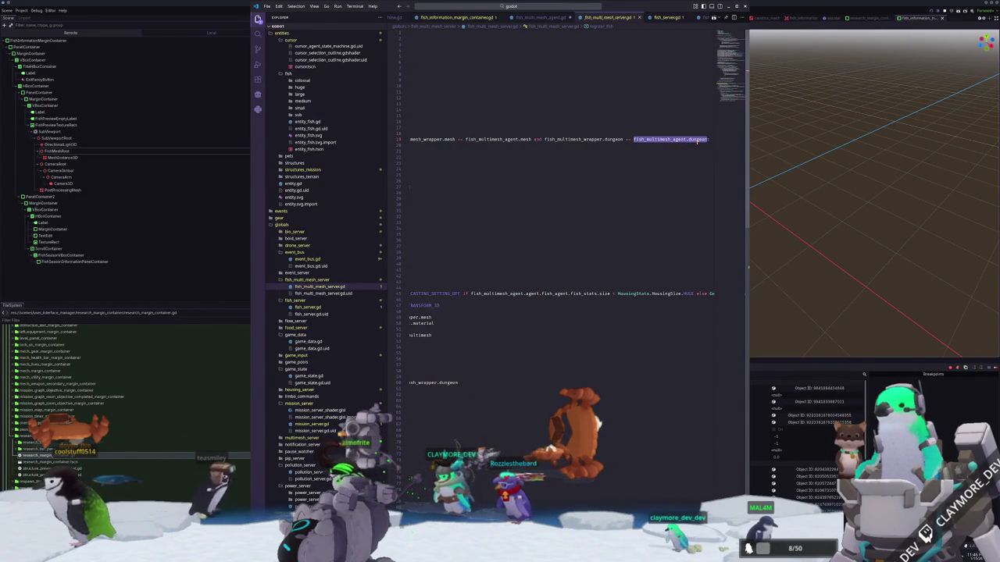
pyautogui.hscroll(-6, 697, 139)
pyautogui.hotkey('alt', 'Tab')
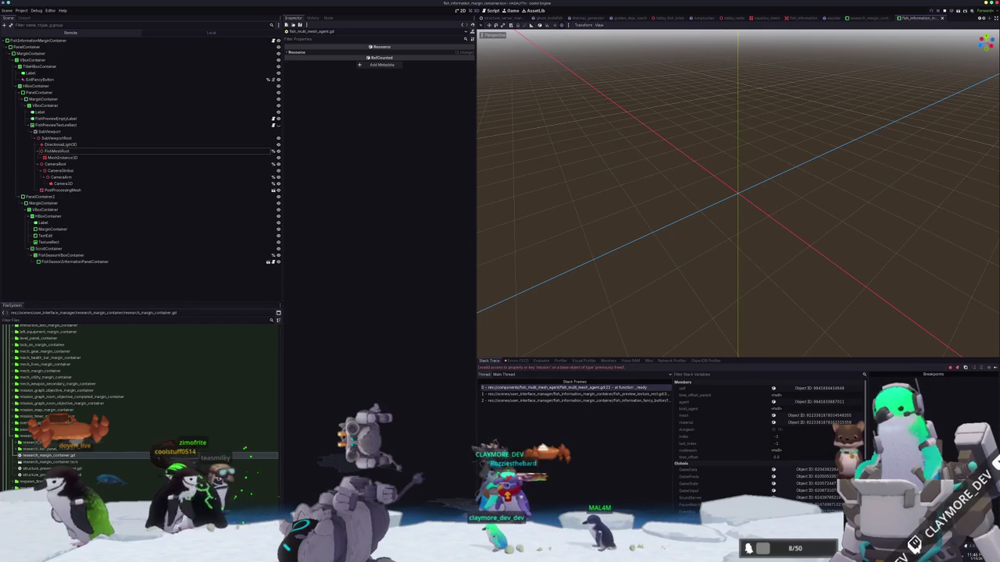
pyautogui.hotkey('alt', 'Tab')
pyautogui.click(524, 17)
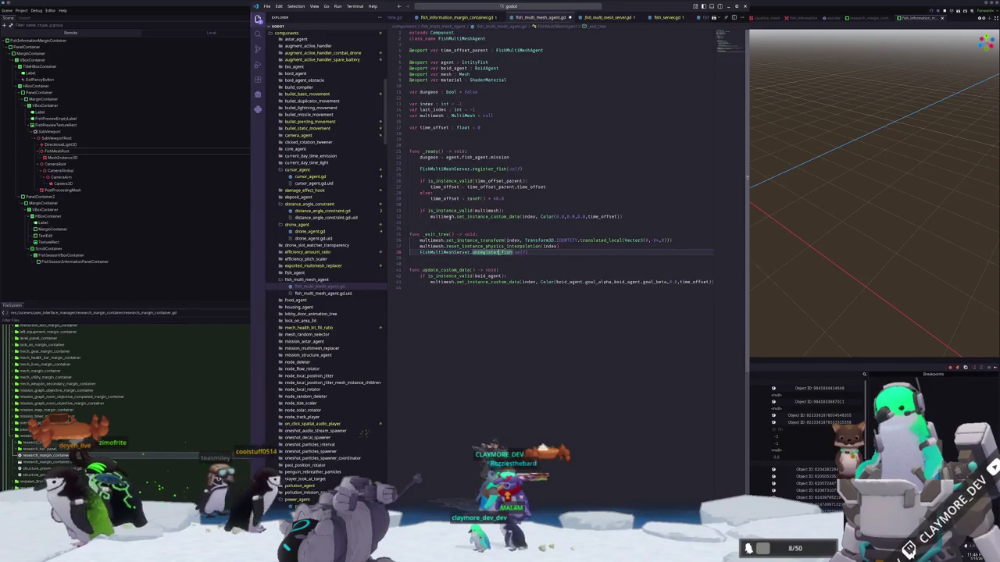
# Wrap _ready's dungeon = agent.fish_agent.mission line in 'if is_instance_valid(agent.fish_agent):'.
pyautogui.click(435, 228)
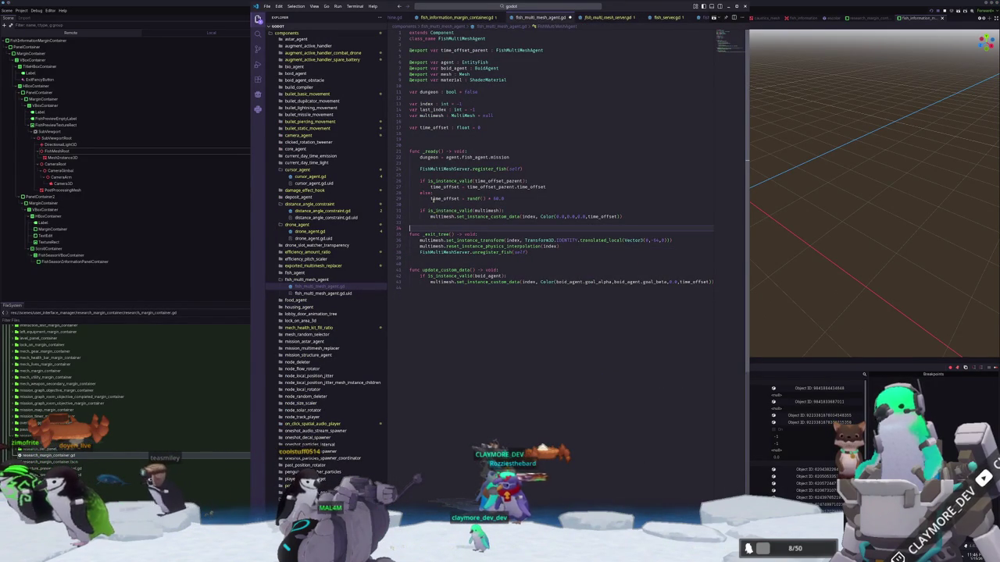
pyautogui.click(426, 163)
pyautogui.moveTo(524, 157); pyautogui.dragTo(408, 157)
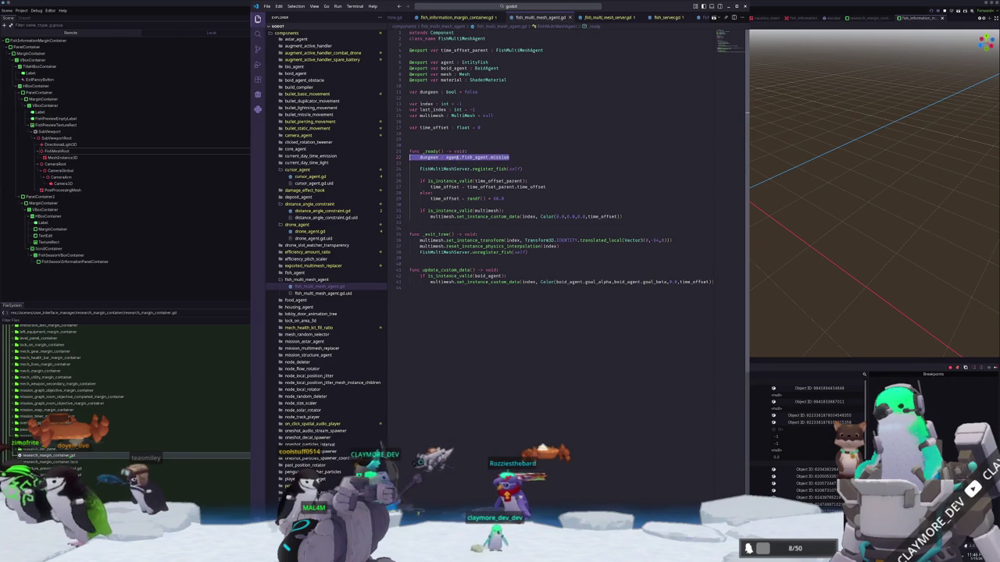
pyautogui.doubleClick(453, 157)
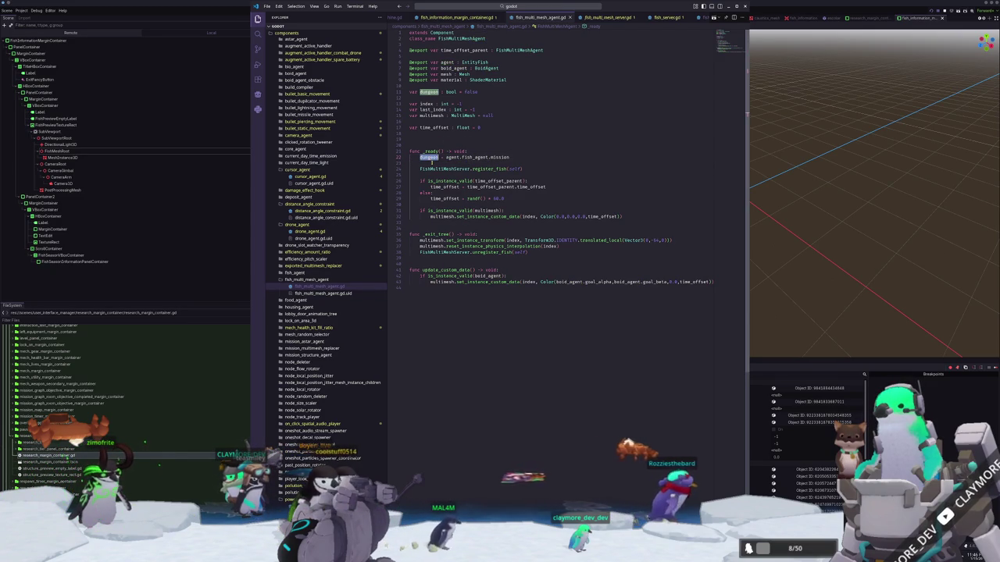
pyautogui.press('Return')
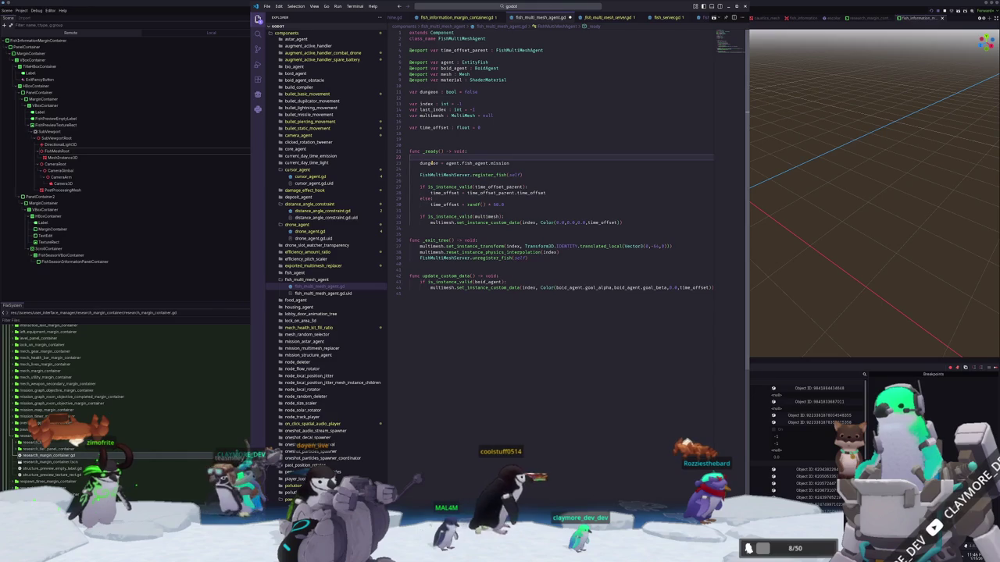
pyautogui.write('if is')
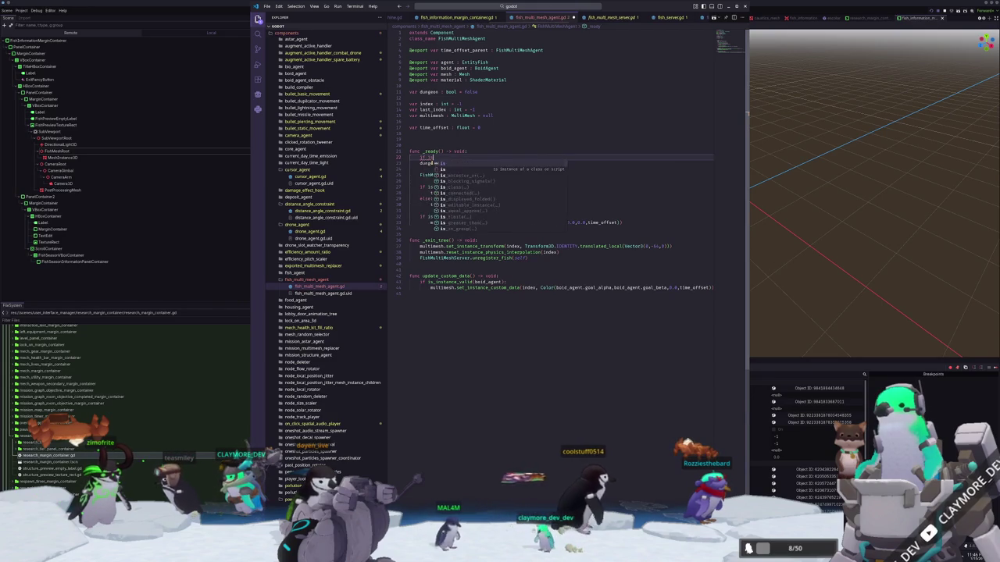
pyautogui.write('_instance_val')
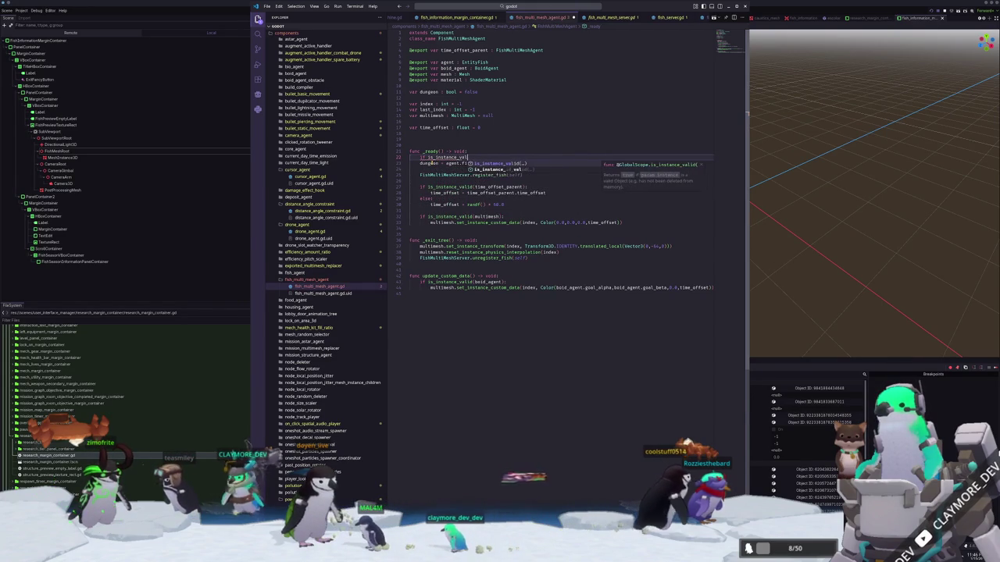
pyautogui.write('id(ag')
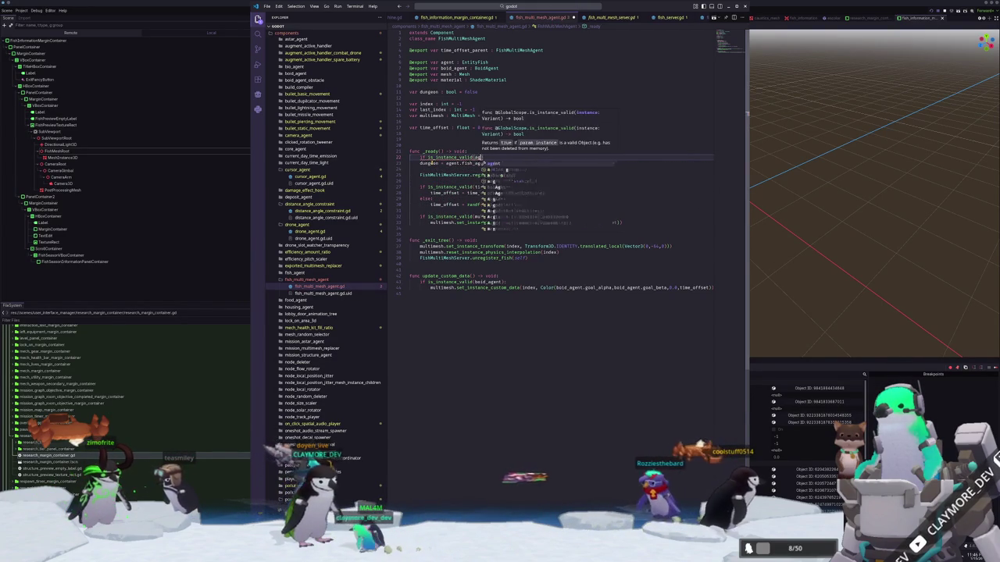
pyautogui.write('ent.fish_agent)')
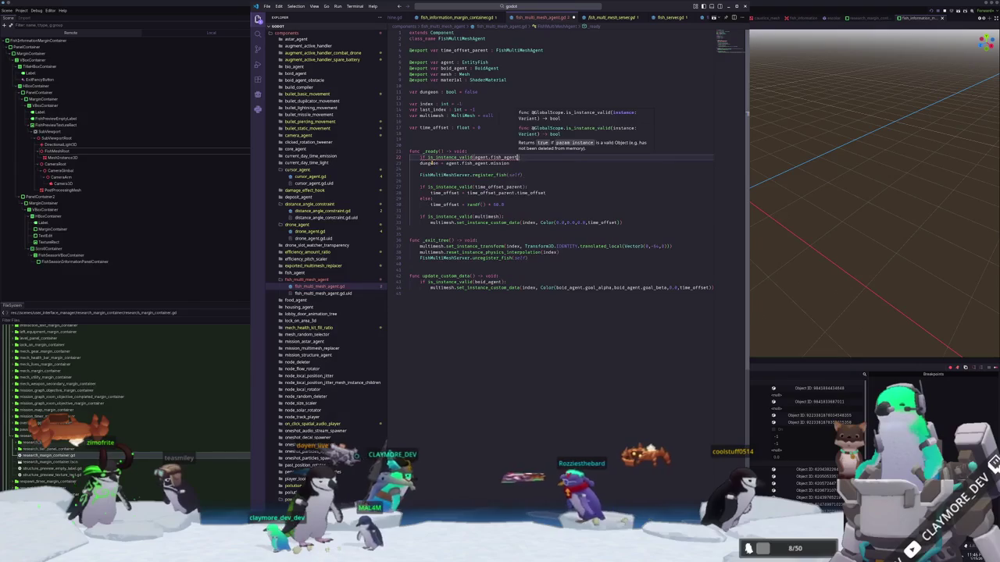
pyautogui.press('Down')
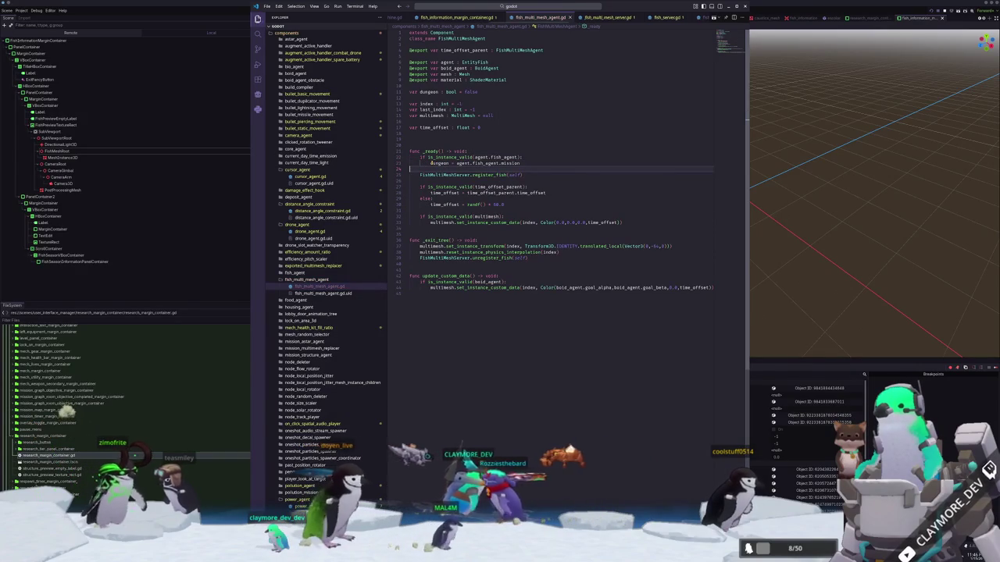
pyautogui.click(855, 216)
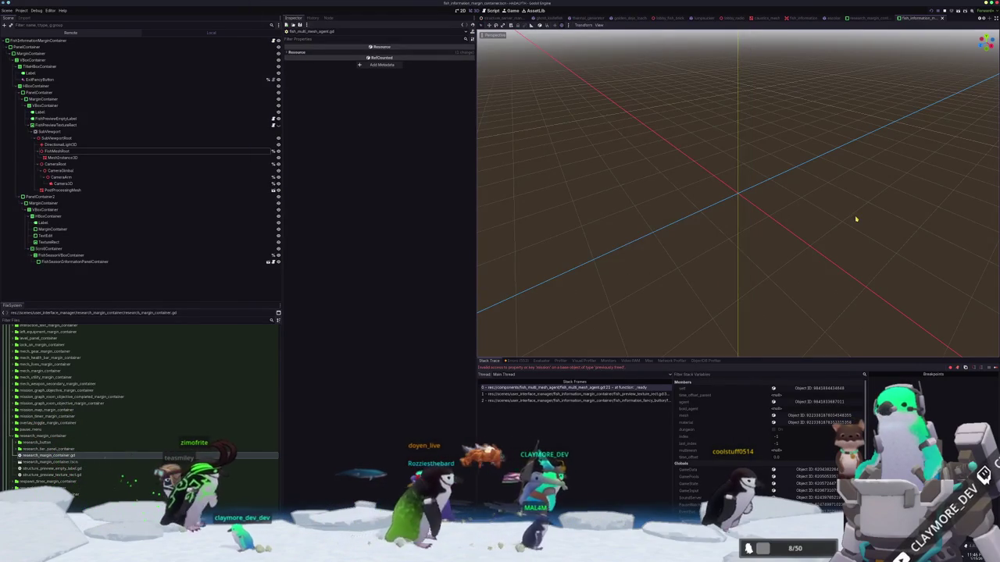
# Stop the debug session, relaunch, load the Voyager save and open the Fish Information Menu.
pyautogui.press('F8')
pyautogui.press('F5')
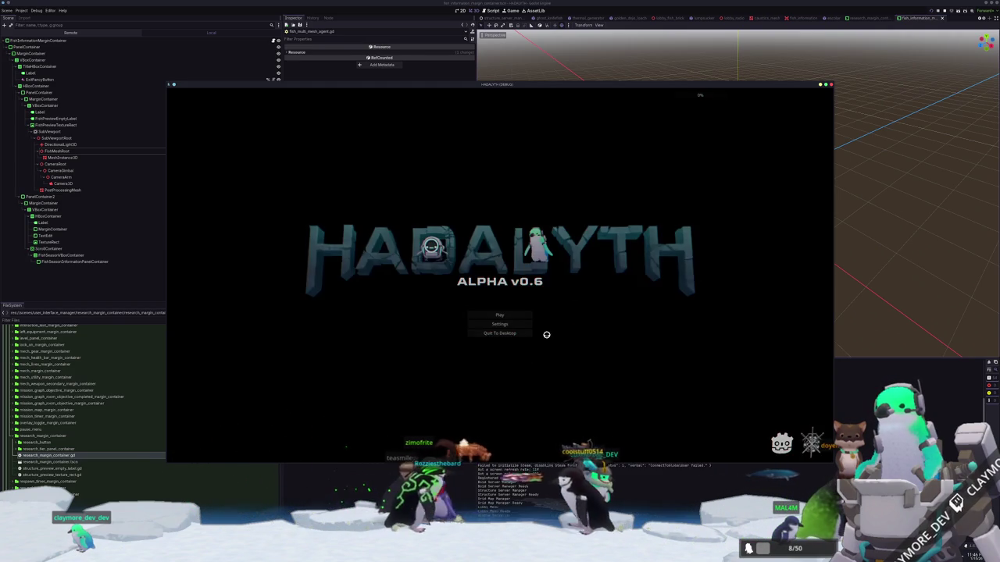
pyautogui.click(504, 316)
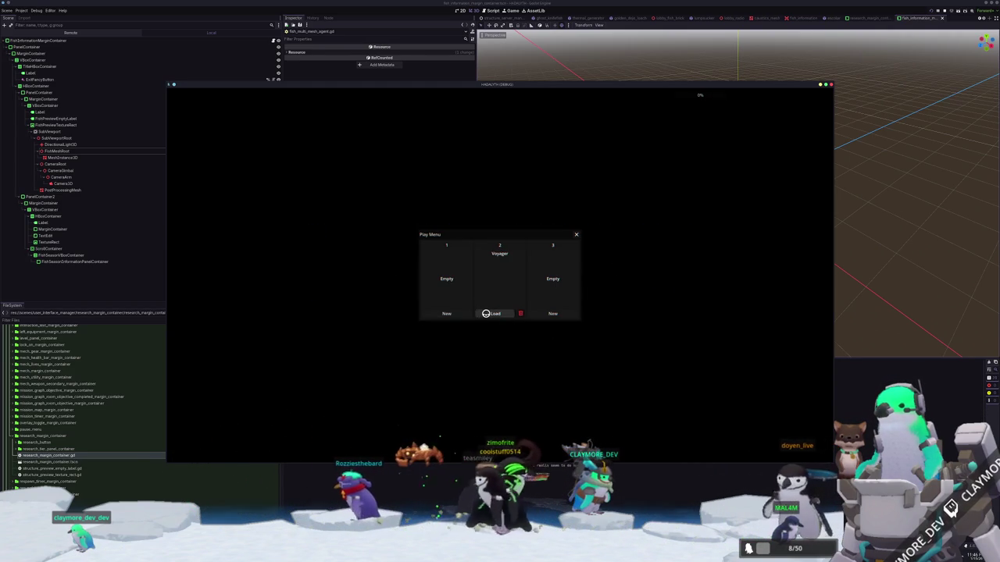
pyautogui.click(486, 313)
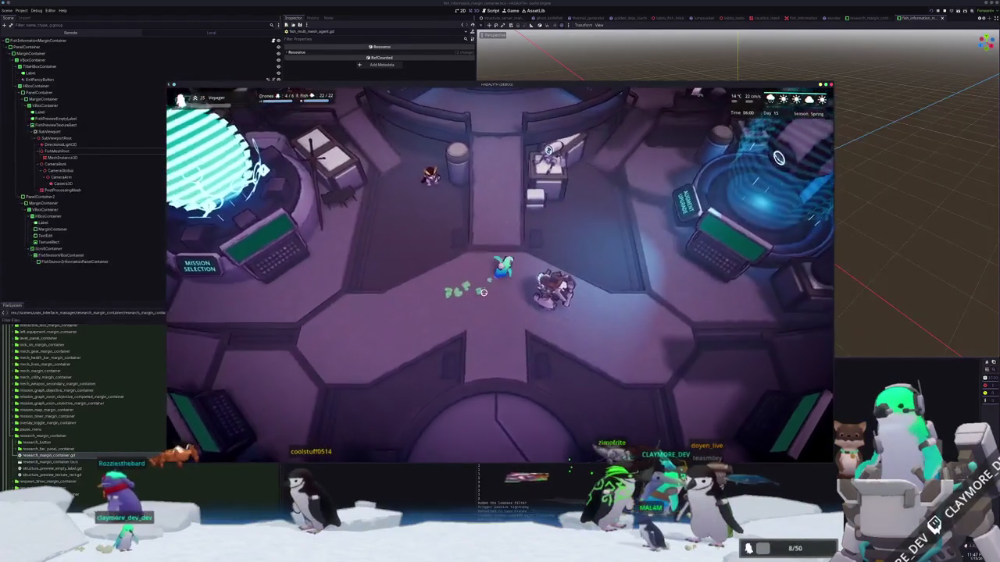
pyautogui.press('w')
pyautogui.press('d')
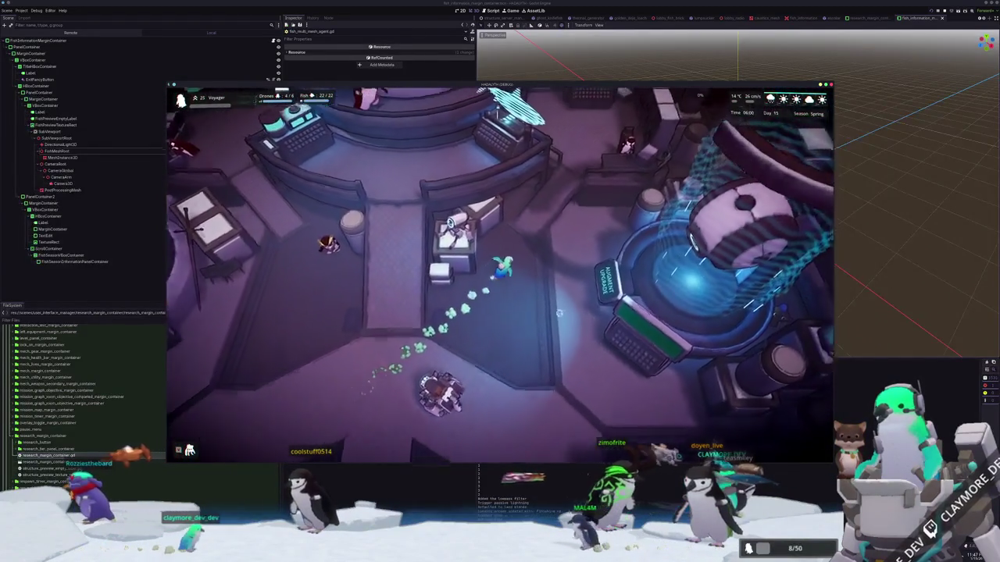
pyautogui.press('w')
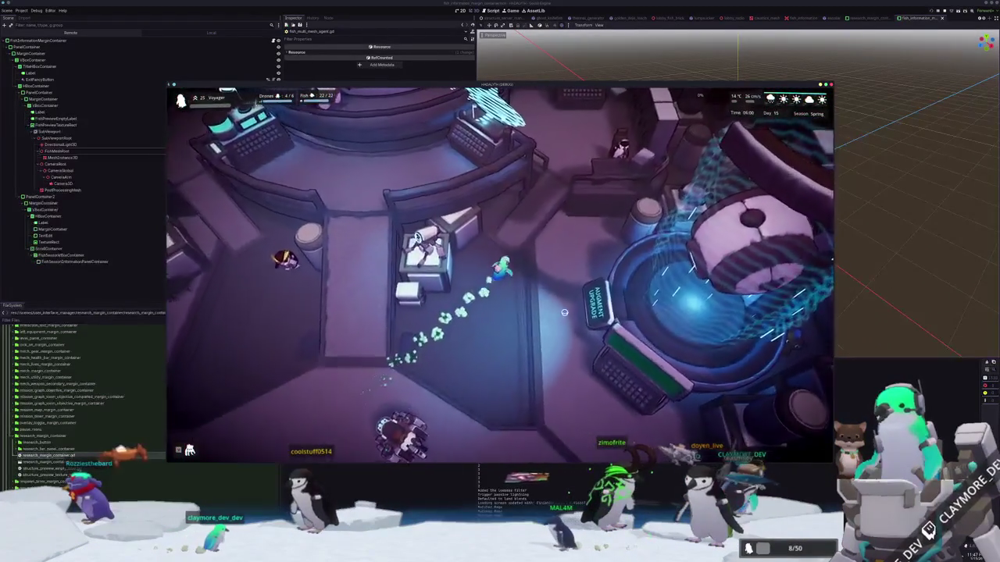
pyautogui.press('w')
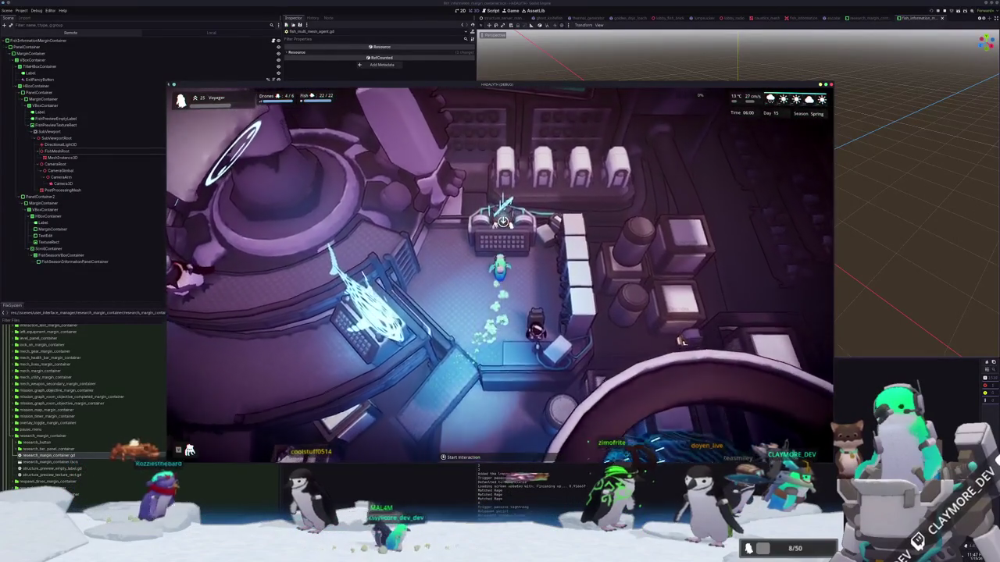
pyautogui.press('e')
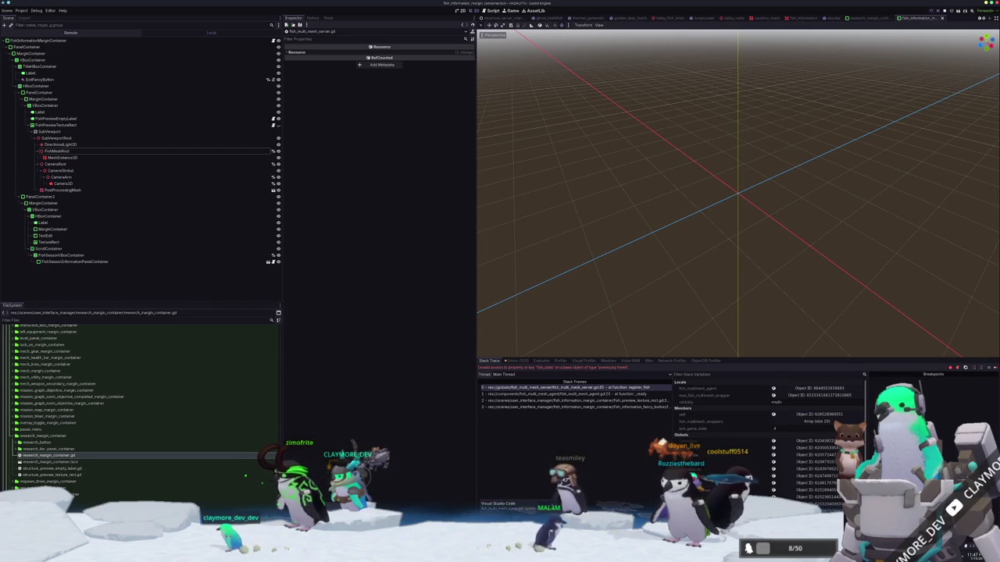
# Remove the is_instance_valid check and unindent the dungeon assignment in fish_multi_mesh_agent.gd.
pyautogui.click(549, 504)
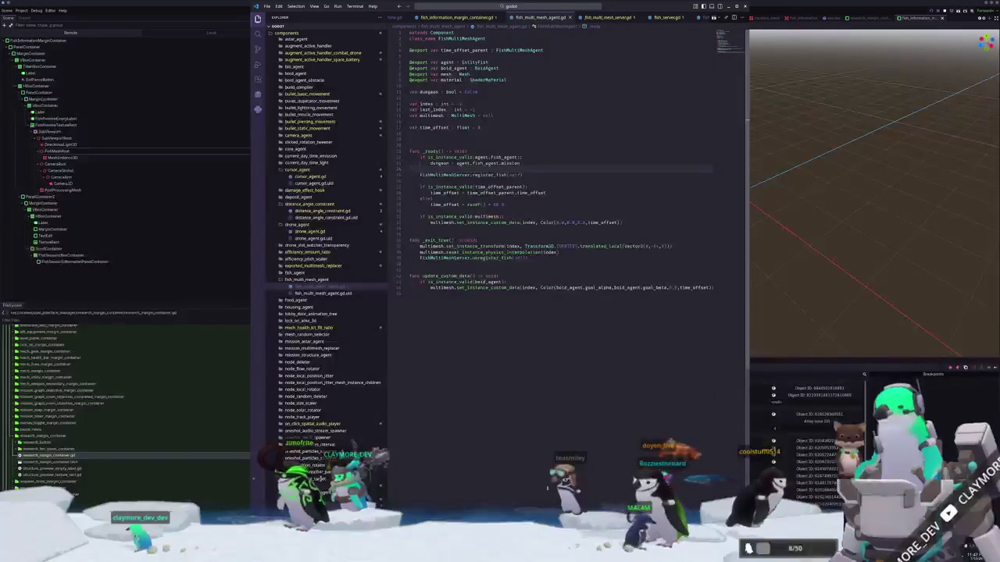
pyautogui.press('Up')
pyautogui.hotkey('shift', 'Tab')
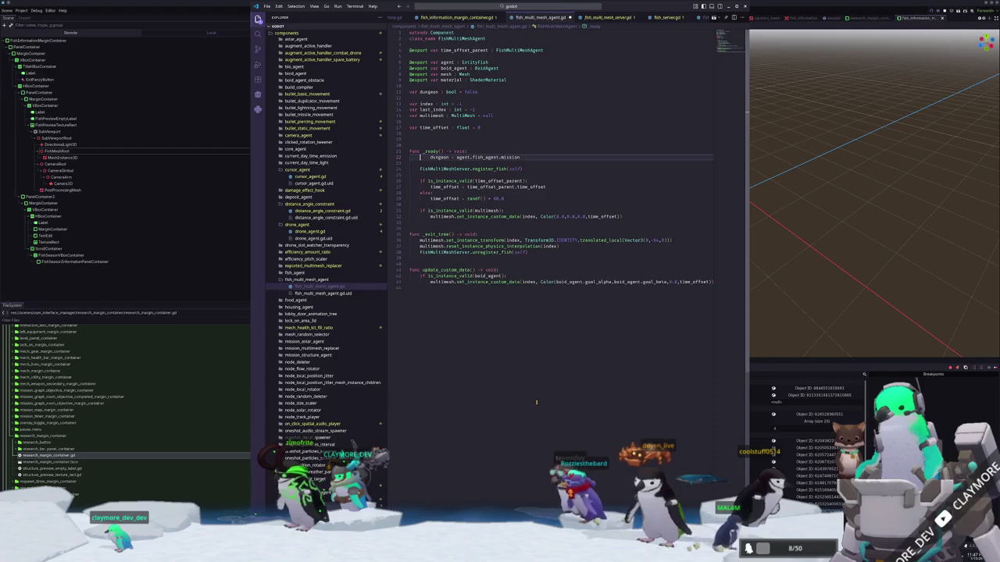
pyautogui.press('Up')
pyautogui.hotkey('ctrl', 'shift', 'k')
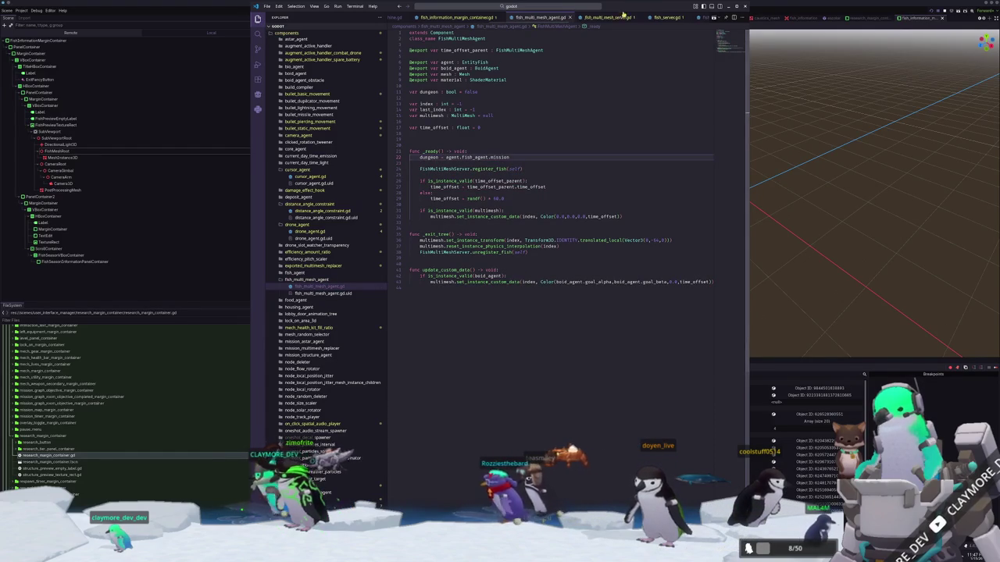
pyautogui.hotkey('ctrl', 'p')
pyautogui.write('fish_sgent')
pyautogui.press('Return')
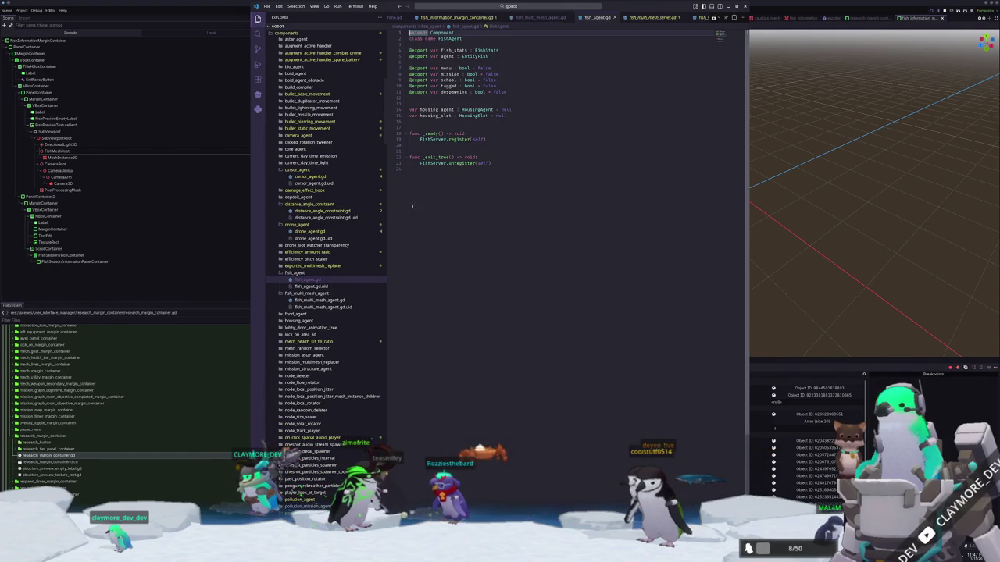
pyautogui.click(435, 103)
pyautogui.click(453, 68)
pyautogui.press('Down')
pyautogui.press('Down')
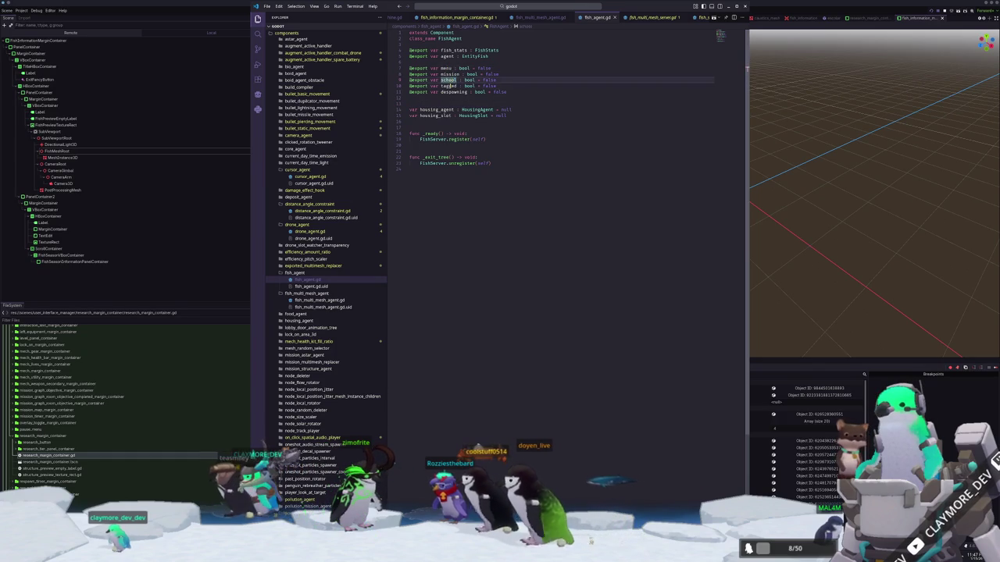
pyautogui.press('Down')
pyautogui.press('Down')
pyautogui.press('Down')
pyautogui.click(446, 69)
pyautogui.doubleClick(446, 68)
pyautogui.click(508, 68)
pyautogui.press('Return')
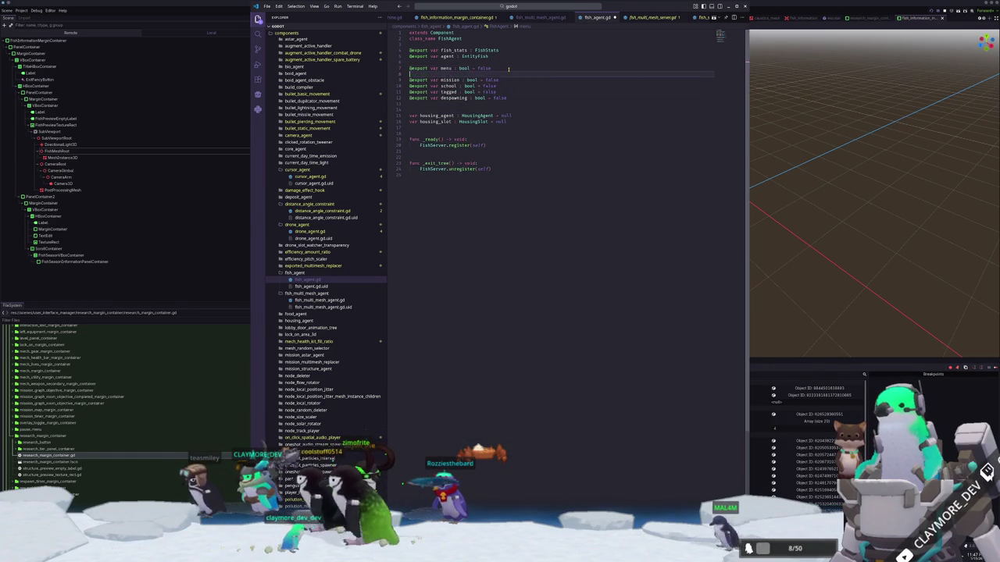
pyautogui.write('xport var ')
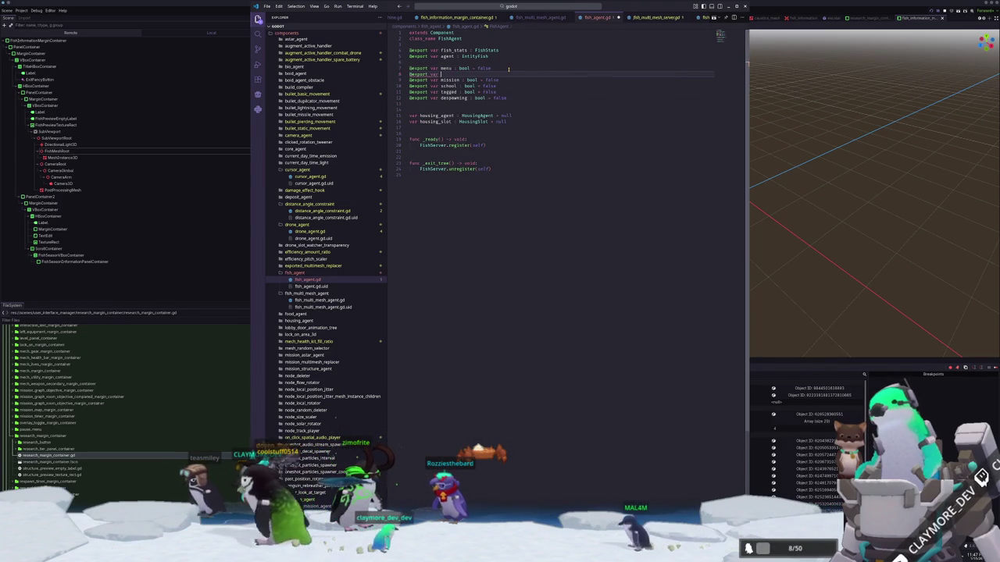
pyautogui.write('informatio')
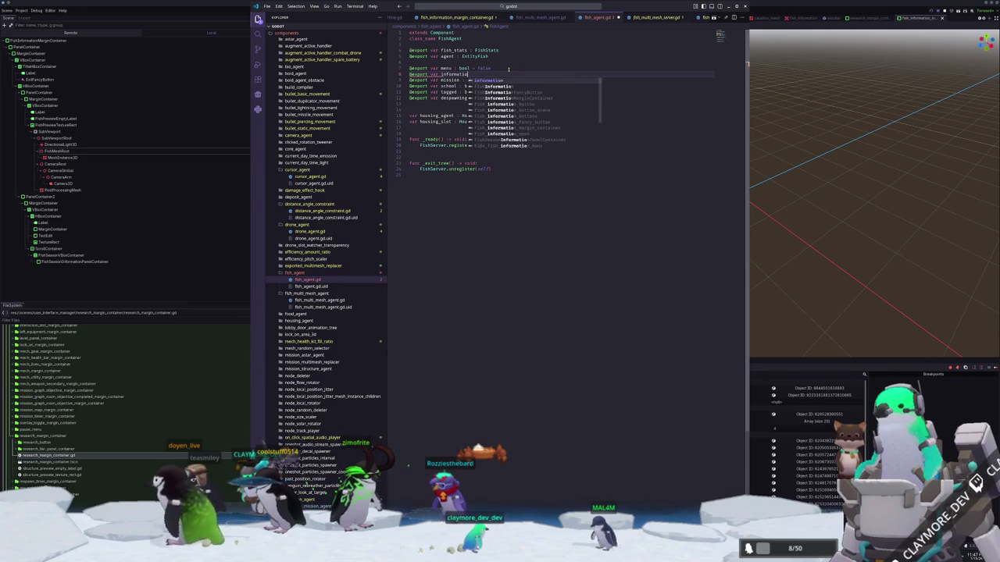
pyautogui.write('n : bool = false')
pyautogui.press('Down')
# Open fish_preview_texture_rect.gd through the file finder.
pyautogui.click(457, 17)
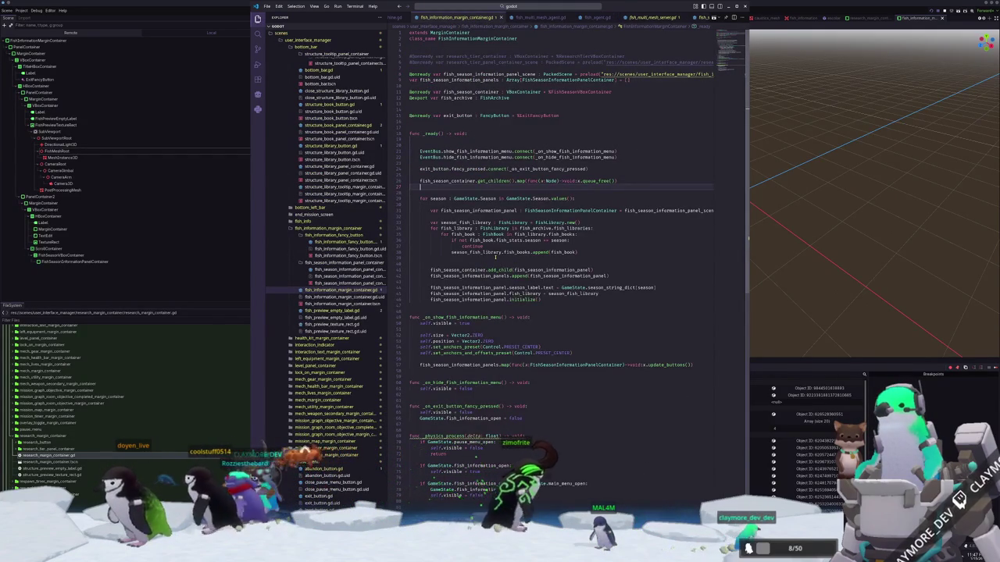
pyautogui.click(574, 6)
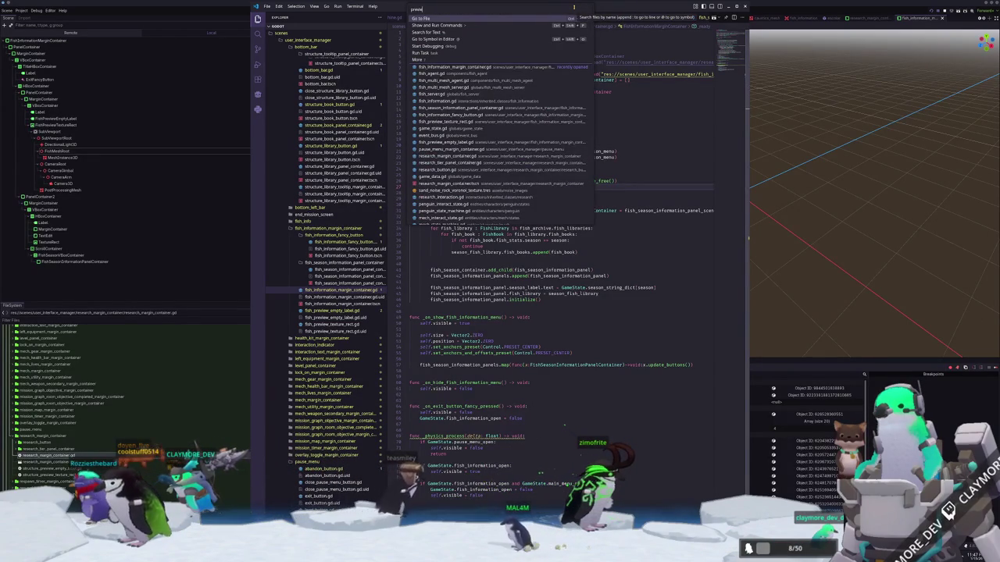
pyautogui.write('preview_tre')
pyautogui.press('Down')
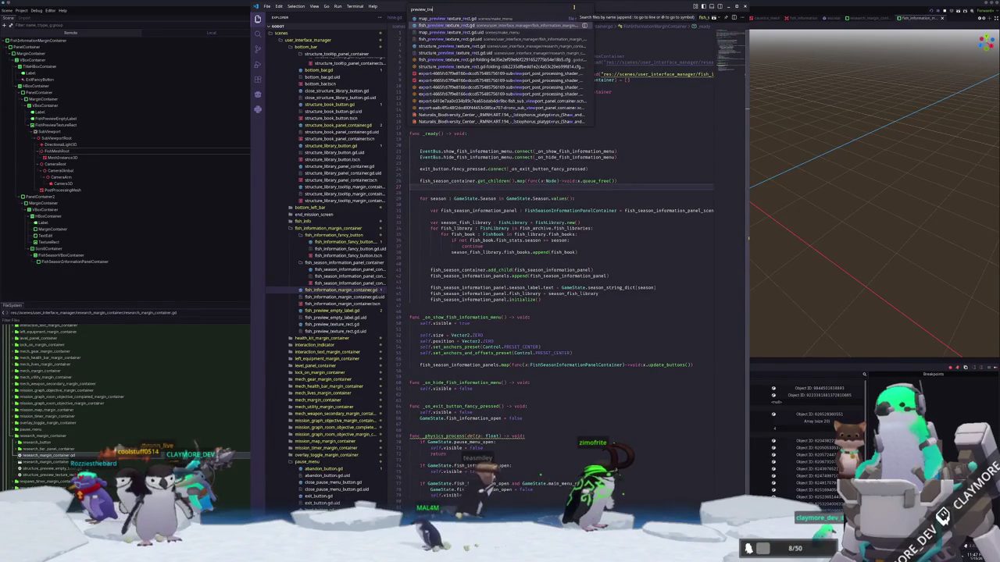
pyautogui.press('Return')
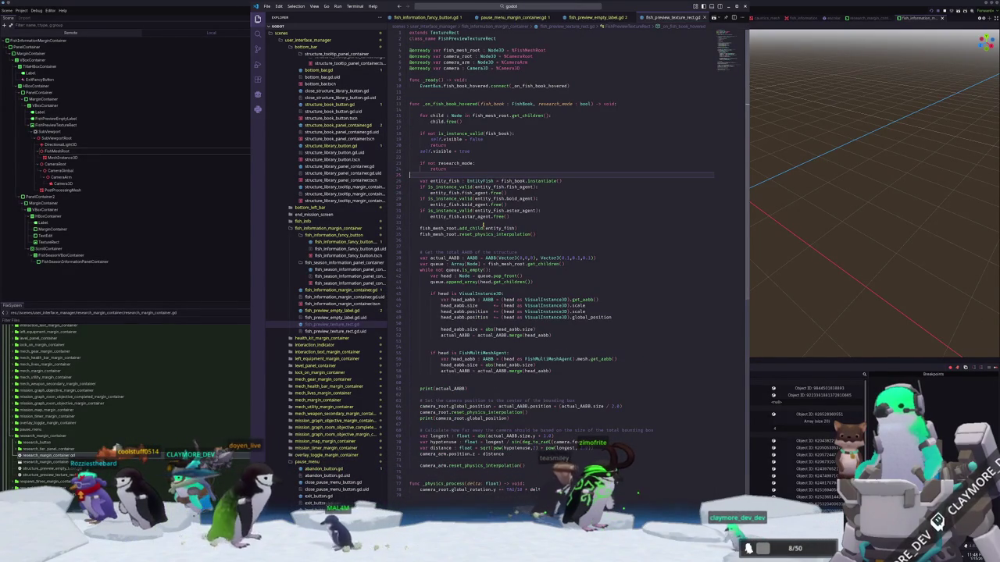
# Replace the fish_agent free lines with 'entity_fish.fish_agent.information = true'.
pyautogui.scroll(-3, 445, 242)
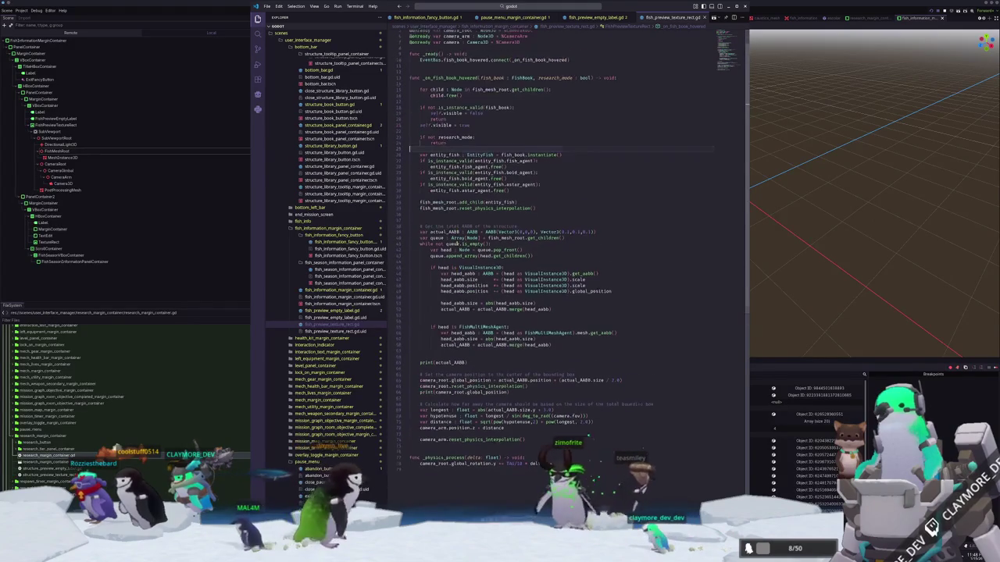
pyautogui.scroll(2, 532, 179)
pyautogui.click(535, 179)
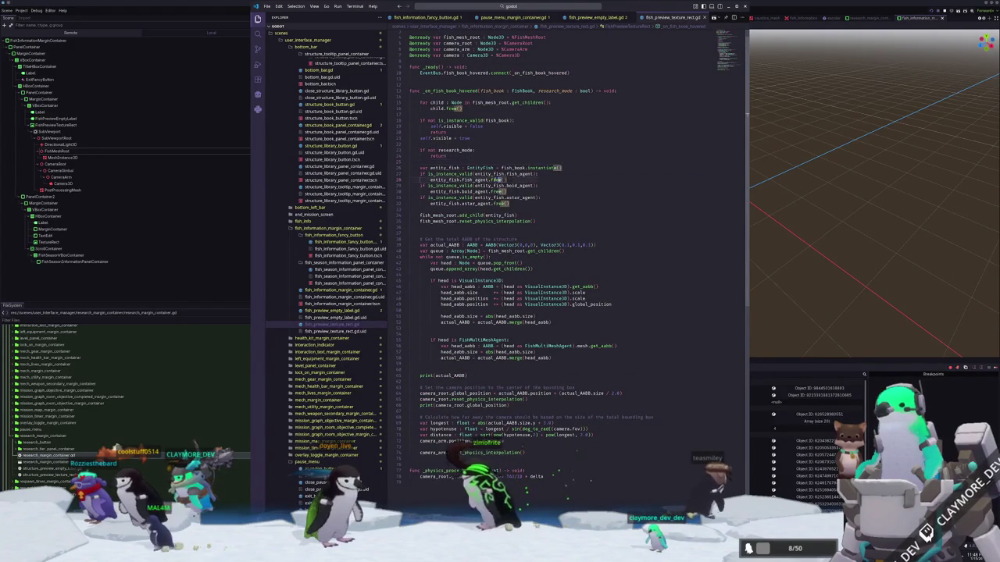
pyautogui.hotkey('shift', 'Up')
pyautogui.hotkey('shift', 'Home')
pyautogui.press('BackSpace')
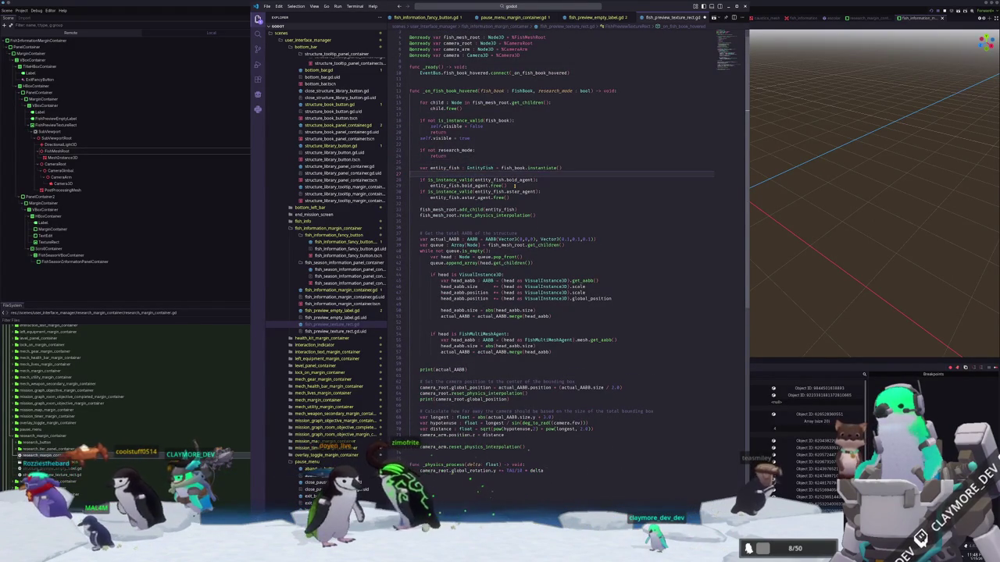
pyautogui.write('entity_fish.fish_agent.')
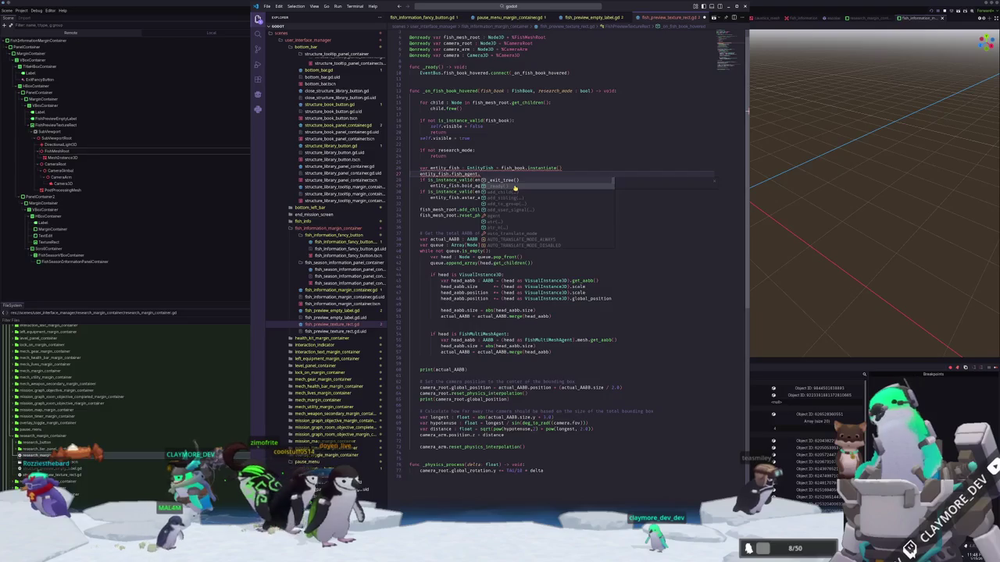
pyautogui.write('information = true')
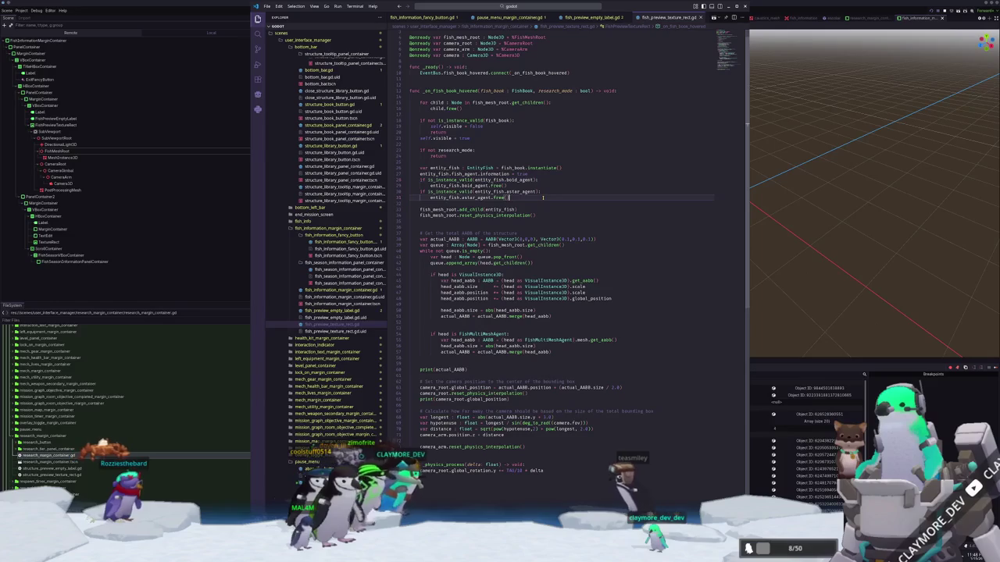
# Open fish_server.gd via the file finder.
pyautogui.click(565, 6)
pyautogui.write('fish_server')
pyautogui.press('Return')
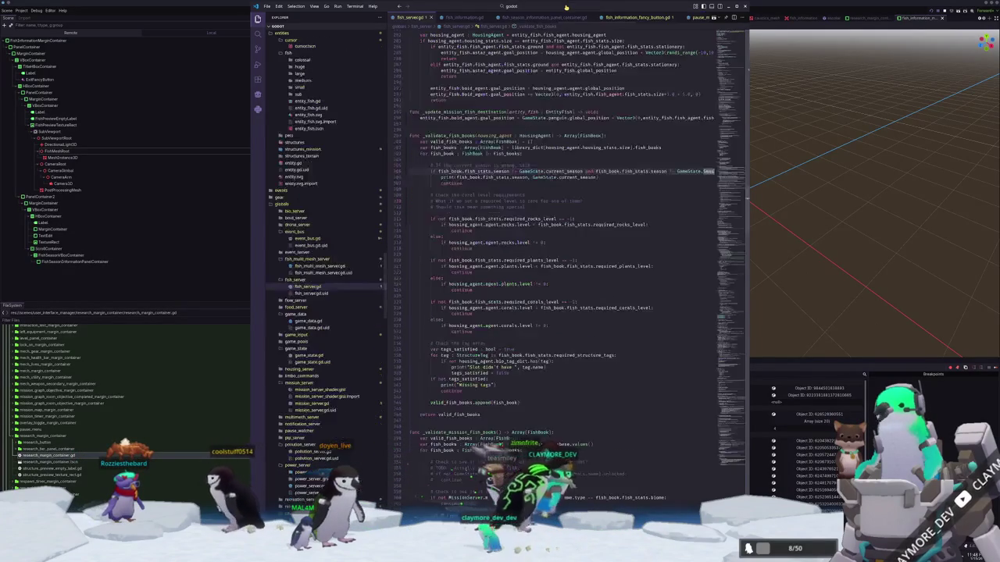
# Insert 'if fish_agent.information: return' before the game_state check in _update_fish_task.
pyautogui.moveTo(728, 201)
pyautogui.mouseDown()
pyautogui.moveTo(731, 95)
pyautogui.moveTo(735, 376)
pyautogui.mouseUp()
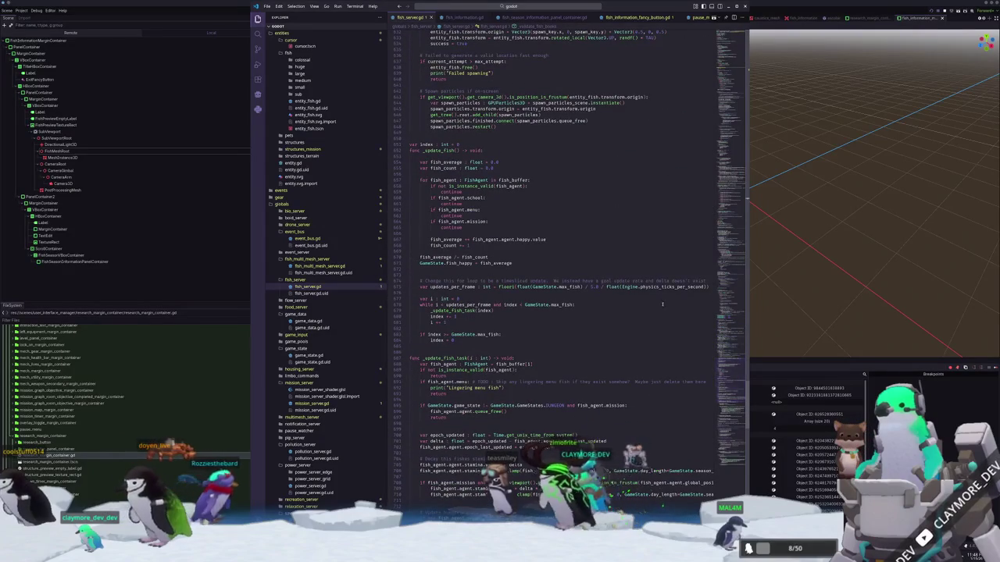
pyautogui.scroll(-8, 444, 156)
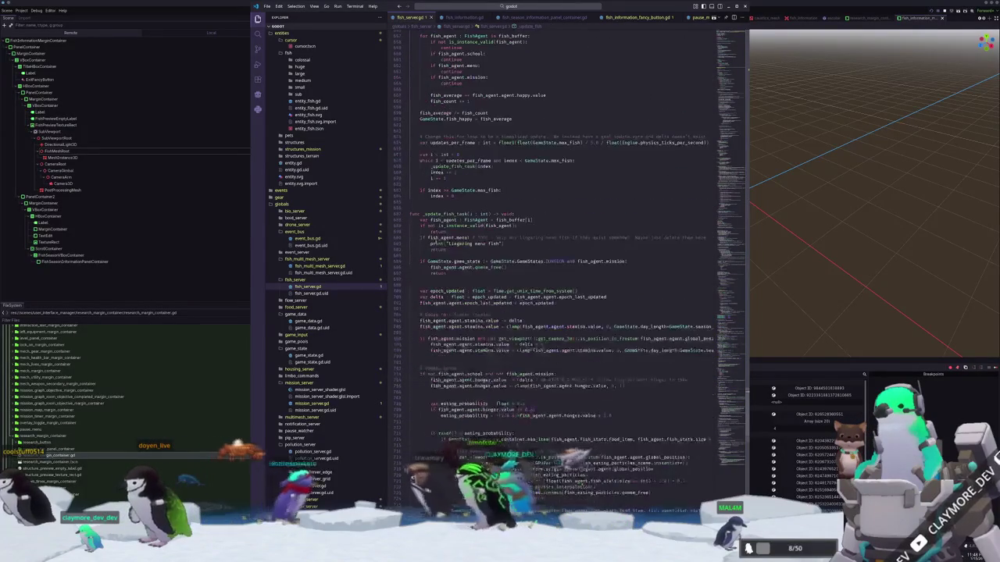
pyautogui.click(422, 238)
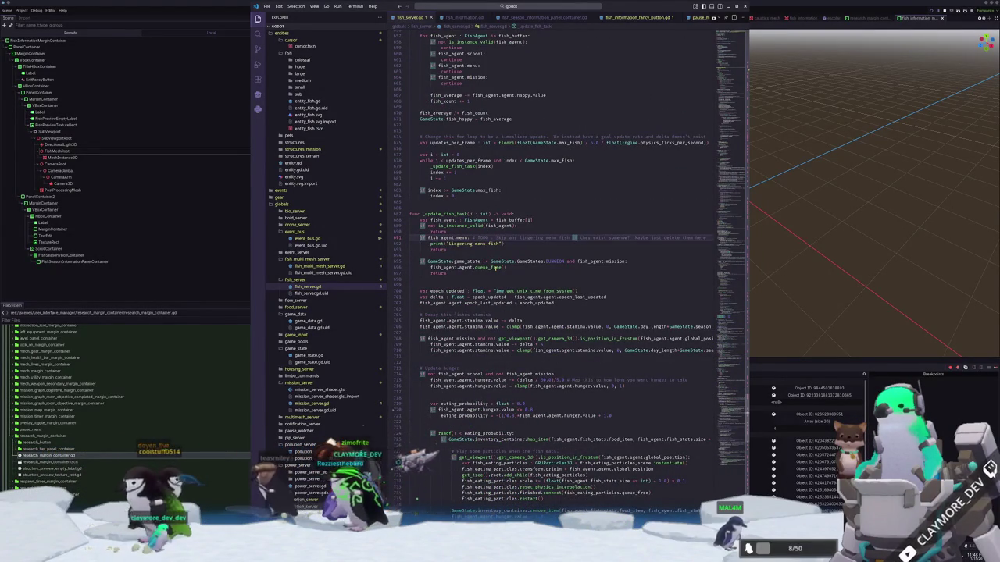
pyautogui.press('Return')
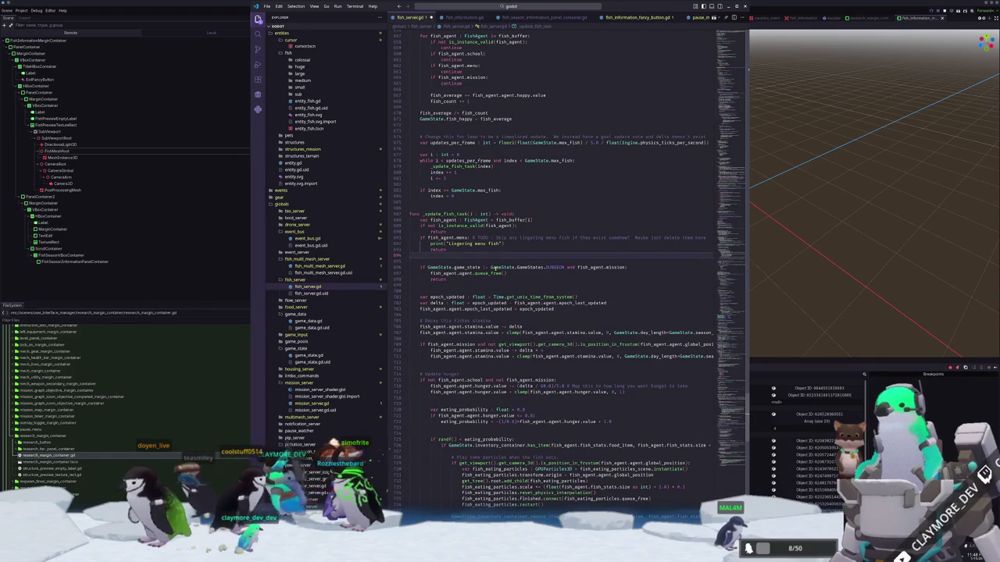
pyautogui.write('if fish_agent.')
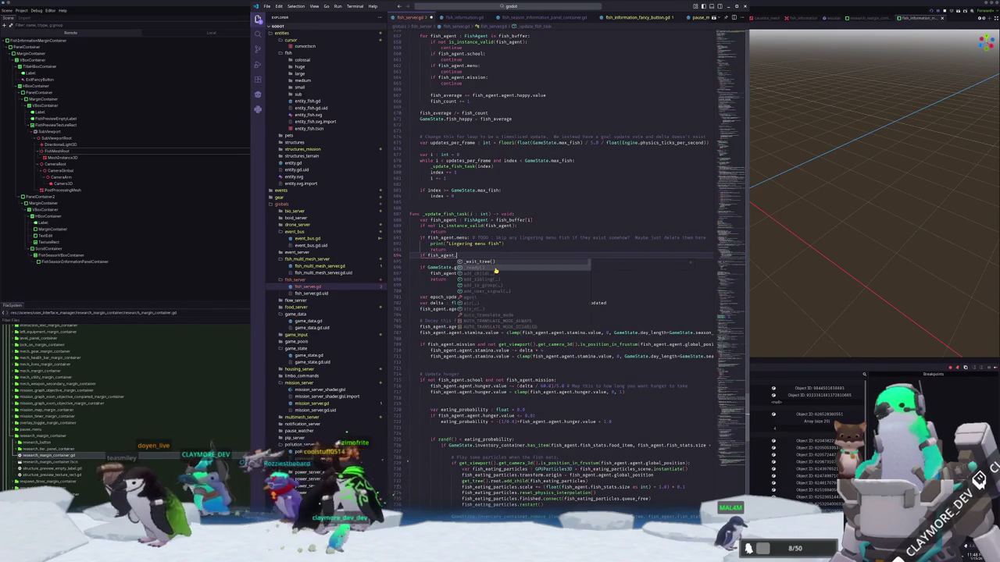
pyautogui.write('information:')
pyautogui.press('Return')
pyautogui.write('return')
pyautogui.click(494, 268)
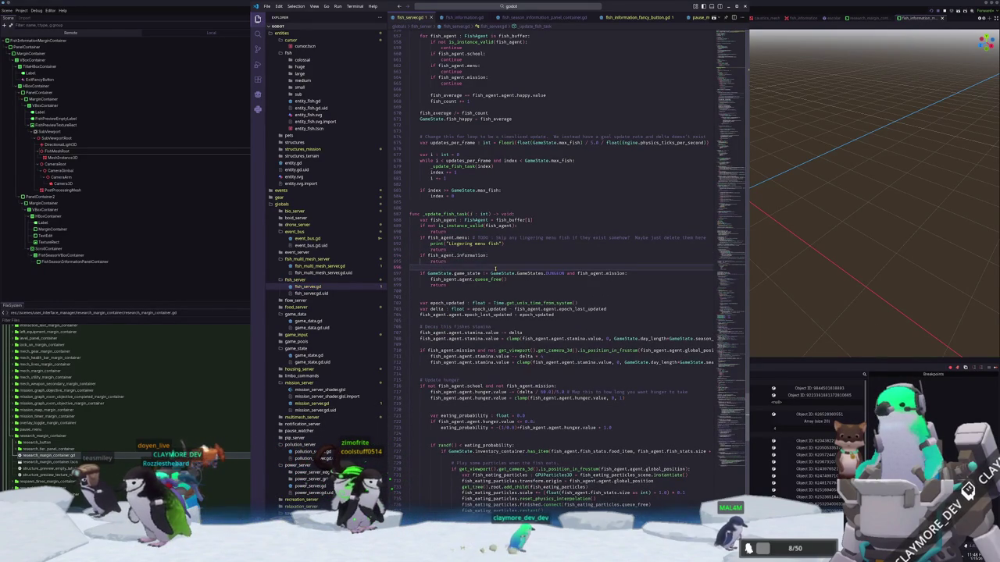
pyautogui.click(836, 249)
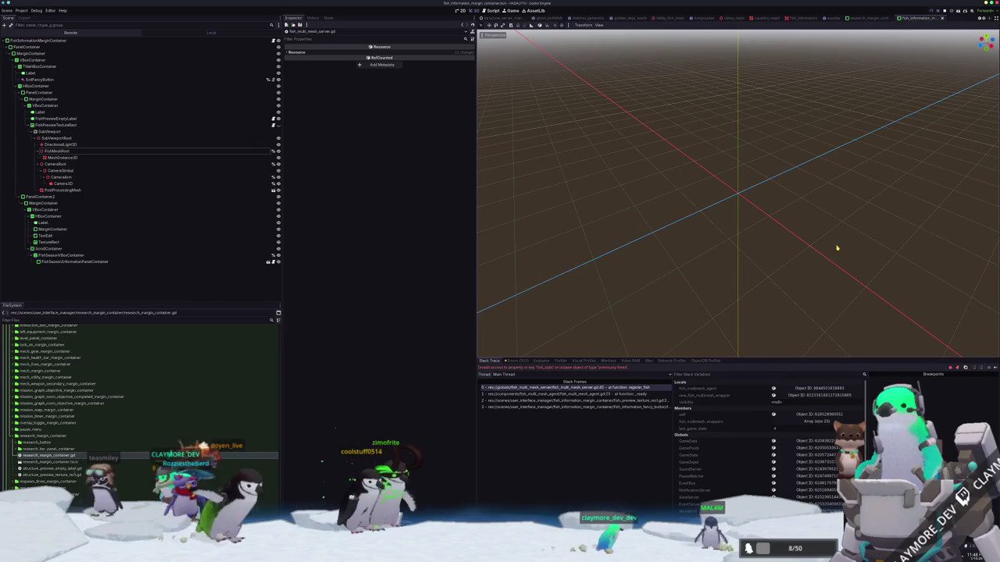
# Restart the game, load the second save slot and open the fish menu at the hub console.
pyautogui.press('F8')
pyautogui.press('F5')
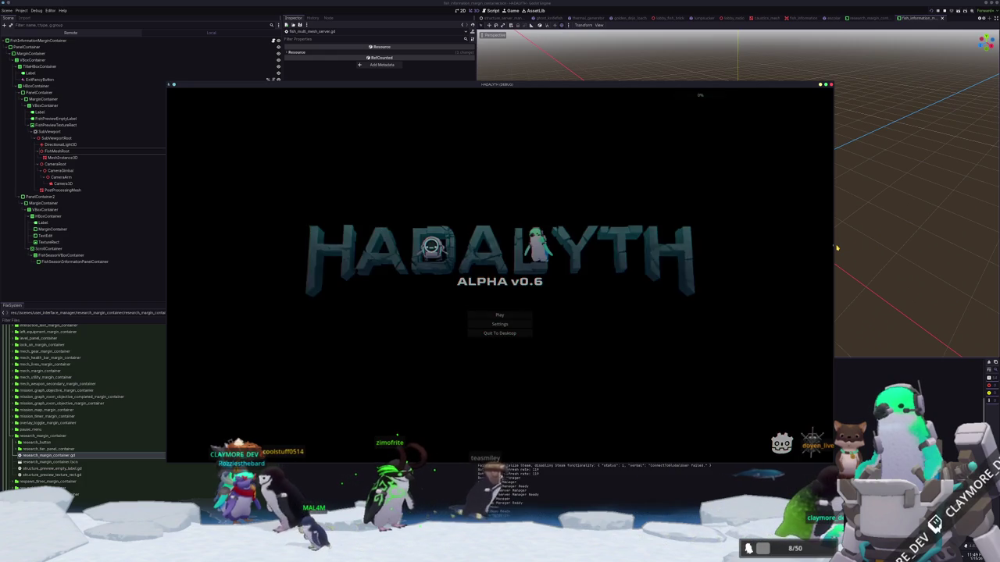
pyautogui.click(503, 315)
pyautogui.click(491, 312)
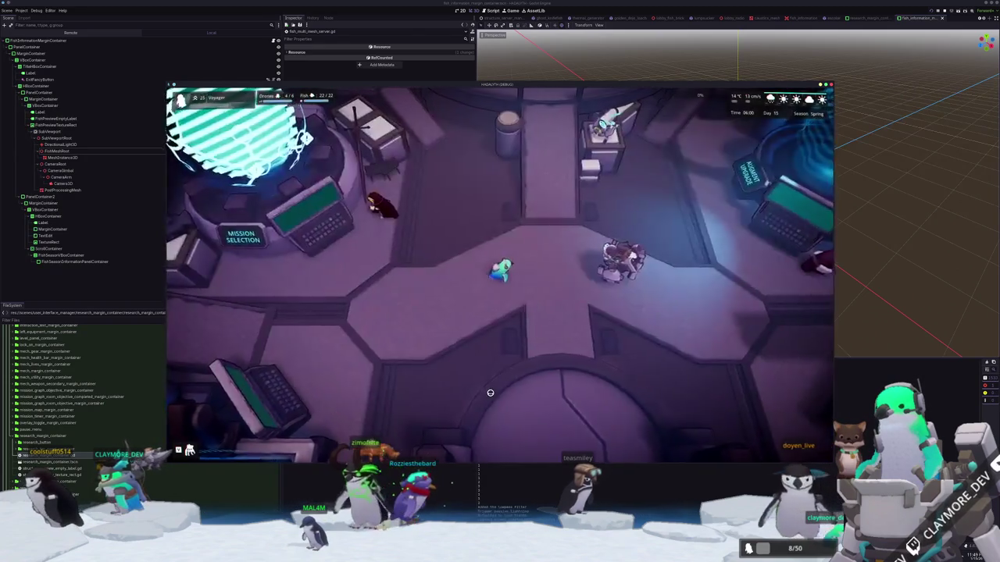
pyautogui.press('w')
pyautogui.press('d')
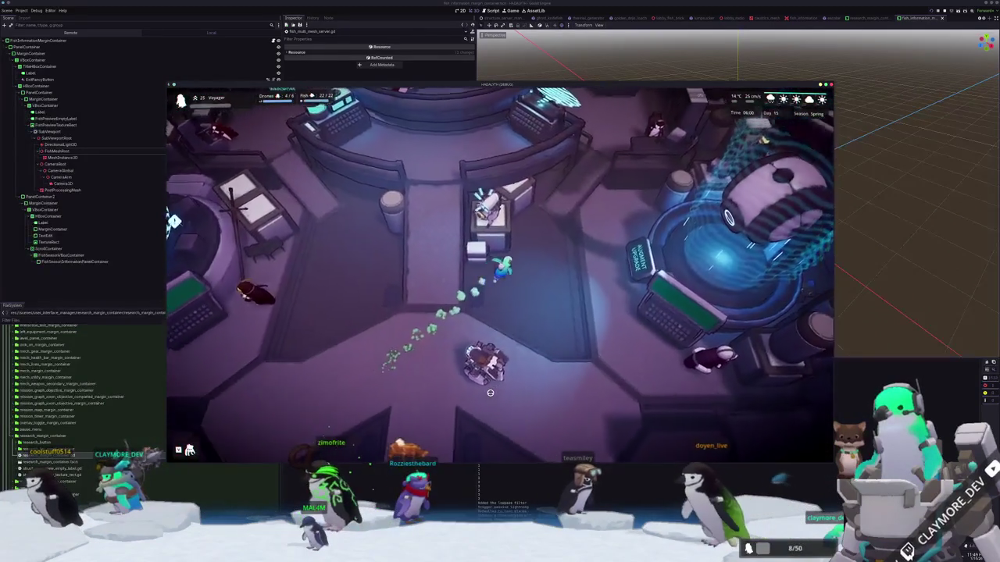
pyautogui.press('w')
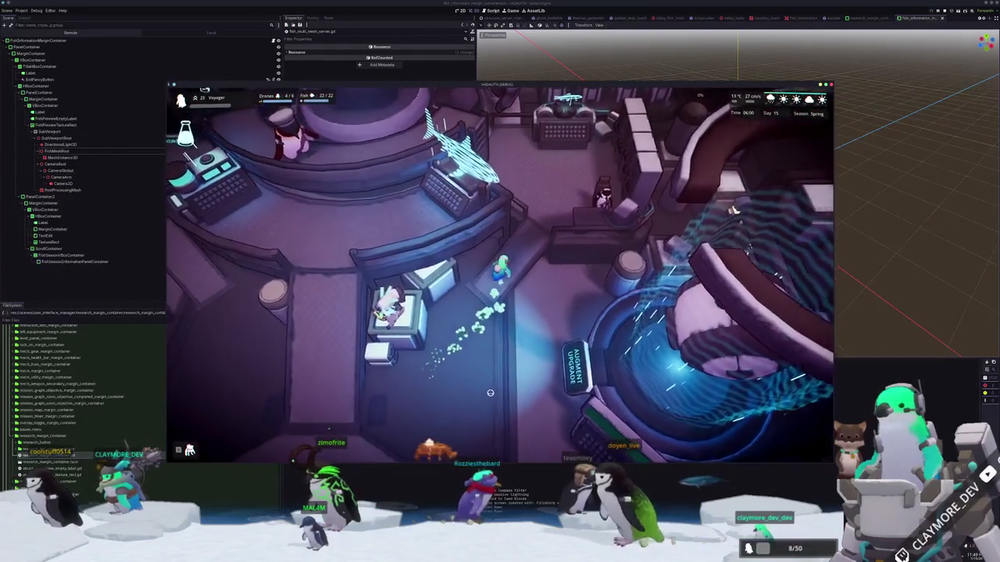
pyautogui.press('w')
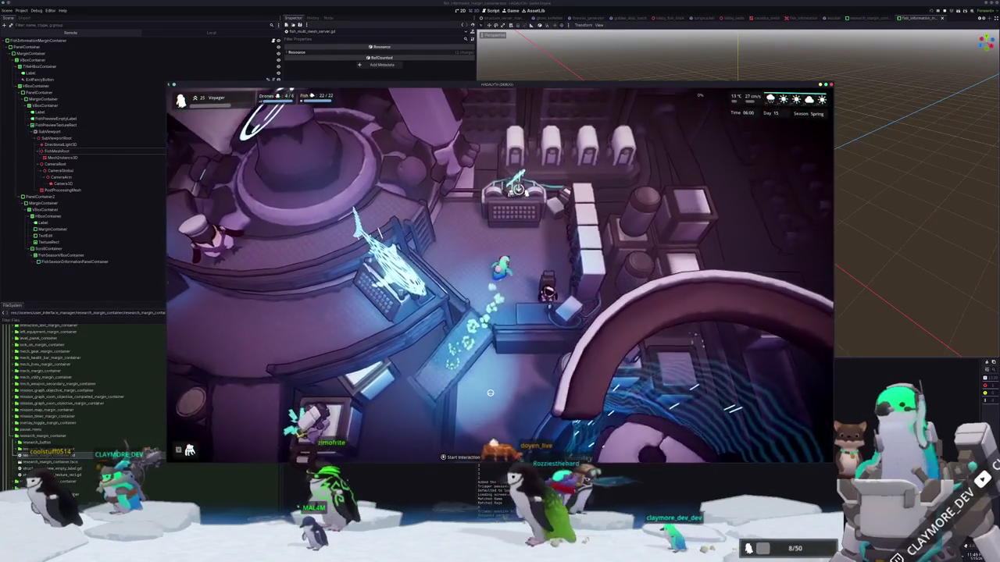
pyautogui.press('e')
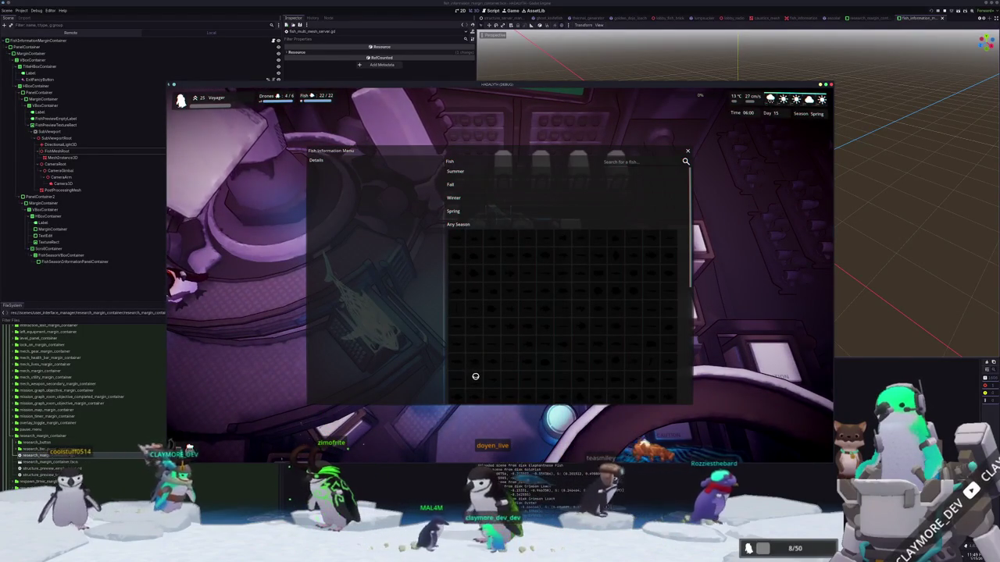
# Return to the editor and select FishMeshRoot in the running game's Remote scene tree.
pyautogui.scroll(-5, 474, 378)
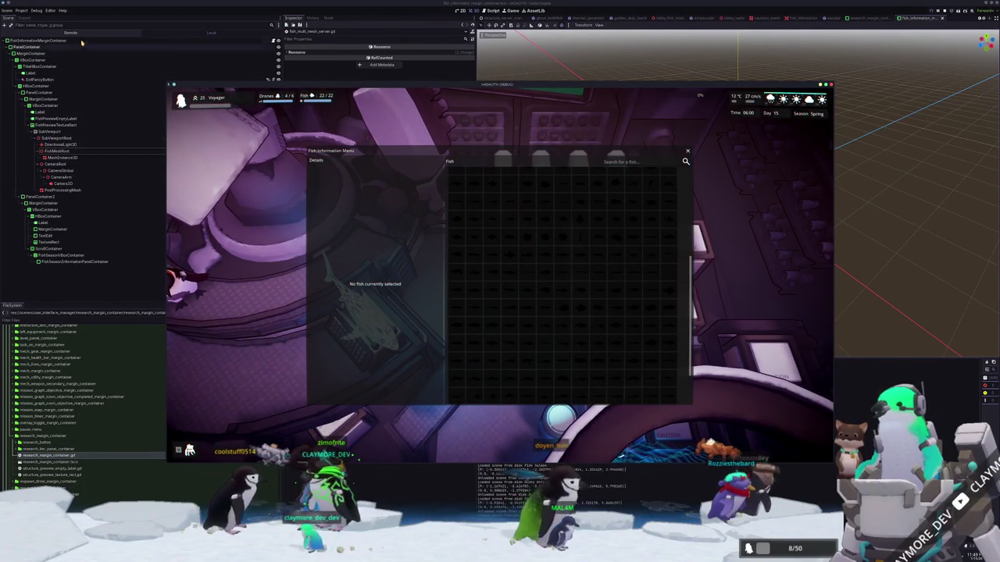
pyautogui.press('F8')
pyautogui.click(76, 154)
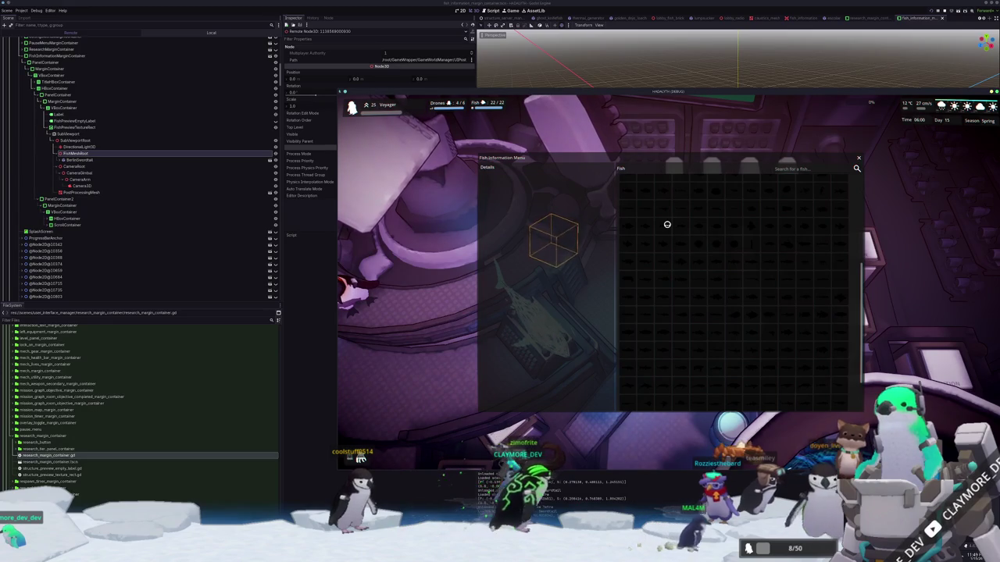
pyautogui.scroll(5, 734, 347)
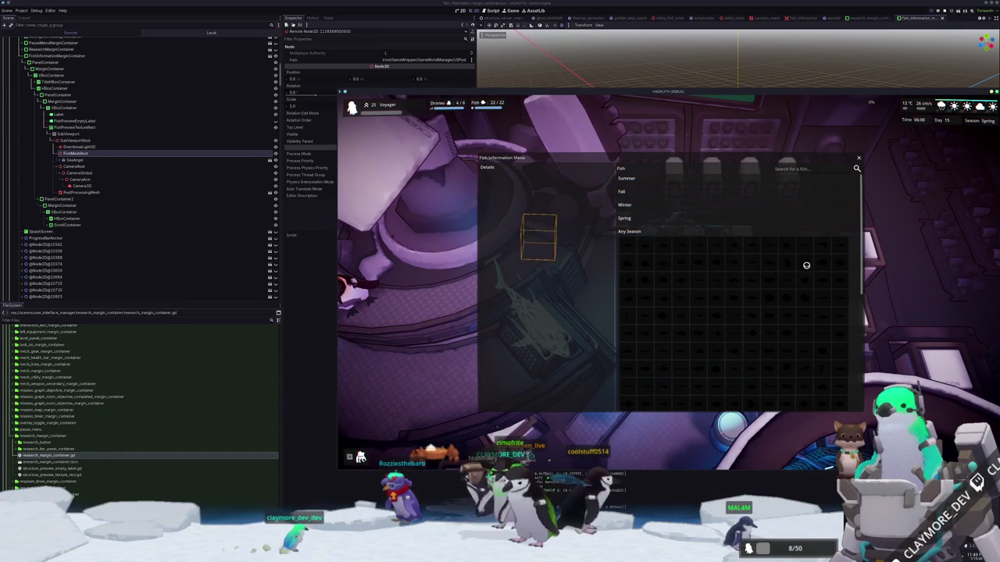
# Pick fish in the menu grid, including the Japanese spider crab, to check their previews, then clear the selection.
pyautogui.click(820, 346)
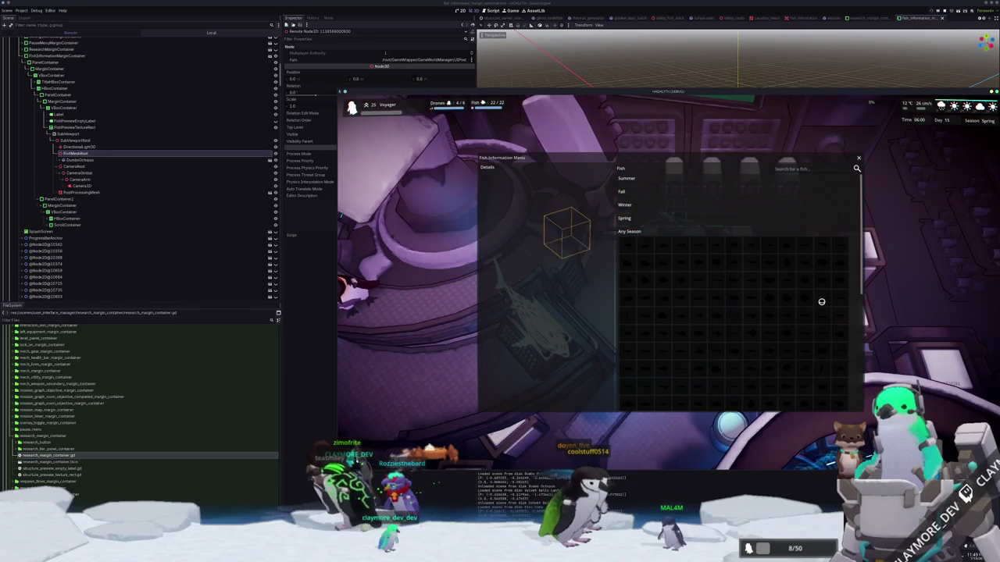
pyautogui.scroll(-3, 821, 301)
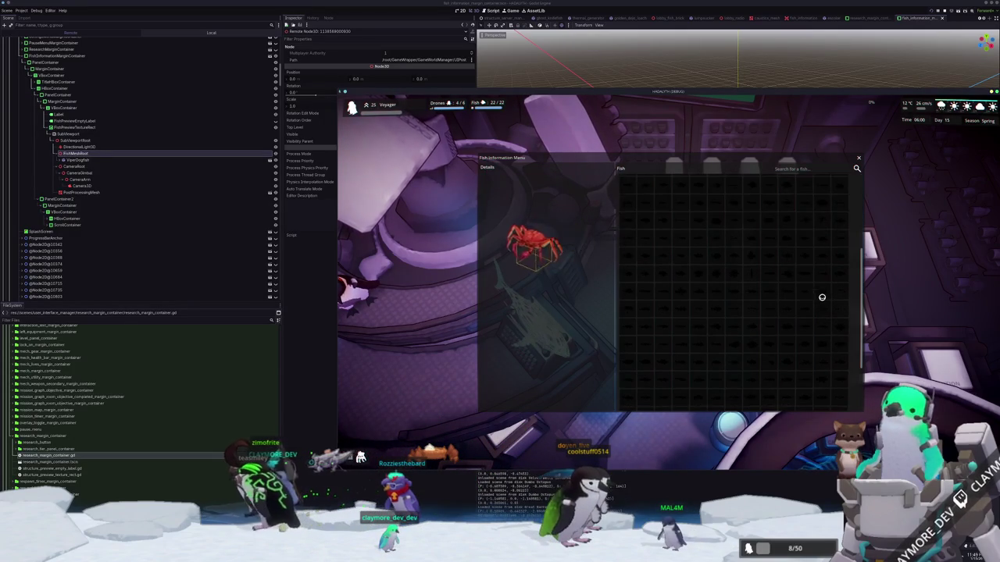
pyautogui.scroll(-3, 822, 296)
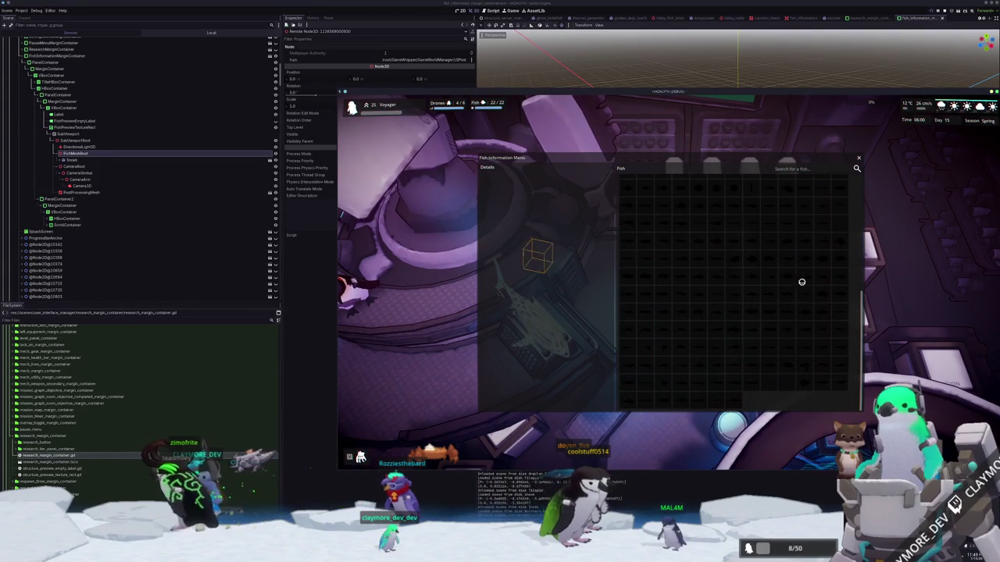
pyautogui.scroll(1, 821, 279)
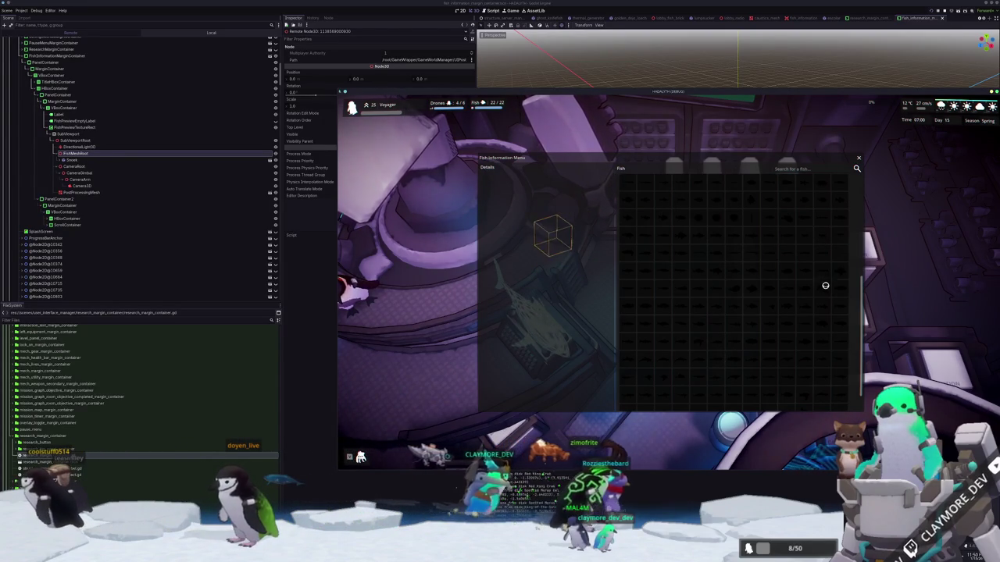
pyautogui.click(801, 235)
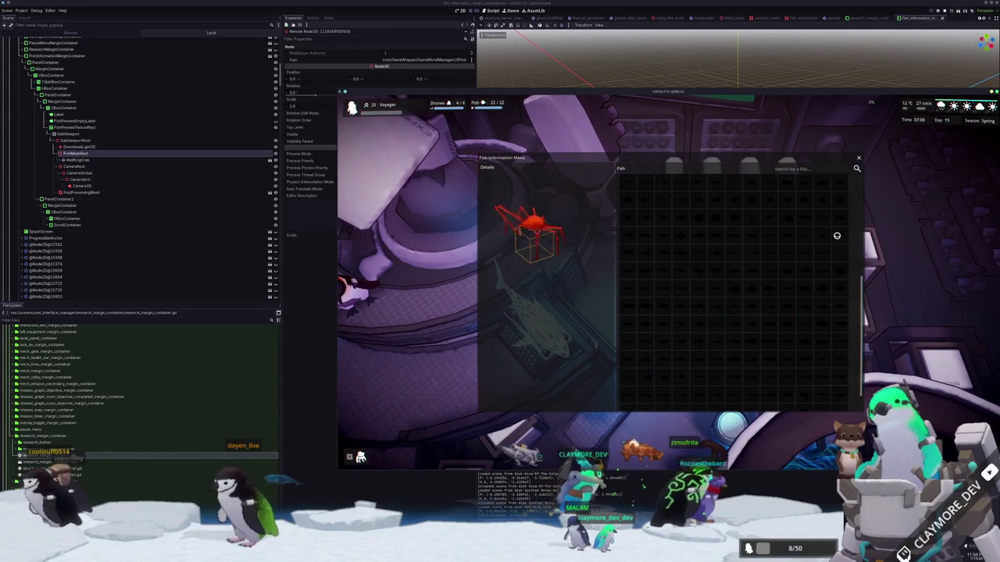
pyautogui.click(752, 241)
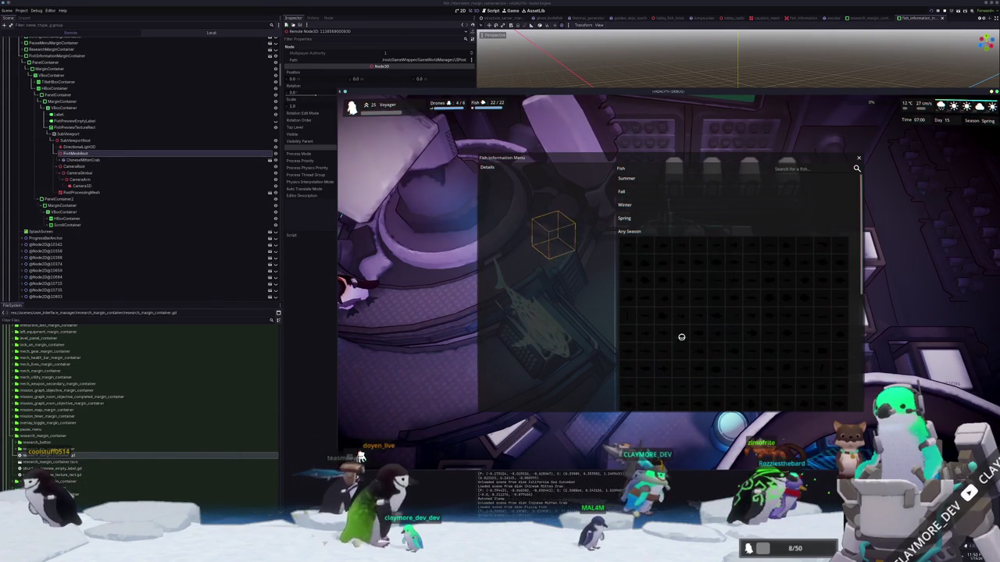
pyautogui.hotkey('alt', 'Tab')
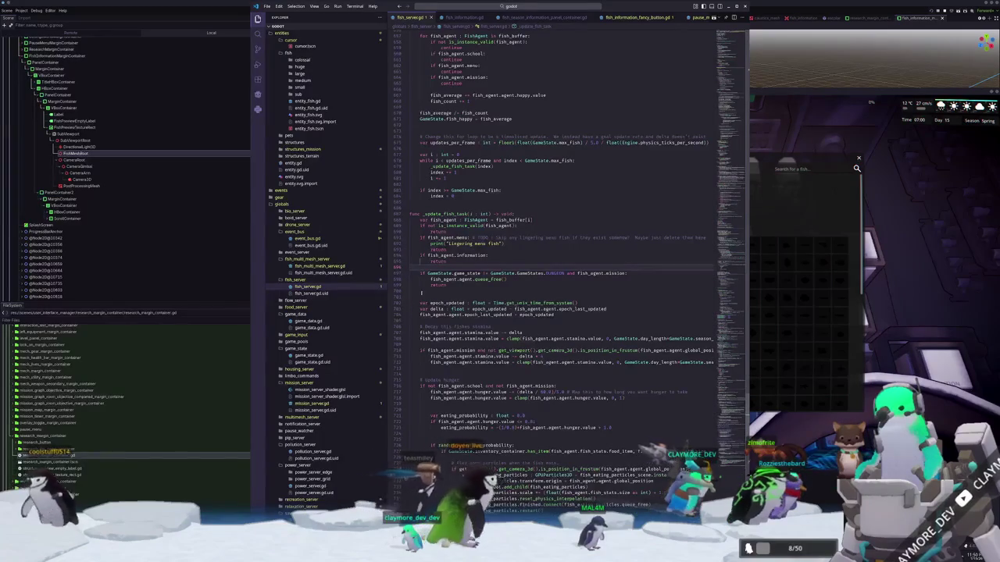
# Open fish_preview_texture_rect.gd at its bounding-box adjustment code.
pyautogui.scroll(-7, 441, 297)
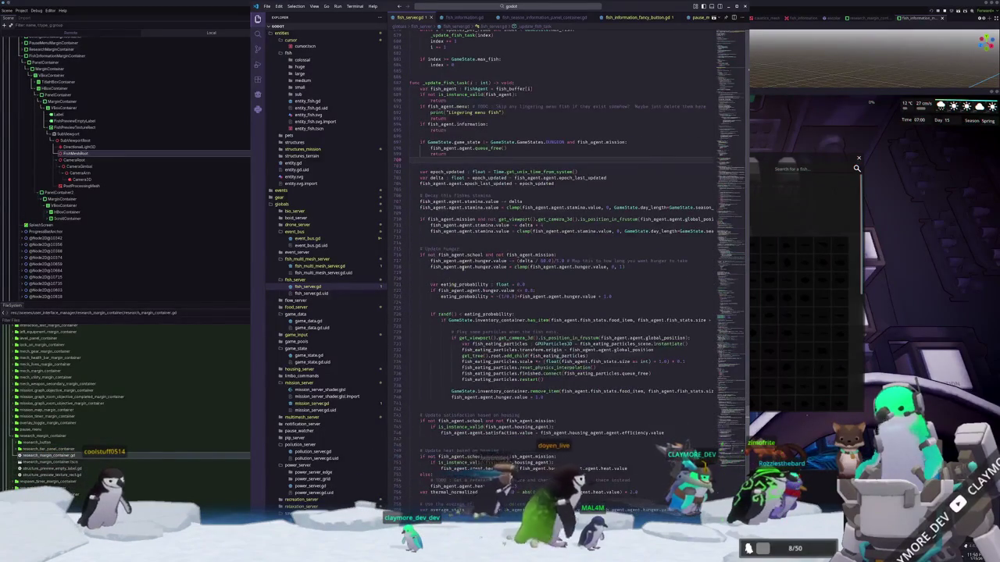
pyautogui.scroll(-10, 461, 273)
pyautogui.scroll(9, 455, 277)
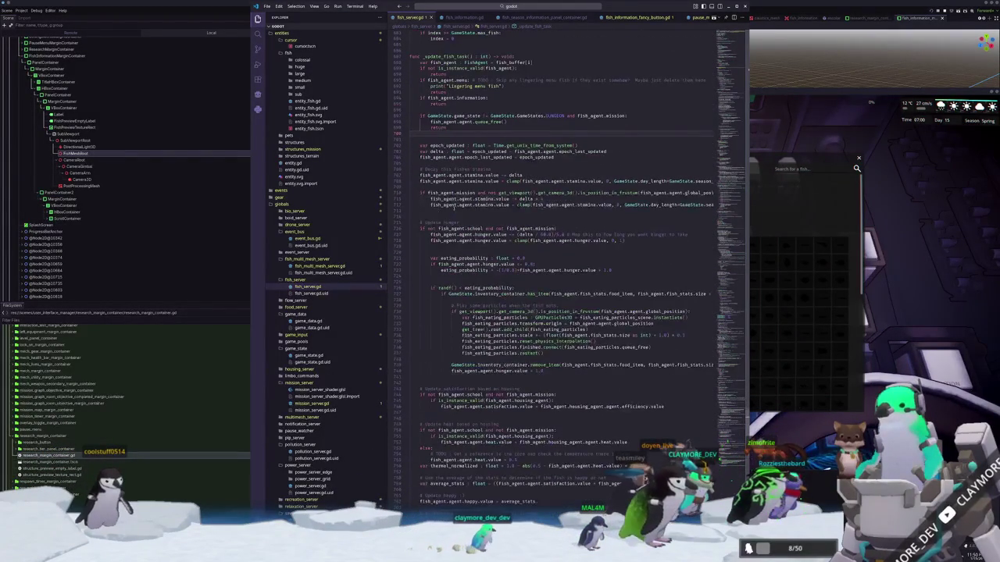
pyautogui.scroll(3, 463, 205)
pyautogui.scroll(-2, 455, 221)
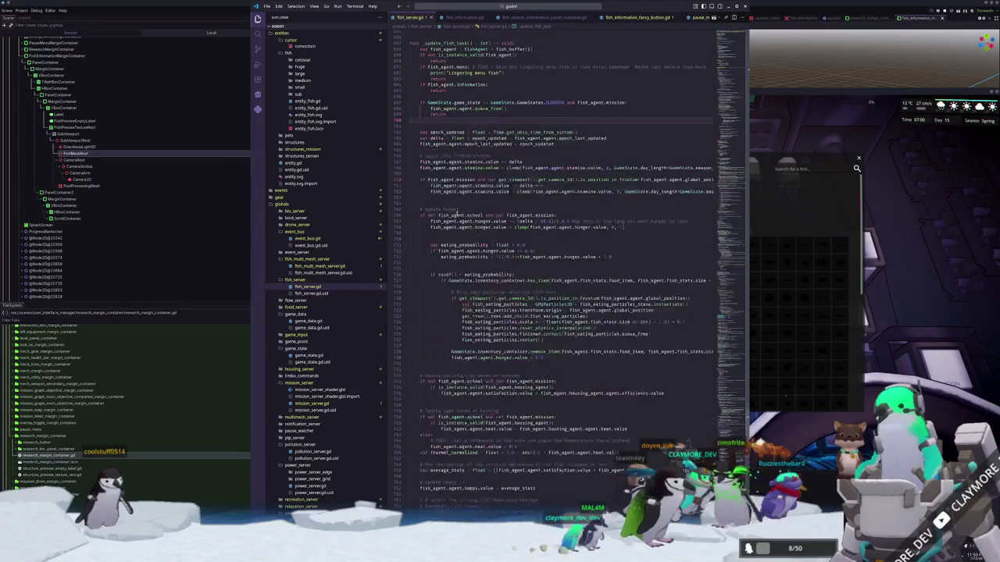
pyautogui.scroll(-5, 589, 19)
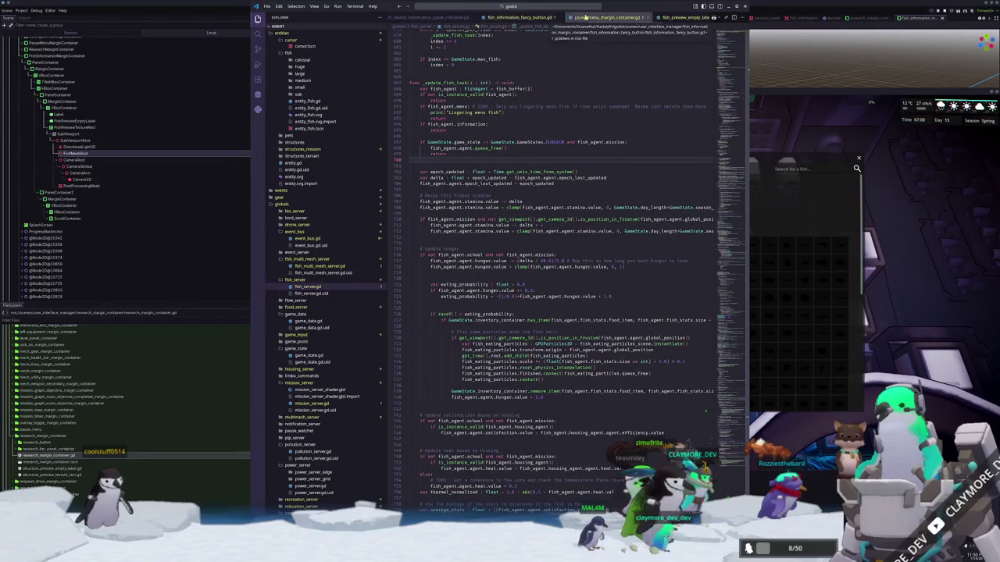
pyautogui.click(590, 18)
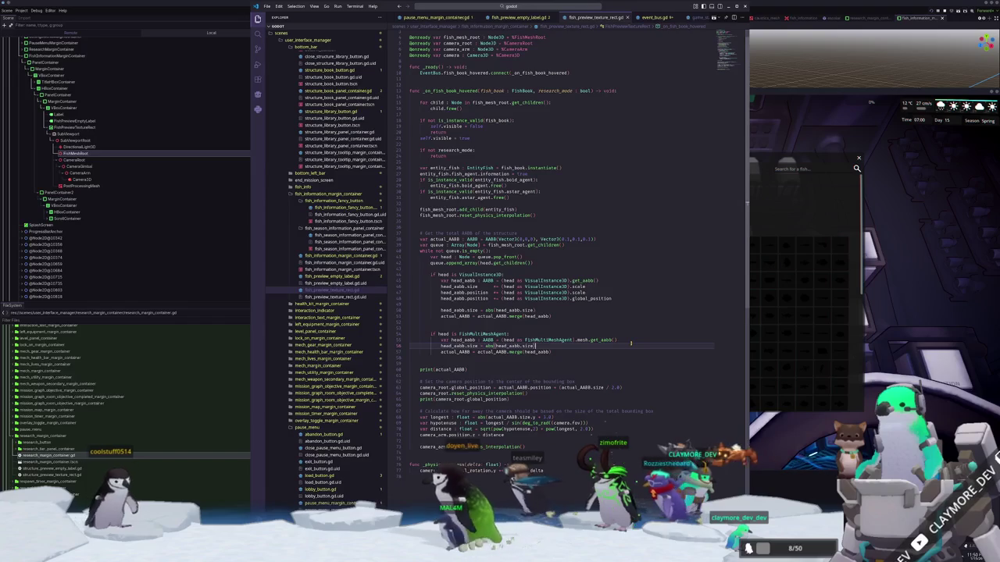
# Copy the three scale and position adjustment lines into the multimesh branch.
pyautogui.press('Up')
pyautogui.press('Up')
pyautogui.press('Up')
pyautogui.press('Up')
pyautogui.press('End')
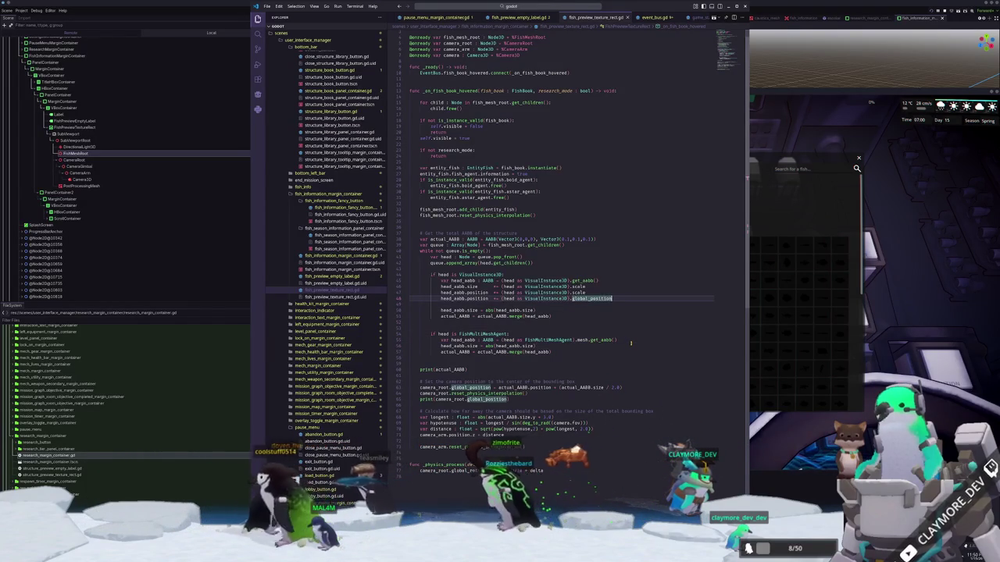
pyautogui.hotkey('shift', 'Up')
pyautogui.hotkey('shift', 'Up')
pyautogui.hotkey('shift', 'Up')
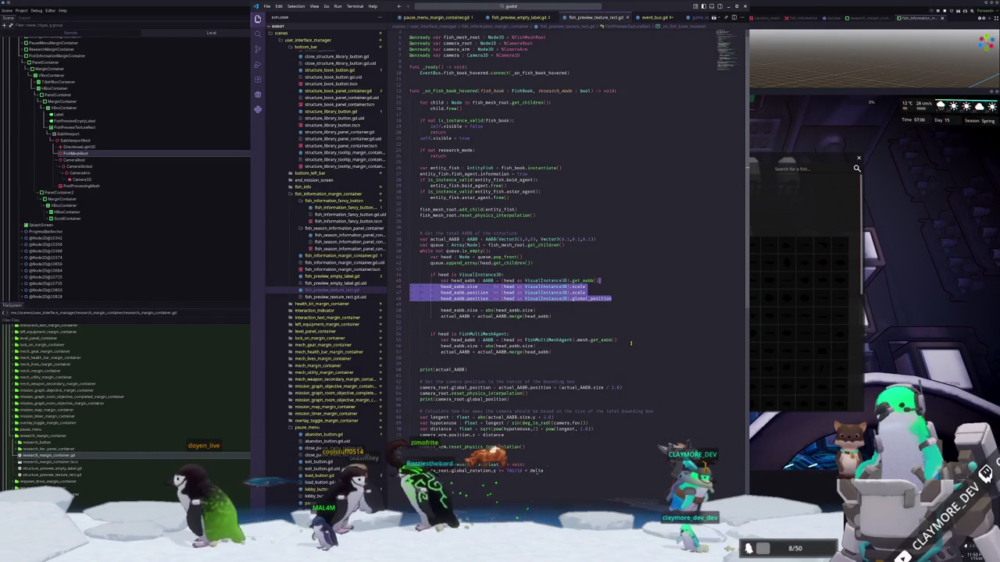
pyautogui.press('Down')
pyautogui.press('Down')
pyautogui.press('Down')
pyautogui.press('Down')
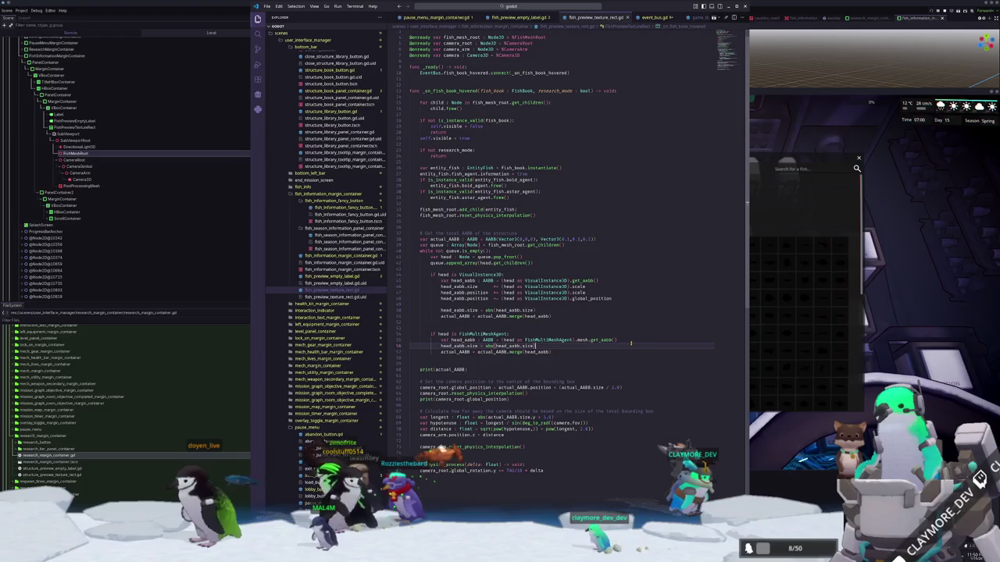
pyautogui.hotkey('ctrl', 'v')
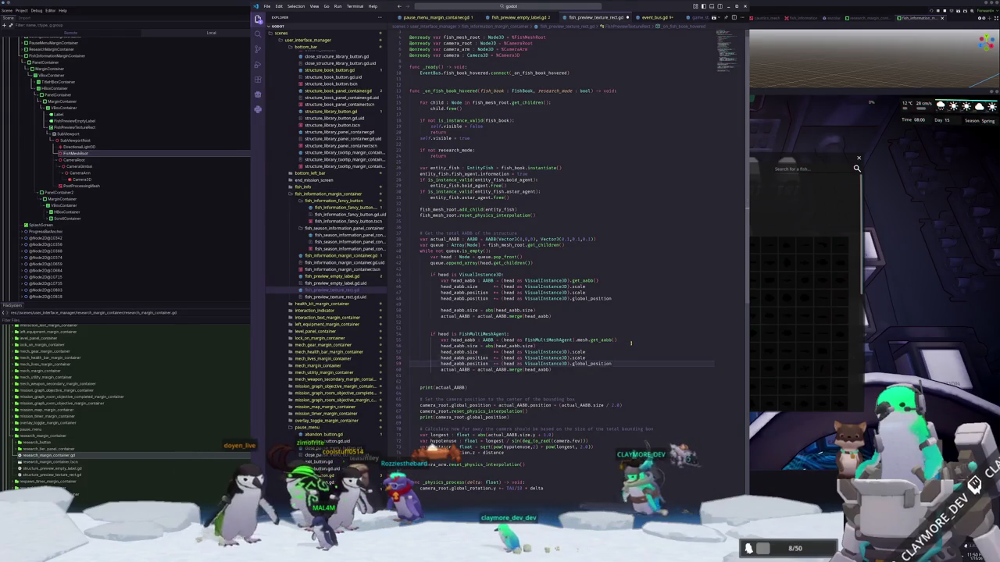
pyautogui.hotkey('shift', 'Up')
pyautogui.press('BackSpace')
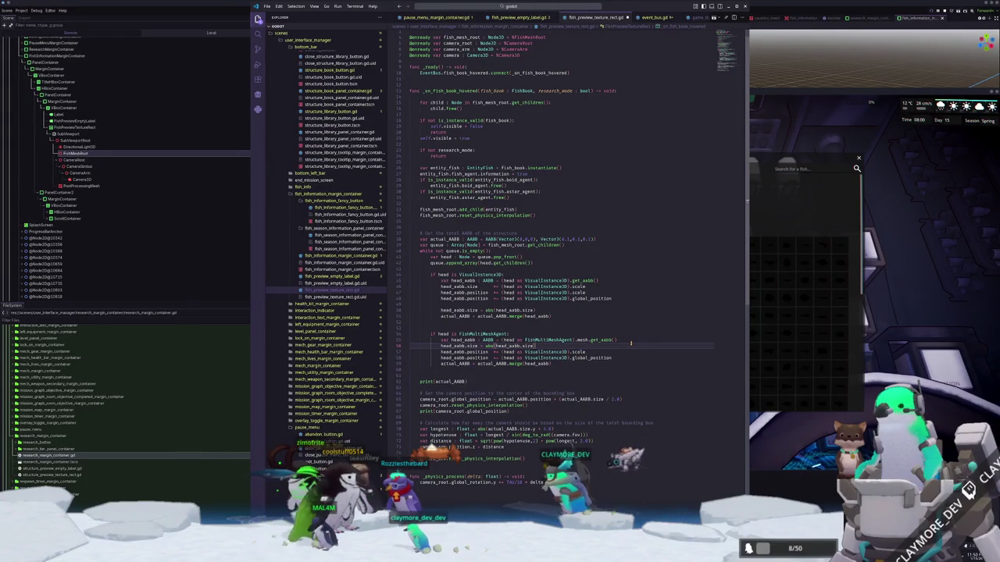
pyautogui.hotkey('ctrl', 'z')
pyautogui.press('End')
# Move the abs(size) line below the position lines.
pyautogui.hotkey('ctrl', 'Left')
pyautogui.hotkey('ctrl', 'Left')
pyautogui.hotkey('ctrl', 'Left')
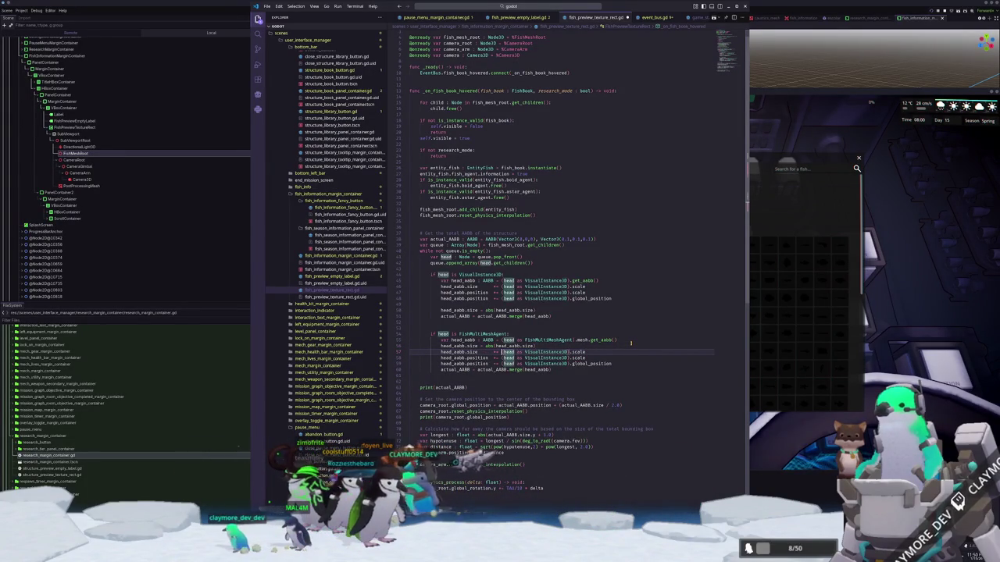
pyautogui.hotkey('ctrl', 'x')
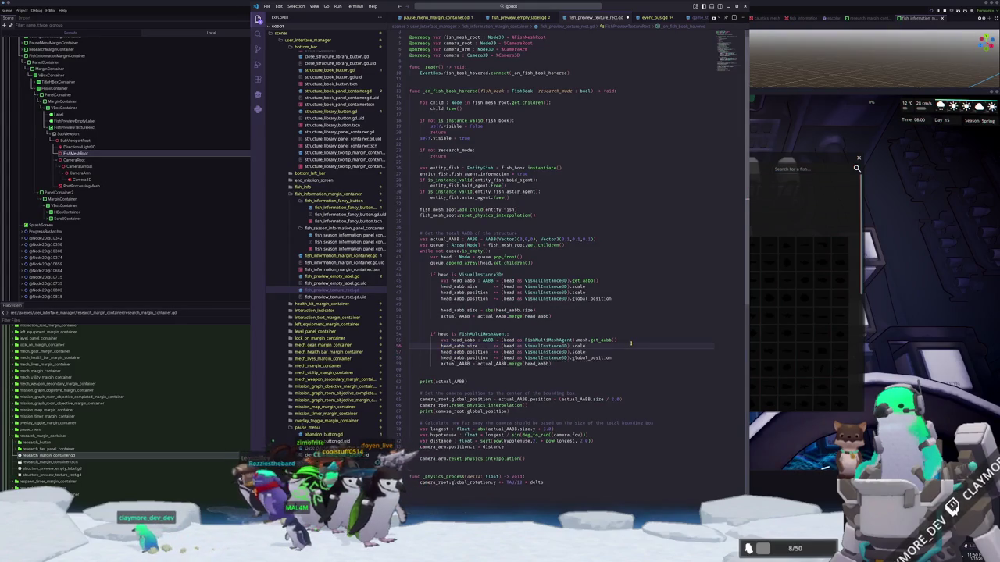
pyautogui.press('Down')
pyautogui.press('Down')
pyautogui.press('End')
pyautogui.press('Return')
pyautogui.press('Return')
pyautogui.hotkey('ctrl', 'v')
pyautogui.press('Delete')
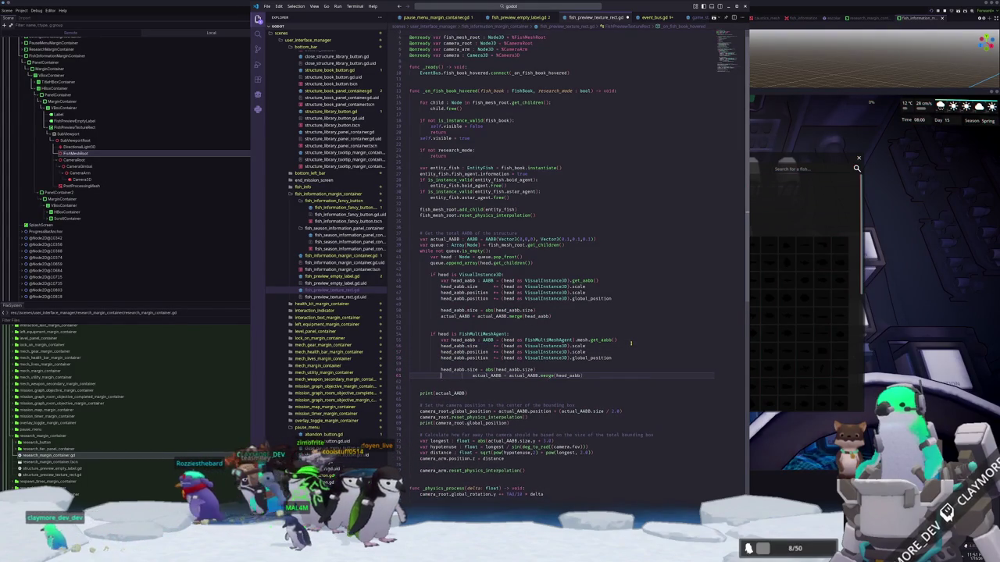
# Change the VisualInstance3D cast on the size line to FishMultiMeshAgent.
pyautogui.press('Up')
pyautogui.press('Up')
pyautogui.press('Up')
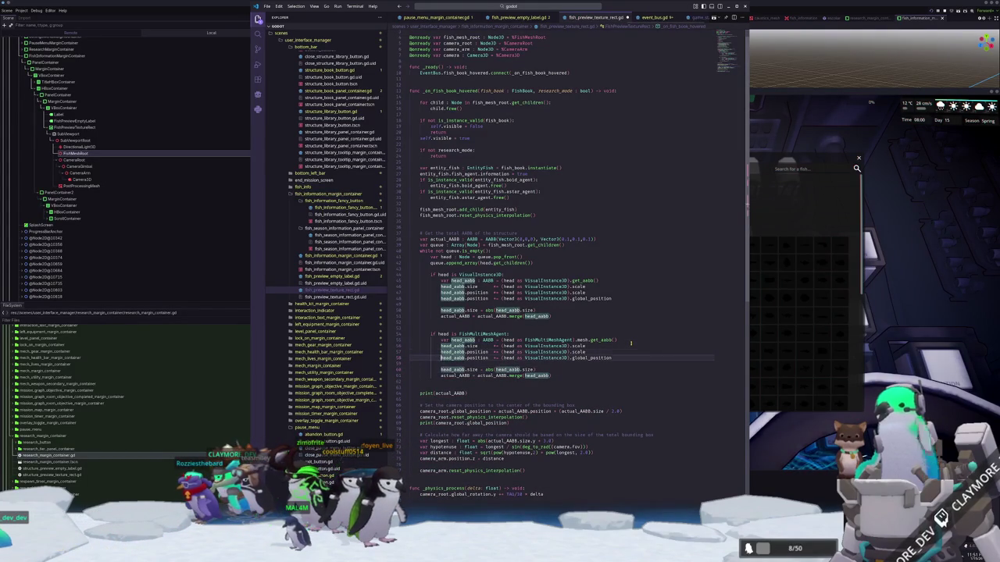
pyautogui.hotkey('ctrl', 'Right')
pyautogui.hotkey('ctrl', 'Right')
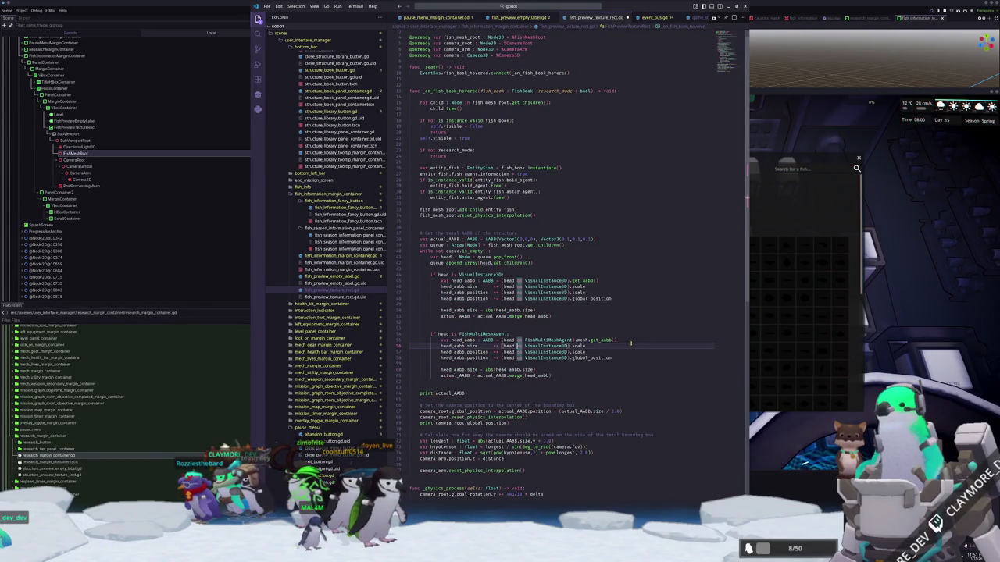
pyautogui.hotkey('ctrl', 'shift', 'Right')
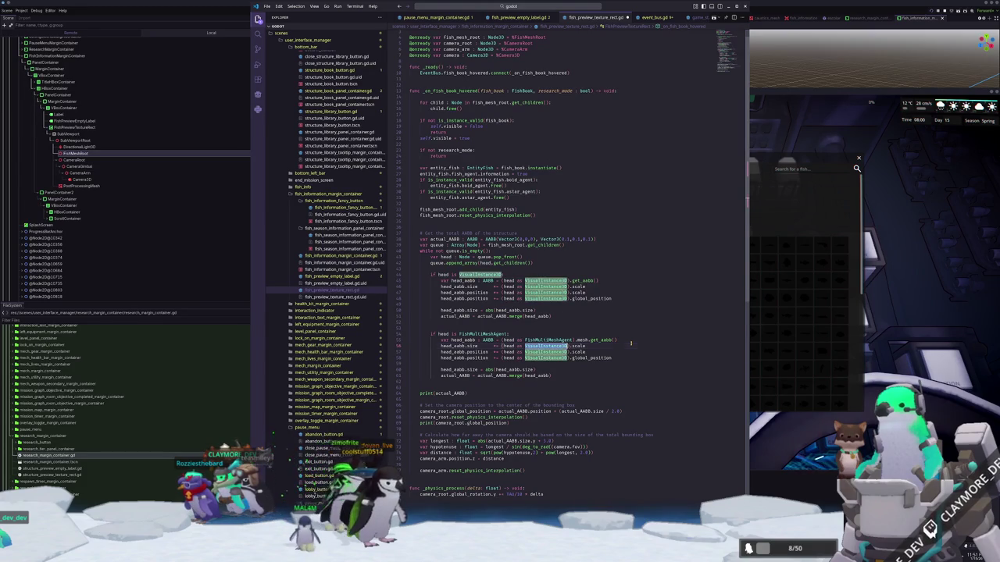
pyautogui.write('FishMulti')
pyautogui.press('Return')
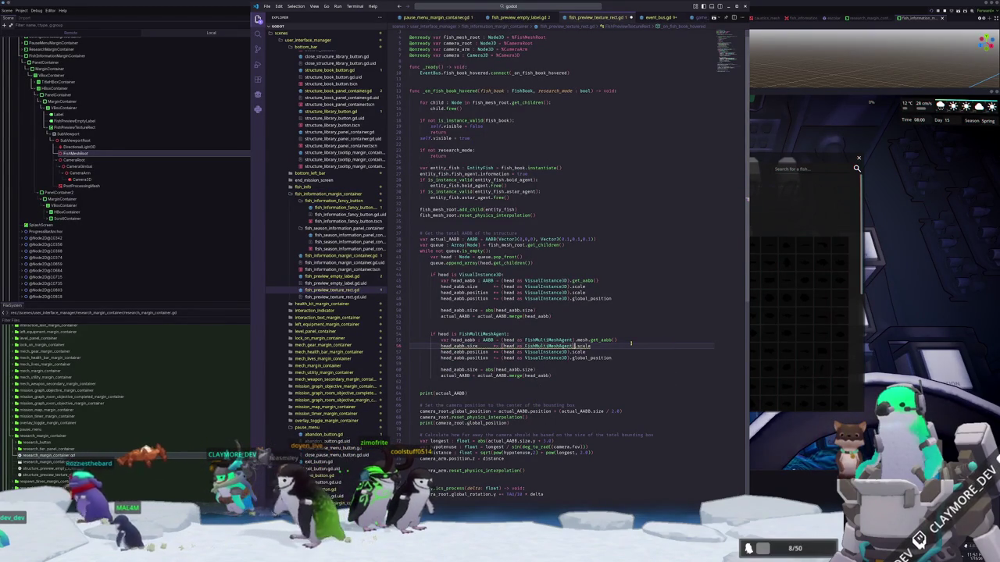
pyautogui.hotkey('ctrl', 'space')
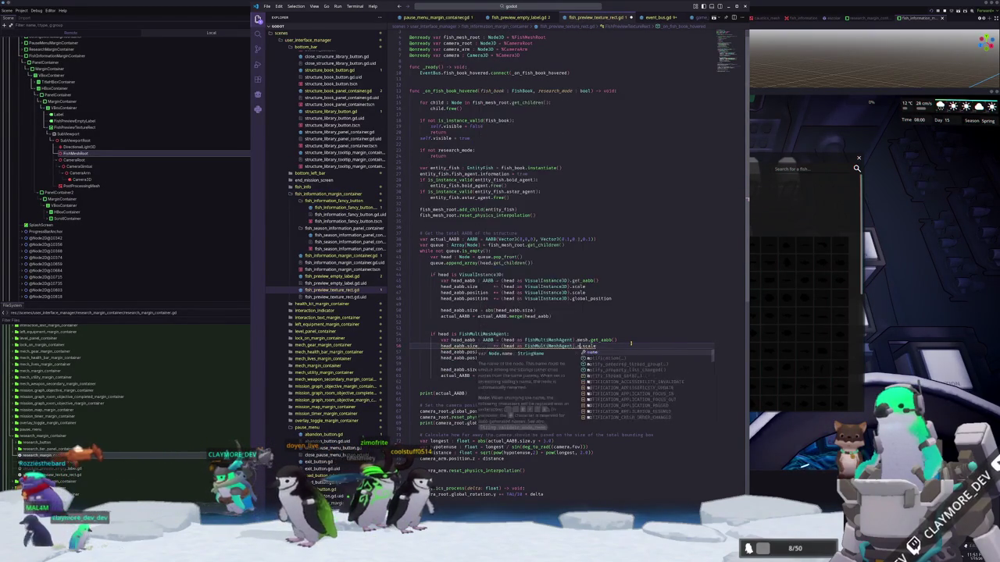
pyautogui.press('Escape')
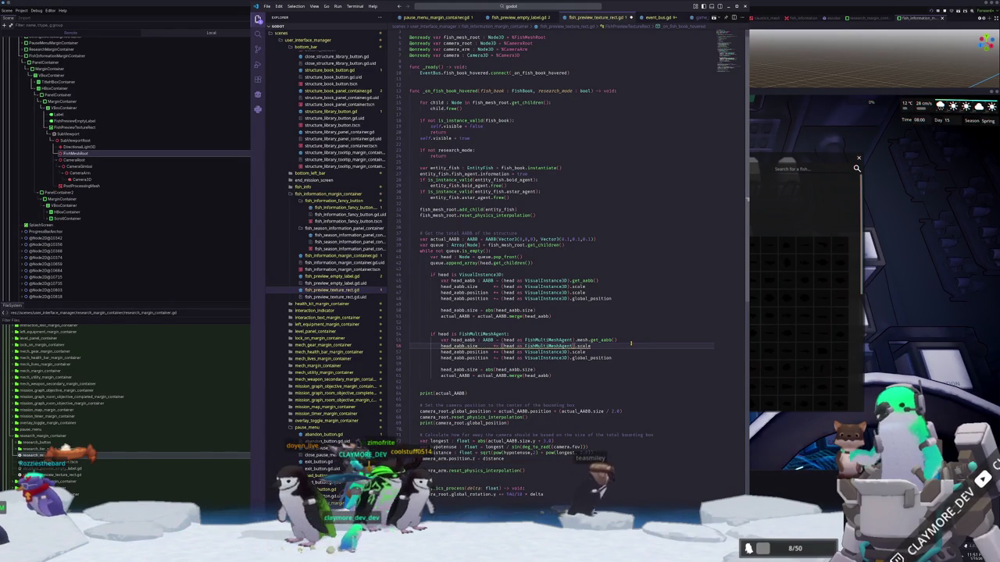
# Comment out the three multimesh head_aabb adjustment lines.
pyautogui.press('Home')
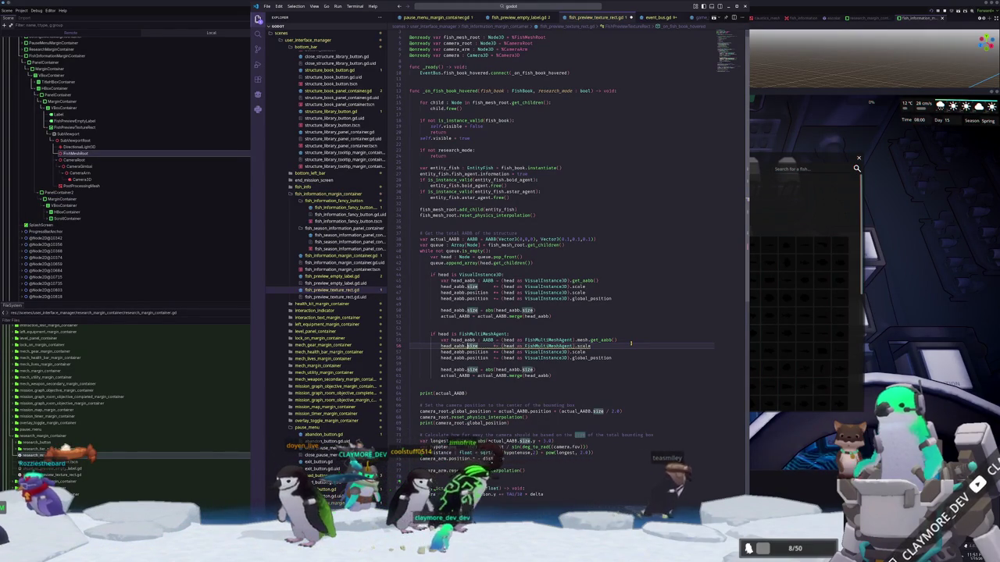
pyautogui.hotkey('shift', 'Down')
pyautogui.hotkey('shift', 'Down')
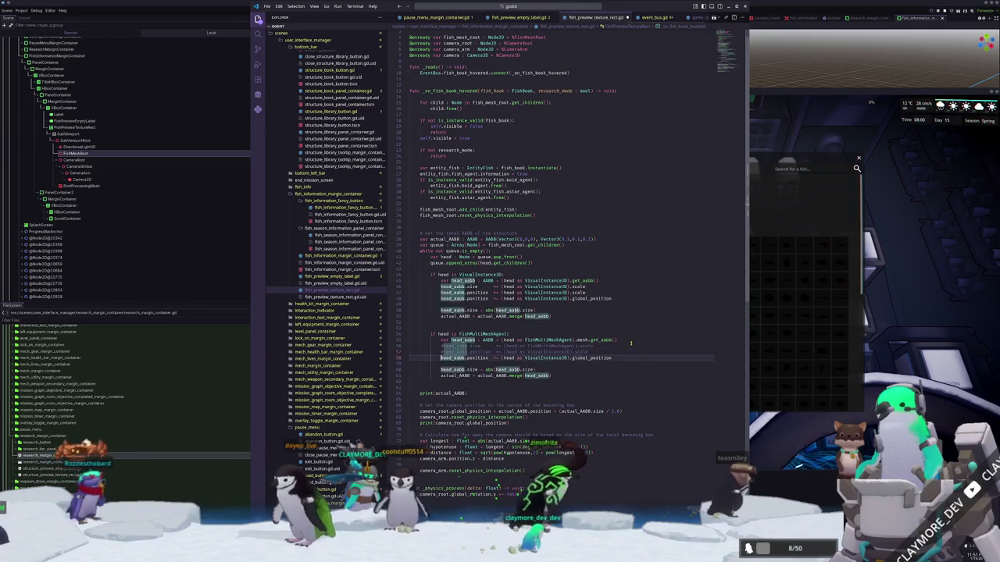
pyautogui.hotkey('ctrl', 'k')
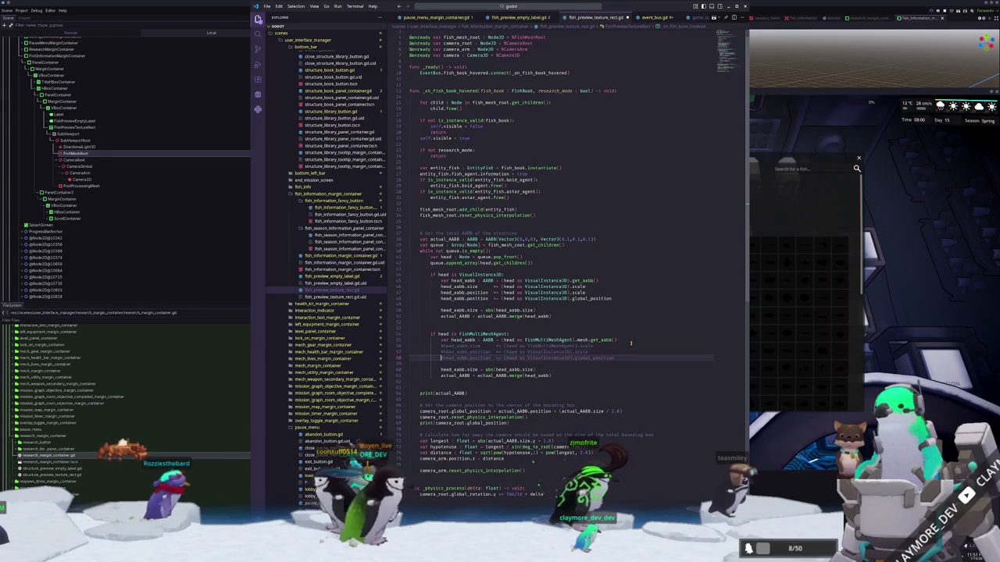
pyautogui.press('Up')
pyautogui.hotkey('ctrl', '/')
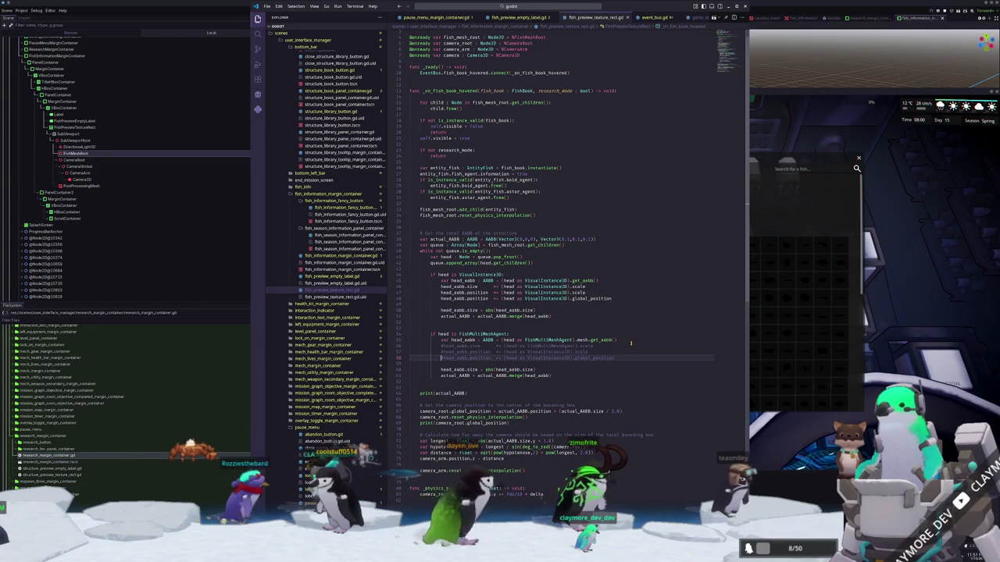
pyautogui.hotkey('ctrl', '/')
pyautogui.press('Up')
pyautogui.press('Up')
pyautogui.press('Up')
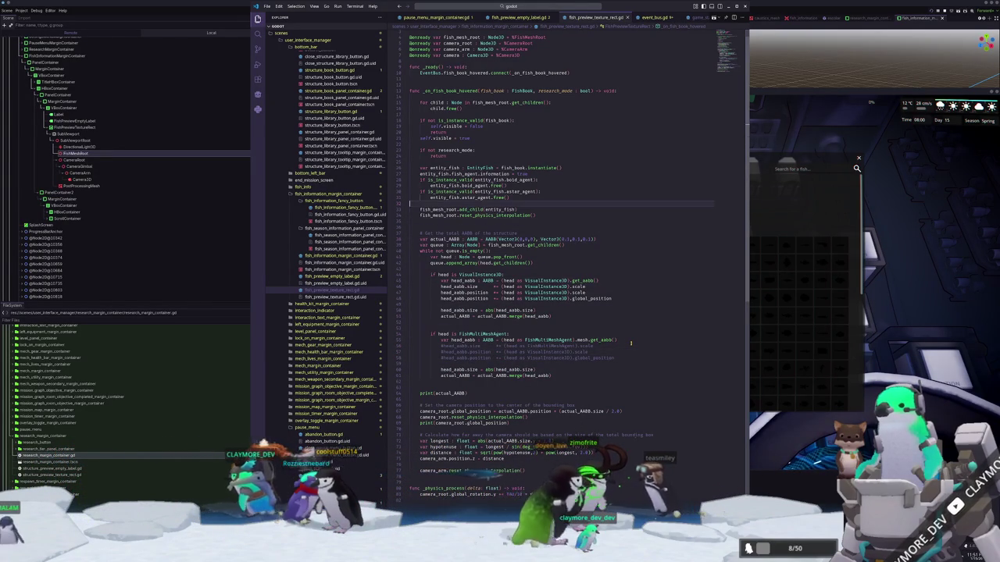
# Add an entity_fish line above the is_instance_valid checks, then switch to fish_preview_empty_label.gd.
pyautogui.press('Up')
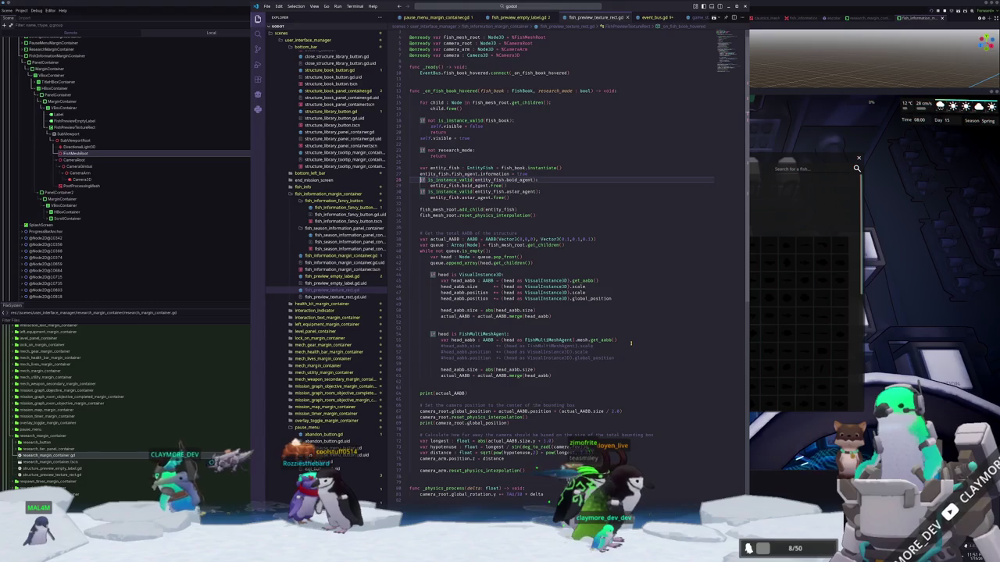
pyautogui.hotkey('ctrl', 'shift', 'Return')
pyautogui.write('entit')
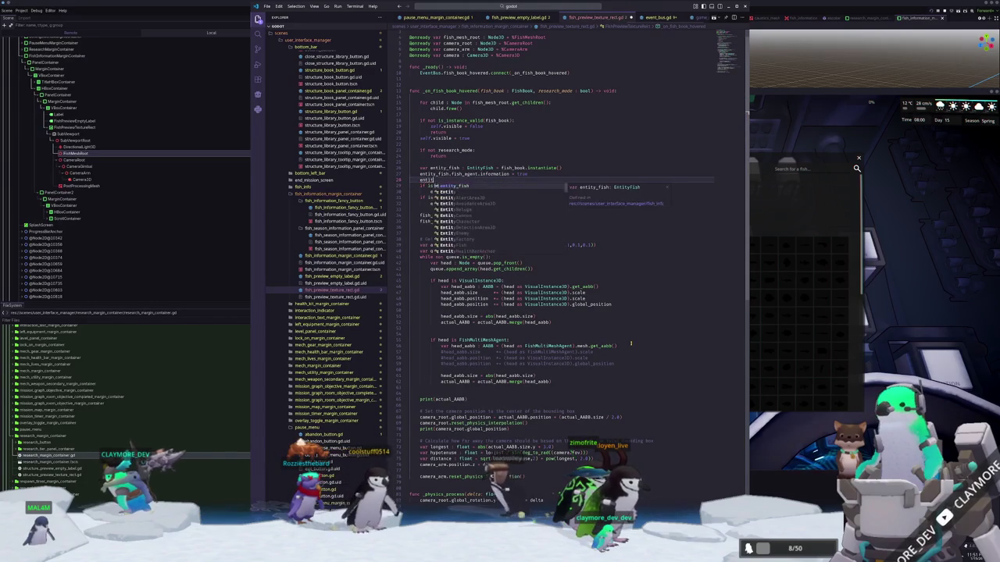
pyautogui.write('y_fish.fish_agent.si')
pyautogui.press('BackSpace')
pyautogui.press('BackSpace')
pyautogui.press('BackSpace')
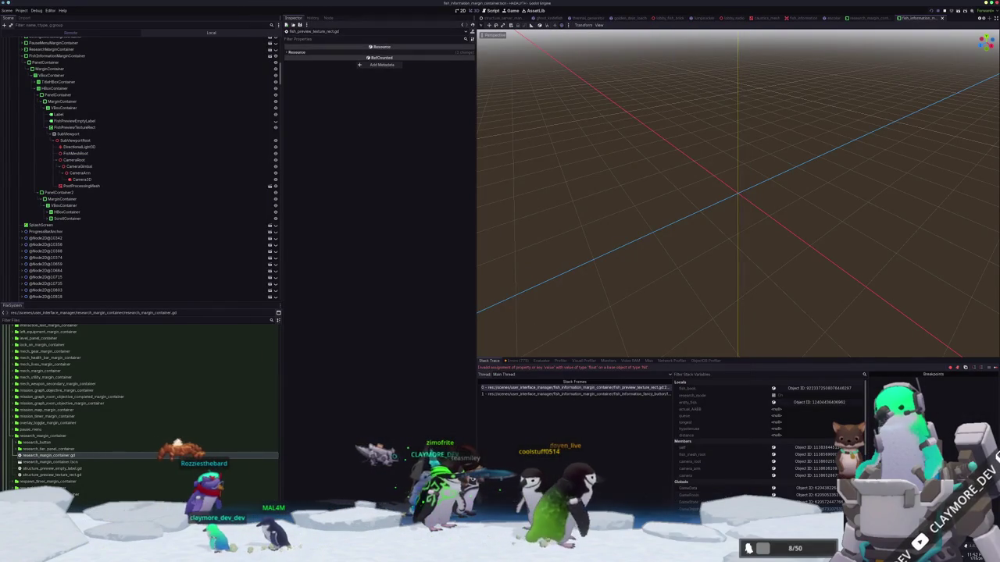
pyautogui.hotkey('alt', 'Tab')
pyautogui.hotkey('ctrl', 'Tab')
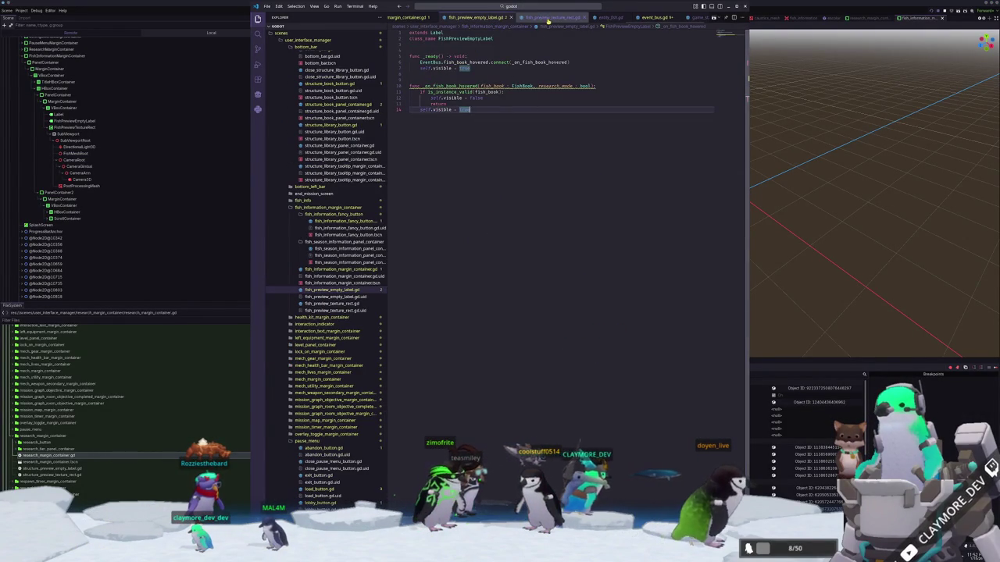
# In fish_preview_texture_rect.gd, unindent the two freeing if-statements so they line up.
pyautogui.click(549, 18)
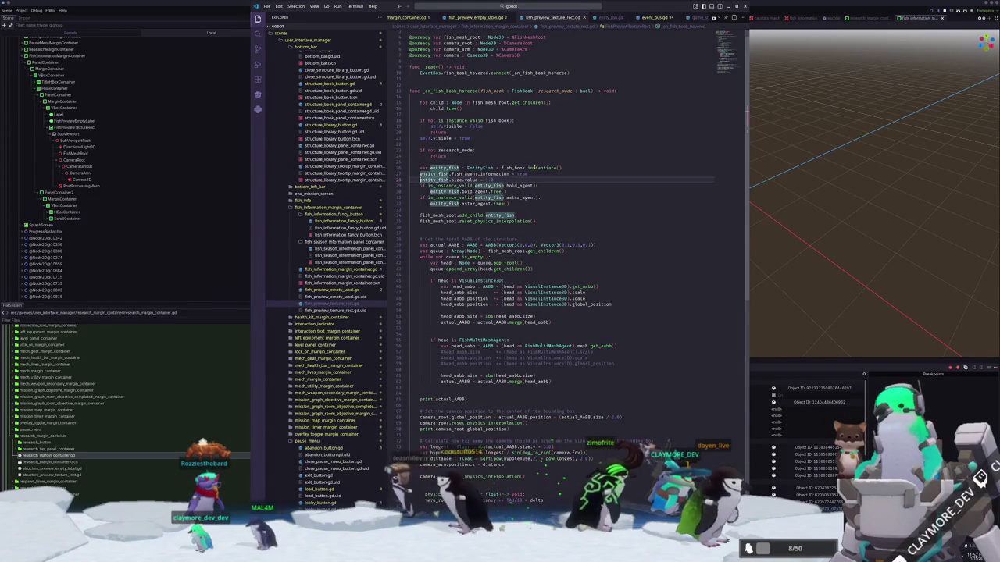
pyautogui.press('Escape')
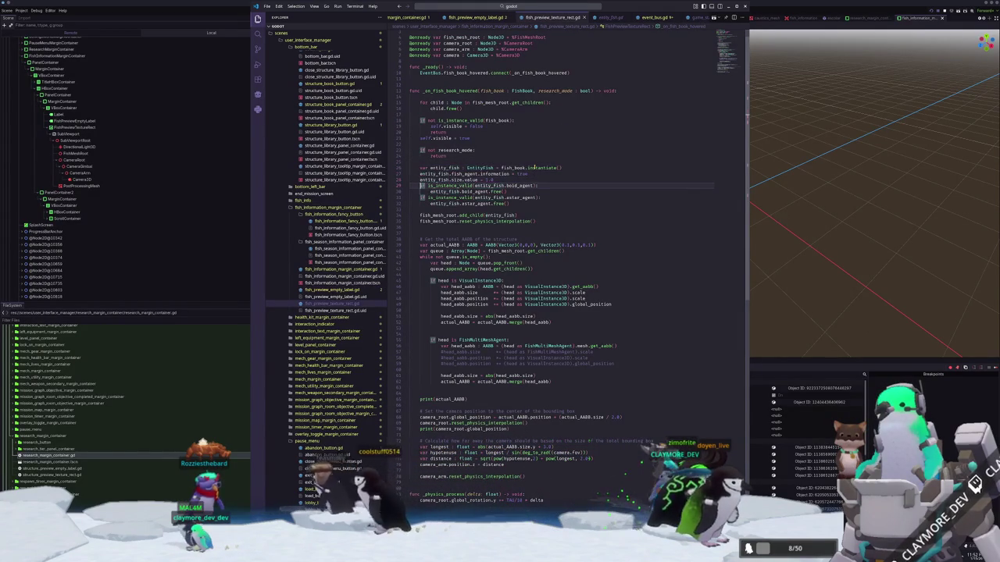
pyautogui.press('BackSpace')
pyautogui.press('Down')
pyautogui.press('Down')
# Move the entity_fish.size.value line below add_child(entity_fish), surrounded by blank lines.
pyautogui.press('Up')
pyautogui.press('Up')
pyautogui.press('Up')
pyautogui.hotkey('ctrl', 'shift', 'k')
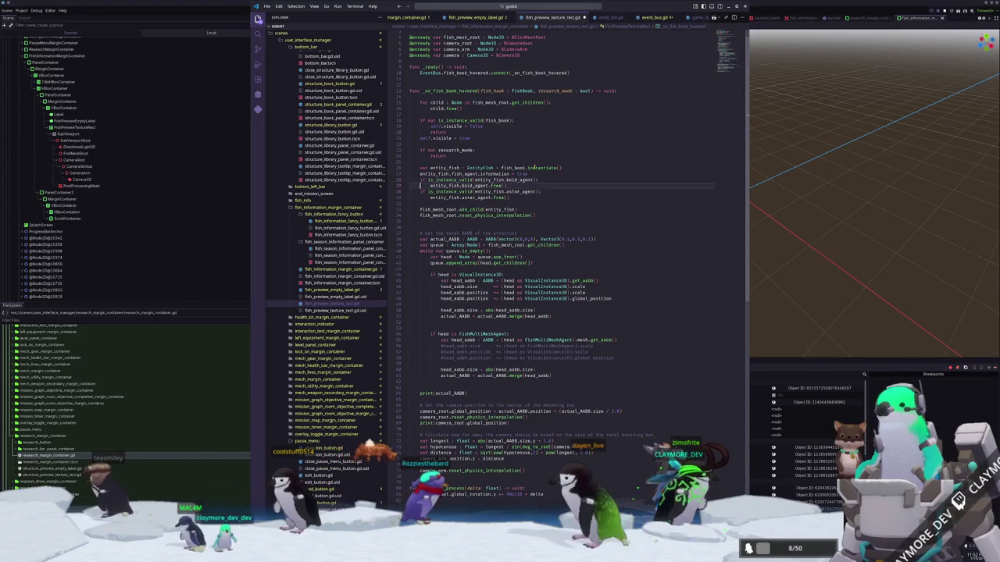
pyautogui.press('Down')
pyautogui.press('Down')
pyautogui.press('Down')
pyautogui.press('End')
pyautogui.press('Return')
pyautogui.press('Return')
pyautogui.press('Return')
pyautogui.press('Up')
pyautogui.write('entity_fish.size.value = 1.0')
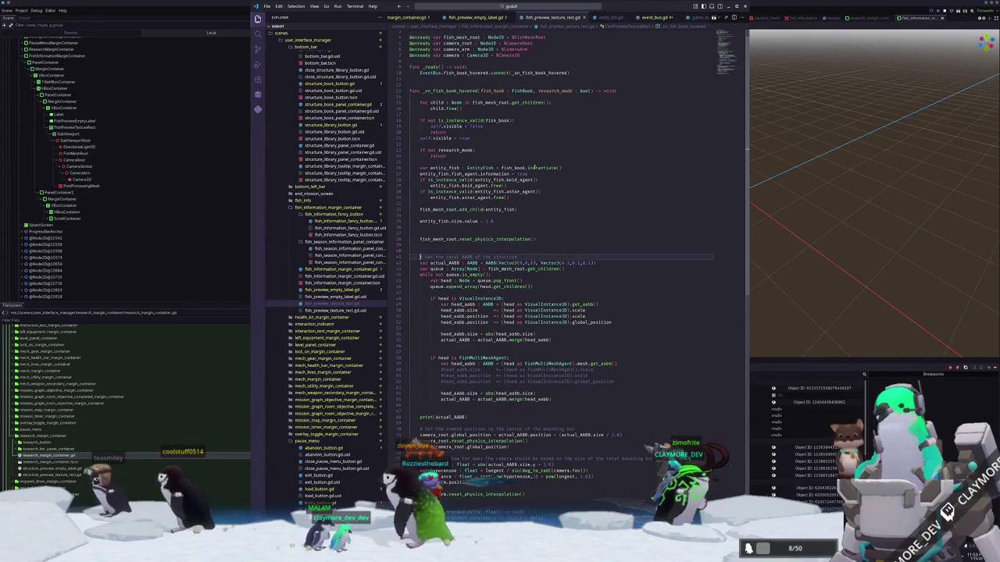
pyautogui.press('Down')
pyautogui.hotkey('ctrl', 'd')
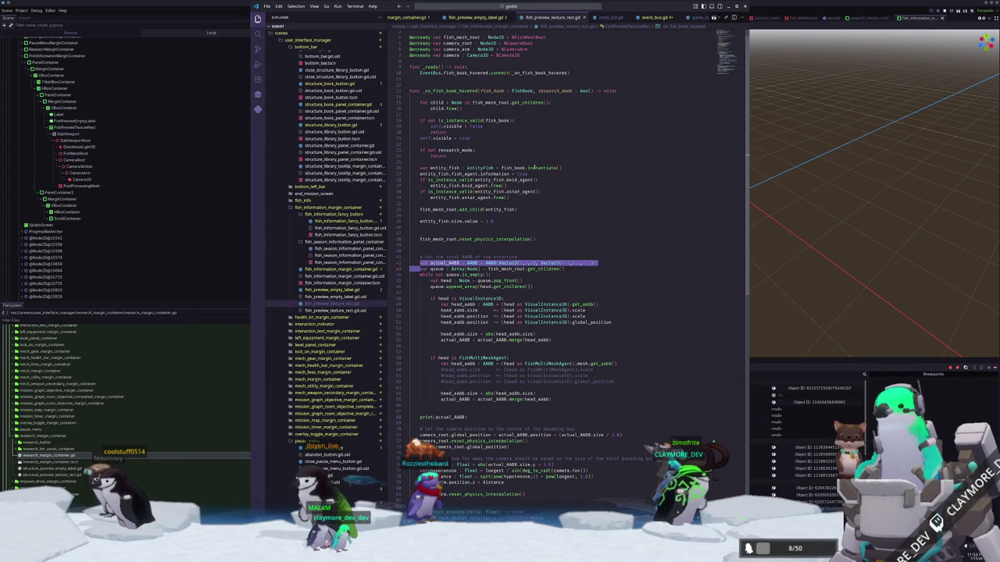
# Locate the camera_arm distance assignment and distance declaration below the AABB calculation.
pyautogui.hotkey('shift', 'Down')
pyautogui.hotkey('shift', 'Down')
pyautogui.hotkey('shift', 'Down')
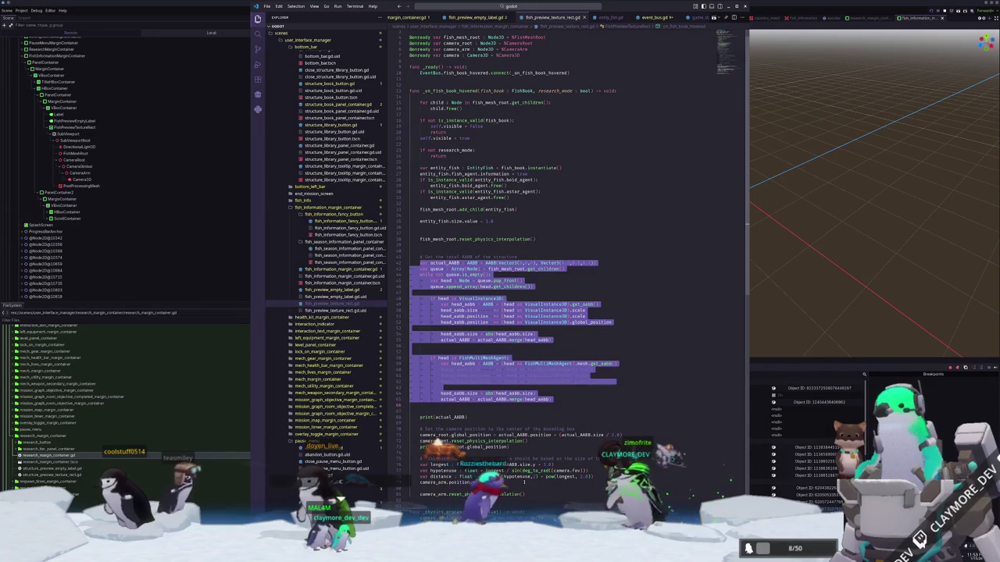
pyautogui.moveTo(471, 436)
pyautogui.moveTo(550, 435)
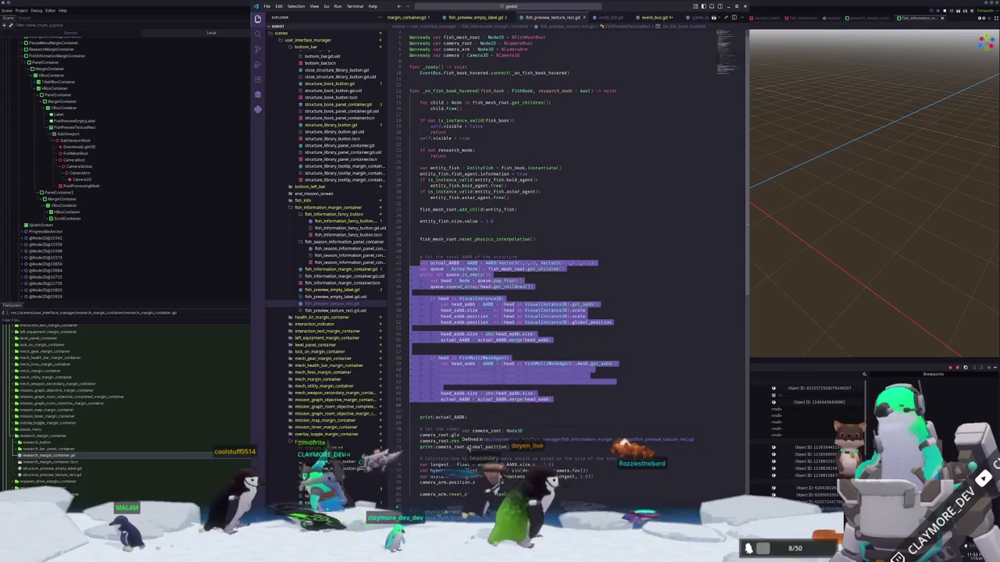
pyautogui.click(469, 451)
pyautogui.scroll(-3, 473, 437)
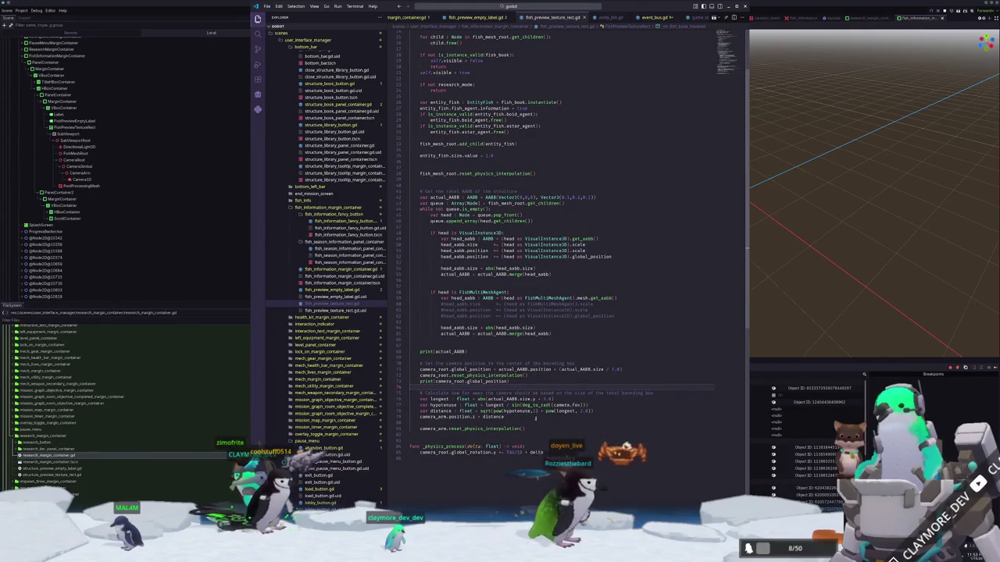
pyautogui.click(516, 417)
pyautogui.write('entity_fish.portrait_sub_viewport_')
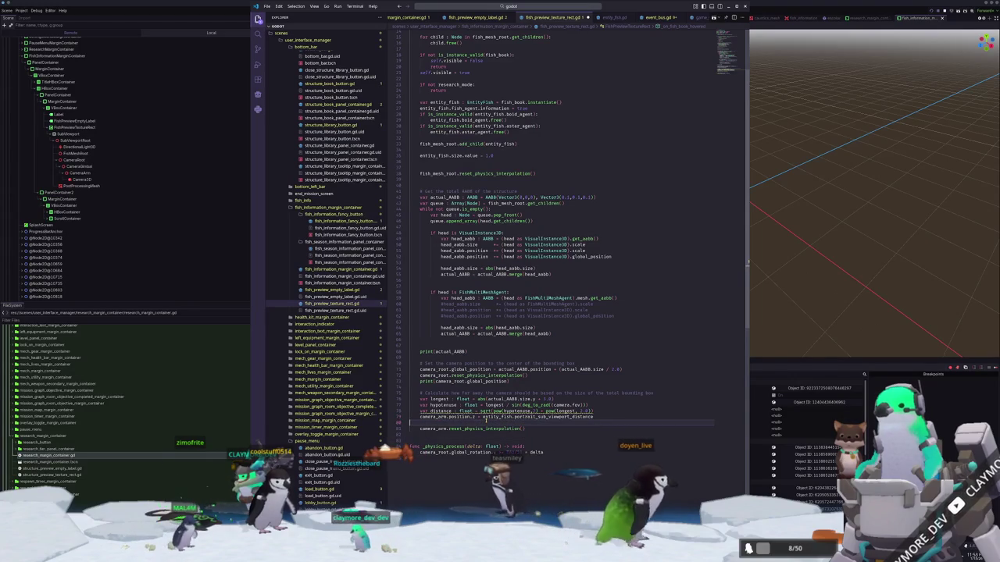
pyautogui.press('Up')
pyautogui.press('Home')
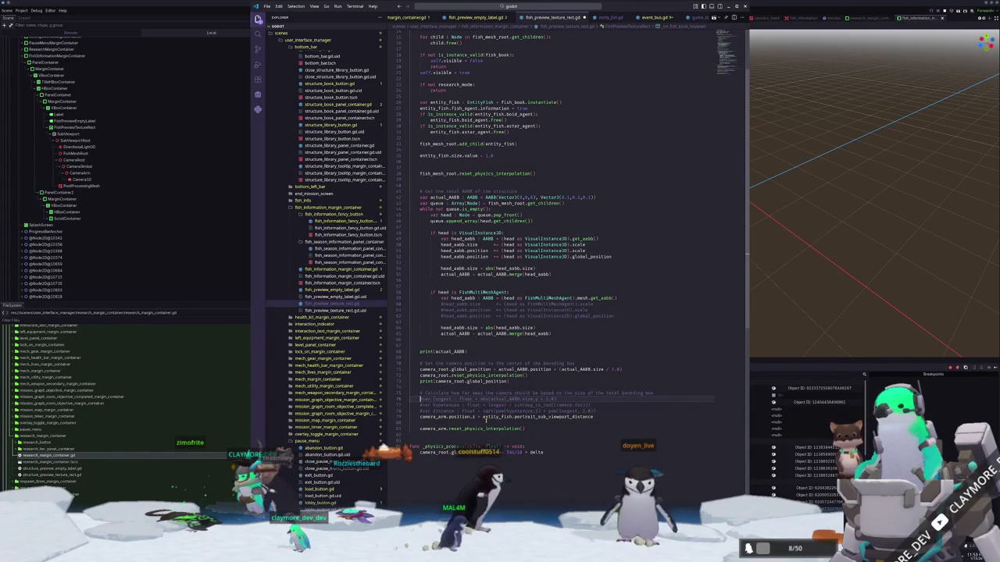
# Comment out the AABB calculation from its comment through print(actual_AABB).
pyautogui.scroll(2, 481, 406)
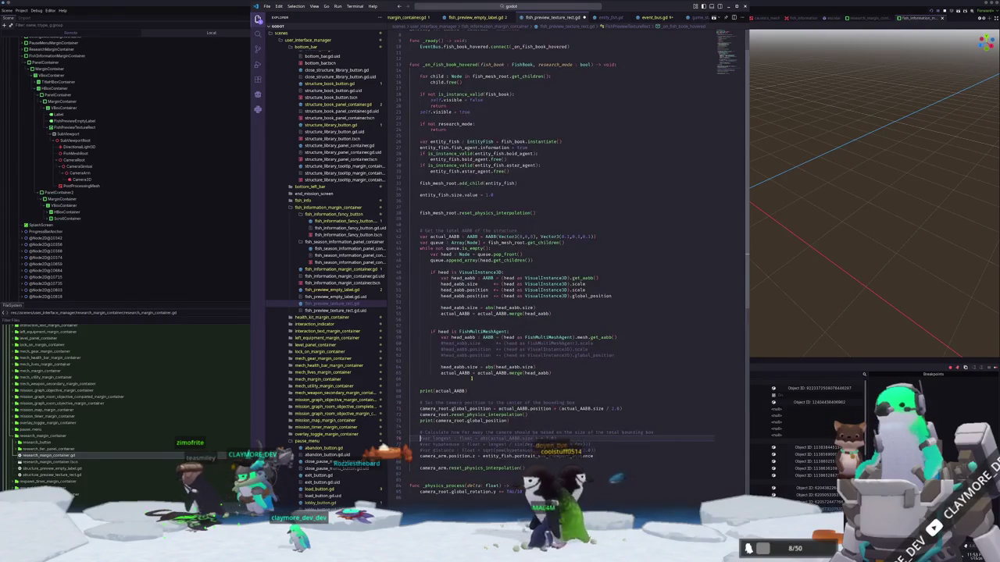
pyautogui.moveTo(472, 389)
pyautogui.mouseDown()
pyautogui.moveTo(442, 316)
pyautogui.moveTo(451, 224)
pyautogui.mouseUp()
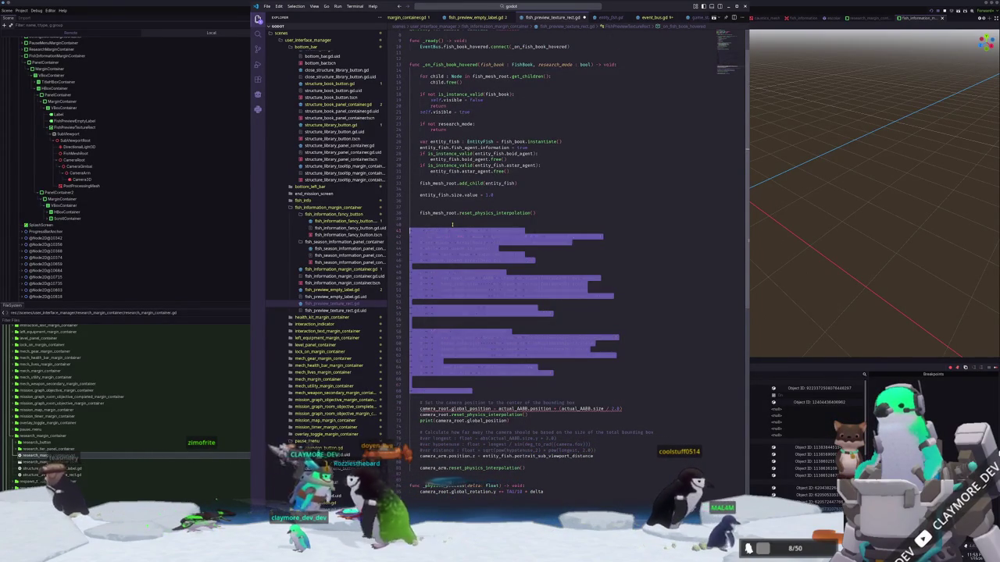
pyautogui.hotkey('ctrl', '/')
pyautogui.click(420, 408)
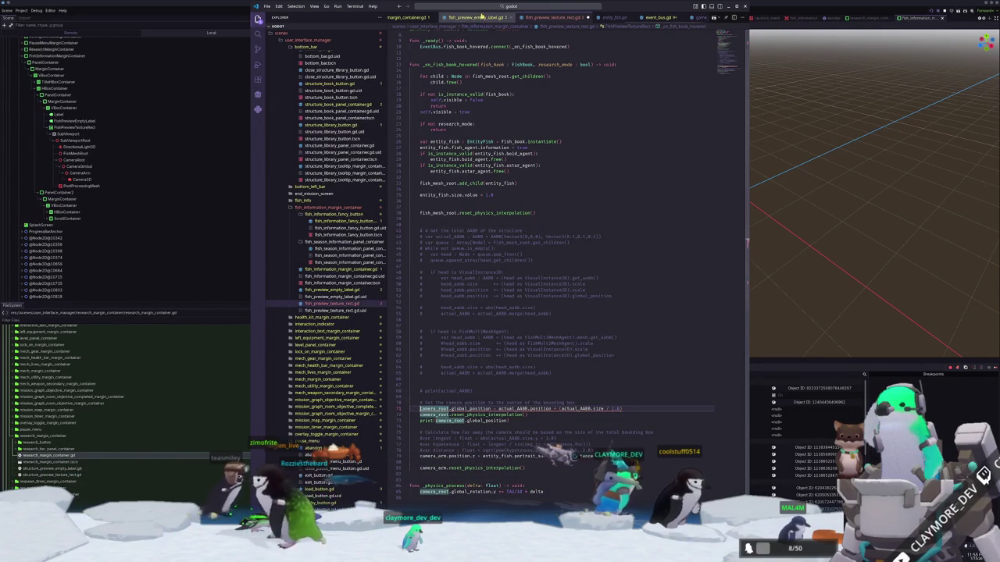
# Replace the bounding-box centre expression on line 71 with entity_fish.portrait_sub_viewport_offset.
pyautogui.click(613, 17)
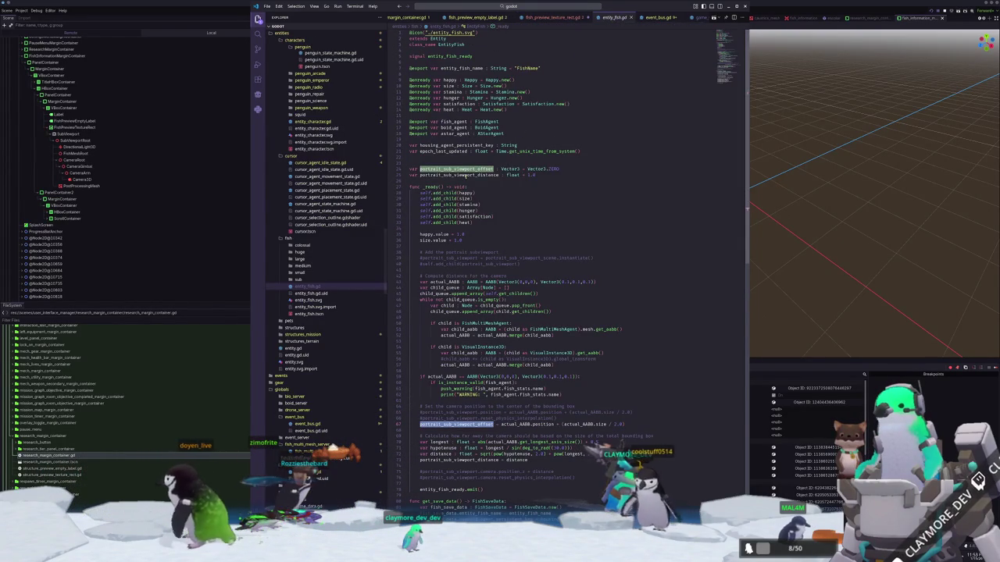
pyautogui.click(553, 17)
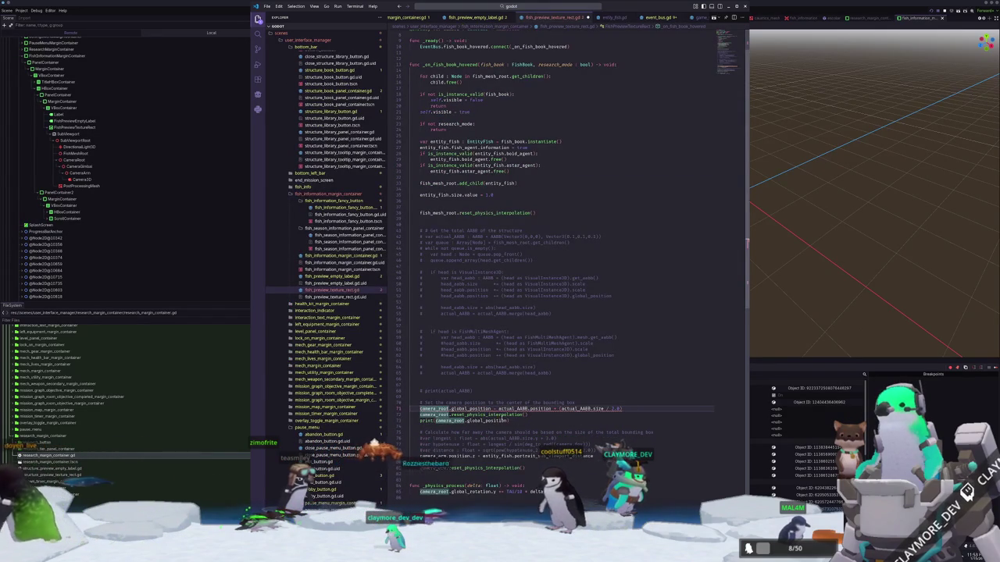
pyautogui.moveTo(497, 409); pyautogui.dragTo(621, 409)
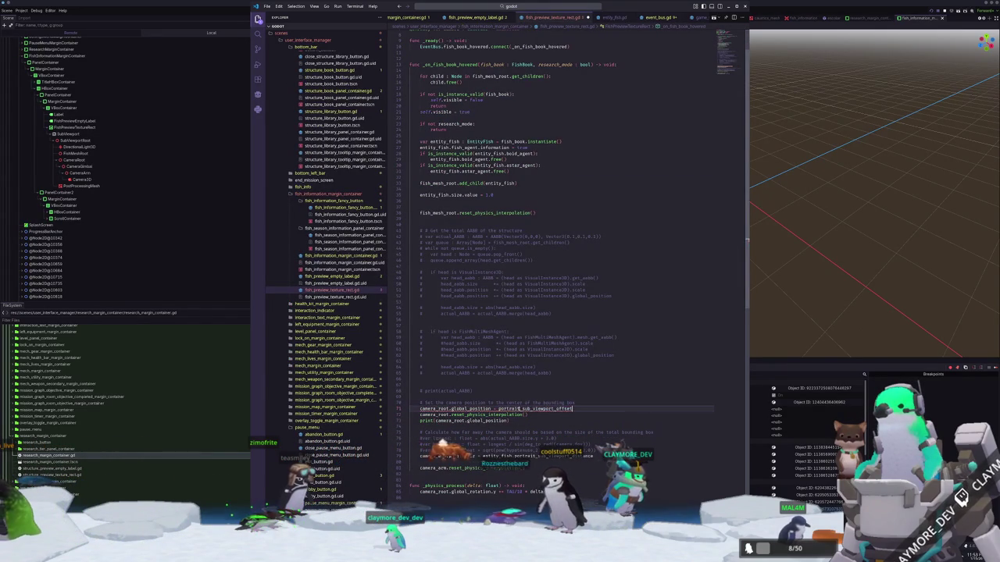
pyautogui.moveTo(468, 409)
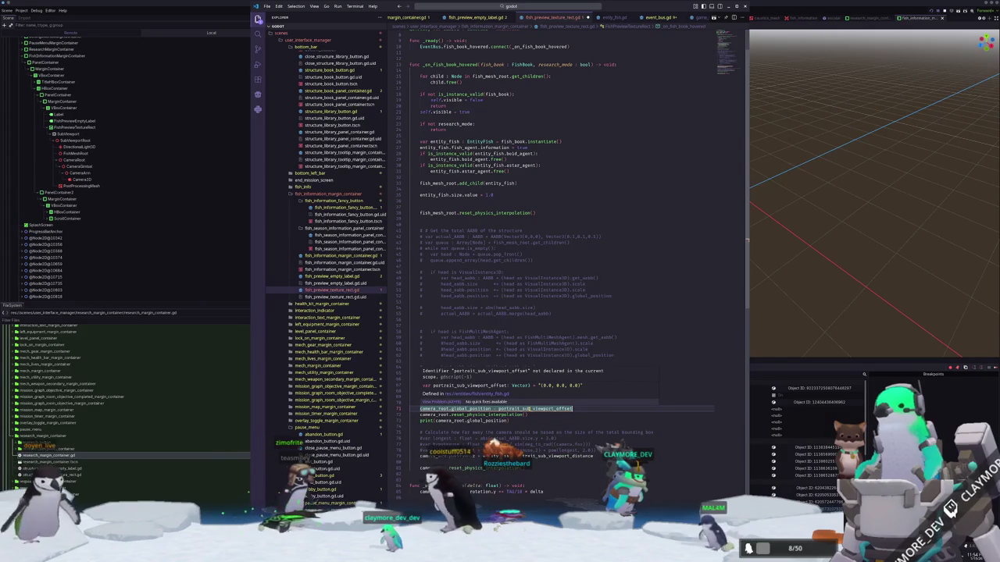
pyautogui.moveTo(499, 408); pyautogui.dragTo(531, 409)
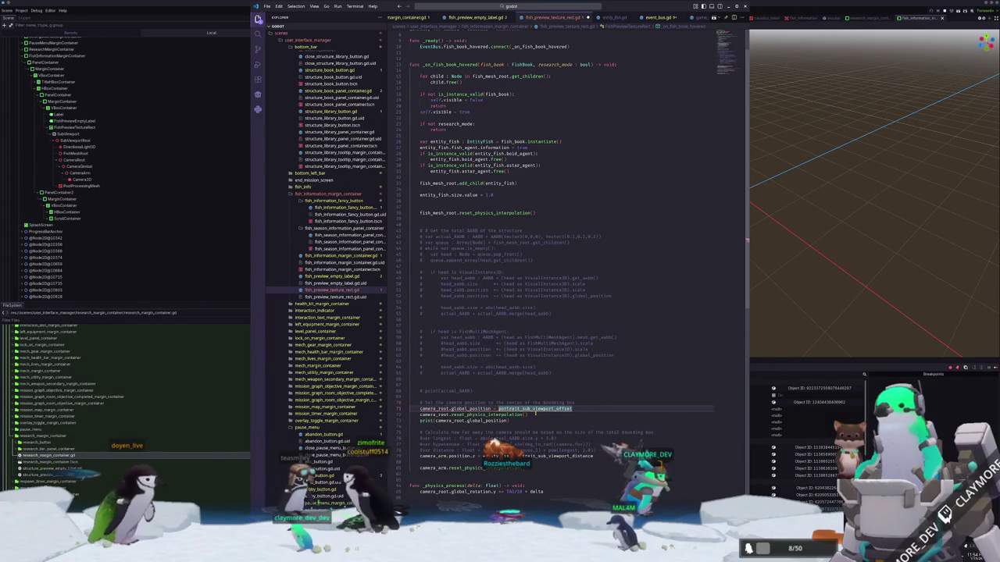
pyautogui.press('Left')
pyautogui.write('entity_fish.')
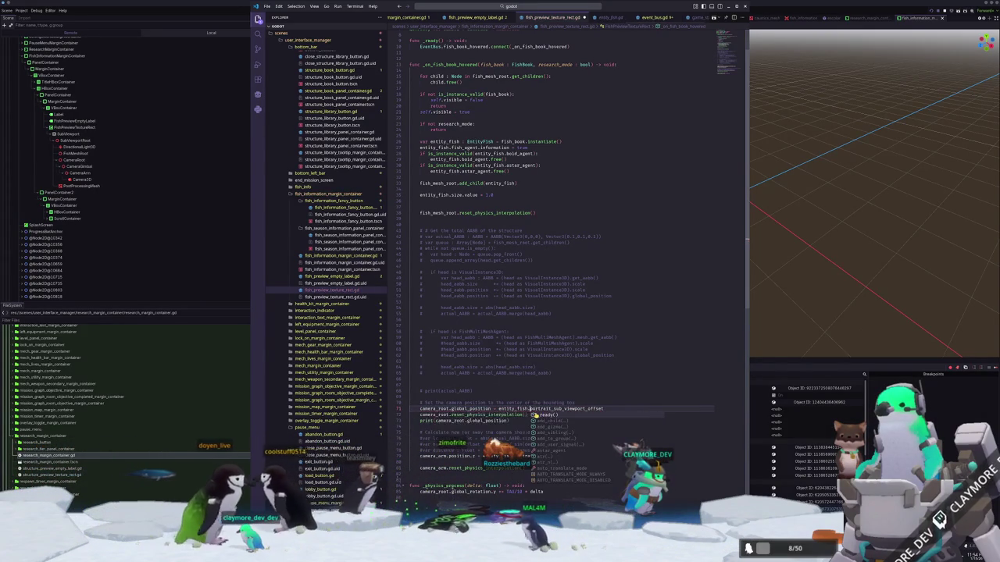
pyautogui.press('Escape')
pyautogui.press('Home')
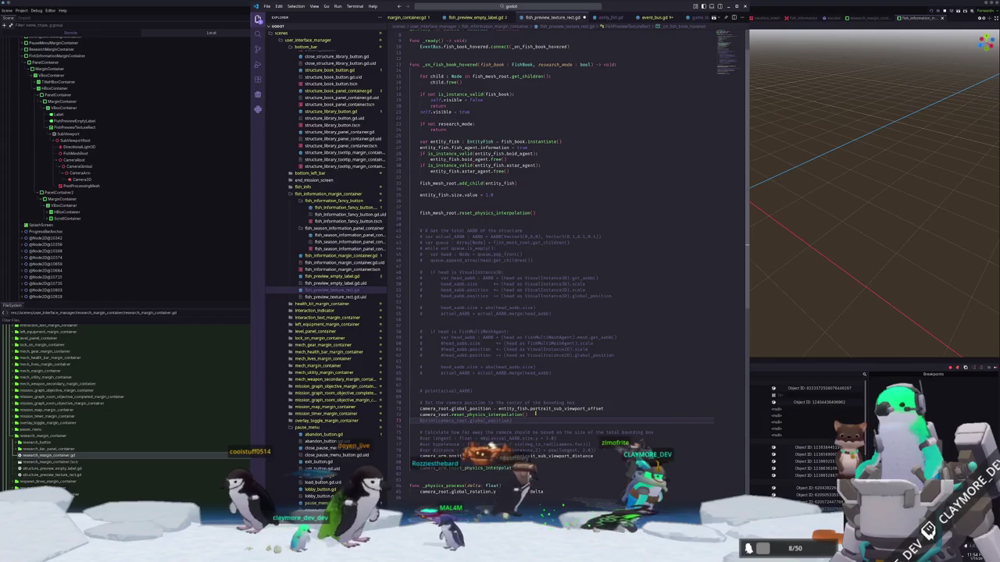
pyautogui.press('Up')
pyautogui.press('Up')
pyautogui.press('Up')
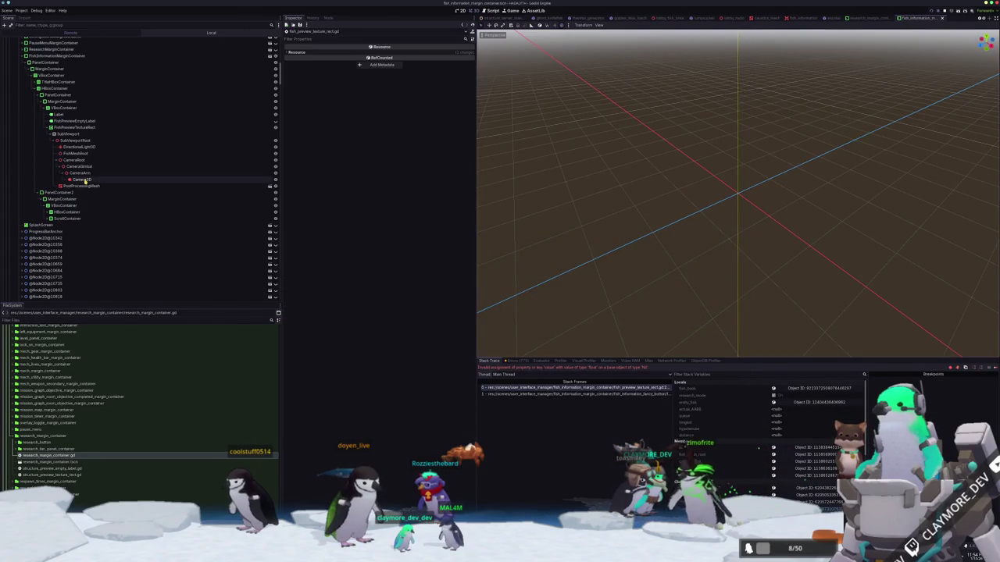
# Inspect the live Camera3D, orbit the 3D view, then stop and relaunch the game.
pyautogui.click(82, 180)
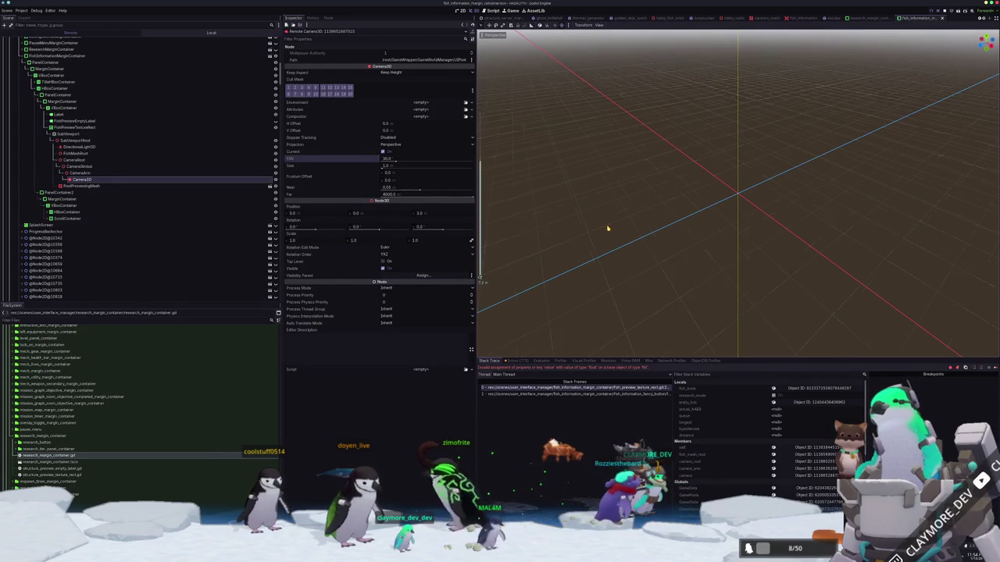
pyautogui.moveTo(603, 223); pyautogui.dragTo(596, 253)
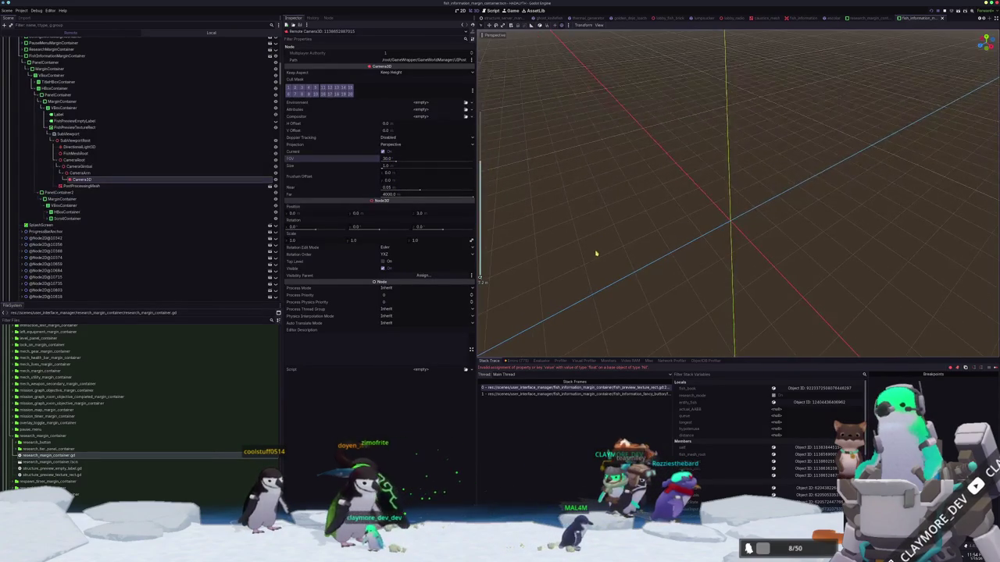
pyautogui.press('F8')
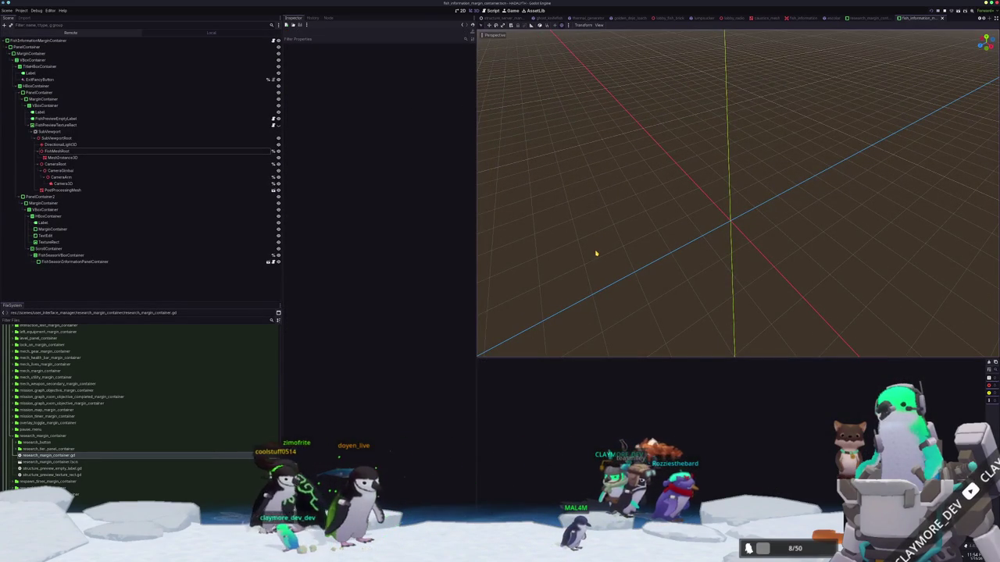
pyautogui.press('F6')
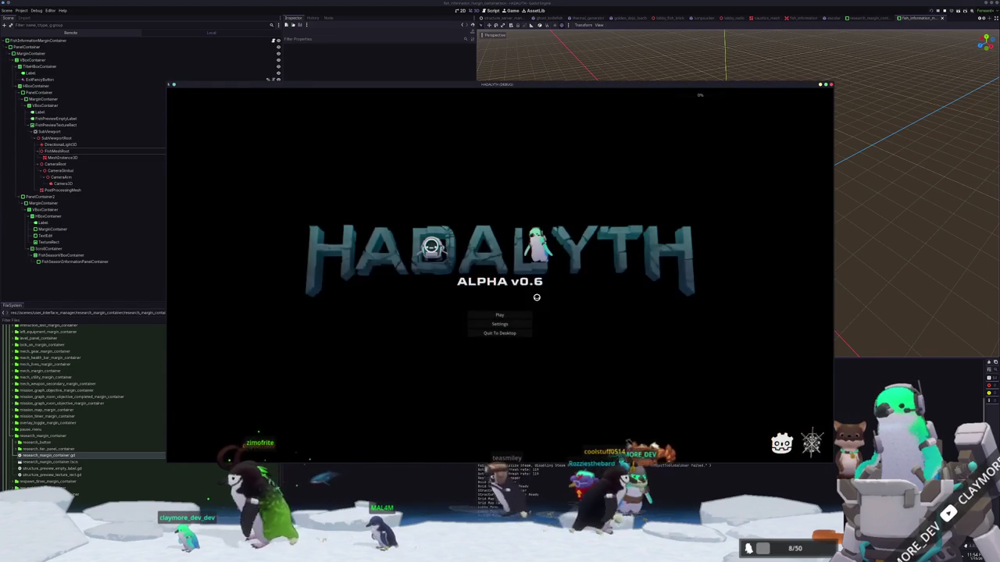
# Load save slot 2, walk to the fish display, open the Fish Information Menu, then inspect FishMeshRoot.
pyautogui.click(495, 315)
pyautogui.click(490, 313)
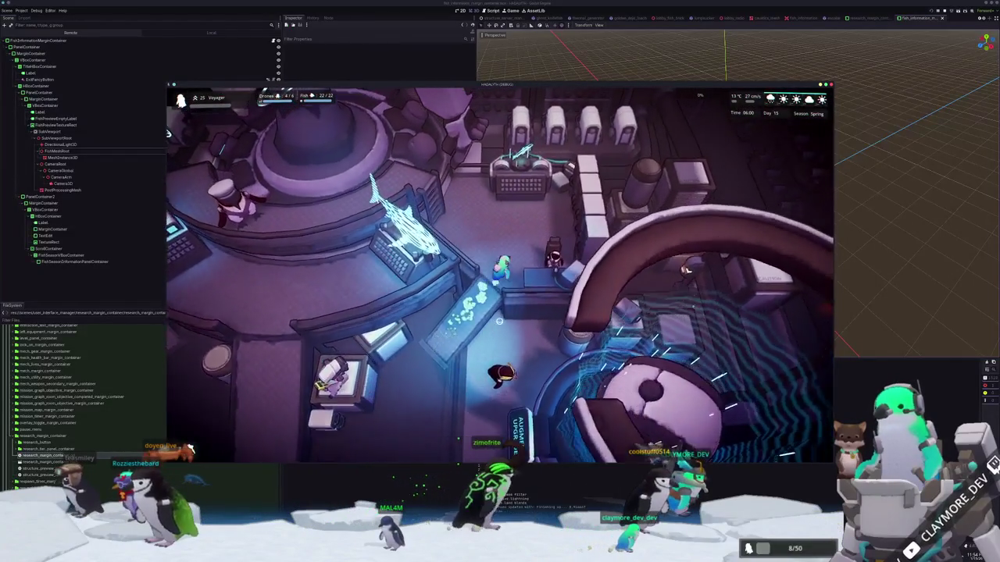
pyautogui.press('w')
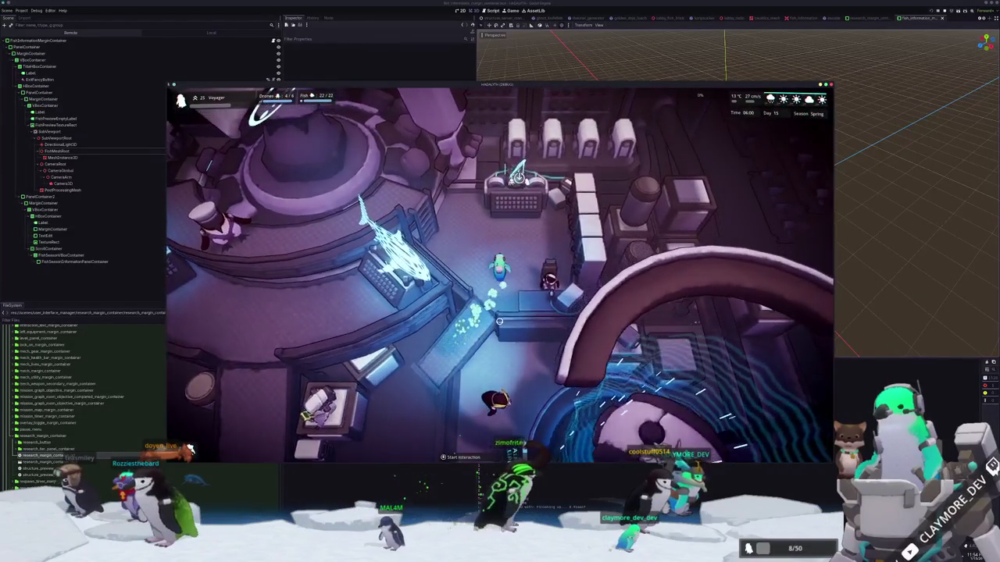
pyautogui.press('e')
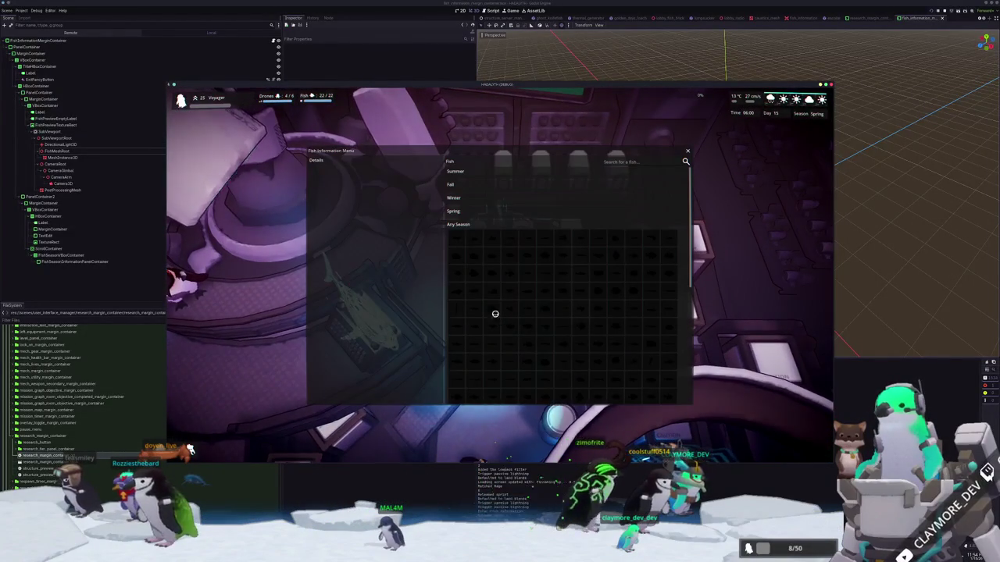
pyautogui.scroll(-5, 476, 238)
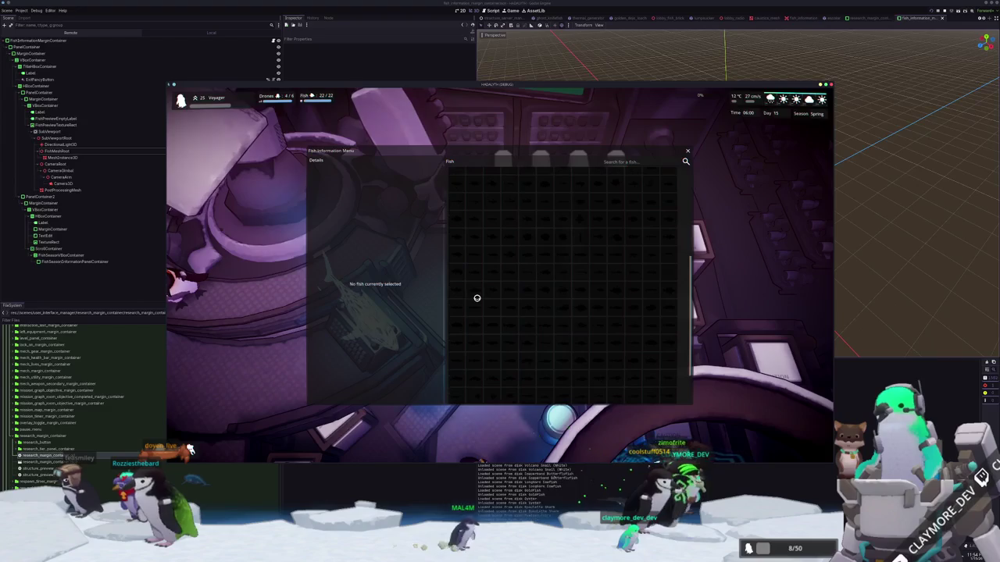
pyautogui.scroll(3, 653, 305)
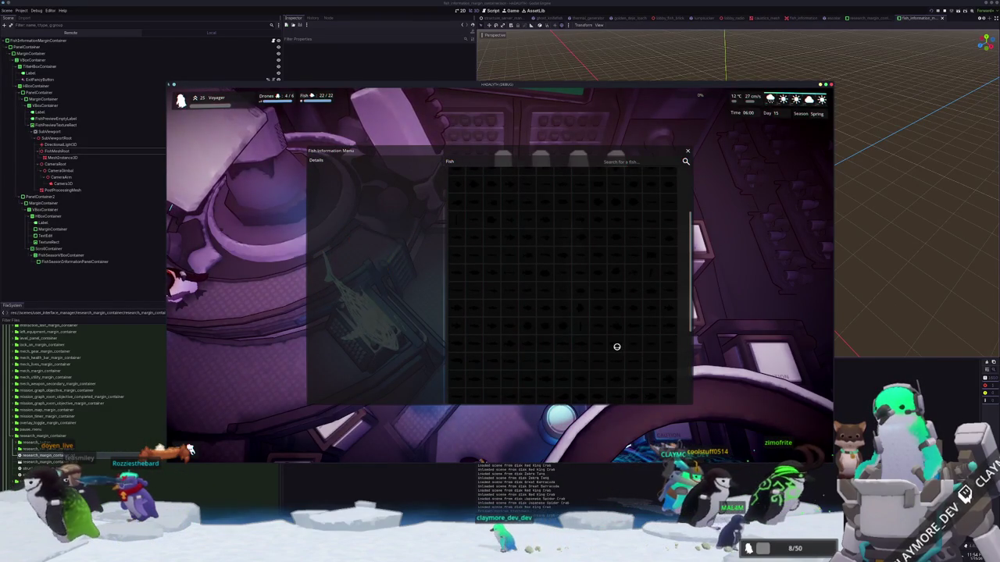
pyautogui.click(63, 150)
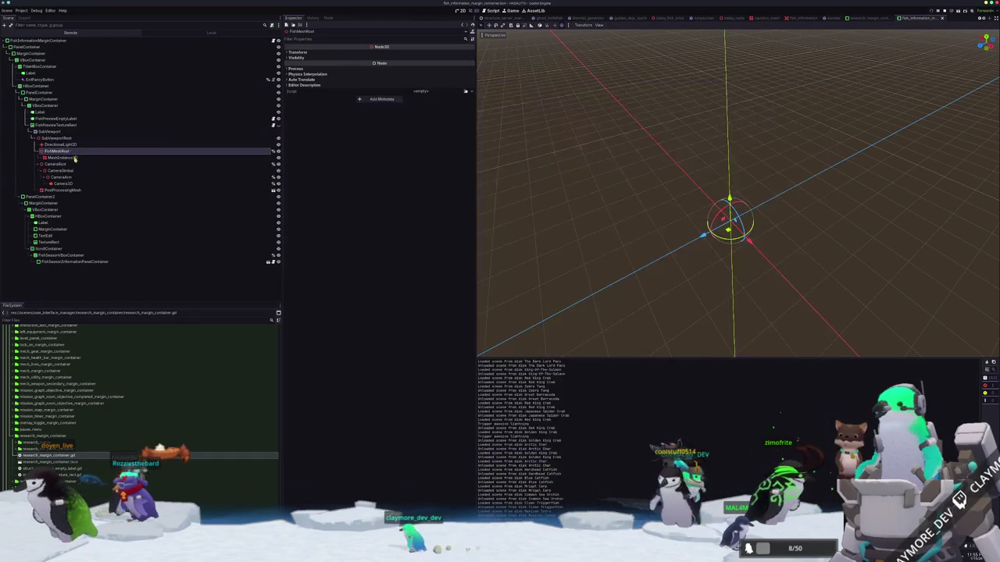
pyautogui.click(62, 164)
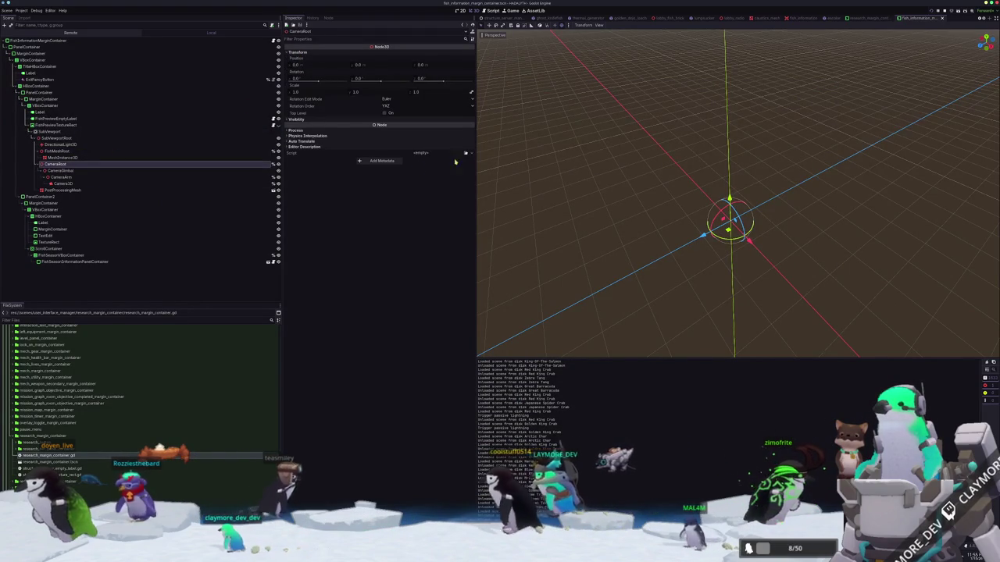
pyautogui.click(66, 170)
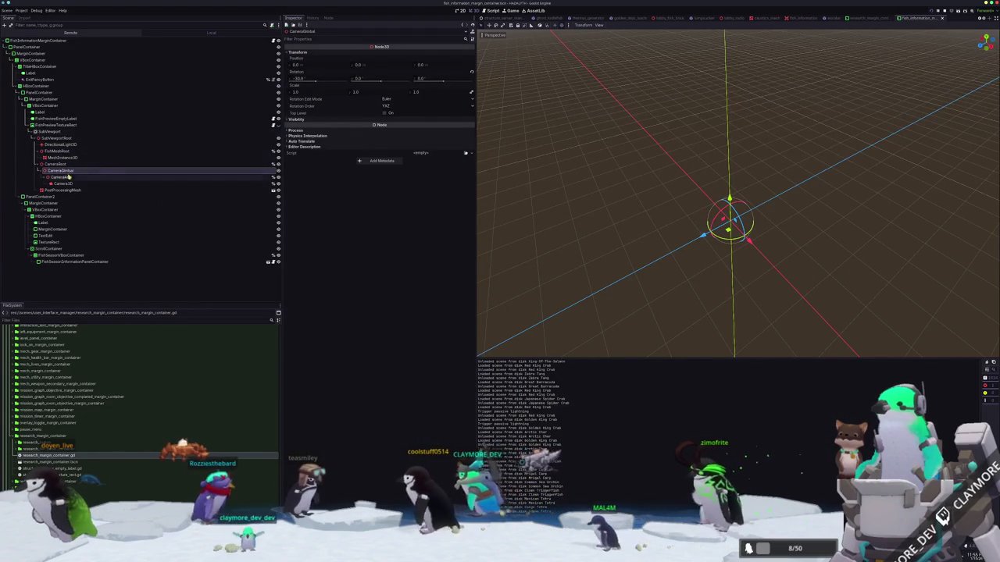
pyautogui.click(62, 176)
pyautogui.click(64, 183)
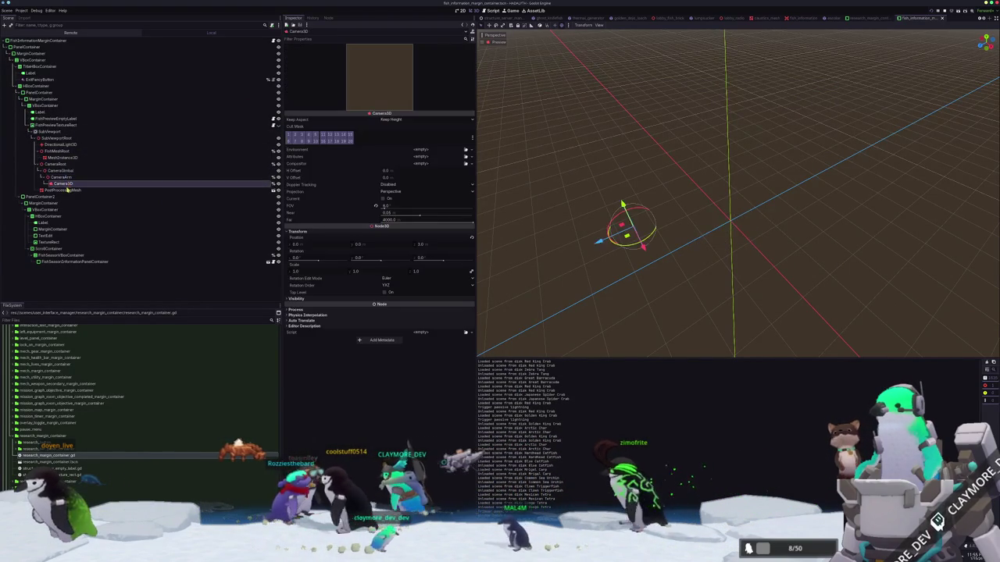
pyautogui.click(64, 177)
pyautogui.click(66, 170)
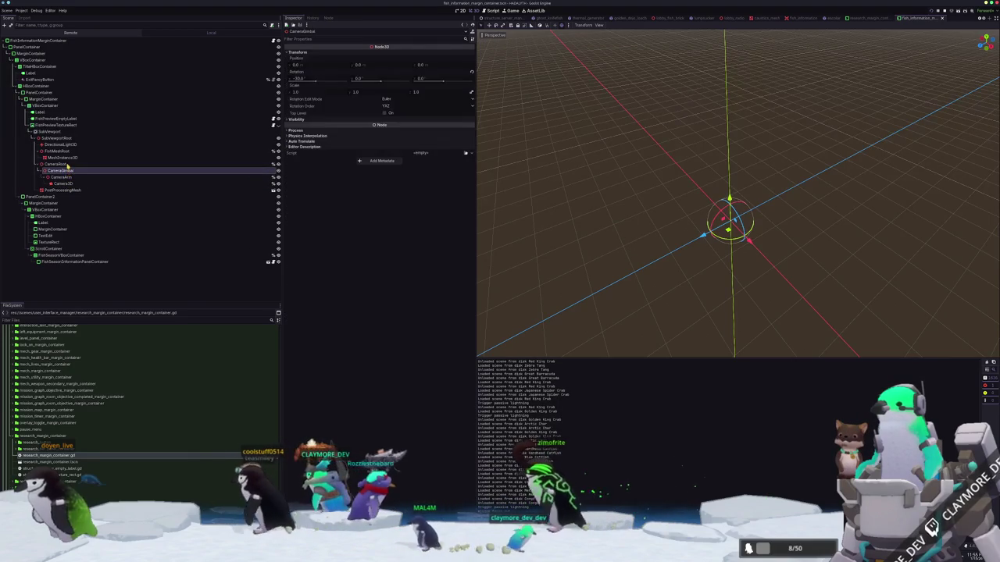
pyautogui.press('Up')
pyautogui.press('Up')
pyautogui.press('Up')
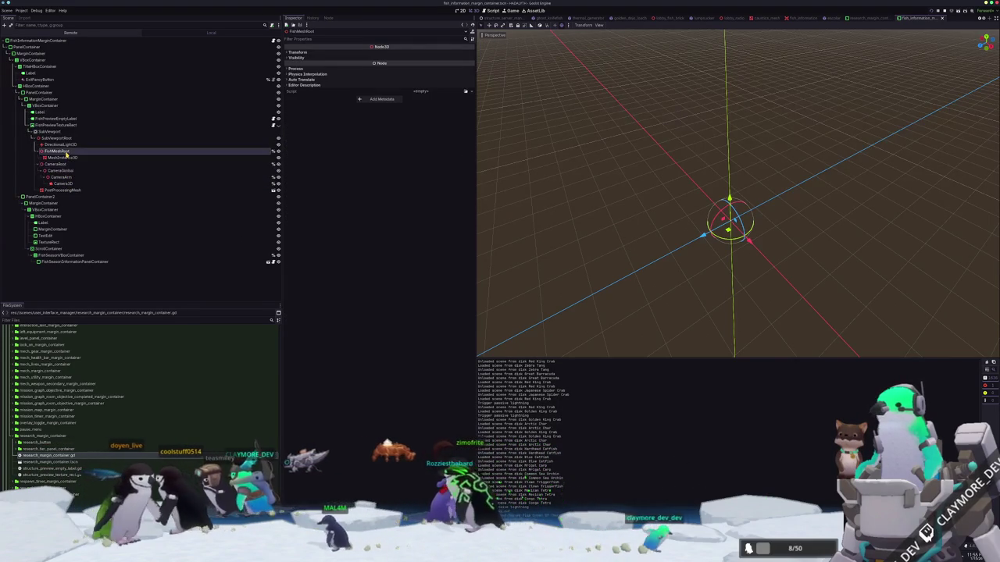
pyautogui.click(63, 164)
pyautogui.press('Up')
pyautogui.press('Up')
pyautogui.press('Up')
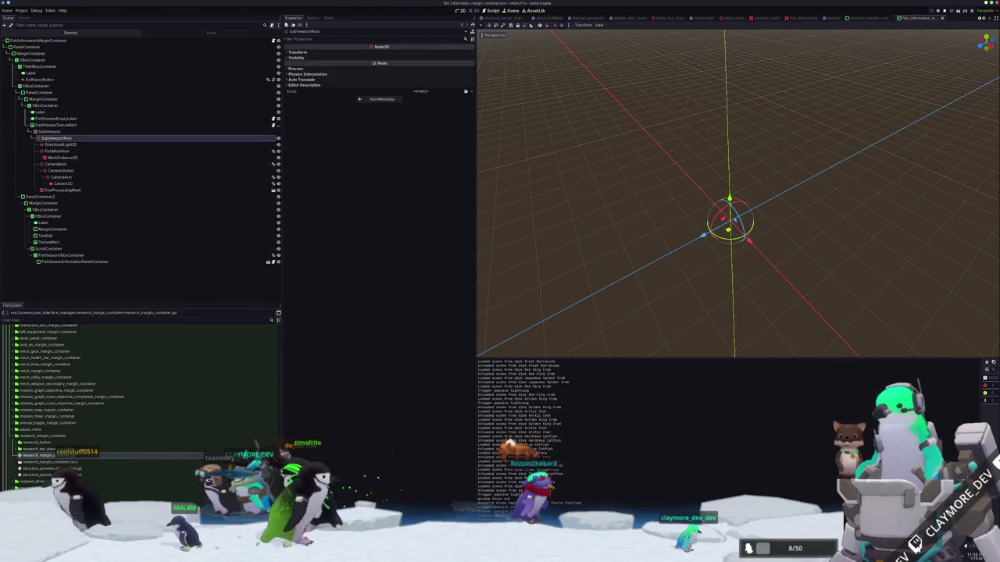
pyautogui.hotkey('alt', 'Tab')
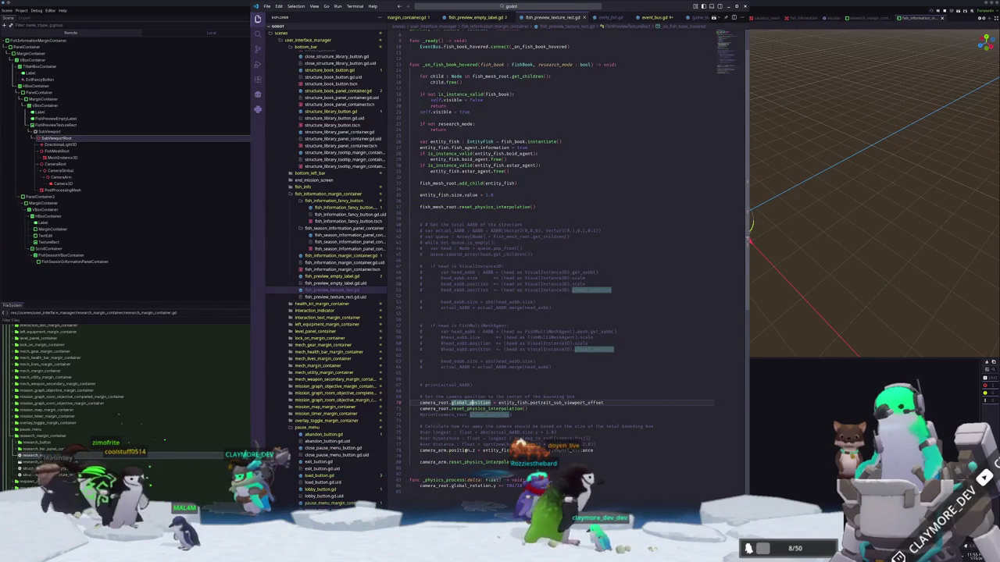
# Review the fish_mesh_root, add_child, reset_physics_interpolation and camera_root position code.
pyautogui.press('Down')
pyautogui.press('Down')
pyautogui.press('Down')
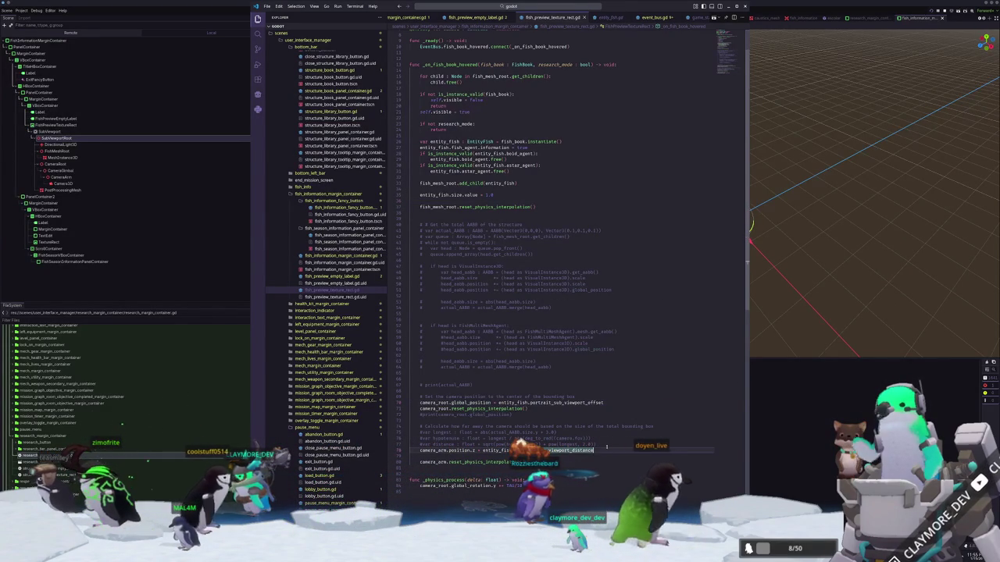
pyautogui.click(432, 213)
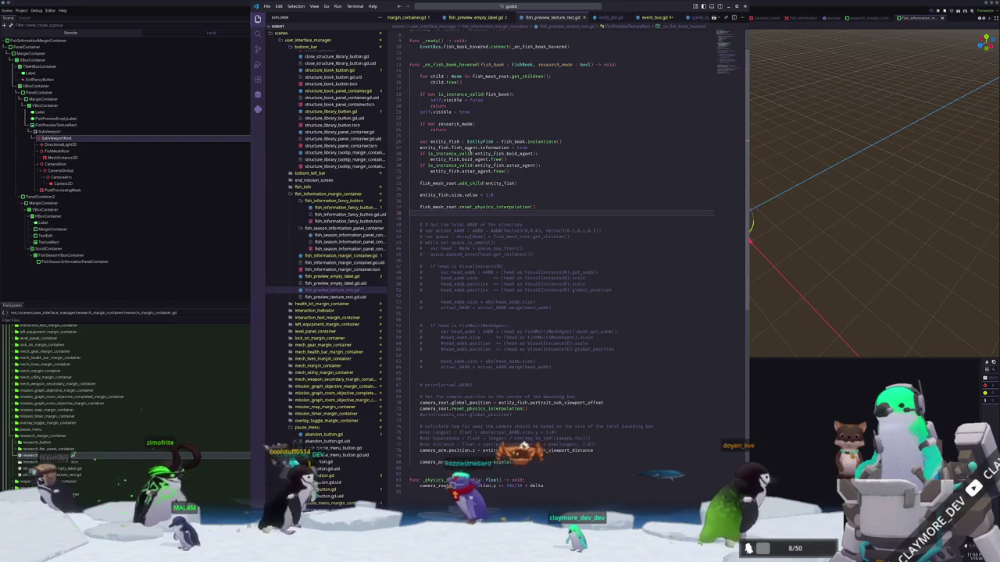
pyautogui.click(432, 185)
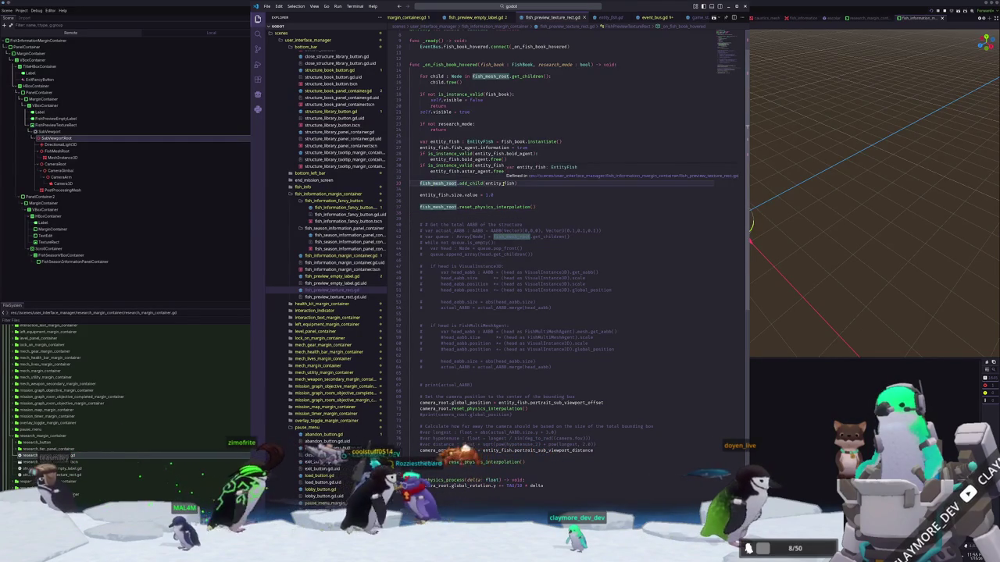
pyautogui.click(506, 184)
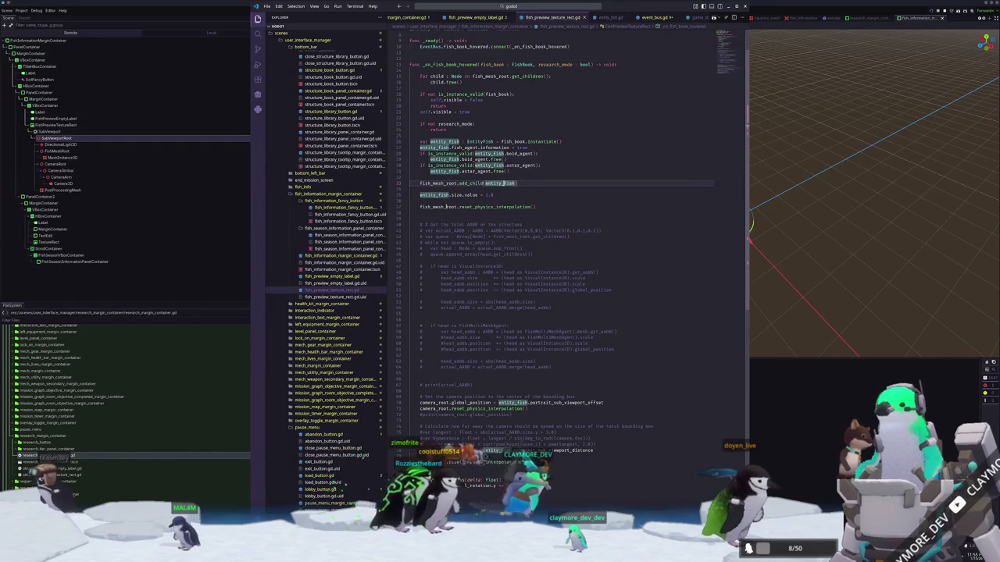
pyautogui.click(445, 207)
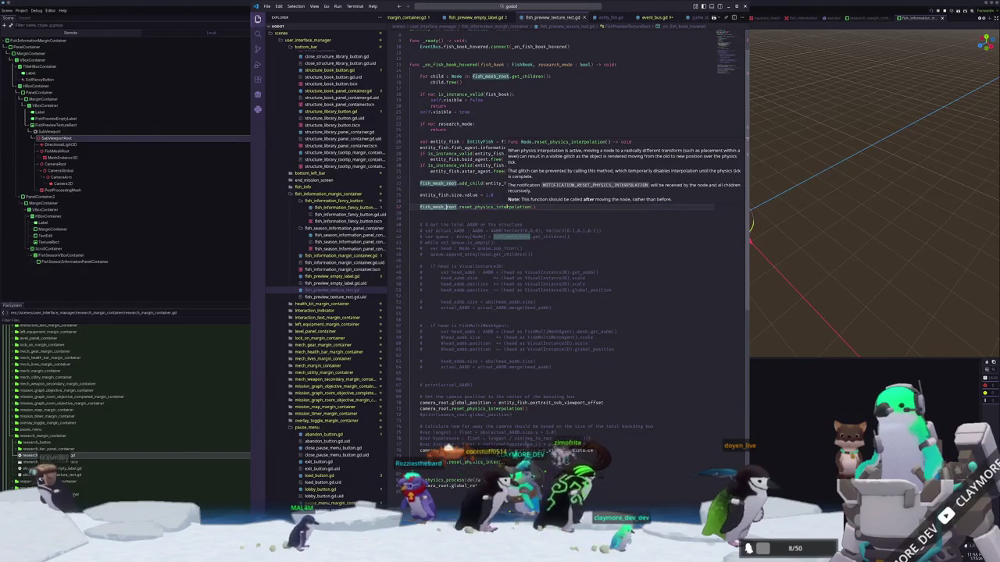
pyautogui.click(508, 207)
pyautogui.scroll(-4, 491, 228)
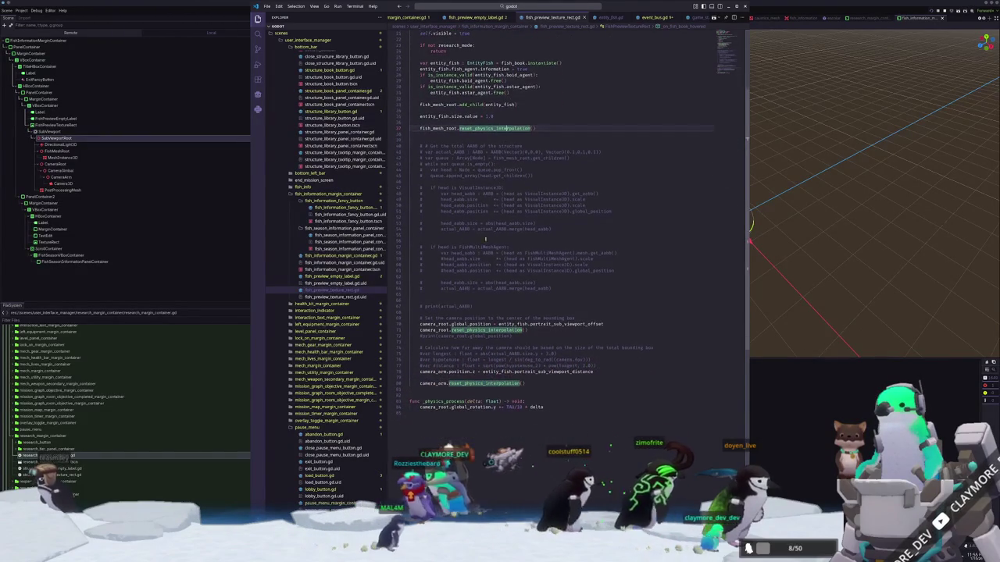
pyautogui.click(464, 324)
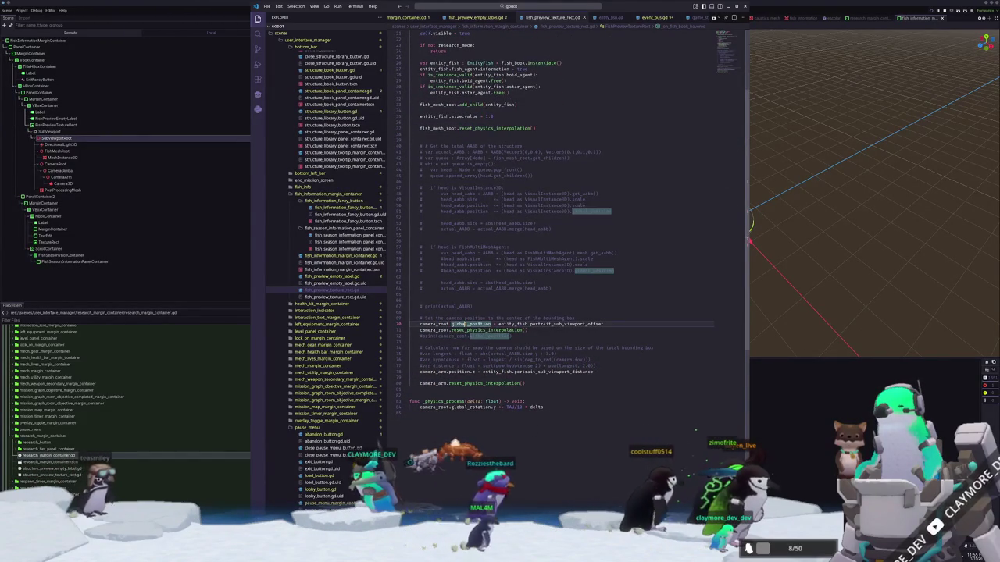
pyautogui.click(508, 341)
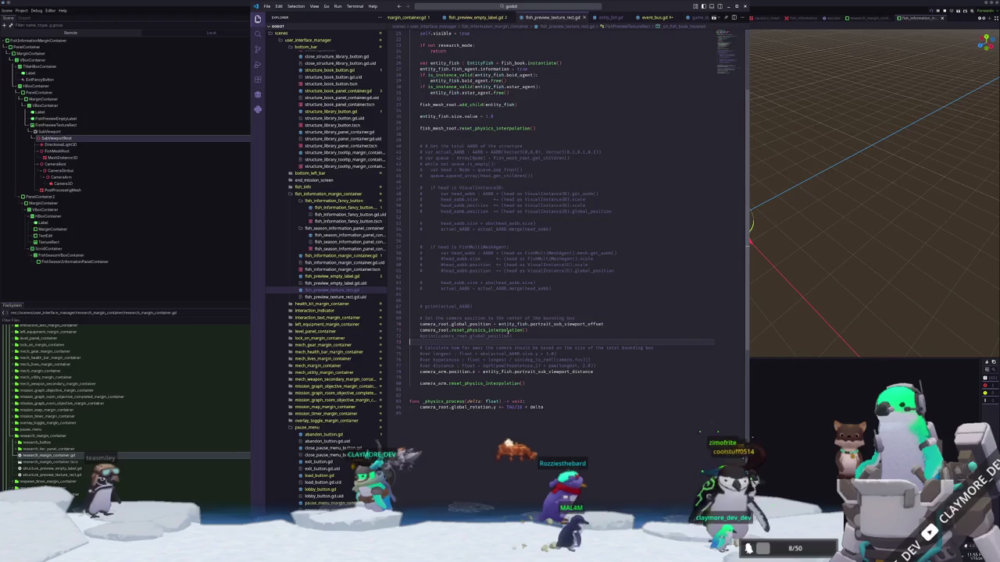
# Switch tabs back to fish_preview_texture_rect.gd and jump to portrait_sub_viewport_offset's definition.
pyautogui.click(481, 18)
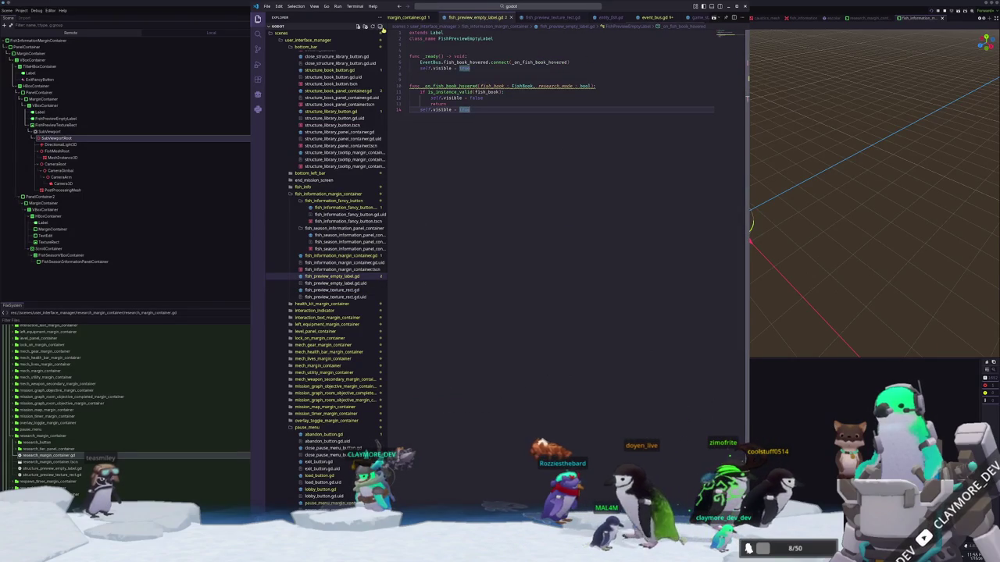
pyautogui.click(527, 17)
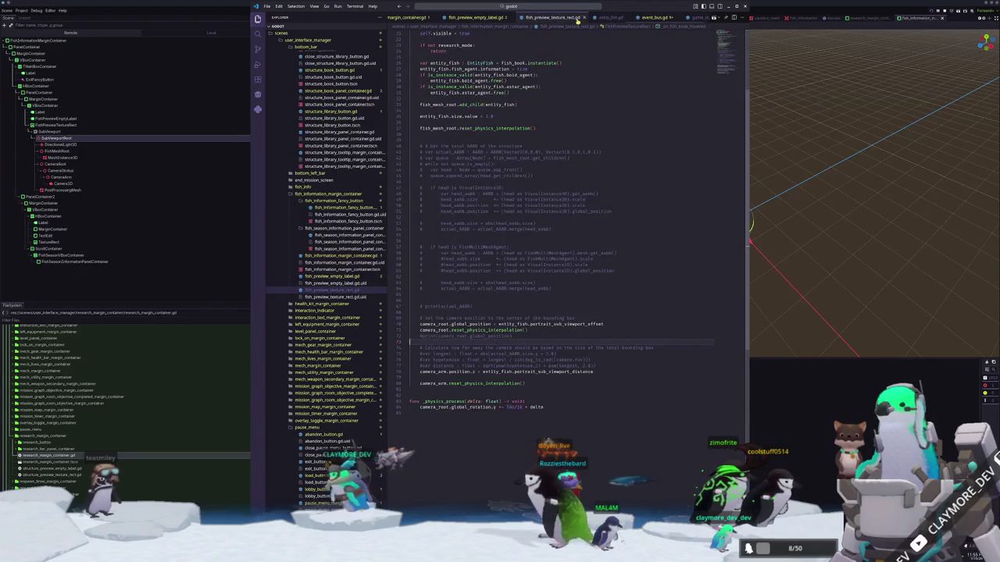
pyautogui.keyDown('ctrl'); pyautogui.click(504, 191); pyautogui.keyUp('ctrl')
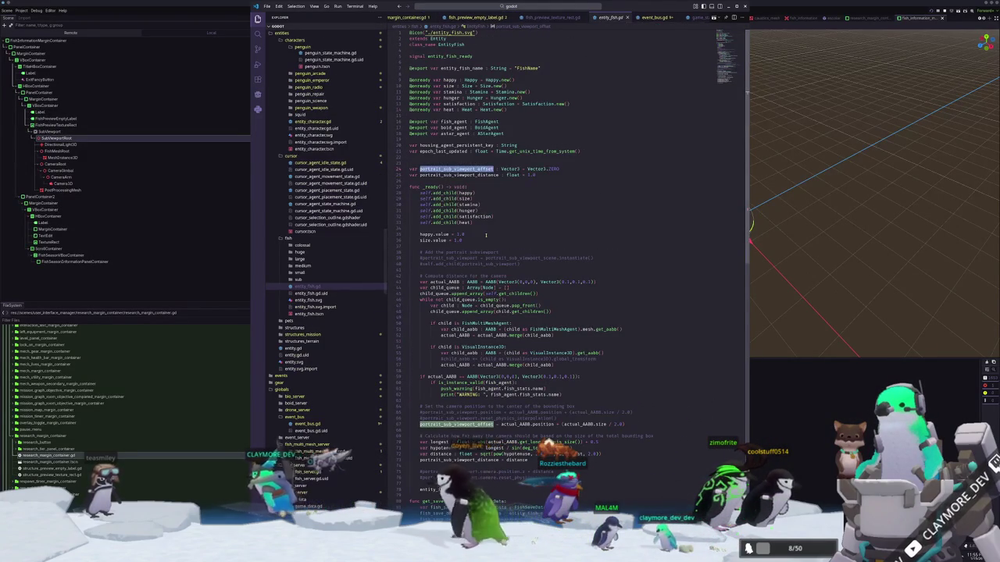
# Scroll through entity_fish.gd's bounding-box setup of the portrait offset, then return to fish_preview_texture_rect.gd.
pyautogui.scroll(-3, 418, 294)
pyautogui.scroll(-3, 418, 294)
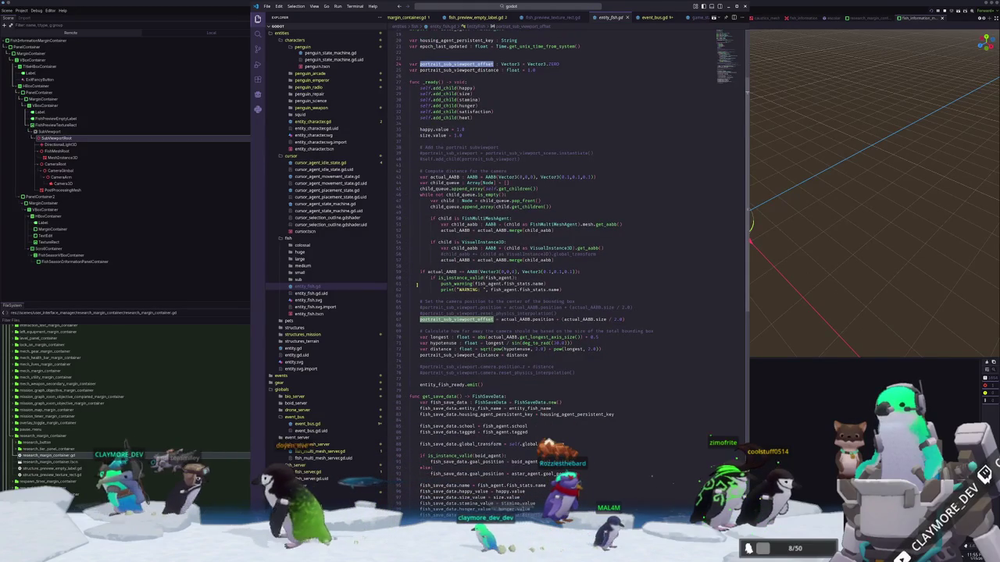
pyautogui.scroll(-2, 417, 285)
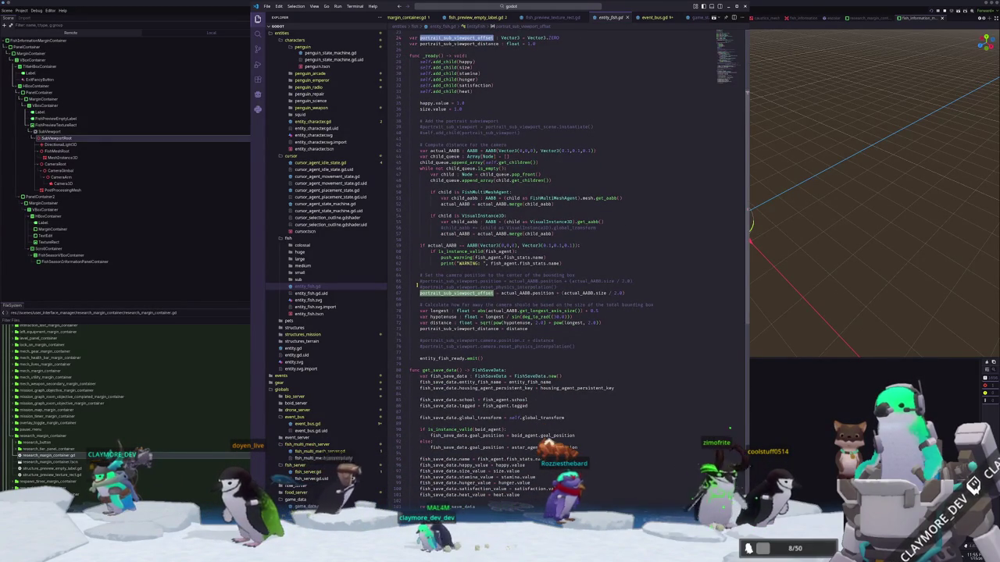
pyautogui.scroll(-2, 418, 286)
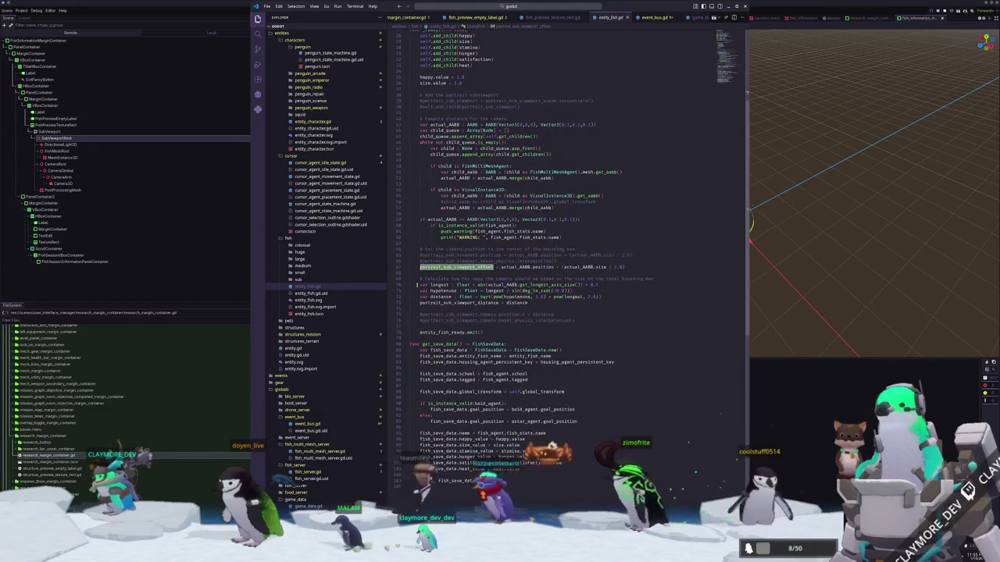
pyautogui.scroll(5, 417, 285)
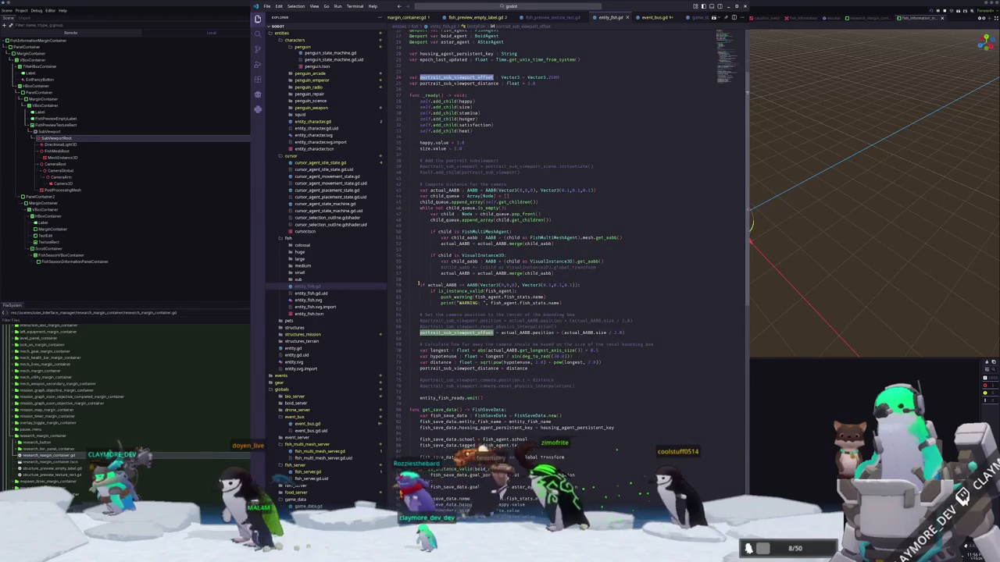
pyautogui.scroll(7, 418, 284)
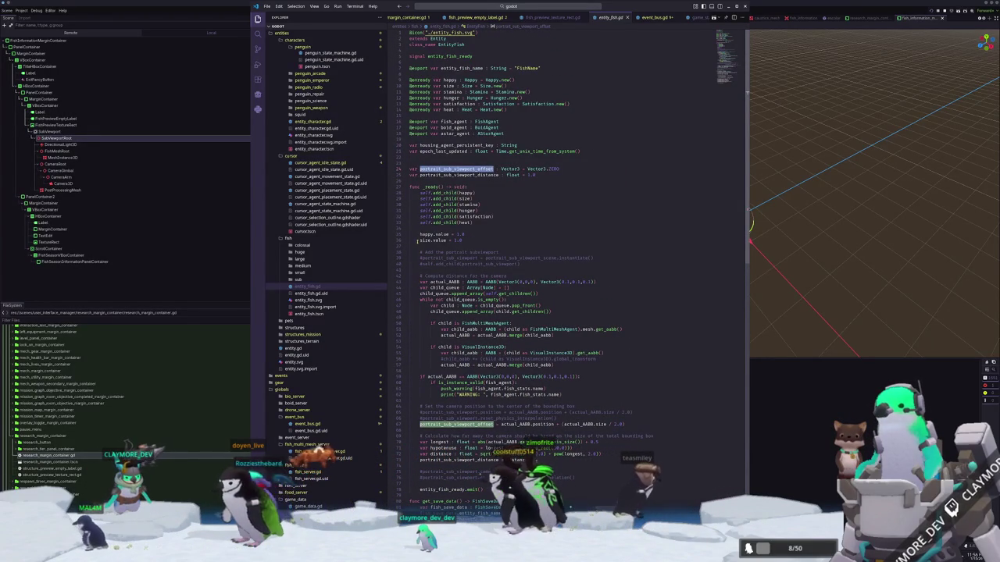
pyautogui.scroll(-4, 539, 241)
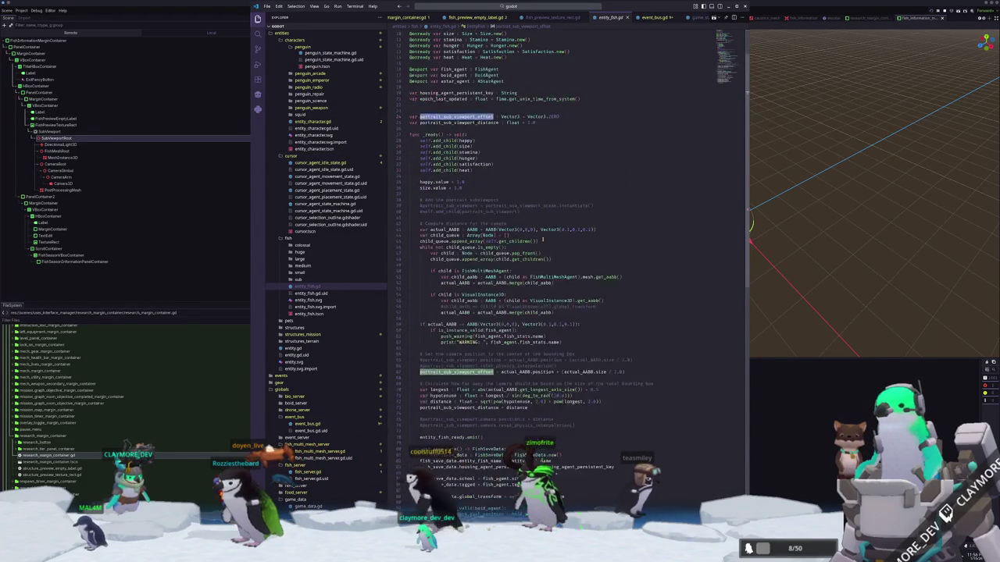
pyautogui.scroll(4, 542, 237)
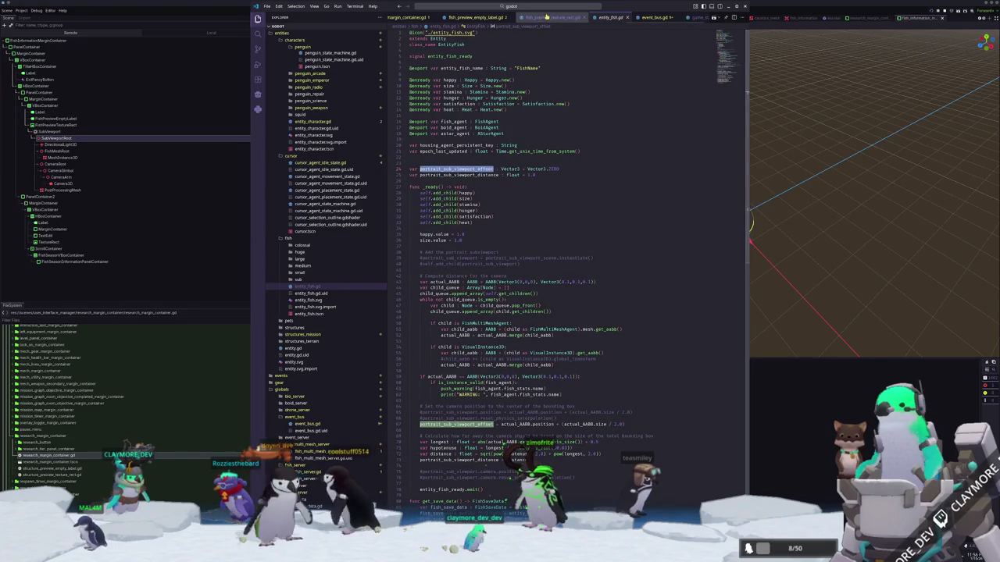
pyautogui.click(549, 17)
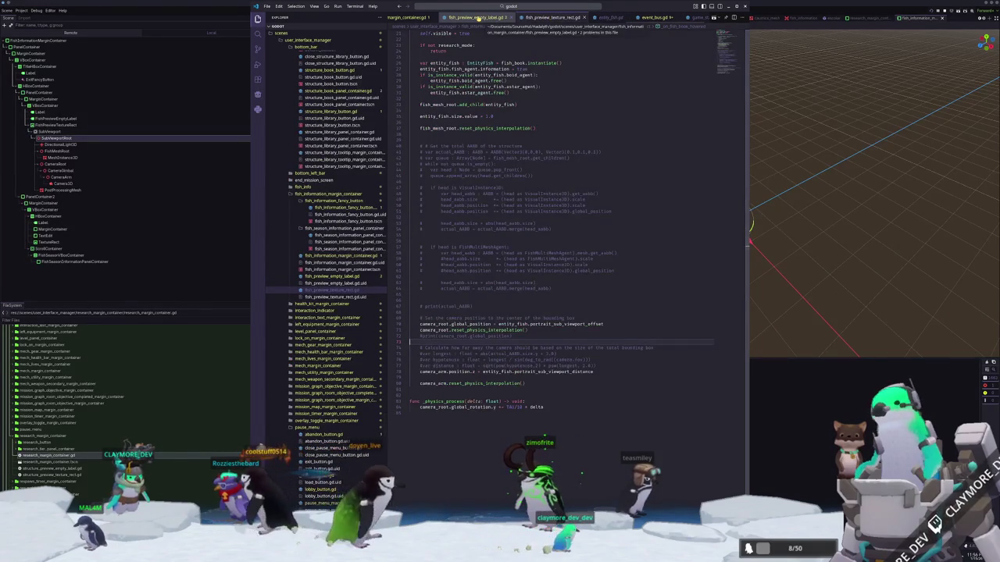
# Open pause_menu_margin_container.gd, clear the selection and scroll to the top.
pyautogui.click(476, 17)
pyautogui.click(425, 17)
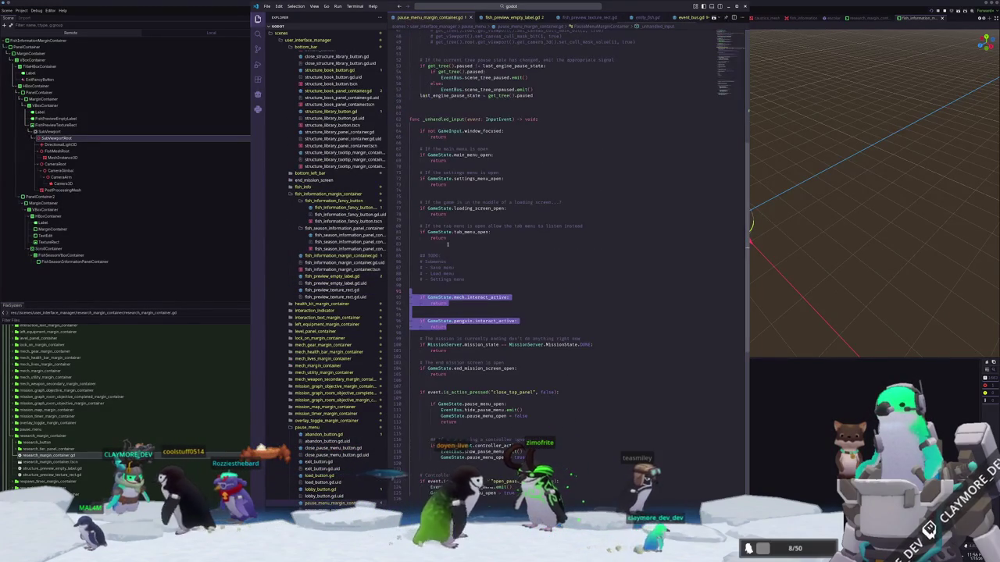
pyautogui.click(442, 289)
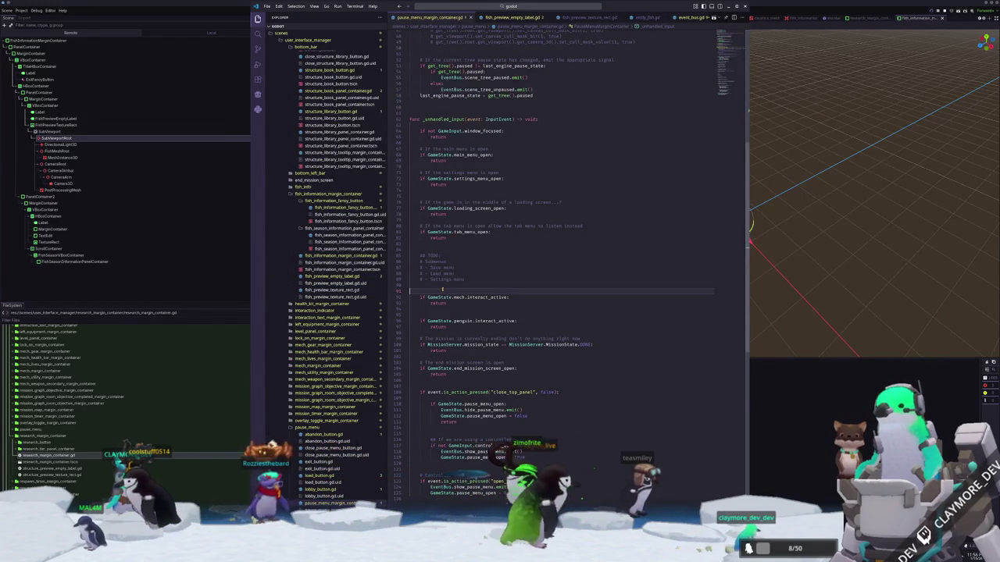
pyautogui.scroll(10, 442, 289)
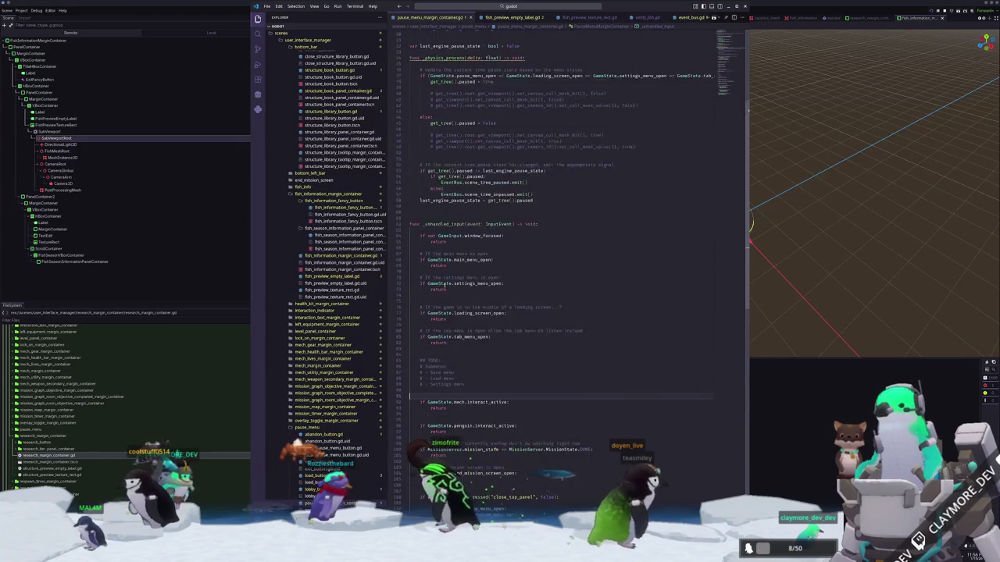
pyautogui.scroll(4, 442, 287)
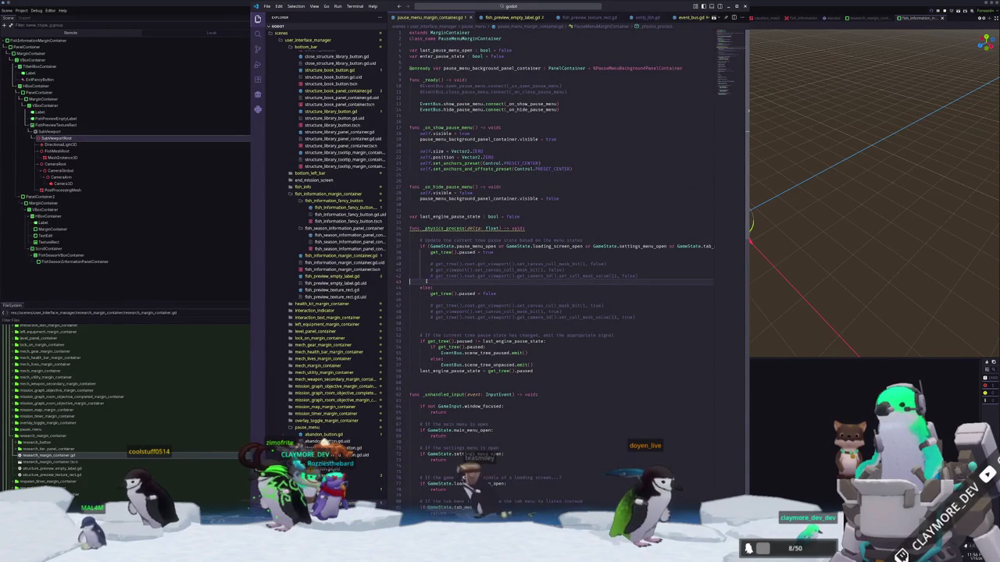
# Place the caret on blank line 50 in _physics_process, then select the SubViewport node in Godot.
pyautogui.click(439, 323)
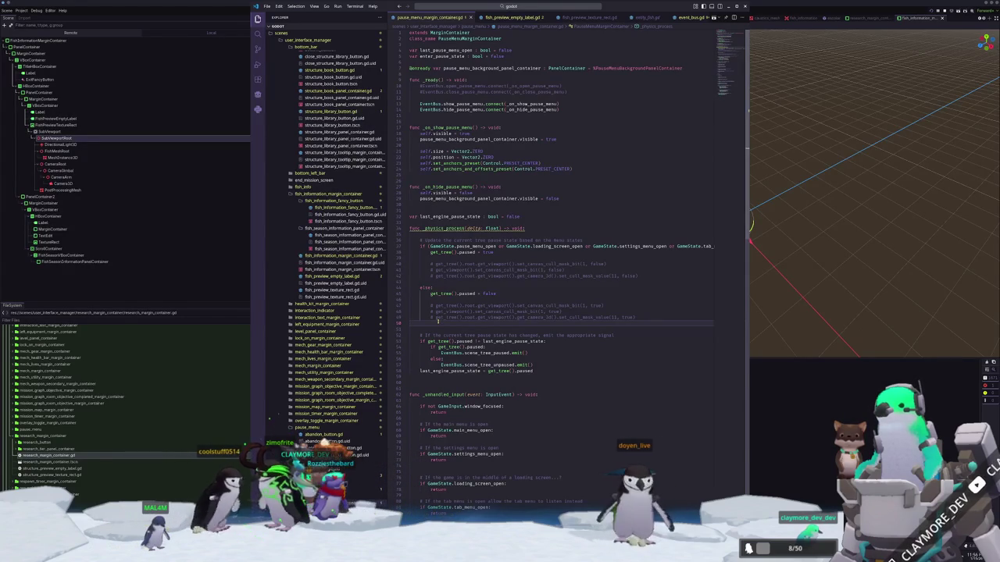
pyautogui.click(460, 322)
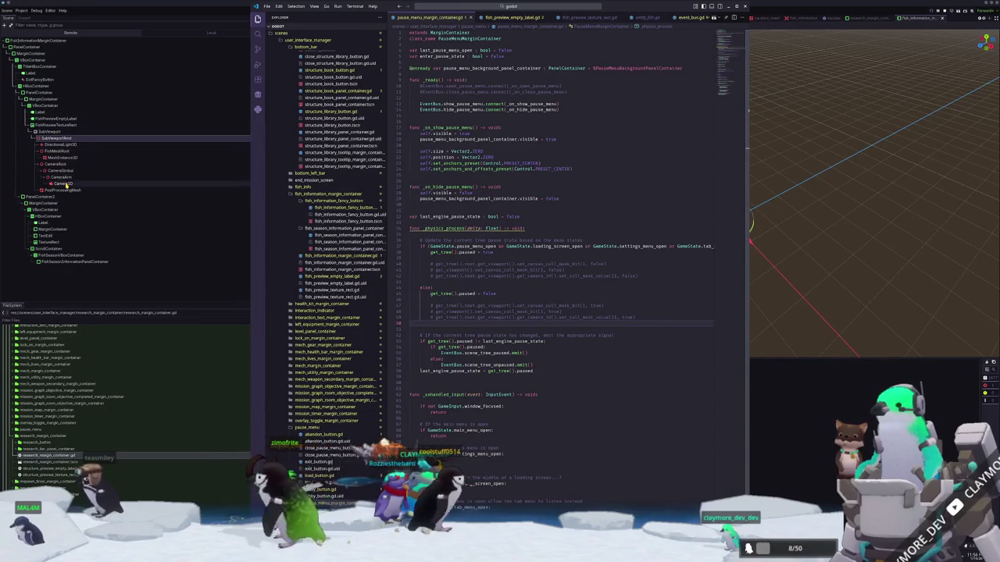
pyautogui.click(60, 145)
pyautogui.click(48, 131)
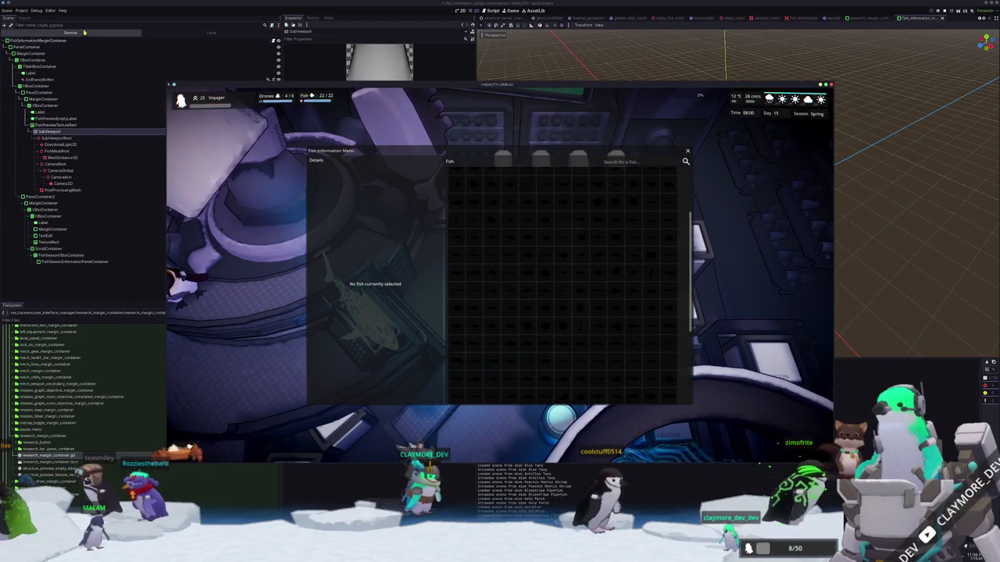
# Back in the Godot editor, expand GameWrapper, GameWorldManager and UIPostProcessingViewport in the remote tree.
pyautogui.click(68, 144)
pyautogui.scroll(5, 67, 202)
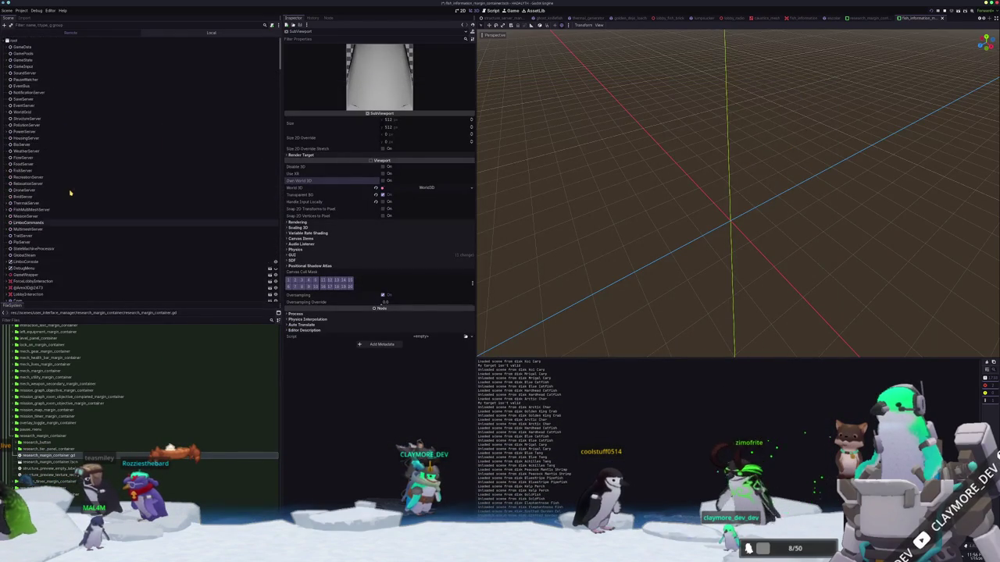
pyautogui.click(6, 109)
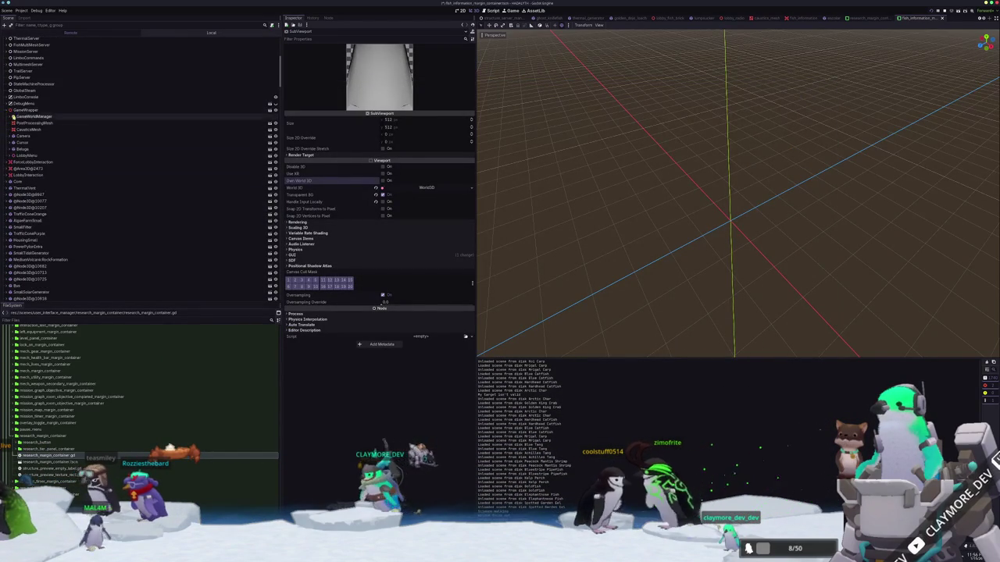
pyautogui.click(9, 116)
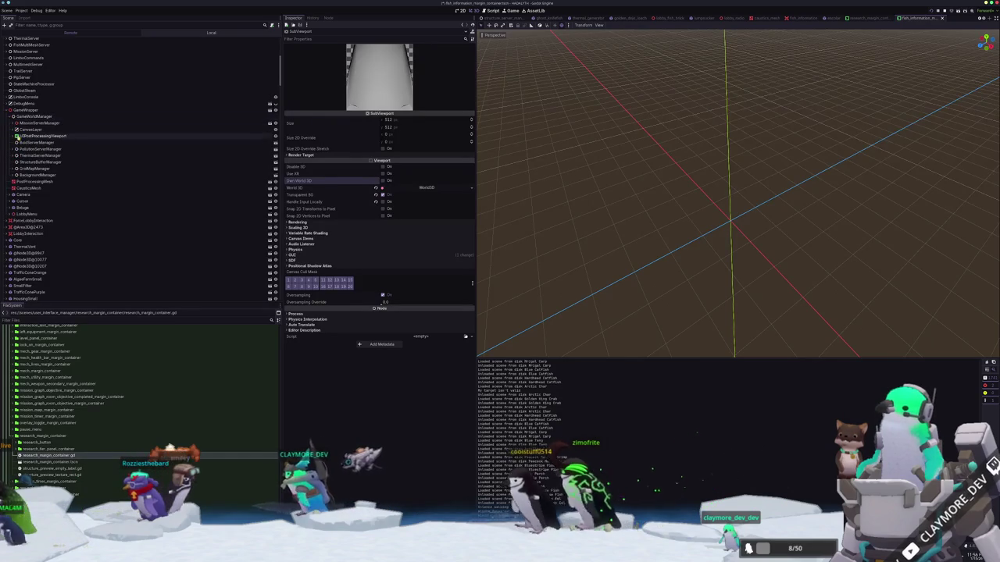
pyautogui.click(11, 136)
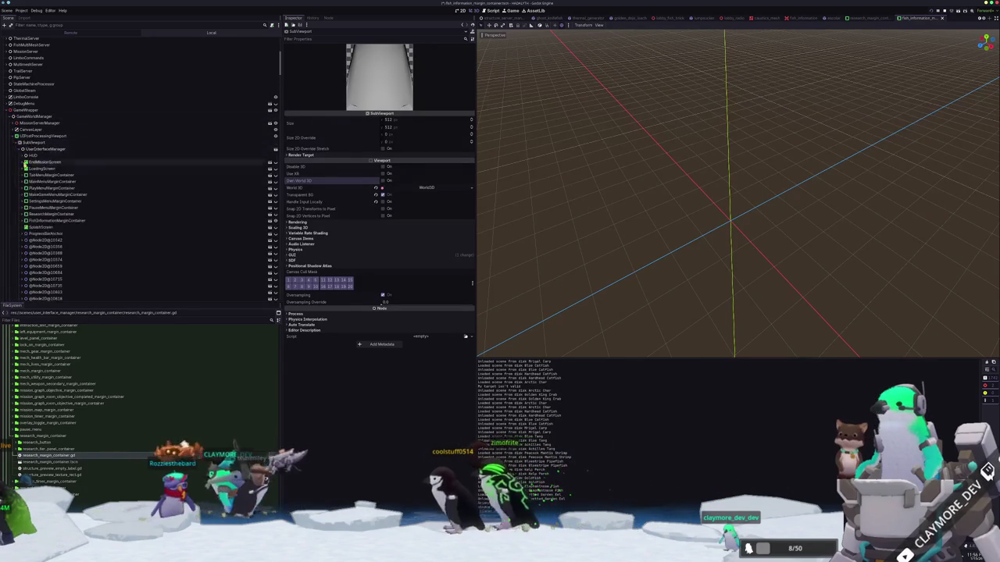
# Expand FishInformationMarginContainer's nested containers and FishPreviewTextureRect down to SubViewportRoot.
pyautogui.scroll(-3, 39, 205)
pyautogui.click(23, 89)
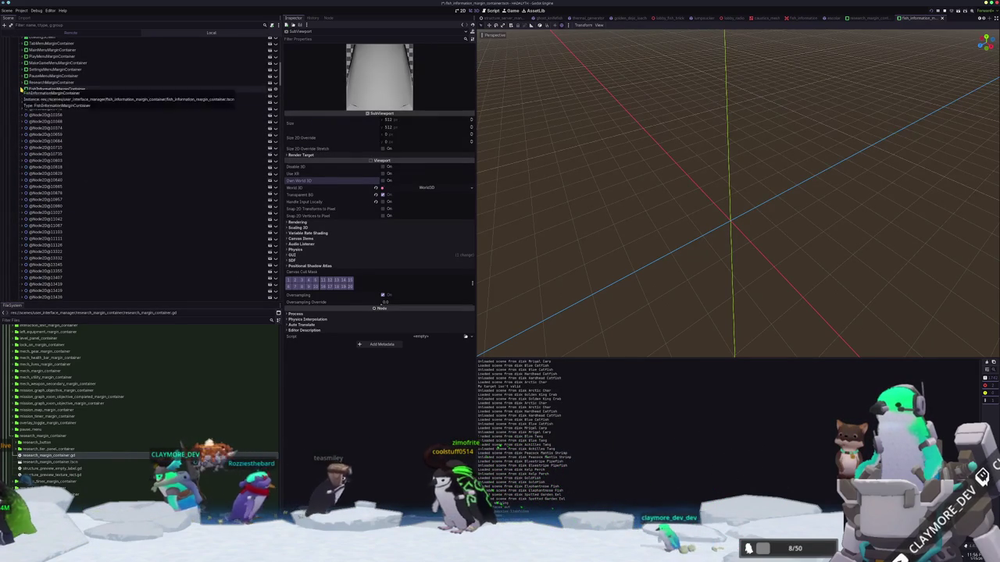
pyautogui.click(26, 96)
pyautogui.click(29, 101)
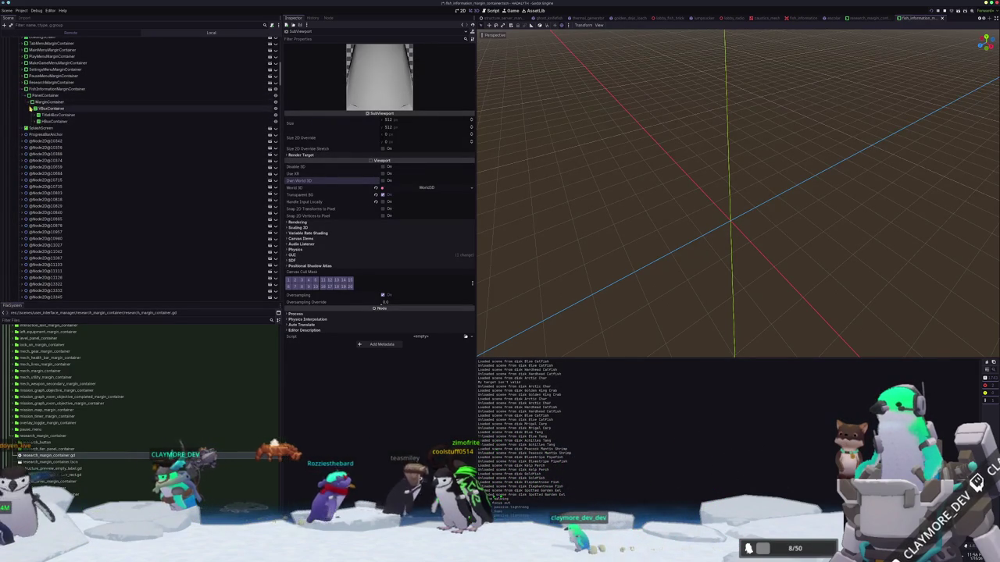
pyautogui.click(32, 108)
pyautogui.click(35, 121)
pyautogui.click(39, 134)
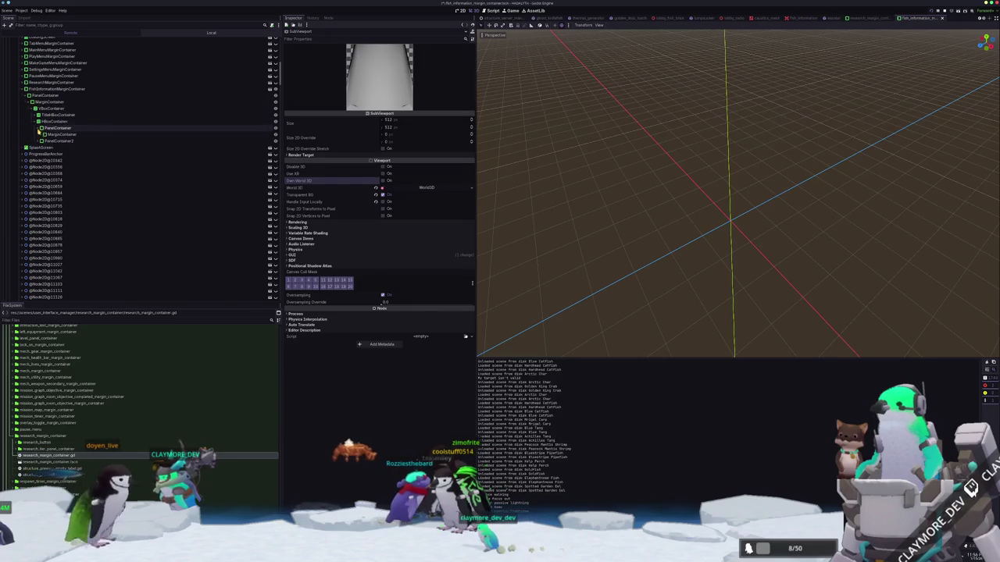
pyautogui.click(43, 140)
pyautogui.click(47, 160)
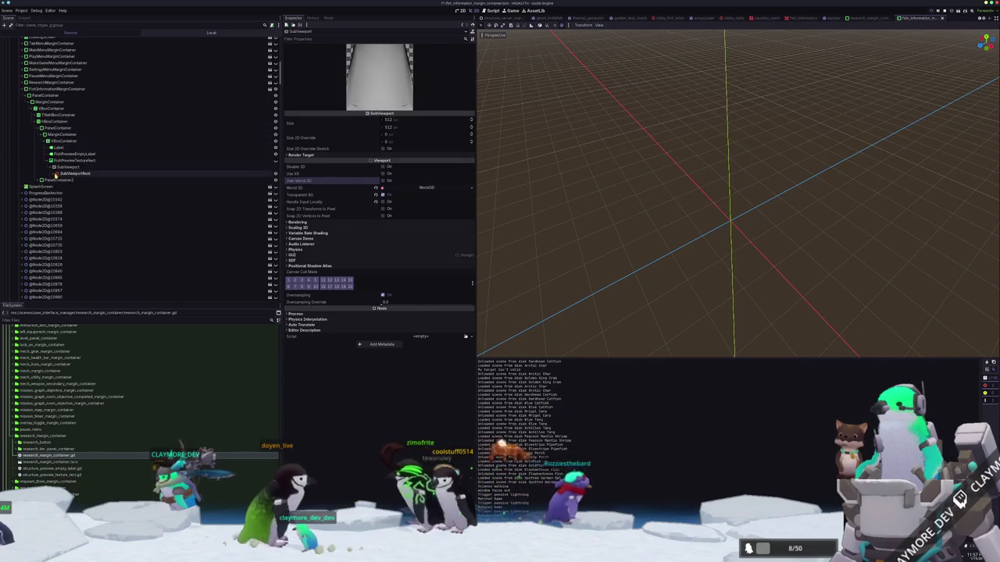
pyautogui.click(54, 173)
# Inspect the remote SubViewport and FishMeshRoot nodes, then return to the running game.
pyautogui.click(67, 168)
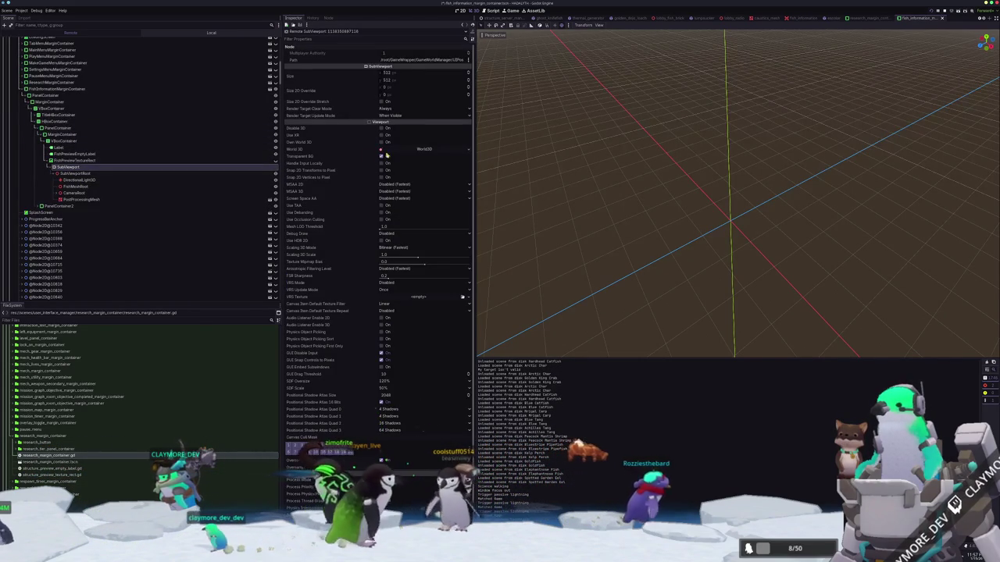
pyautogui.moveTo(358, 146)
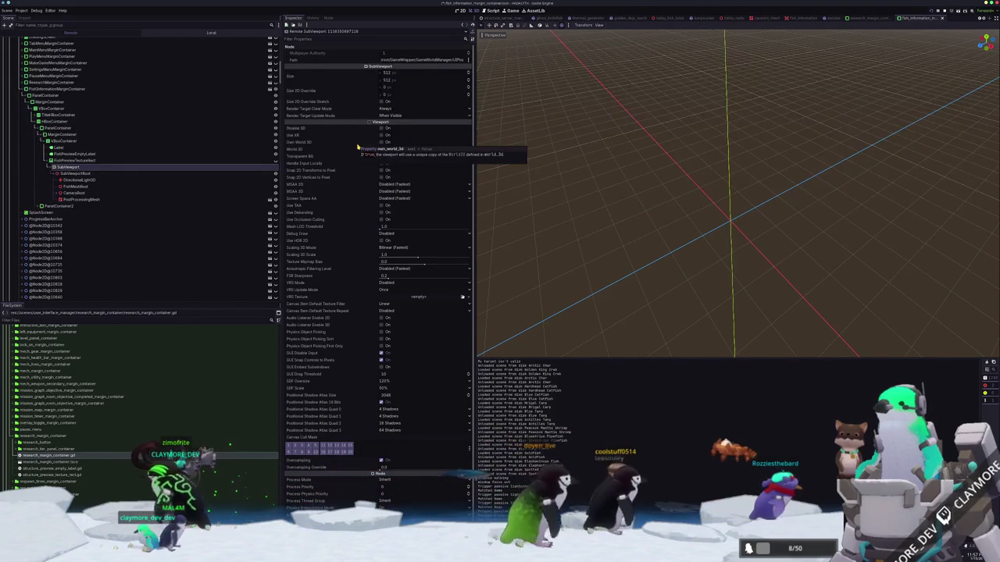
pyautogui.click(110, 175)
pyautogui.click(71, 187)
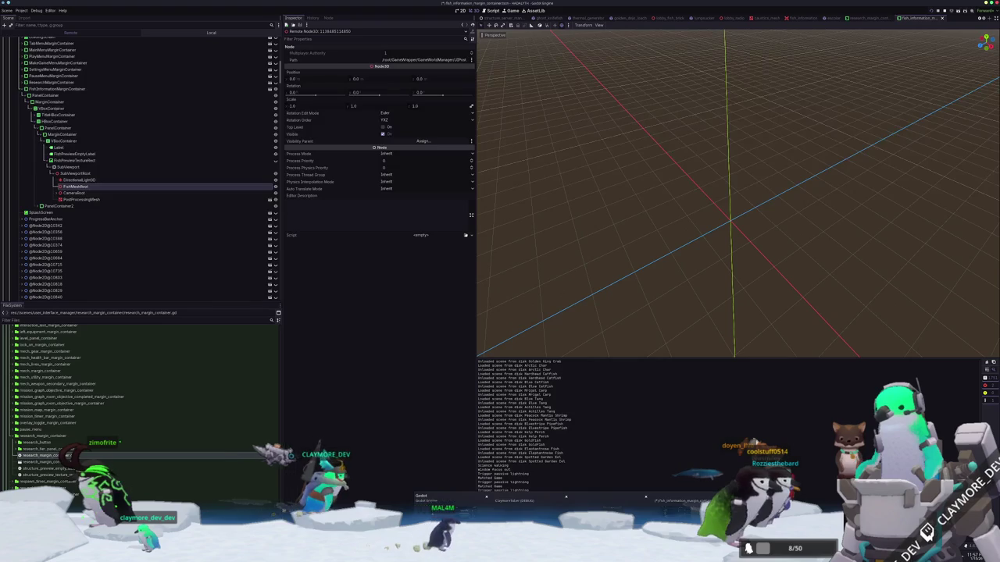
pyautogui.hotkey('alt', 'Tab')
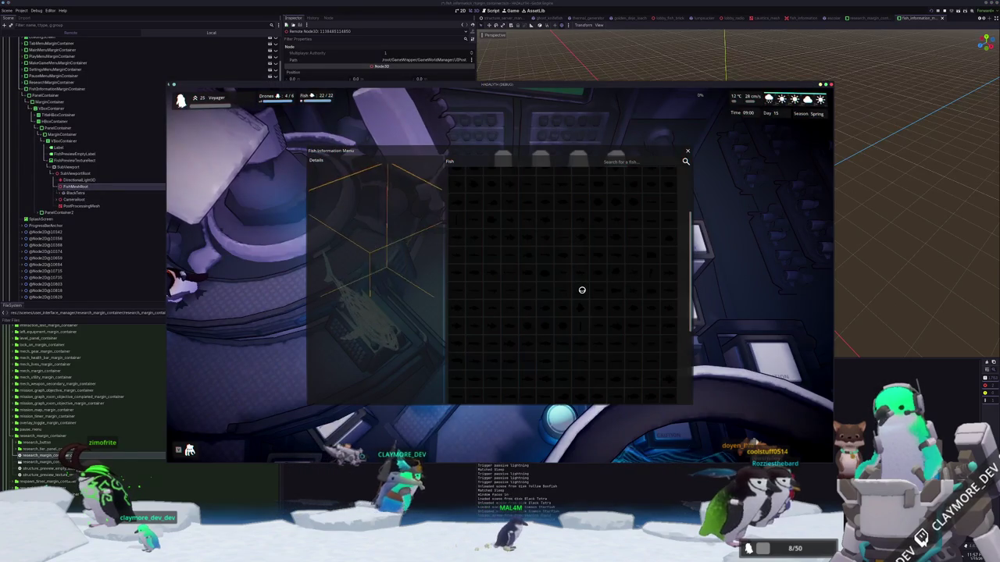
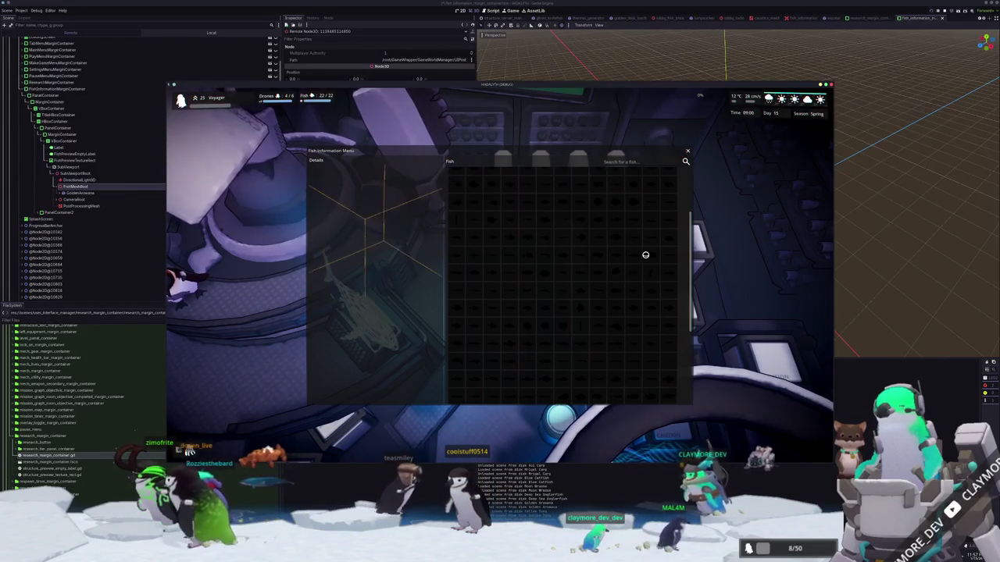
# Scroll the running game's fish list up and down, then stop the game with F8 to return to the editor.
pyautogui.scroll(2, 646, 254)
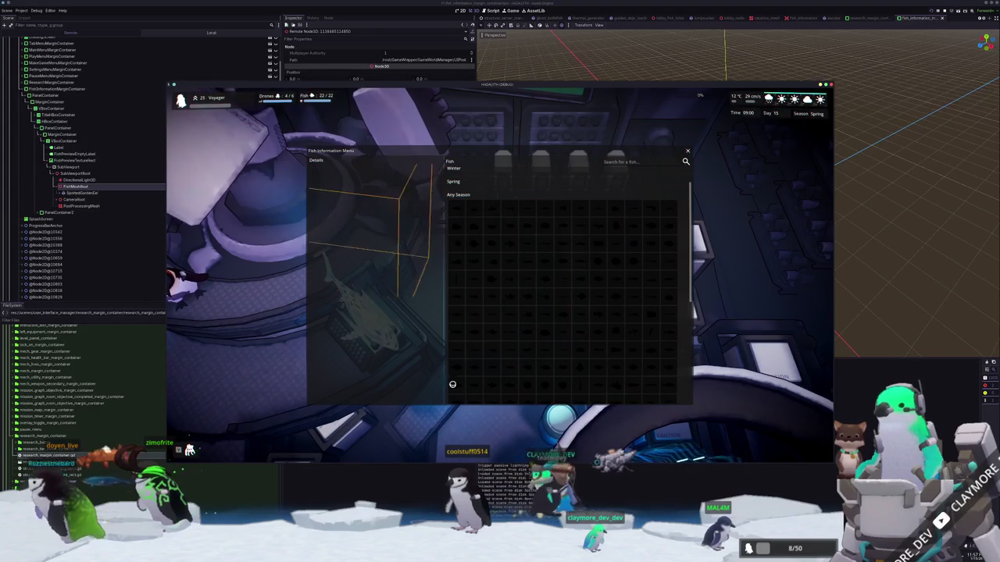
pyautogui.scroll(-2, 450, 382)
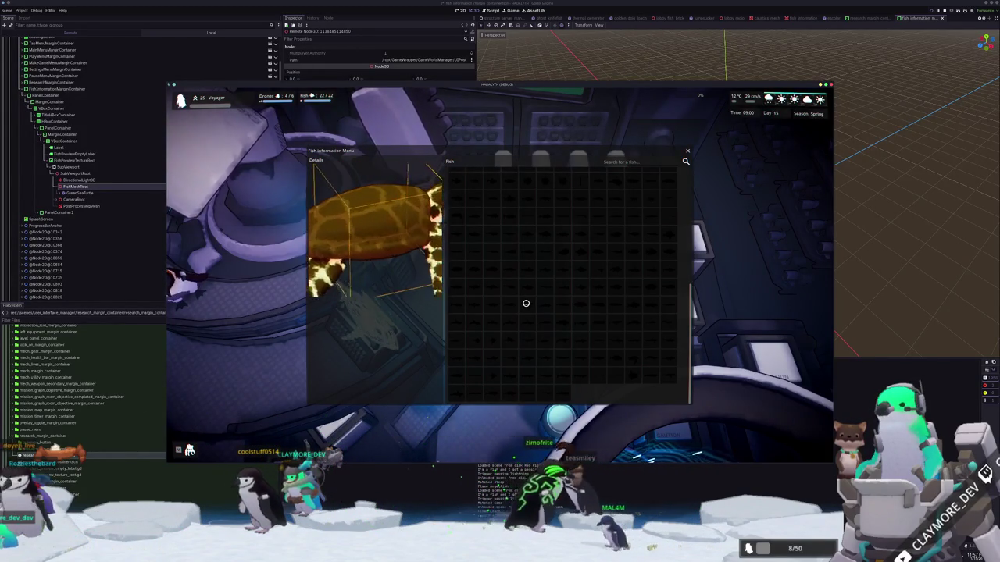
pyautogui.press('F8')
# Expand CameraRoot, CameraGimbal and CameraArm in the Remote tree, inspecting each node down to Camera3D.
pyautogui.click(59, 199)
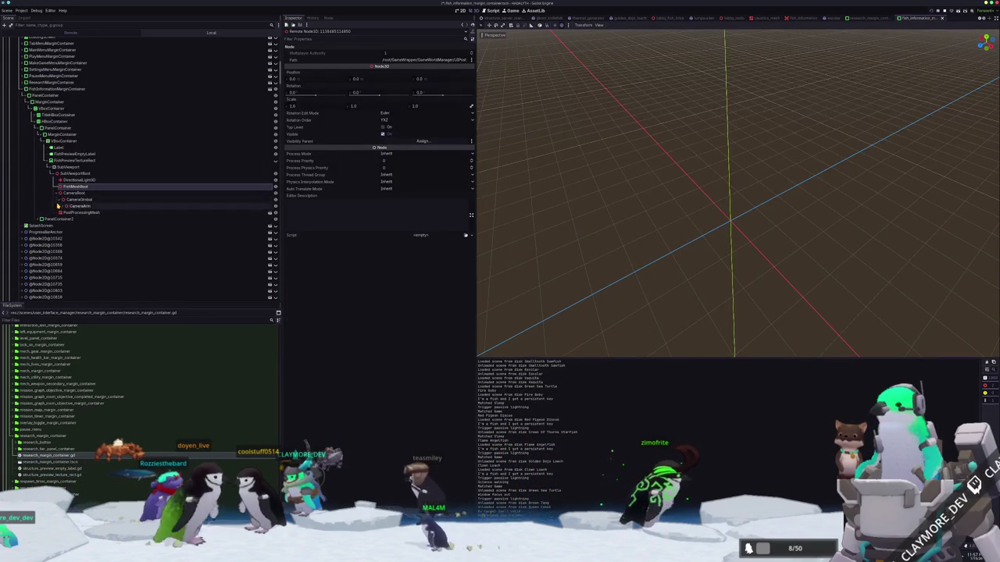
pyautogui.click(75, 193)
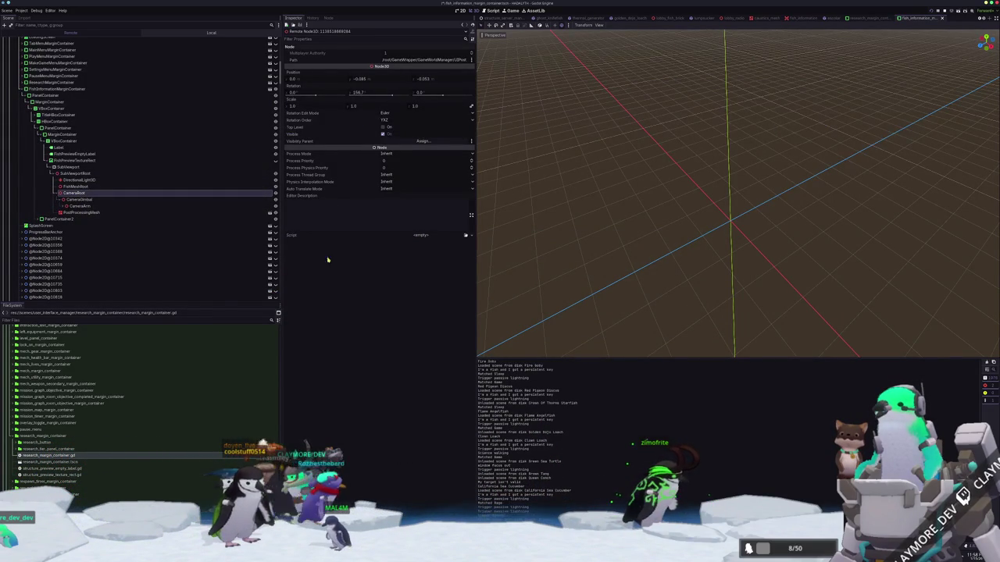
pyautogui.click(78, 200)
pyautogui.click(78, 206)
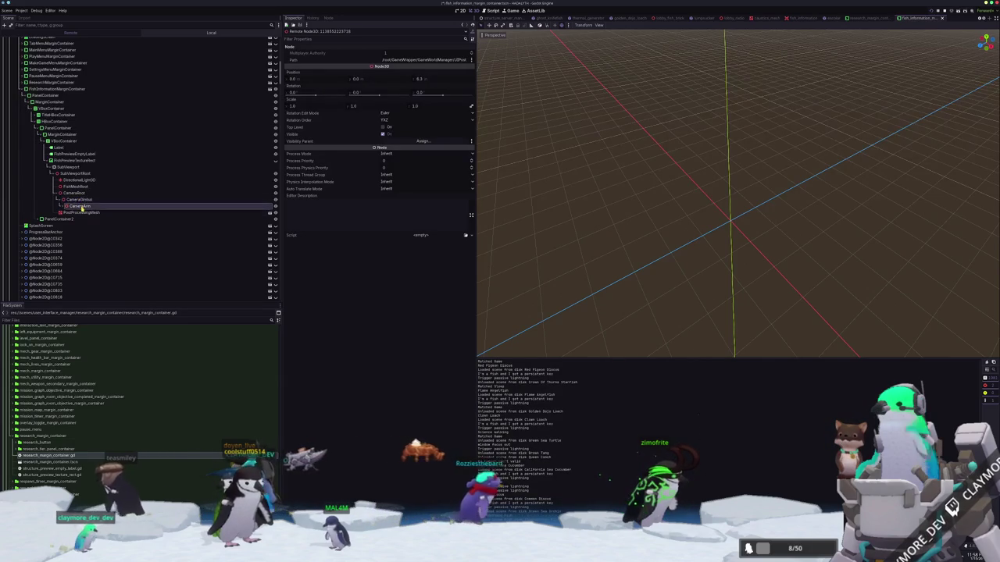
pyautogui.click(67, 206)
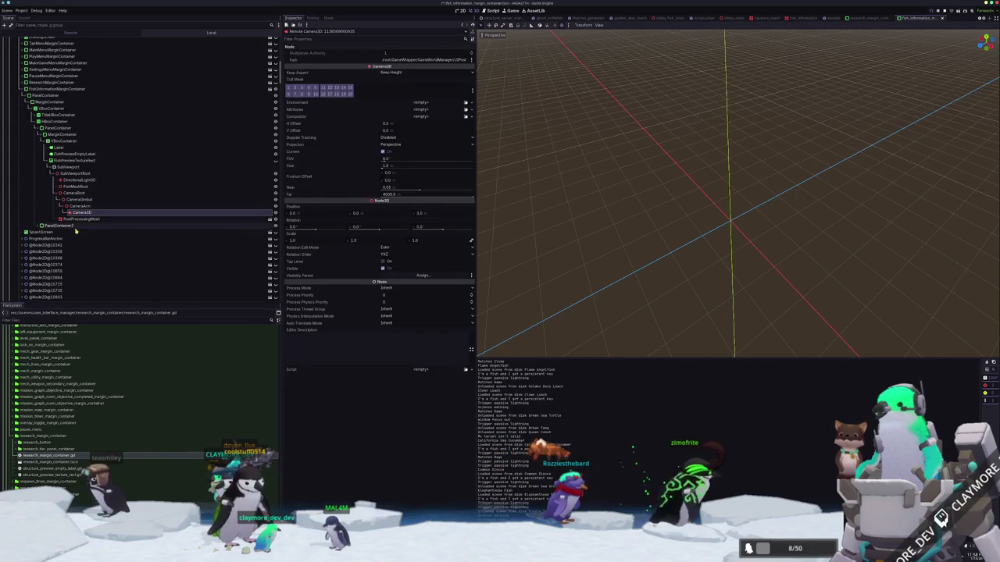
pyautogui.click(83, 213)
pyautogui.click(78, 200)
pyautogui.click(75, 193)
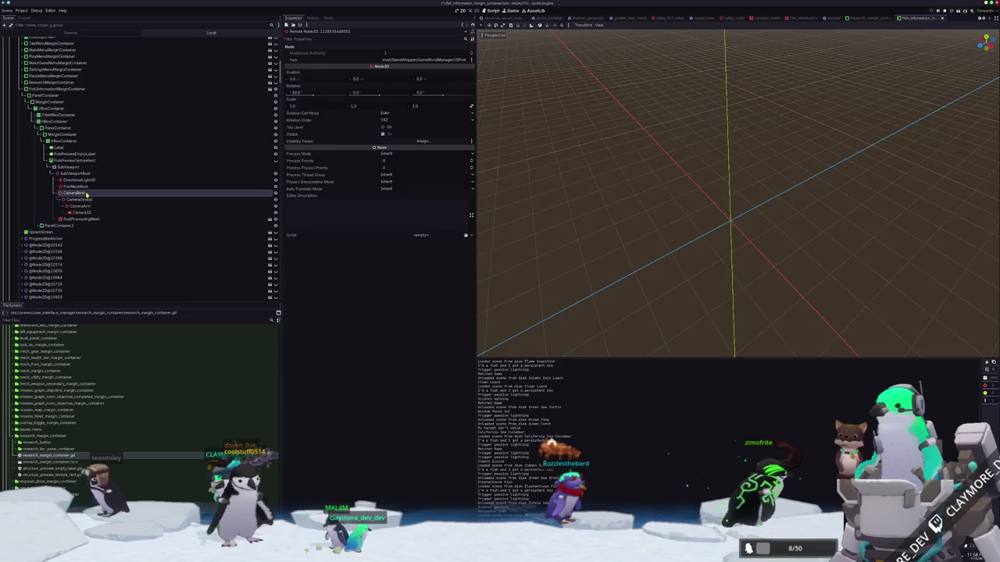
# Open the quick-open resource search and look for 'fish_previeww'.
pyautogui.hotkey('alt', 'Tab')
pyautogui.hotkey('alt', 'Tab')
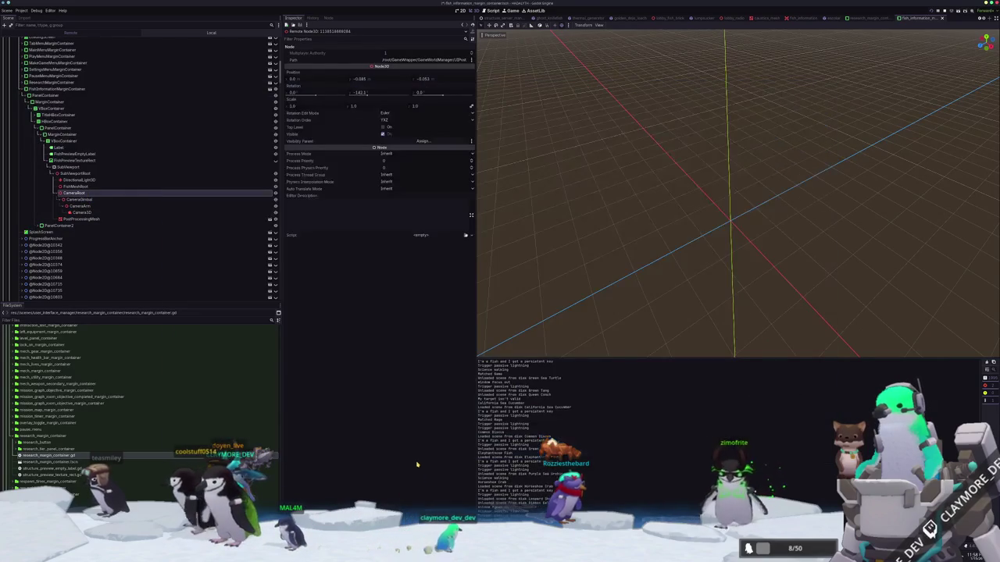
pyautogui.hotkey('shift', 'alt', 'o')
pyautogui.write('fish_preview')
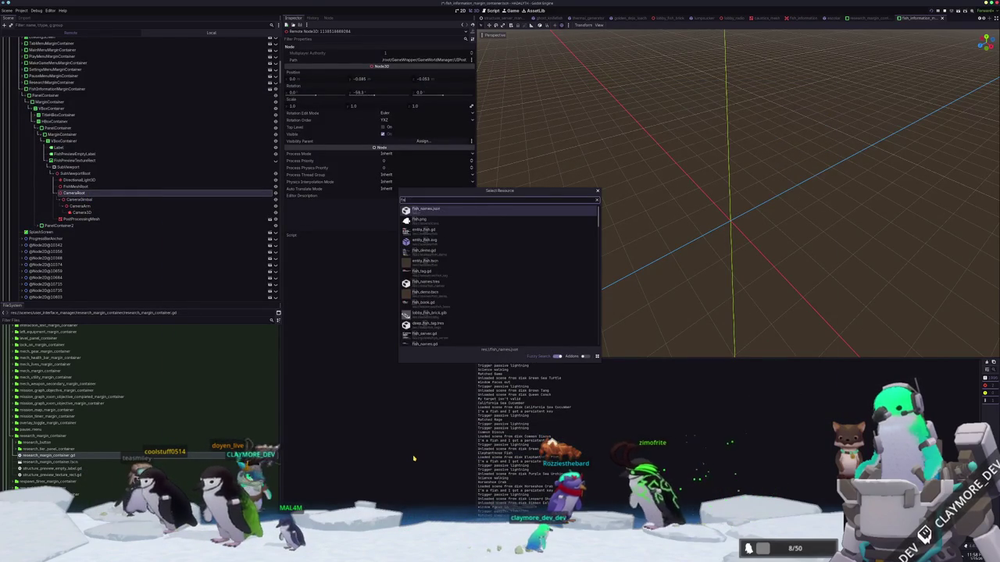
pyautogui.write('w')
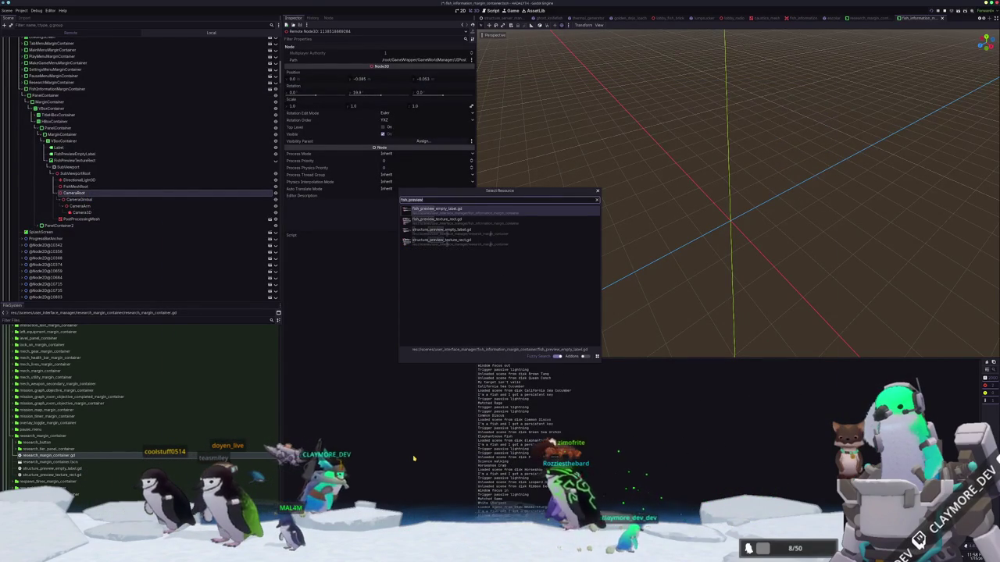
# Search 'user_iinterface' in Quick Open and open the user_interface_manager scene.
pyautogui.hotkey('ctrl', 'a')
pyautogui.write('user_iinterface')
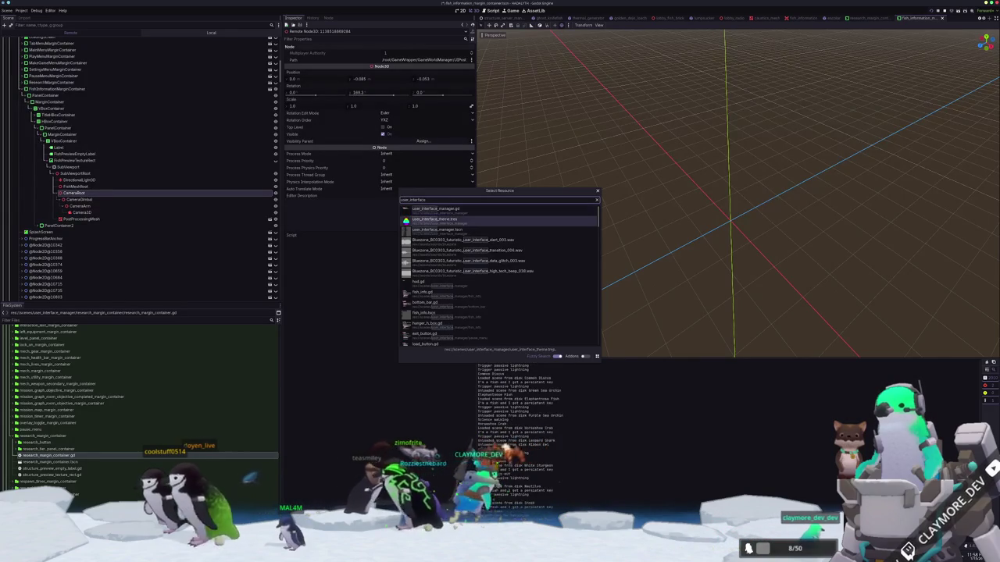
pyautogui.press('Return')
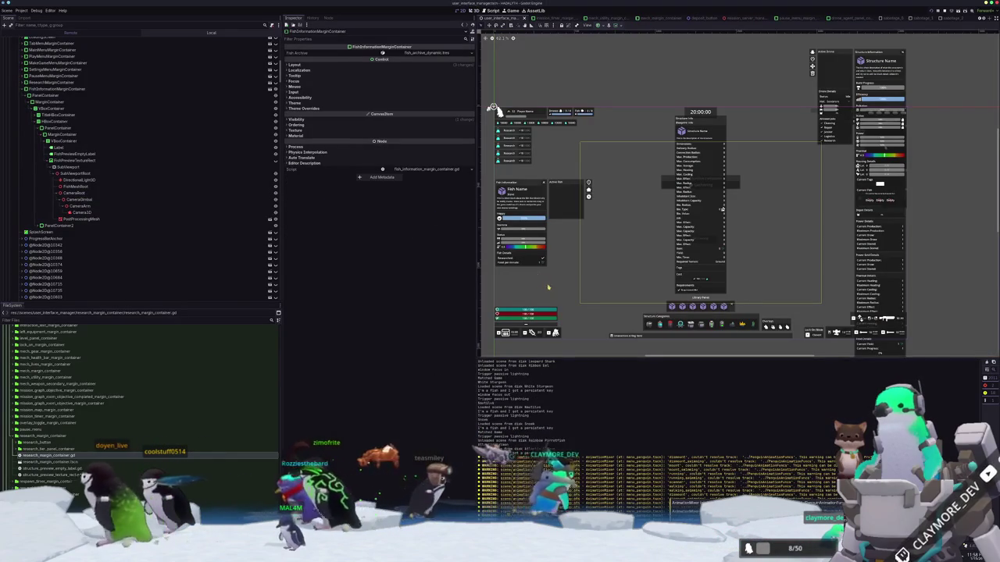
# Open the FishInfo scene and open the Active Fish viewport container's script in the external editor.
pyautogui.click(569, 208)
pyautogui.scroll(-5, 151, 223)
pyautogui.scroll(6, 152, 224)
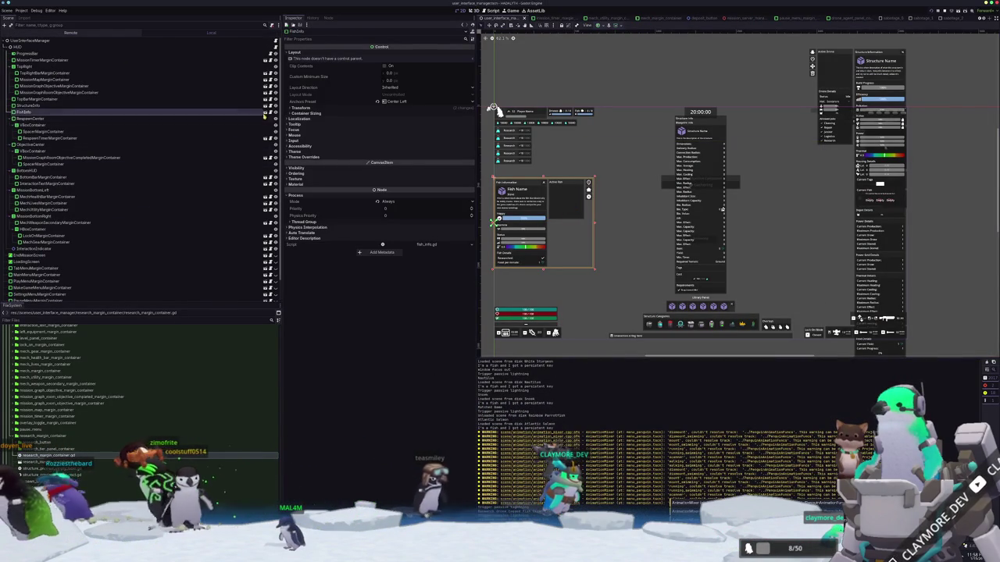
pyautogui.click(269, 121)
pyautogui.hscroll(5, 551, 178)
pyautogui.click(671, 194)
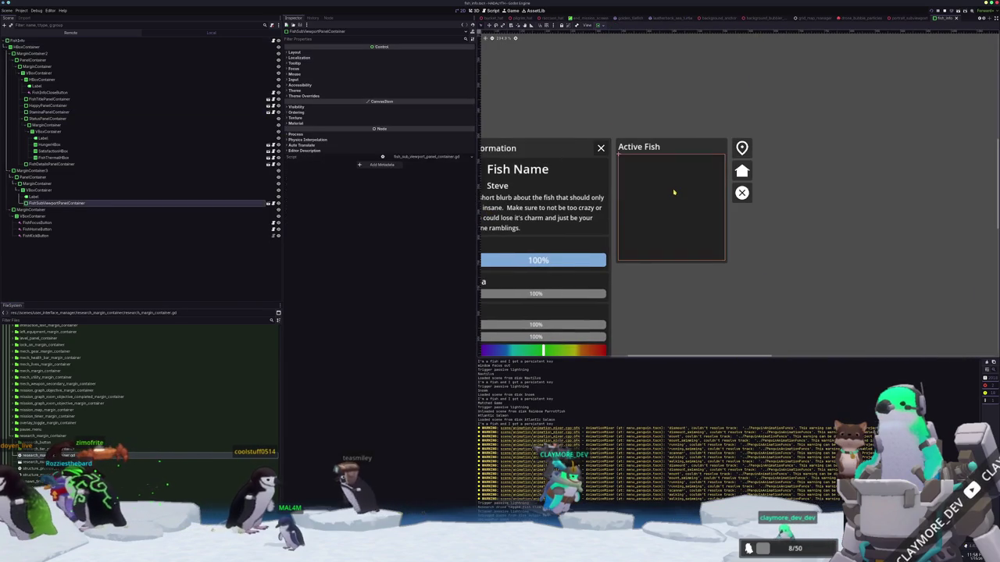
pyautogui.click(272, 203)
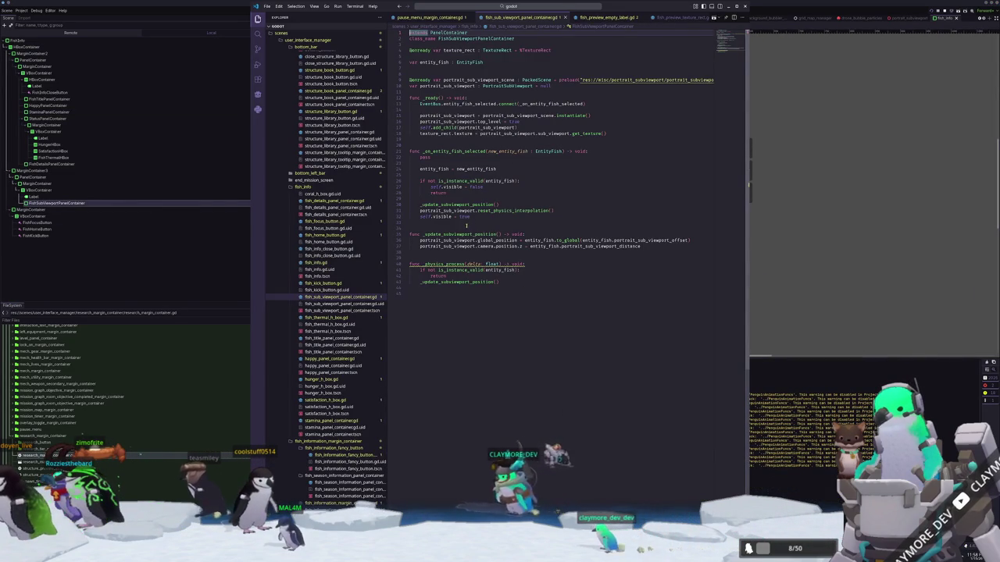
# Highlight every use of portrait_sub_viewport_distance, then switch to fish_preview_empty_label.gd.
pyautogui.click(466, 225)
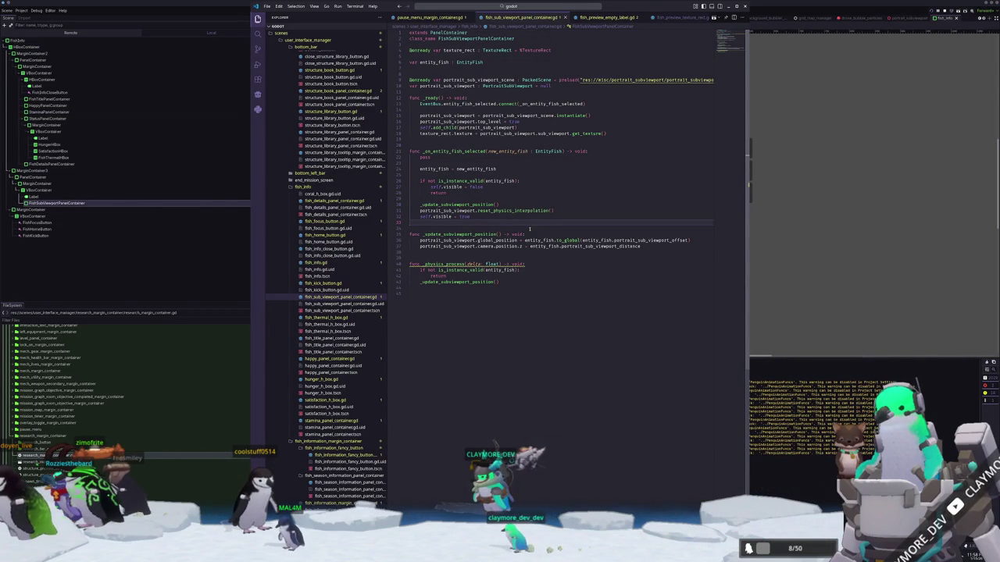
pyautogui.doubleClick(617, 247)
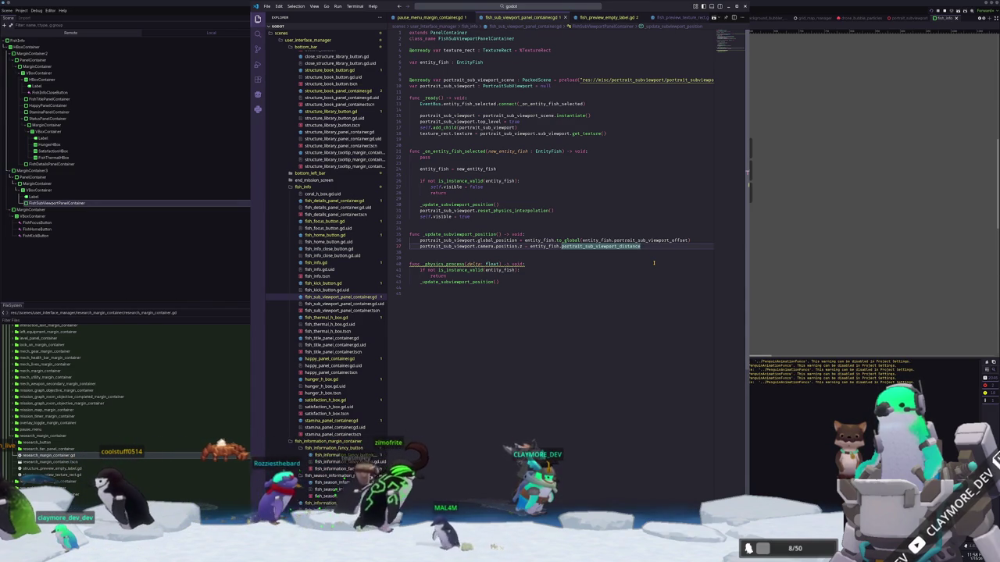
pyautogui.click(632, 15)
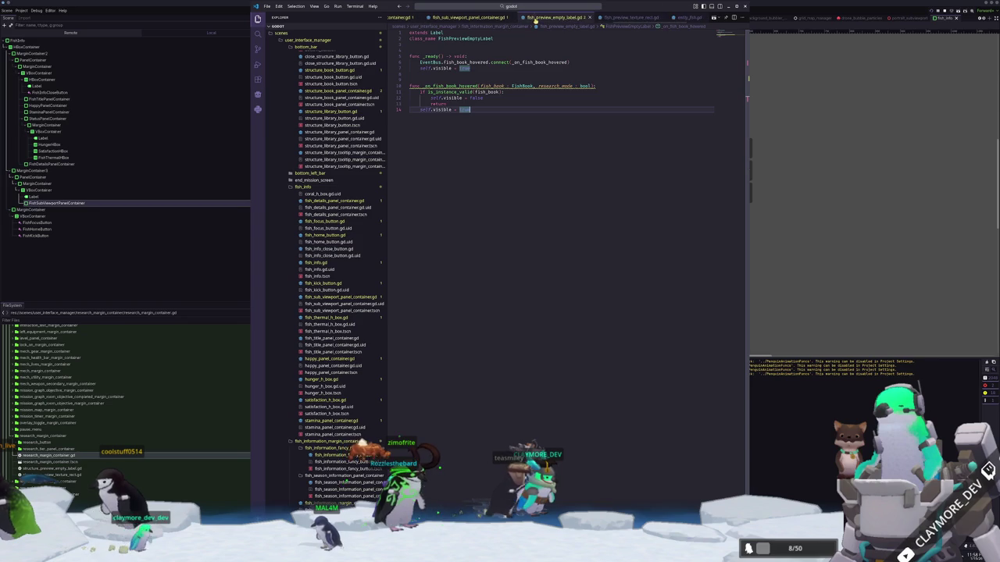
# In fish_preview_texture_rect.gd, wrap the offset on line 71 in entity_fish.to_global(...).
pyautogui.click(625, 16)
pyautogui.scroll(3, 553, 173)
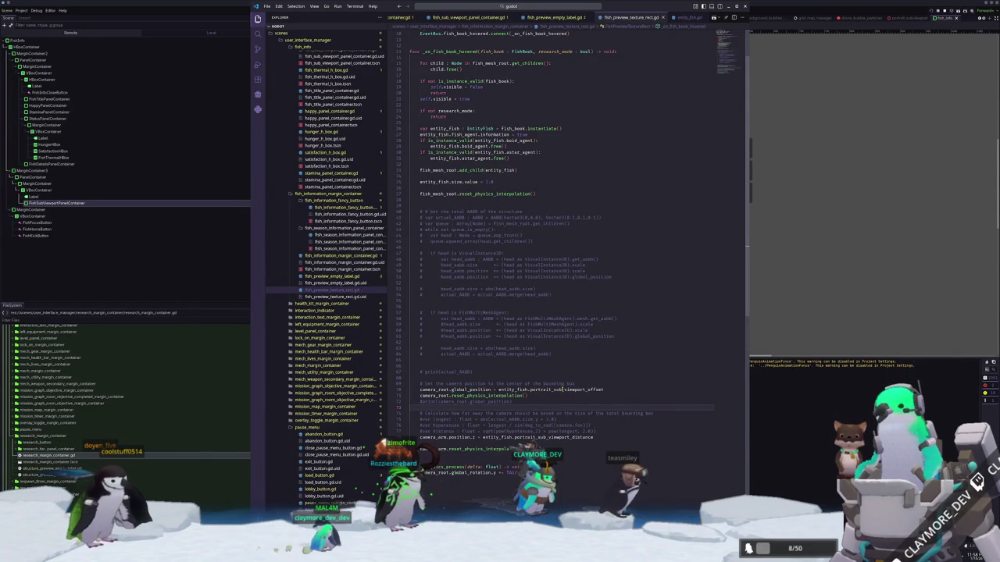
pyautogui.moveTo(472, 389)
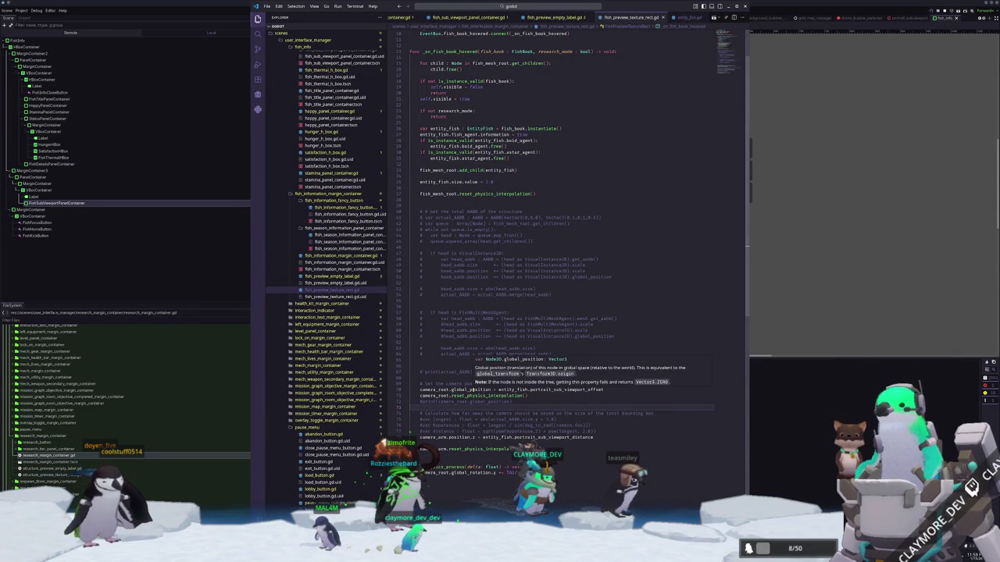
pyautogui.moveTo(528, 389)
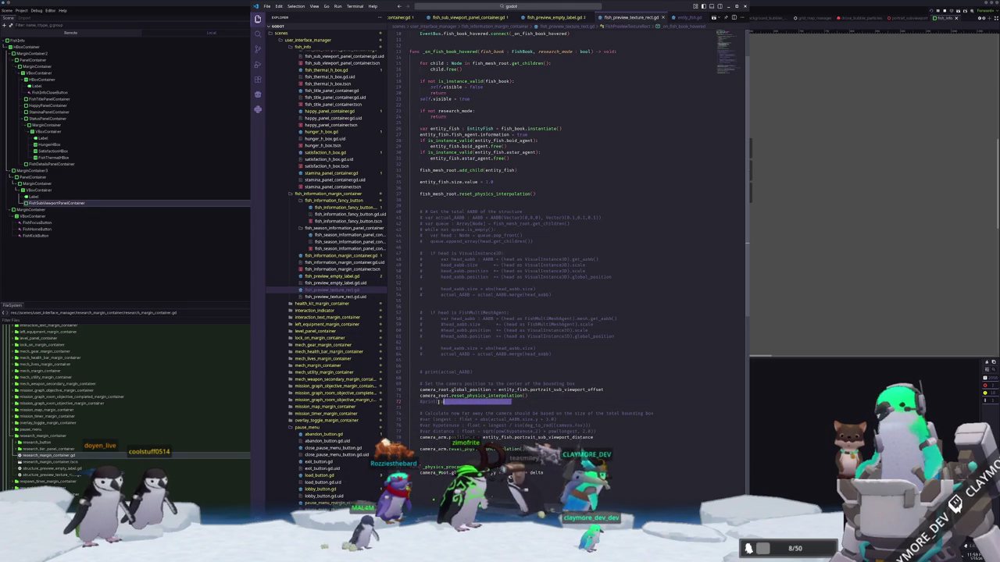
pyautogui.click(553, 396)
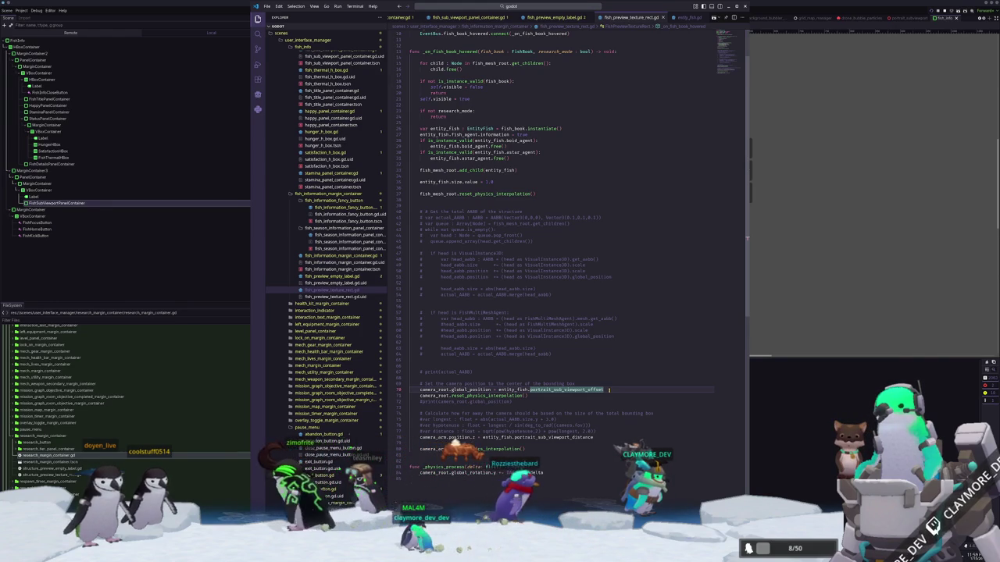
pyautogui.click(529, 390)
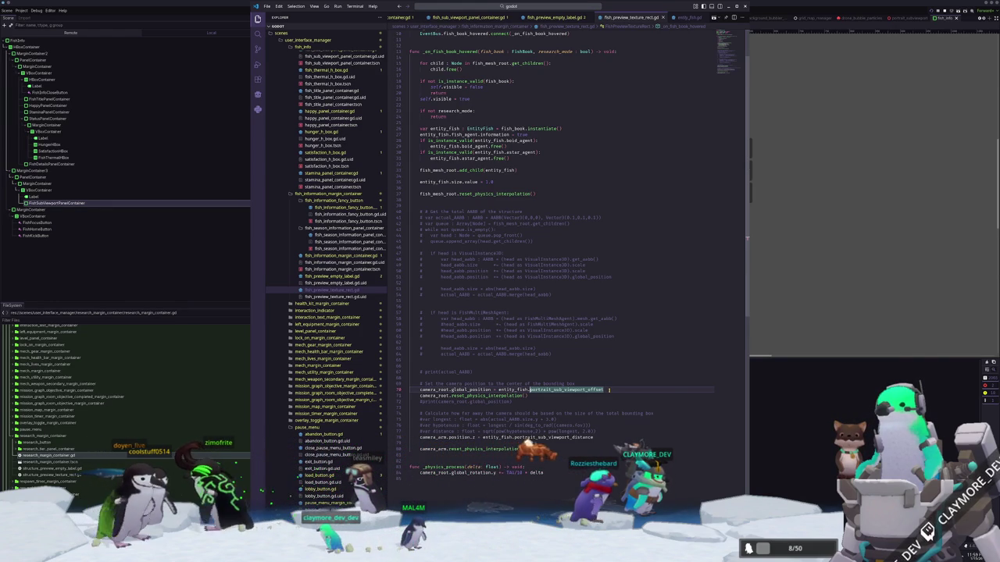
pyautogui.write('to_glob')
pyautogui.press('Return')
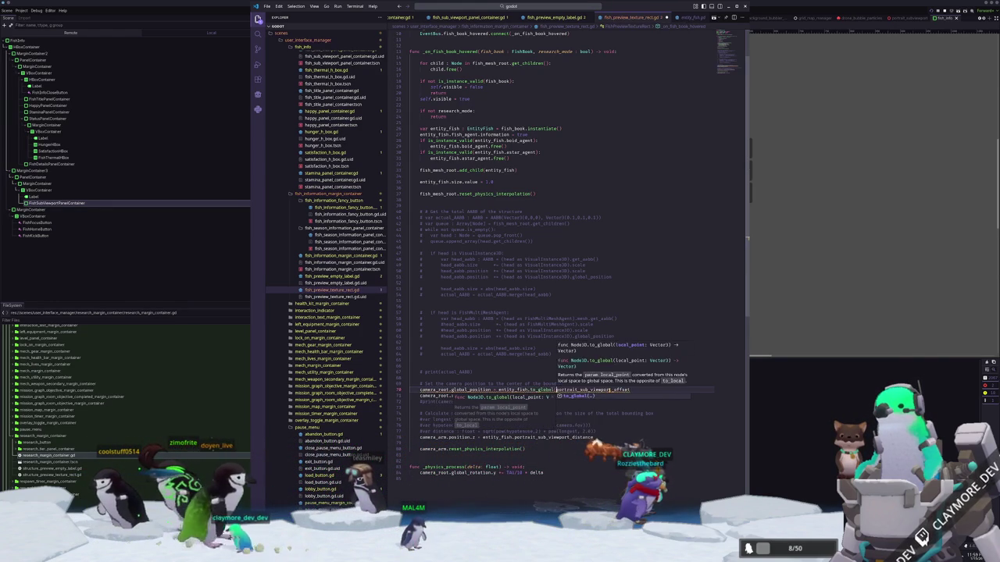
pyautogui.press('End')
pyautogui.write(')')
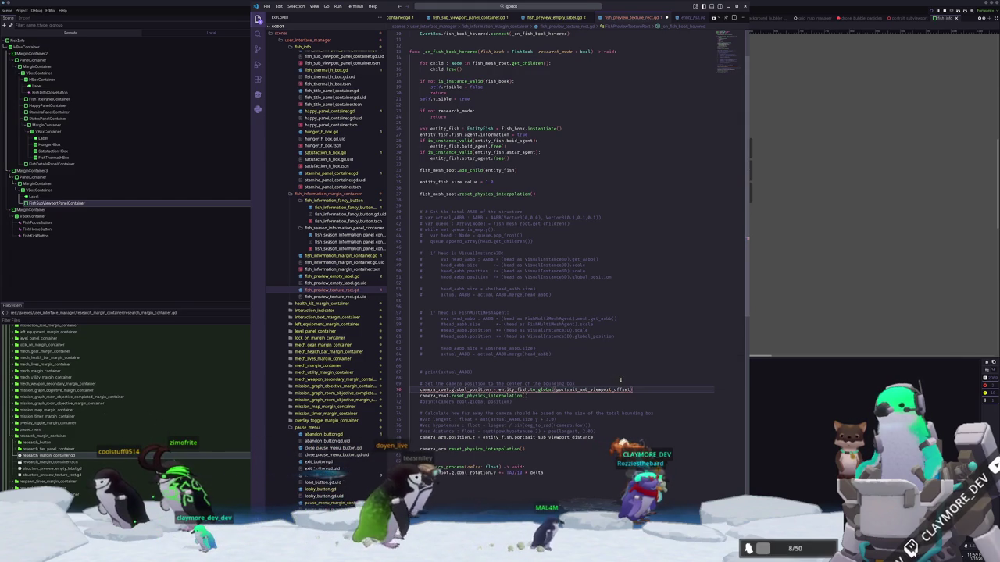
# Compare the to_global line with fish_sub_viewport_panel_container.gd, highlighting portrait_sub_viewport_distance on line 78.
pyautogui.moveTo(582, 390)
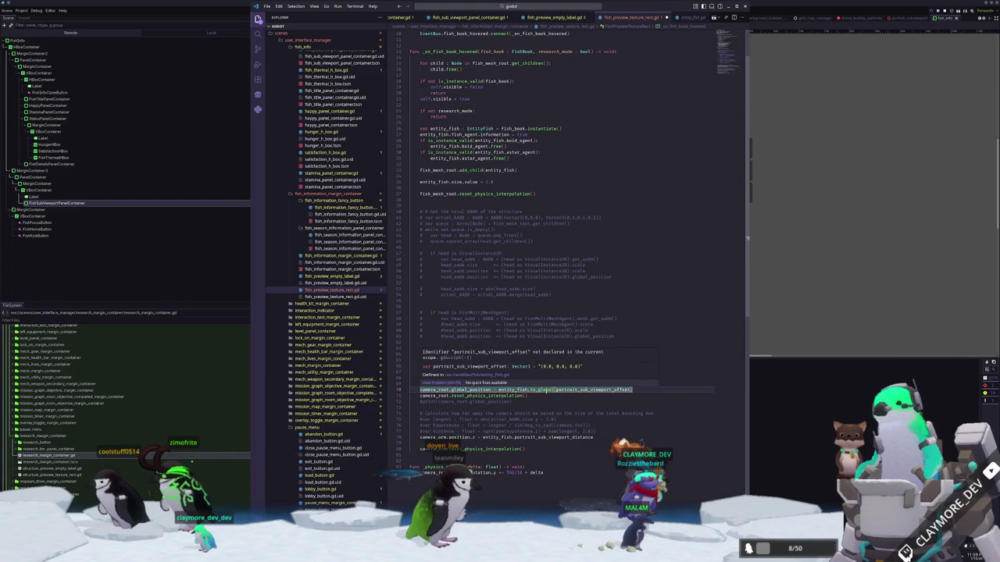
pyautogui.doubleClick(543, 390)
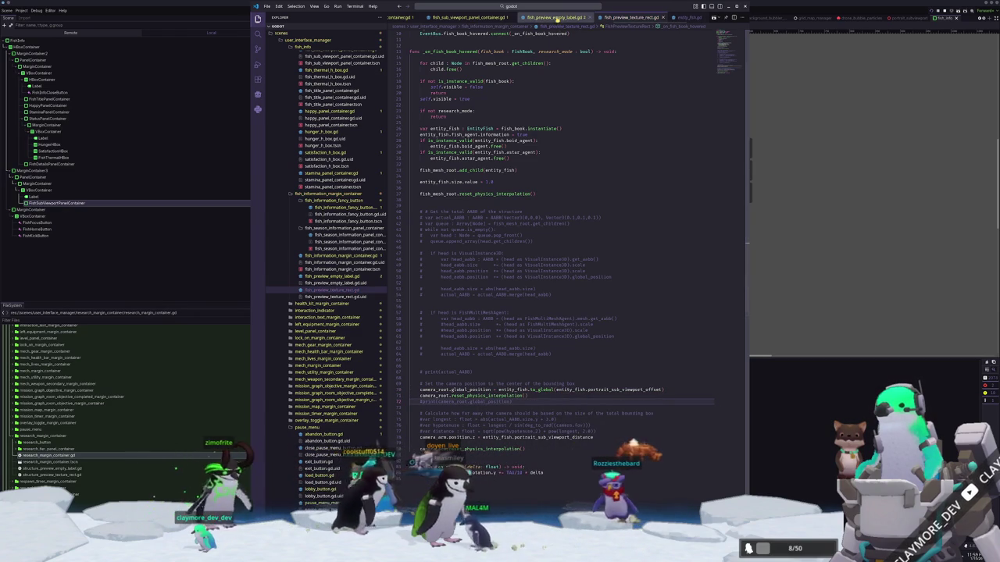
pyautogui.click(470, 17)
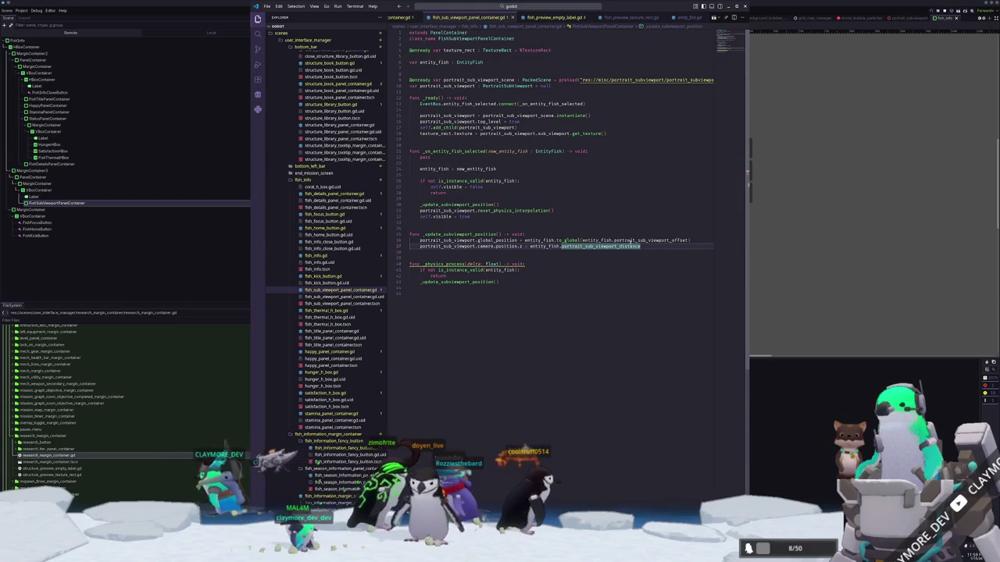
pyautogui.click(629, 17)
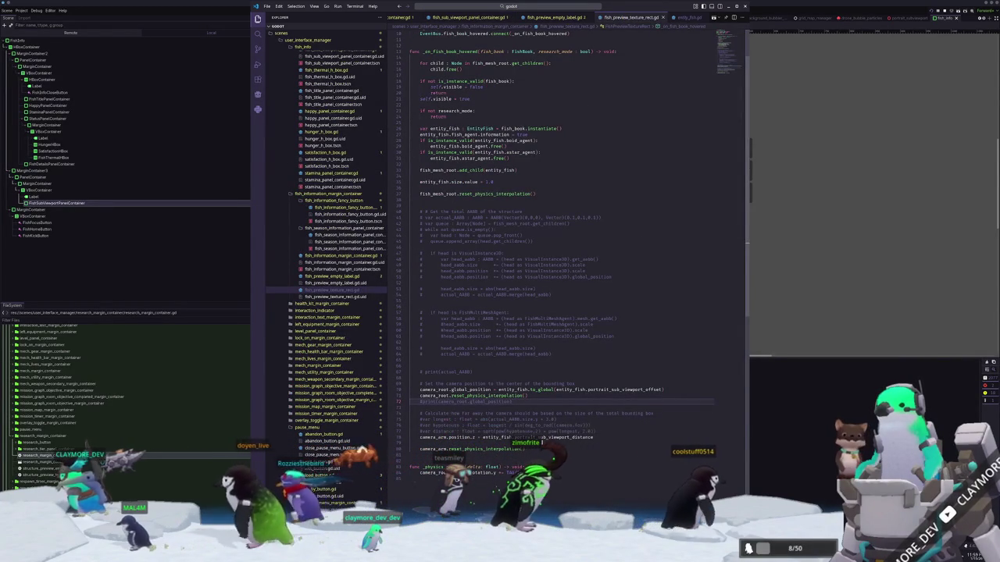
pyautogui.doubleClick(554, 437)
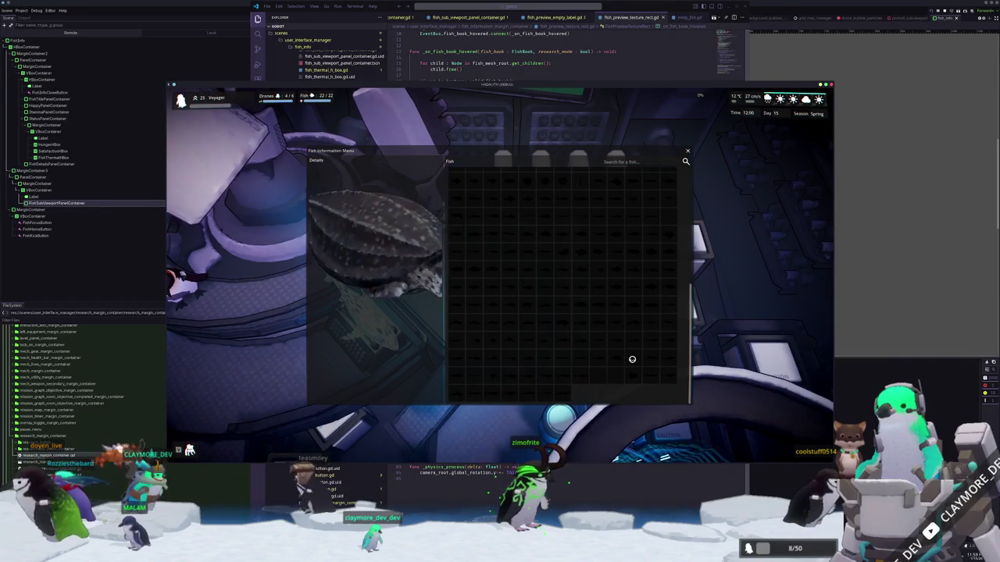
# Back in Godot, open the FishSubViewportPanelContainer scene and select its root panel container node.
pyautogui.click(612, 495)
pyautogui.hotkey('alt', 'Tab')
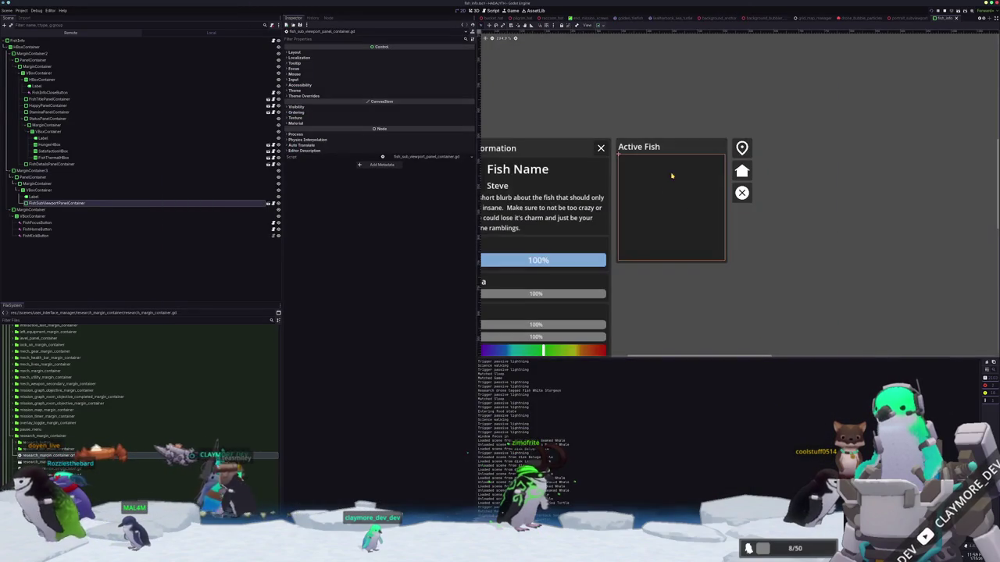
pyautogui.click(268, 204)
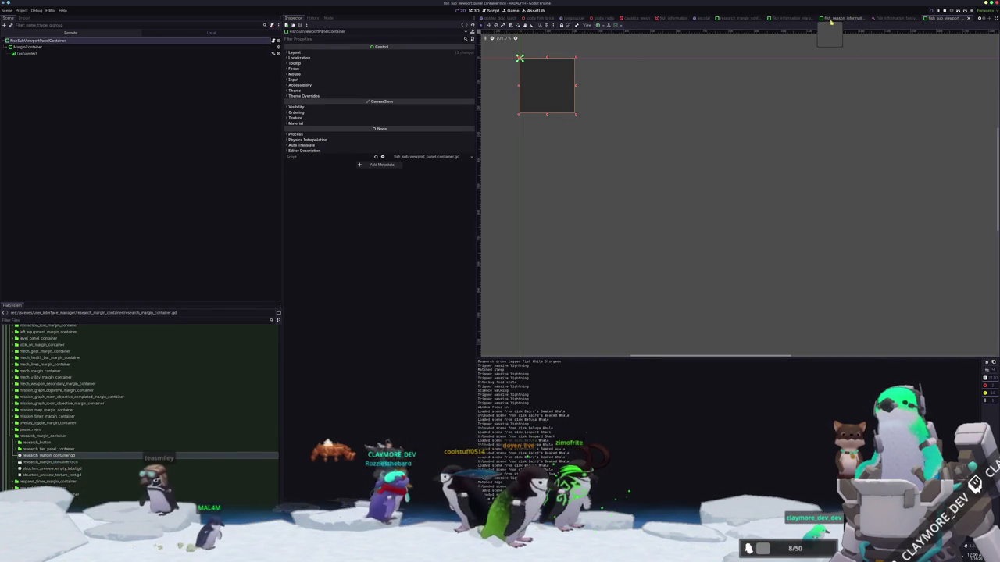
pyautogui.click(791, 100)
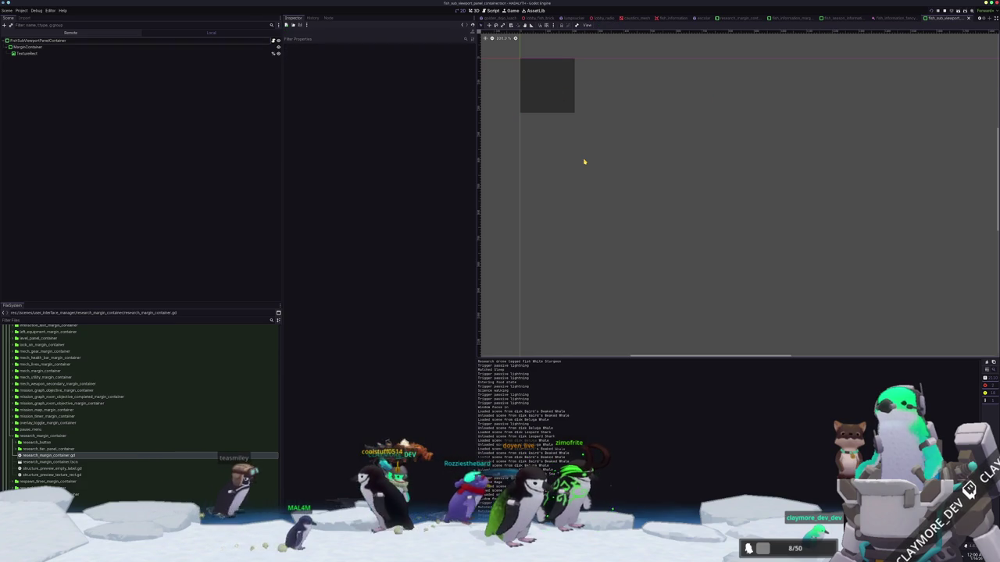
pyautogui.click(250, 39)
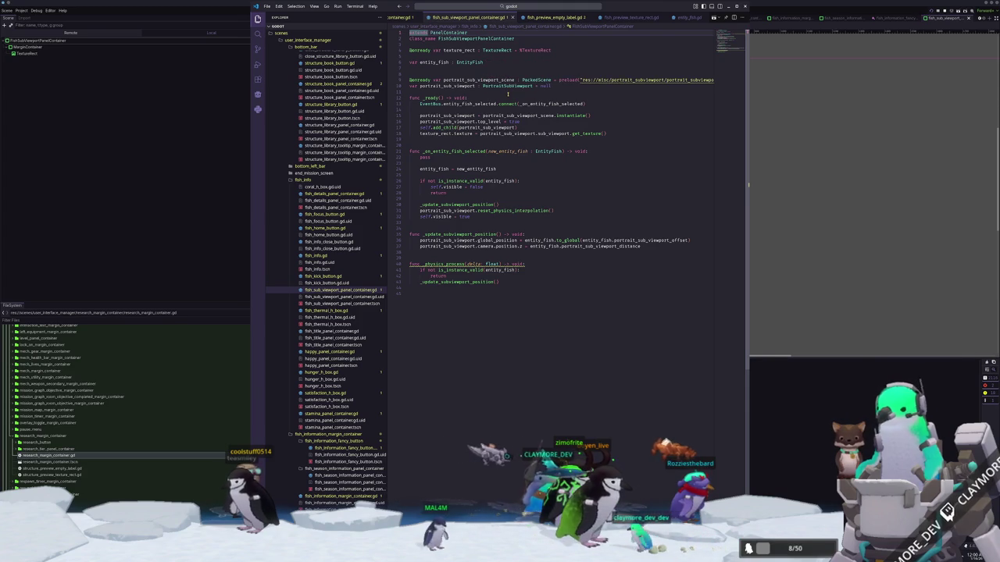
# Follow the preloaded portrait subviewport scene and script paths, then open portrait_subviewport.tscn in Godot.
pyautogui.click(512, 93)
pyautogui.keyDown('ctrl'); pyautogui.click(605, 80); pyautogui.keyUp('ctrl')
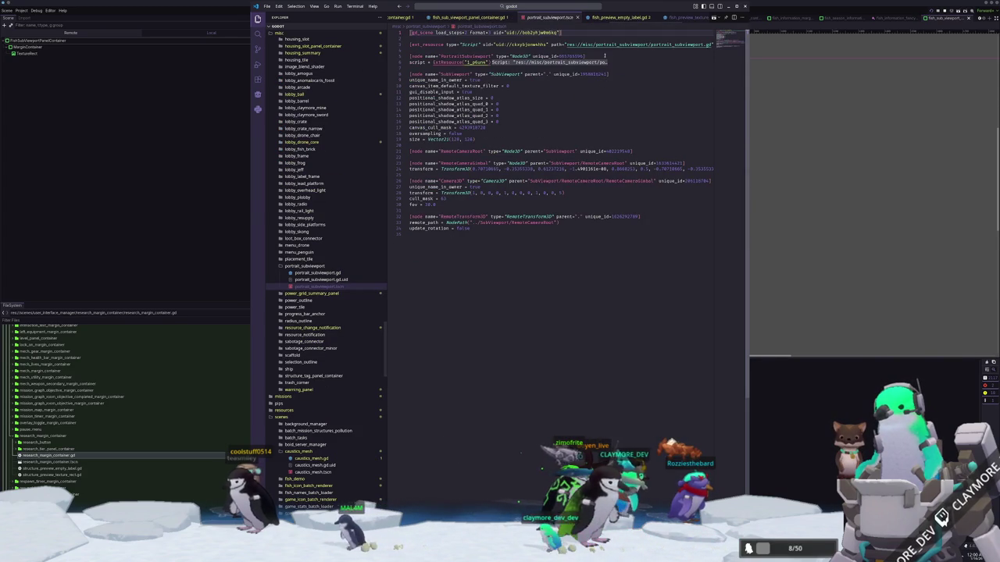
pyautogui.keyDown('ctrl'); pyautogui.click(610, 45); pyautogui.keyUp('ctrl')
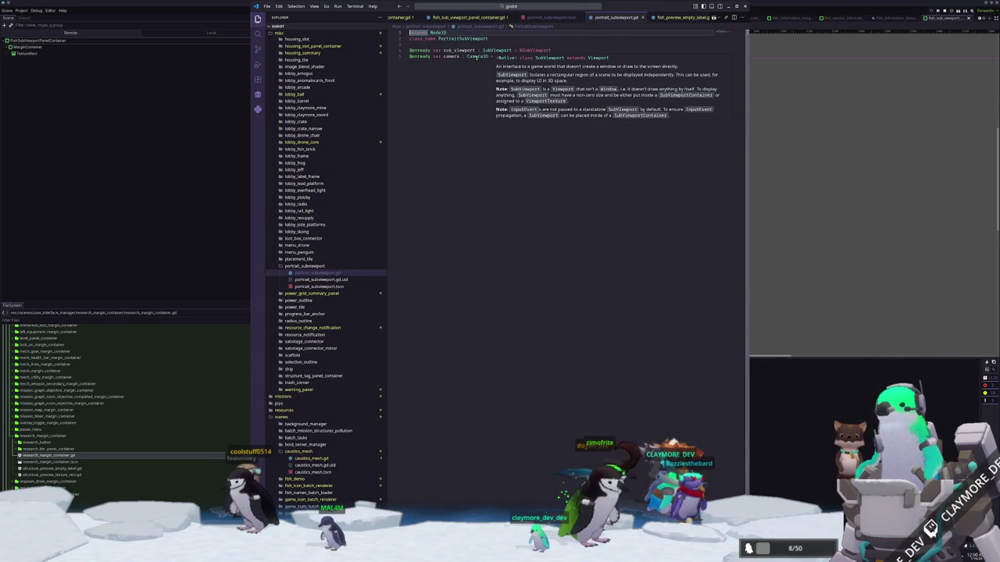
pyautogui.click(813, 165)
pyautogui.hotkey('alt', 'shift', 'o')
pyautogui.write('portrait_su')
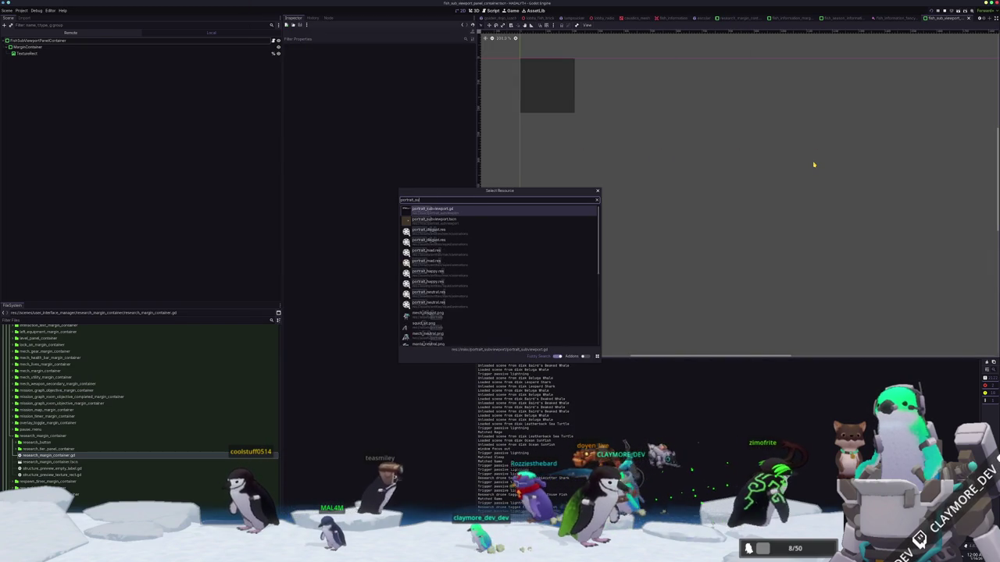
pyautogui.write('b')
pyautogui.press('Return')
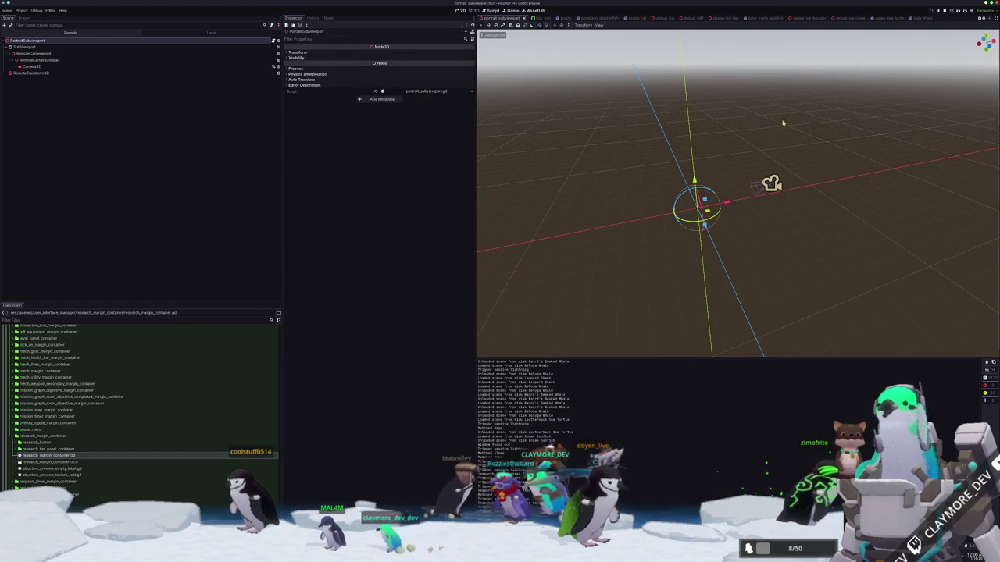
# Inspect Camera3D, RemoteCameraRoot and RemoteCameraGimbal, checking the gimbal's rotation of -30, 45, 0.
pyautogui.click(83, 66)
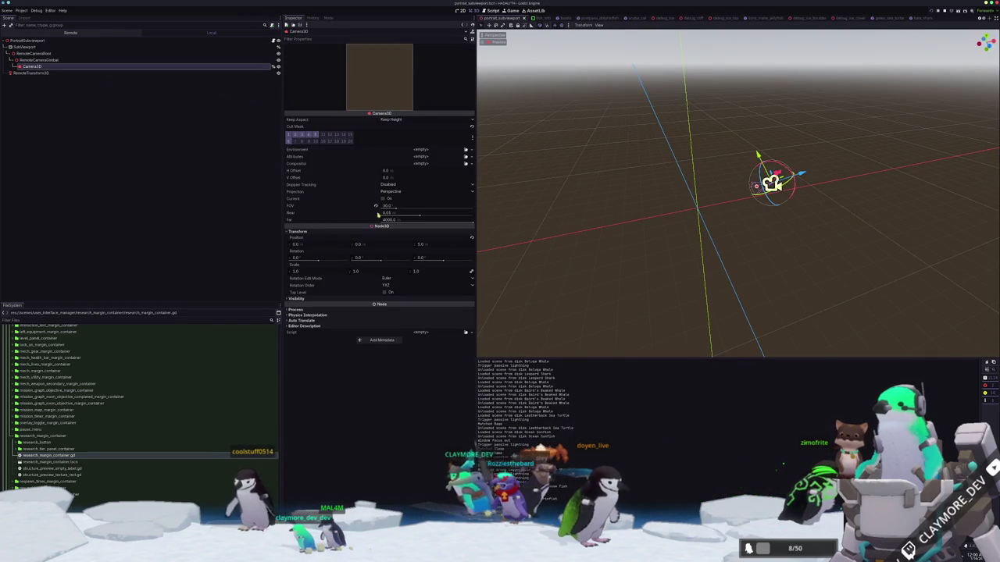
pyautogui.click(92, 53)
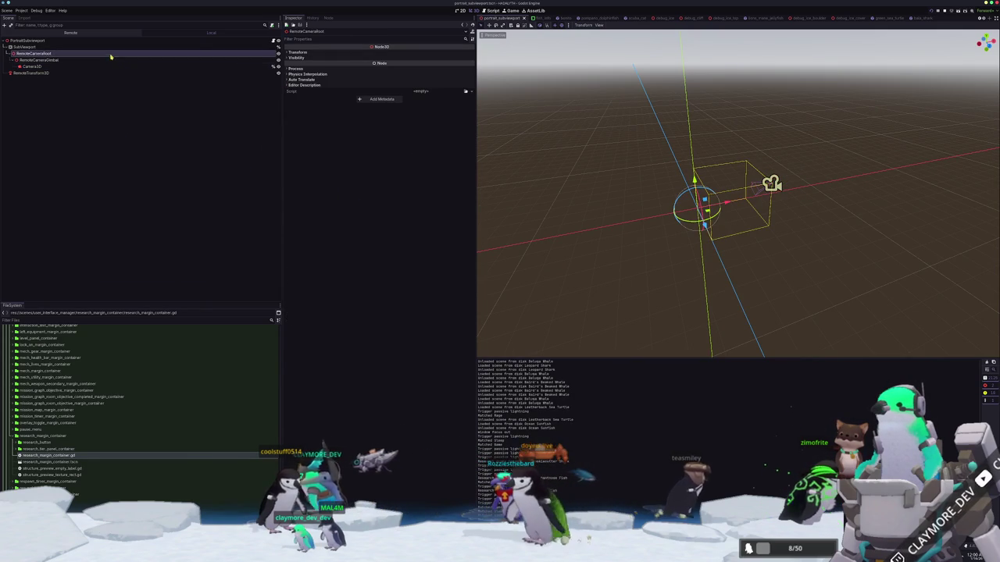
pyautogui.click(106, 60)
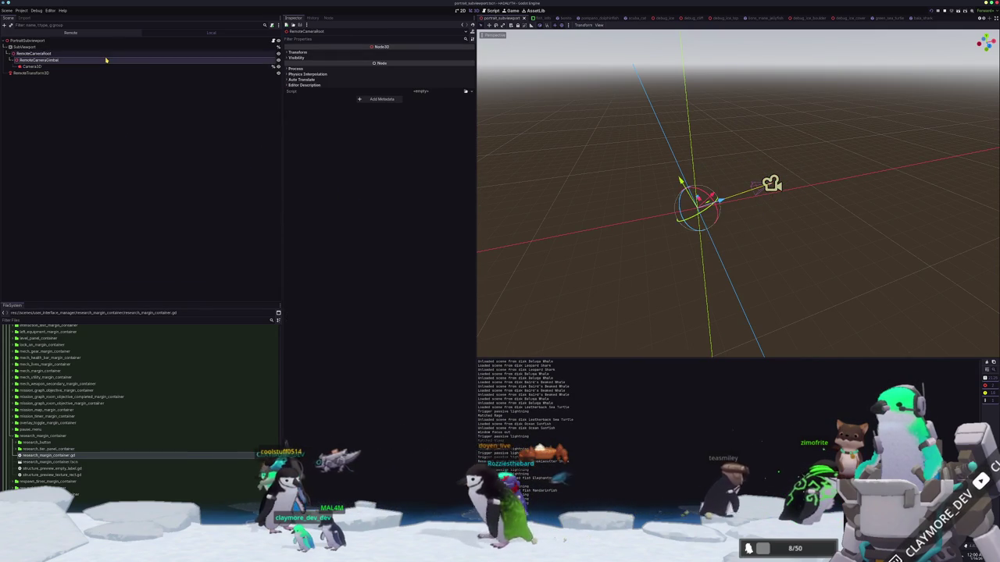
pyautogui.click(297, 52)
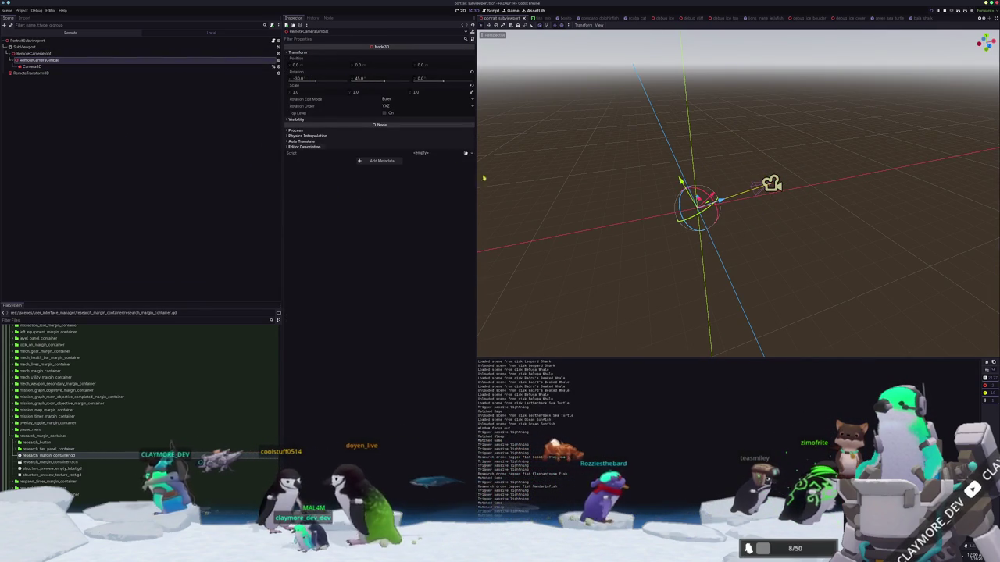
pyautogui.moveTo(575, 219)
pyautogui.mouseDown()
pyautogui.moveTo(579, 243)
pyautogui.moveTo(587, 225)
pyautogui.mouseUp()
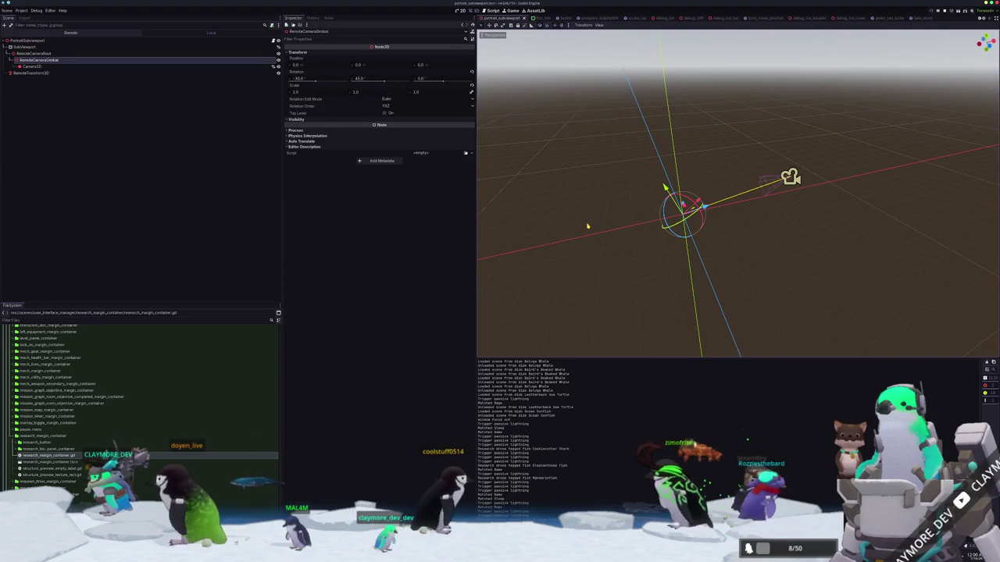
pyautogui.hotkey('shift', 'alt', 'o')
# Search 'fish_information_' in Quick Open and open fish_information_margin_container.tscn.
pyautogui.write('pork')
pyautogui.press('BackSpace')
pyautogui.press('BackSpace')
pyautogui.press('BackSpace')
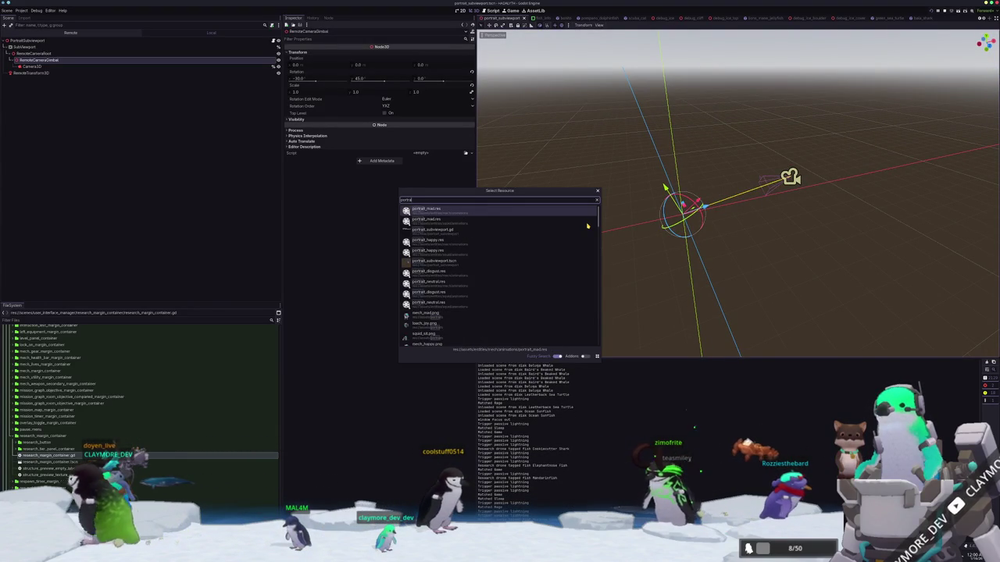
pyautogui.write('fish')
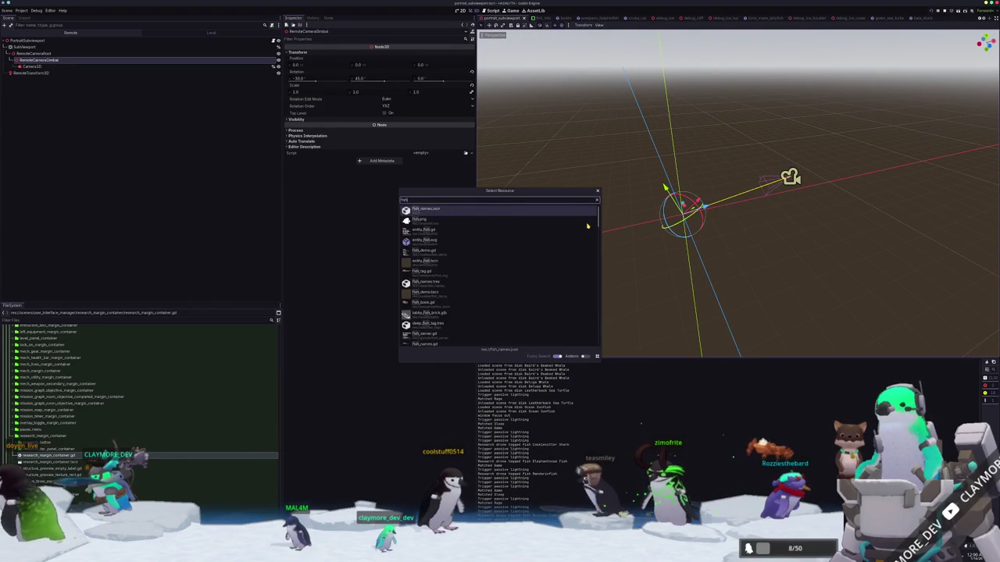
pyautogui.write('_information_')
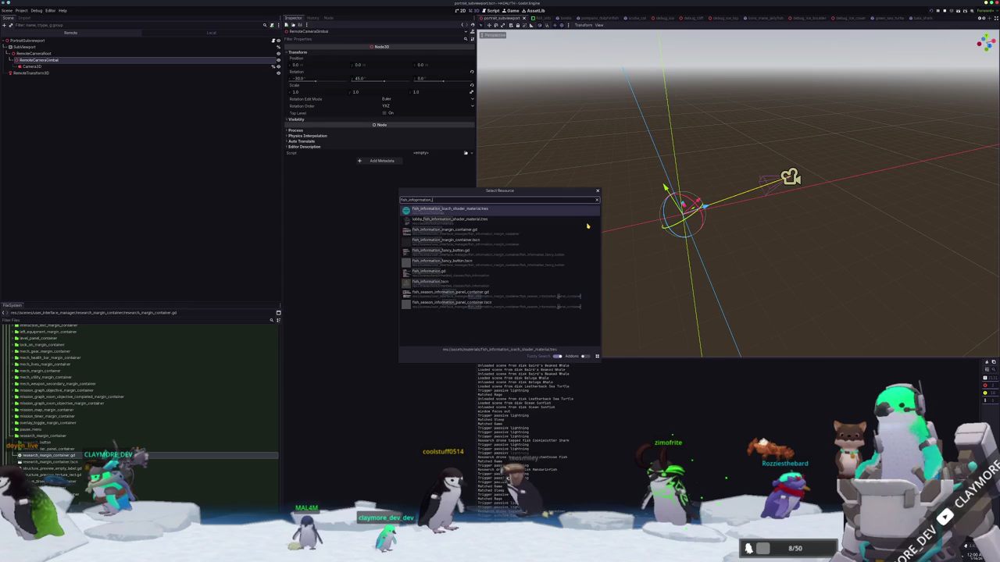
pyautogui.press('Down')
pyautogui.press('Down')
pyautogui.press('Down')
pyautogui.press('Up')
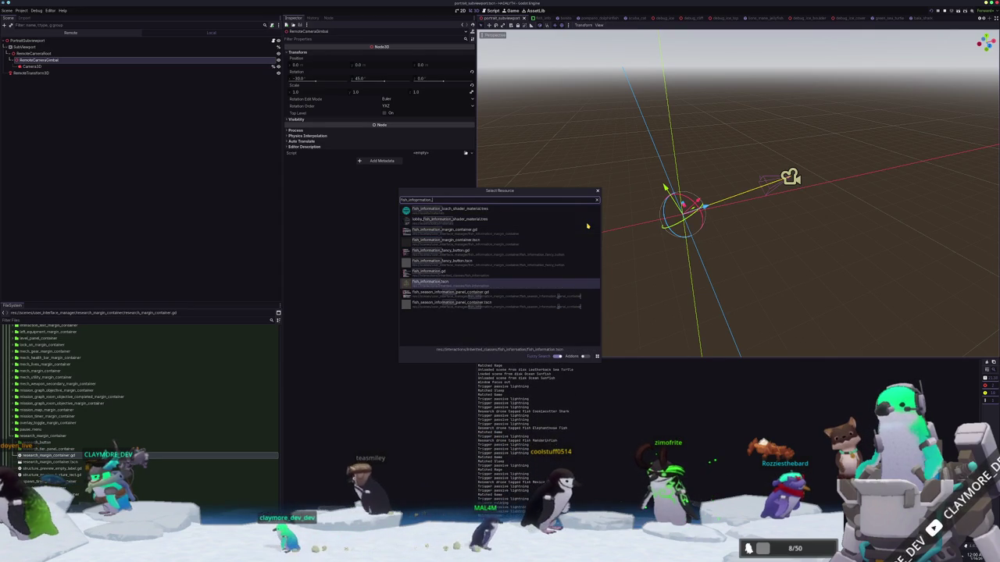
pyautogui.press('Up')
pyautogui.press('Up')
pyautogui.press('Up')
pyautogui.press('Down')
pyautogui.press('Return')
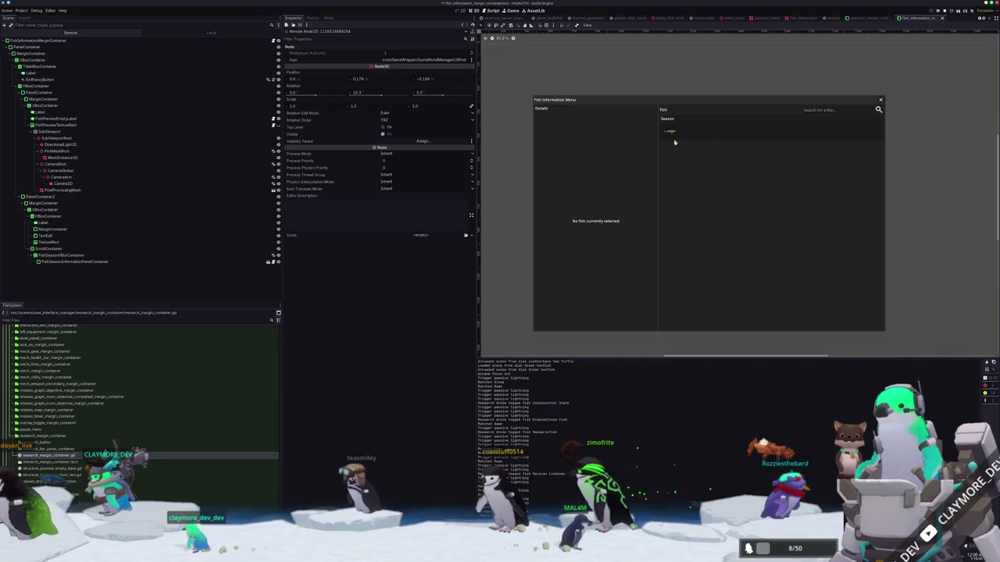
# Set the preview Camera3D's field of view to 80 and run the scene to test it.
pyautogui.click(106, 152)
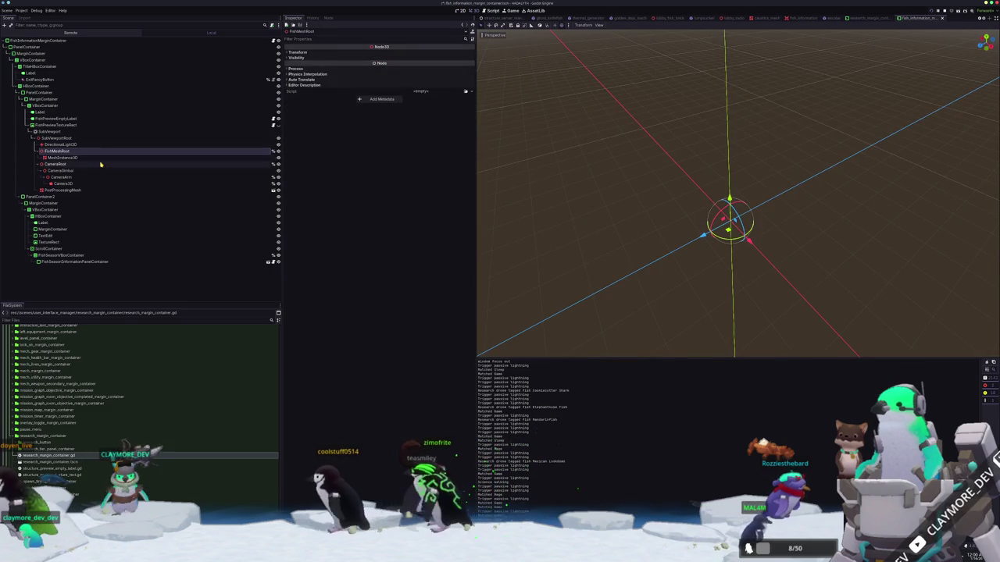
pyautogui.click(97, 165)
pyautogui.click(96, 171)
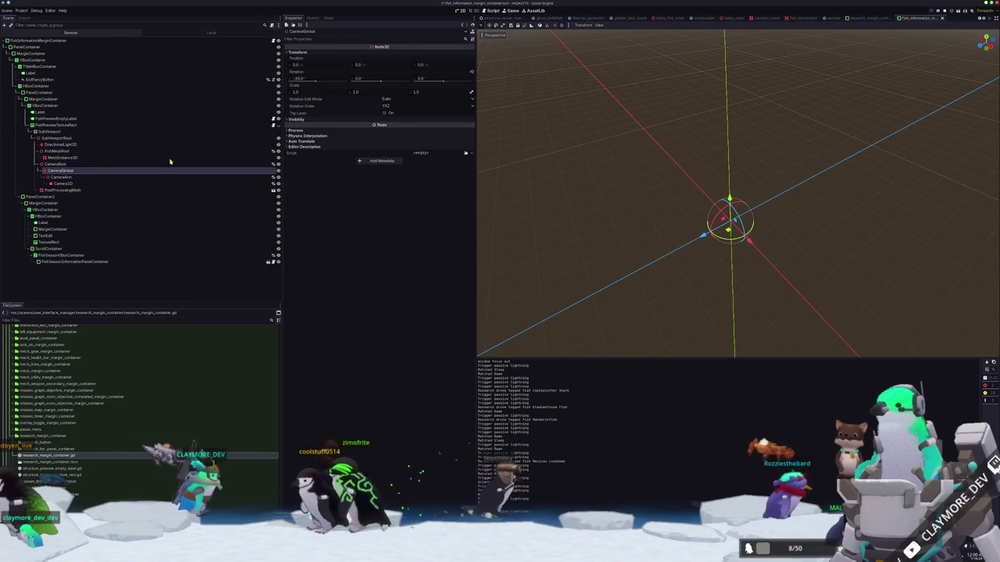
pyautogui.click(63, 176)
pyautogui.click(63, 182)
pyautogui.click(386, 206)
pyautogui.write('80')
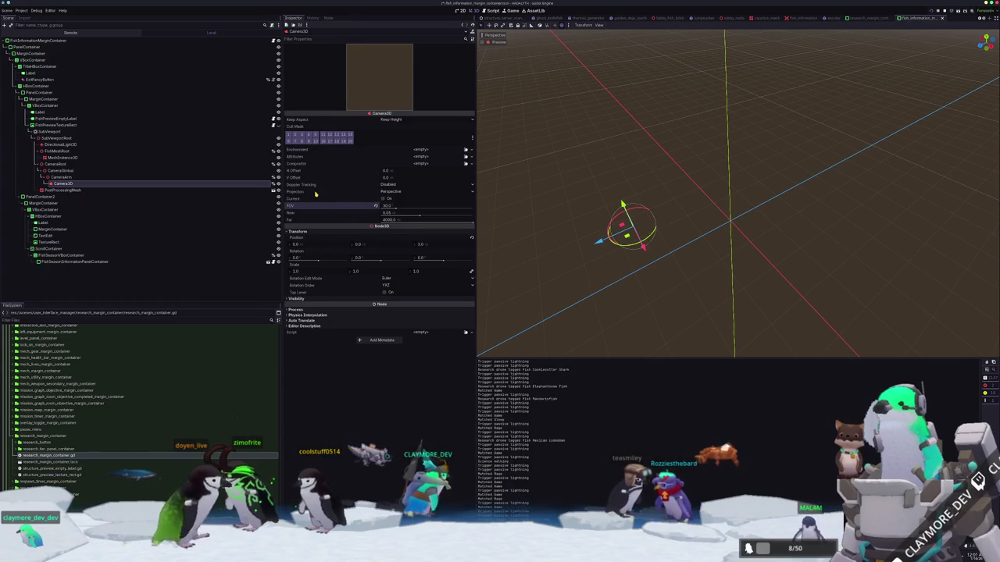
pyautogui.press('Return')
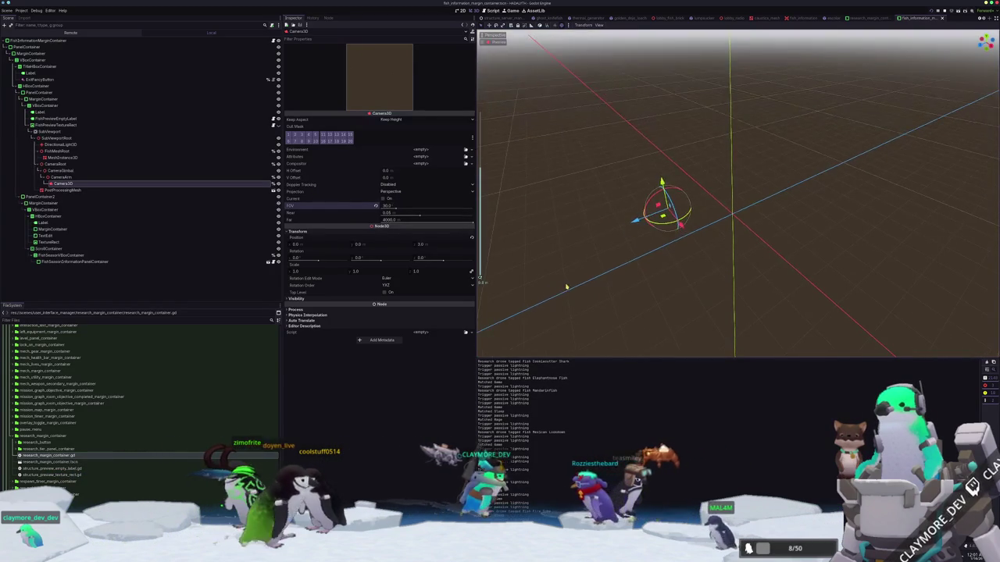
pyautogui.hotkey('alt', 'Tab')
pyautogui.hotkey('alt', 'Tab')
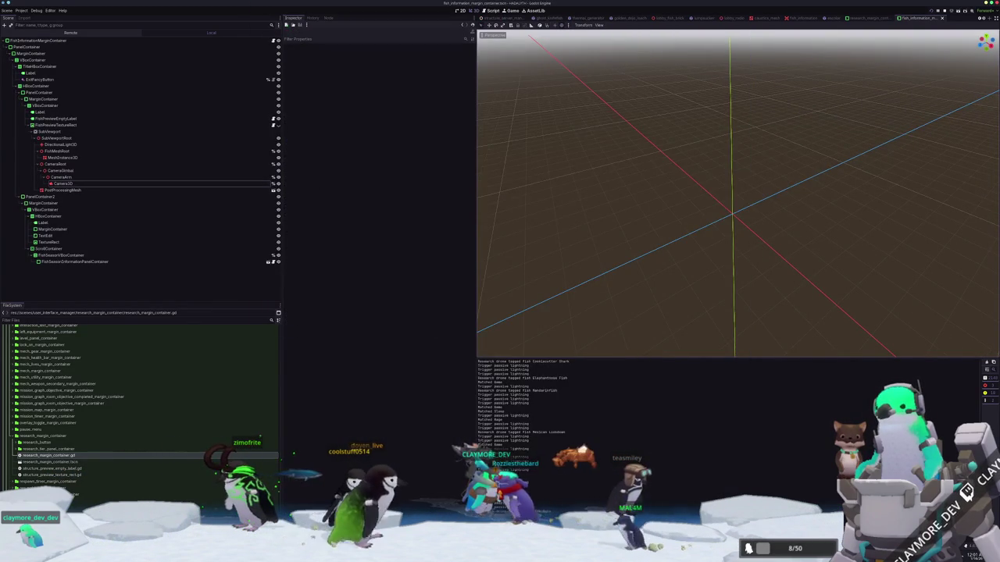
pyautogui.press('F6')
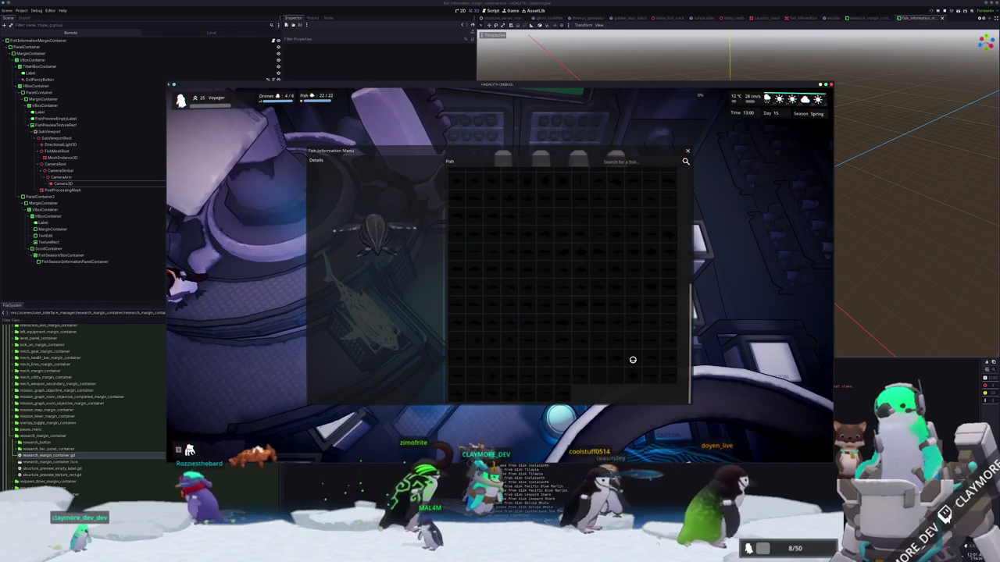
# Scroll the game's fish grid and pick a fish to check its portrait preview.
pyautogui.scroll(2, 631, 252)
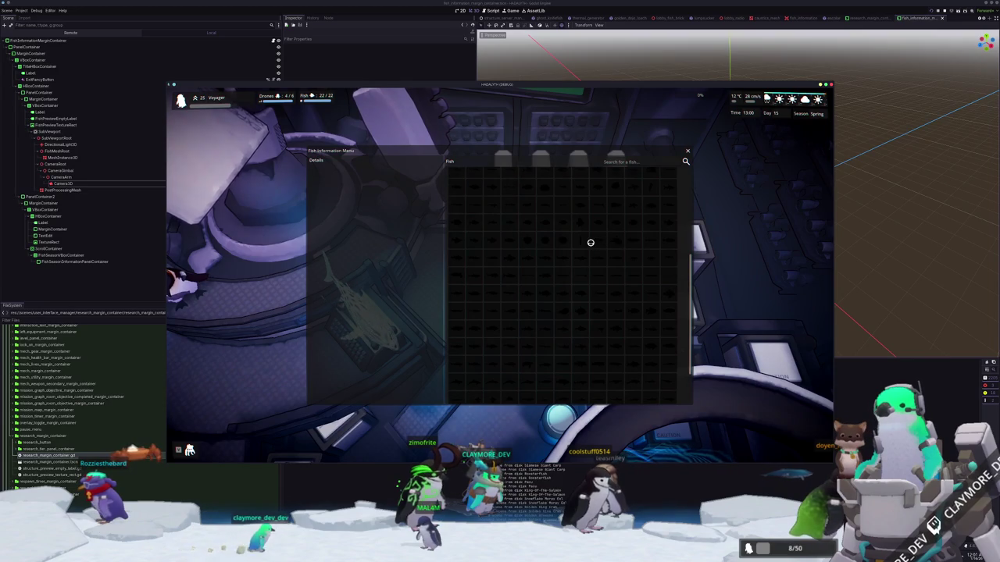
pyautogui.scroll(3, 590, 242)
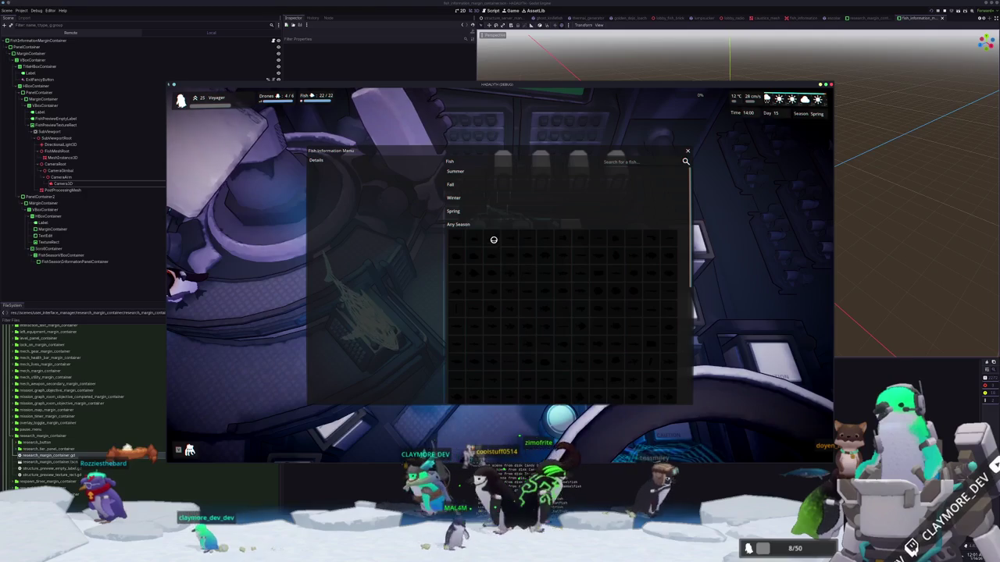
pyautogui.click(509, 289)
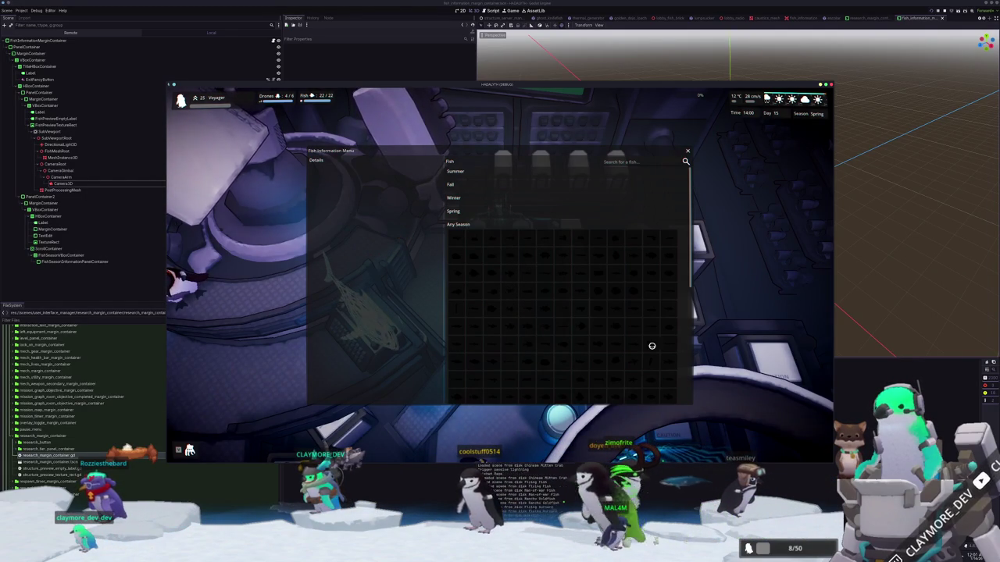
pyautogui.scroll(-5, 665, 362)
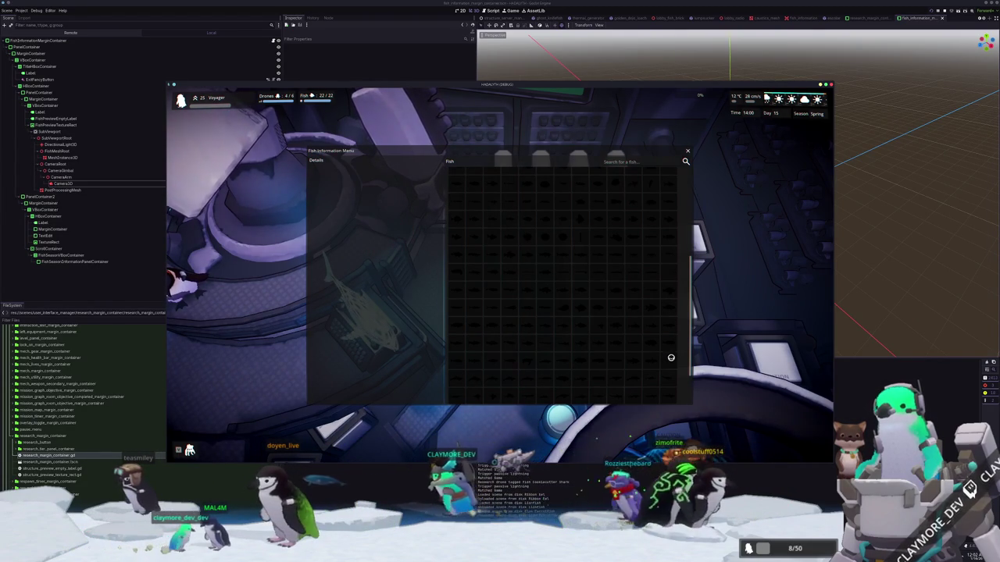
pyautogui.scroll(5, 670, 358)
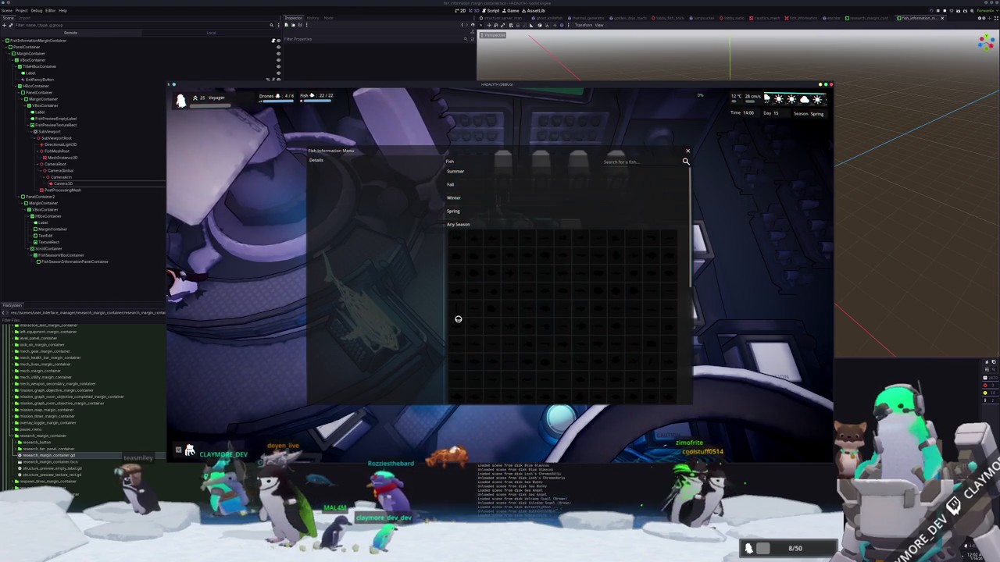
pyautogui.scroll(-3, 511, 324)
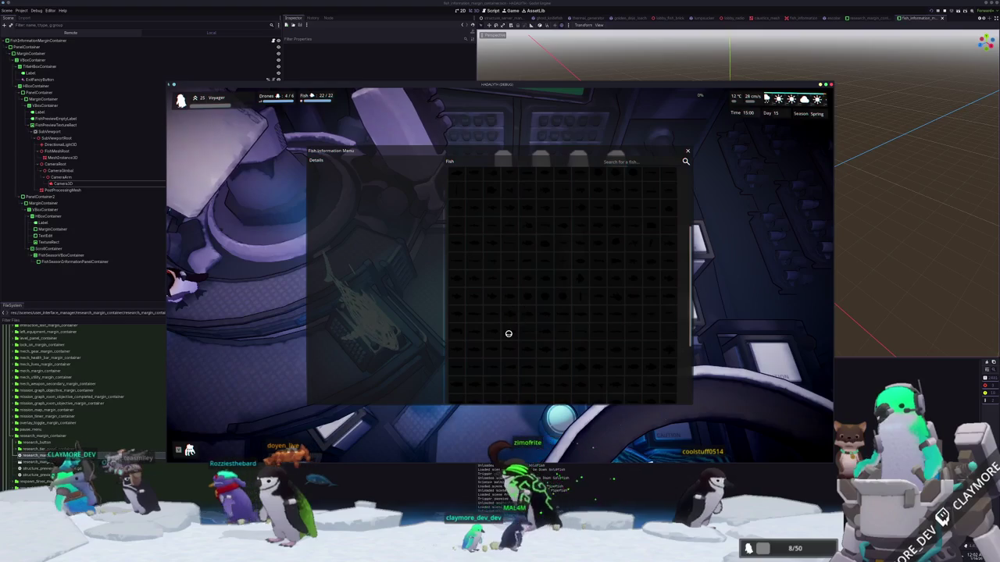
pyautogui.scroll(-2, 508, 334)
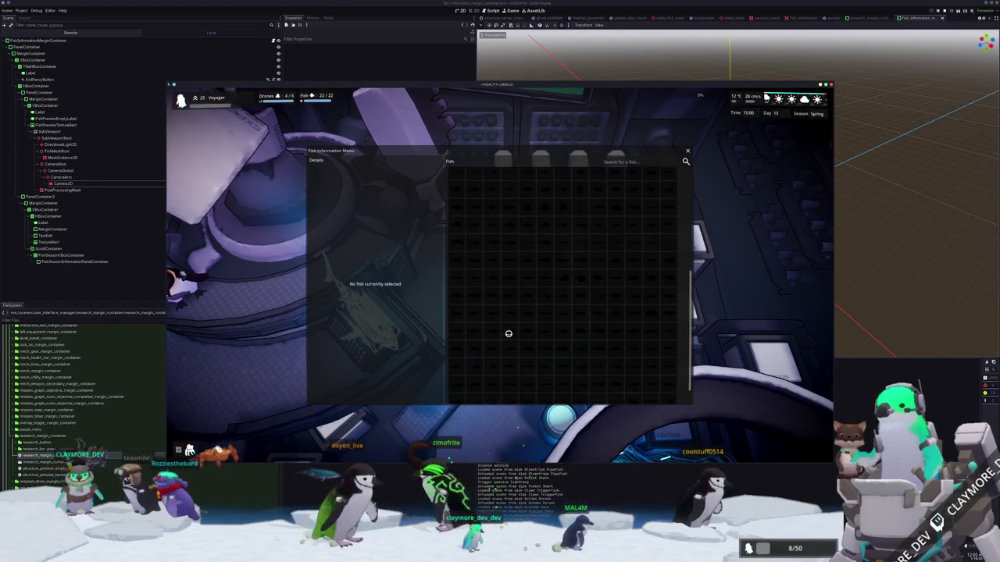
pyautogui.scroll(-2, 508, 333)
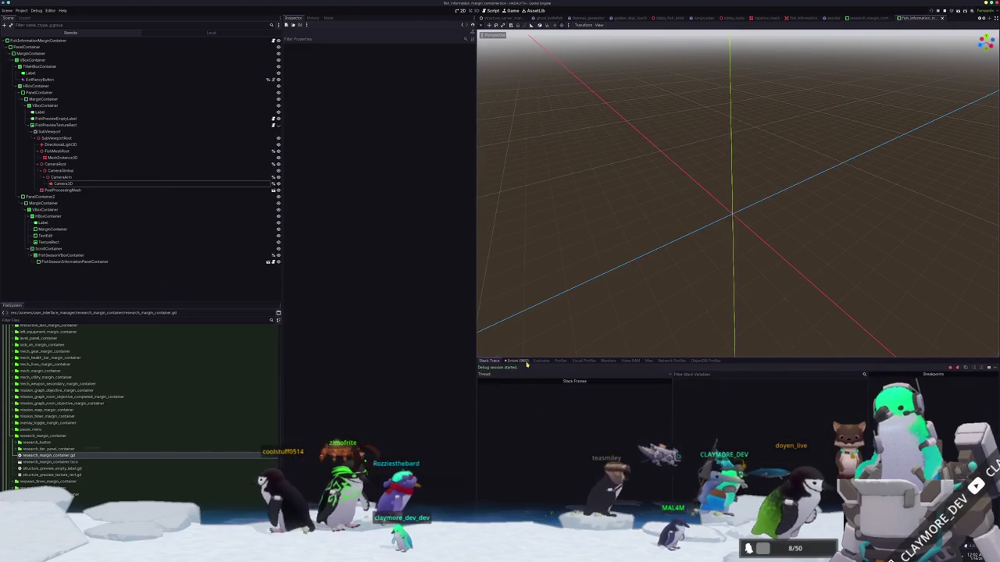
# Review the debugger's errors, expanding the viewport visibility mask error for details.
pyautogui.click(521, 362)
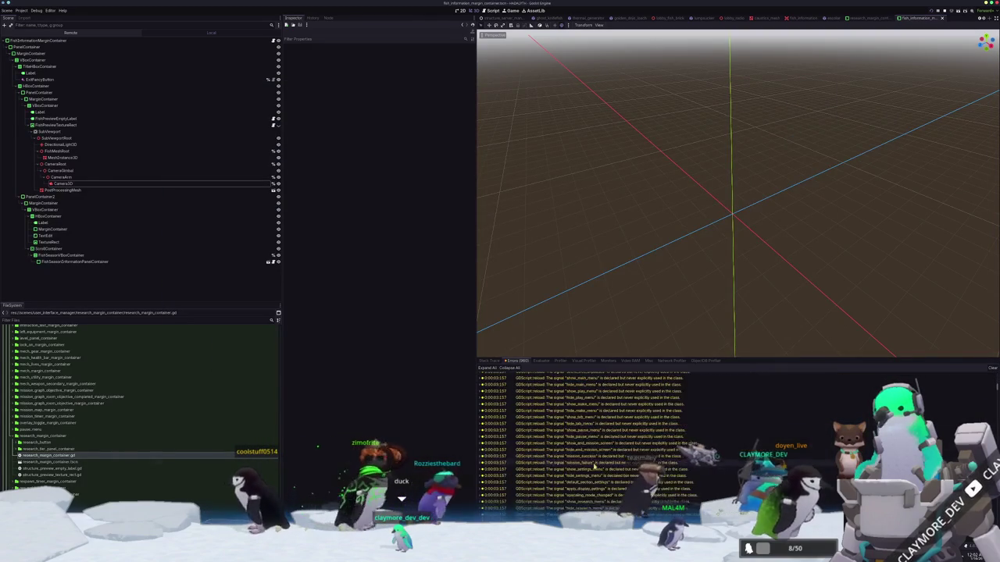
pyautogui.scroll(-10, 608, 463)
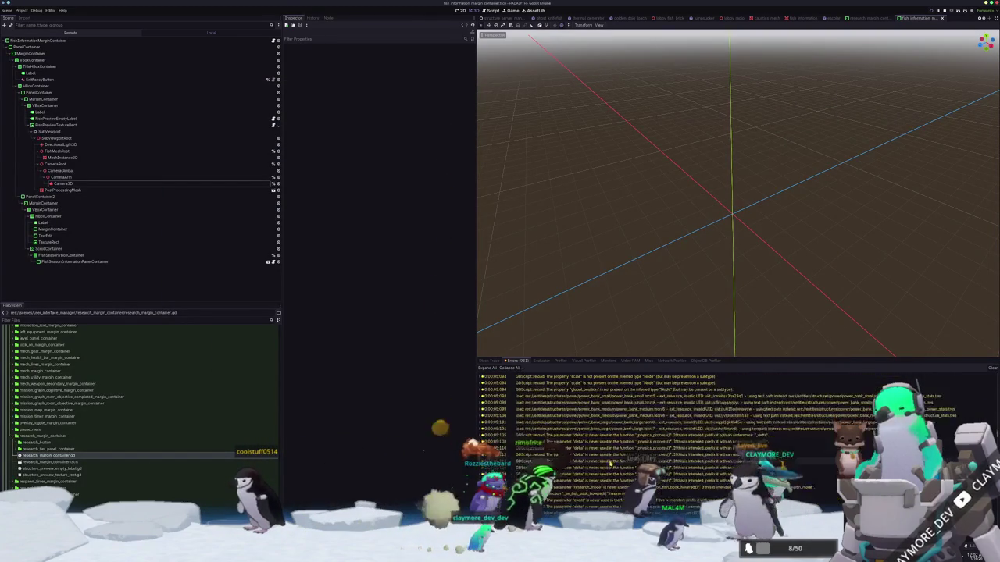
pyautogui.scroll(5, 610, 461)
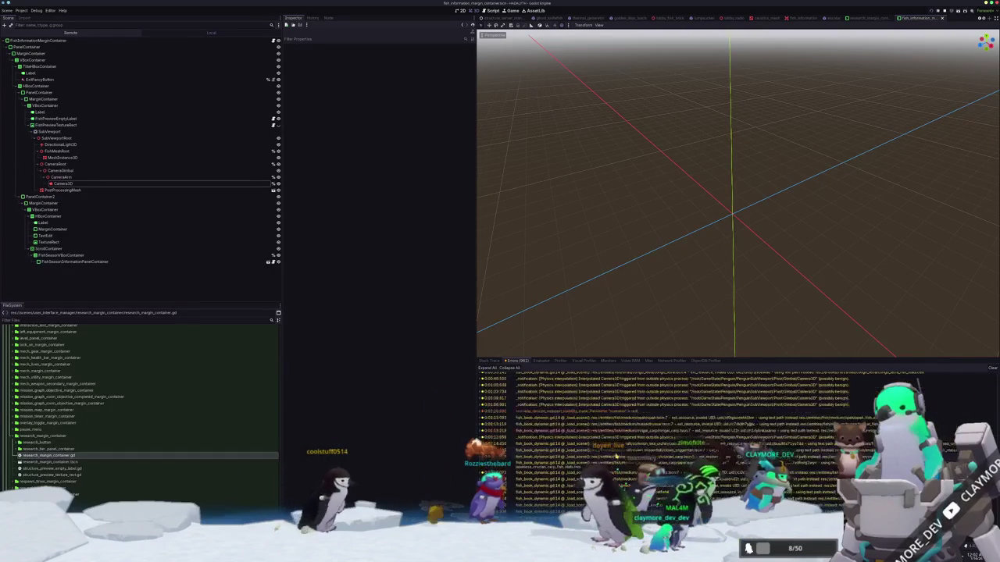
pyautogui.click(597, 412)
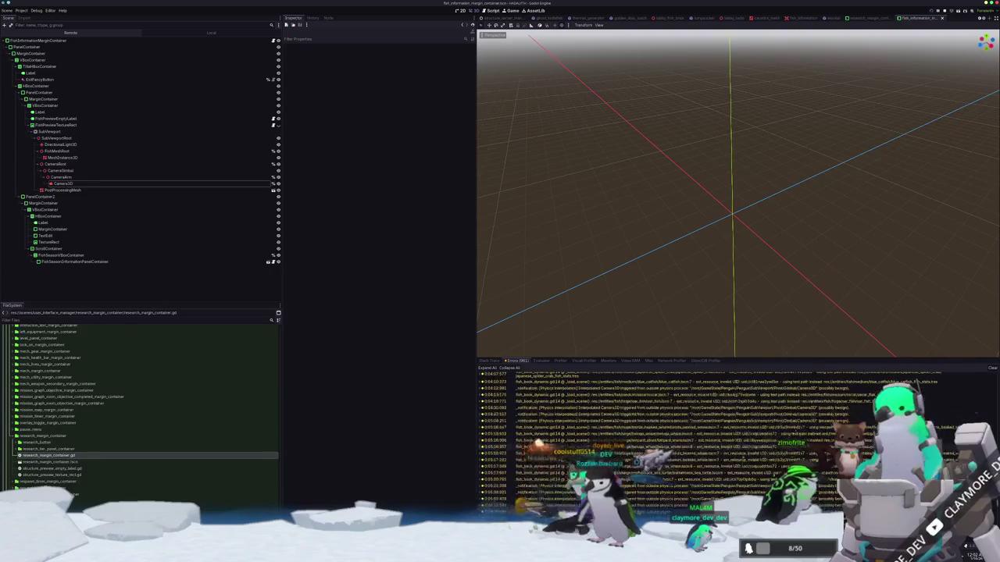
pyautogui.scroll(-10, 734, 437)
pyautogui.scroll(-10, 703, 437)
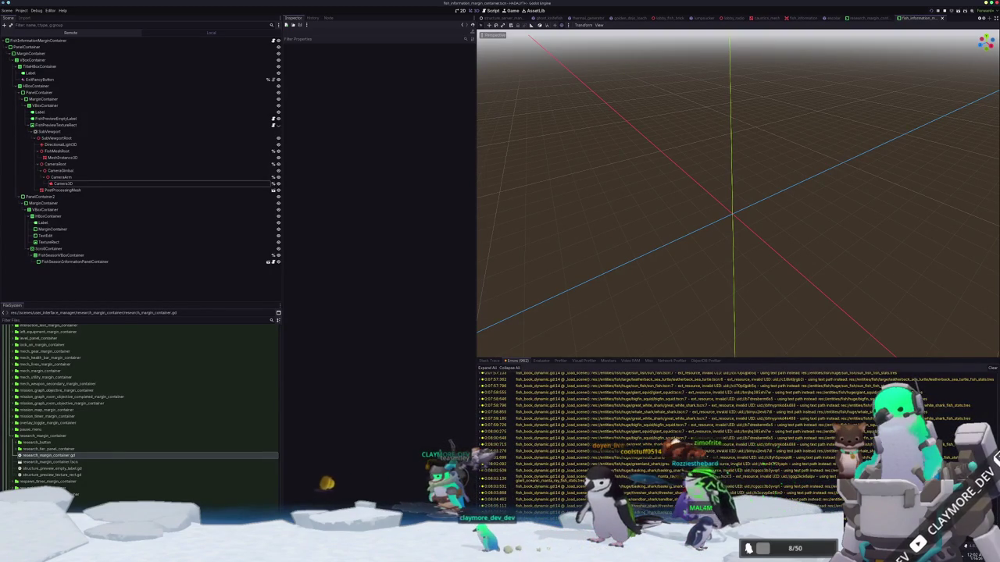
# Switch the bottom panel to Output and select the SubViewport node above Camera3D.
pyautogui.hotkey('alt', 'o')
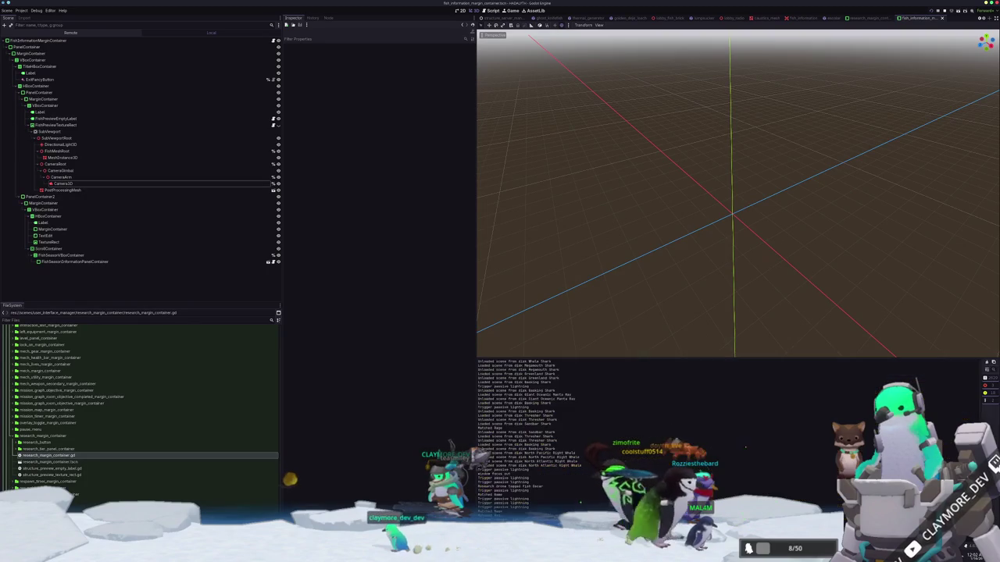
pyautogui.click(63, 183)
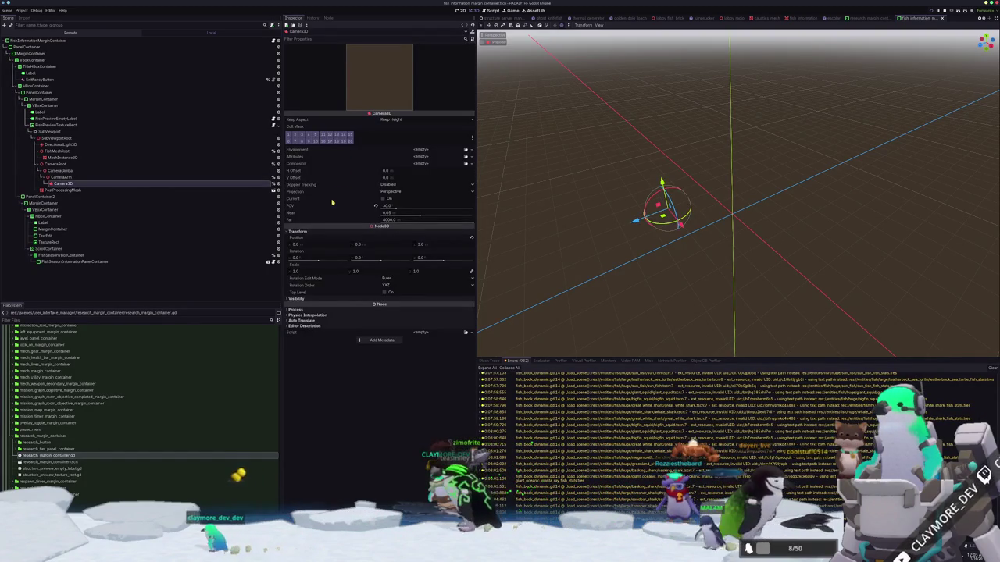
pyautogui.press('Up')
pyautogui.press('Up')
pyautogui.press('Up')
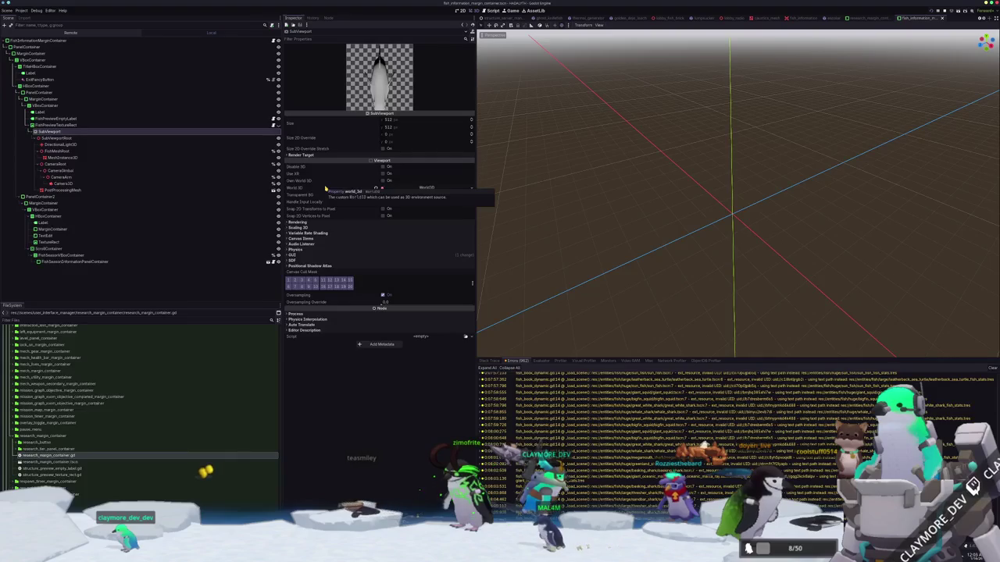
# Review the SubViewport's render target and GUI settings, then delete and restore DirectionalLight3D.
pyautogui.click(336, 155)
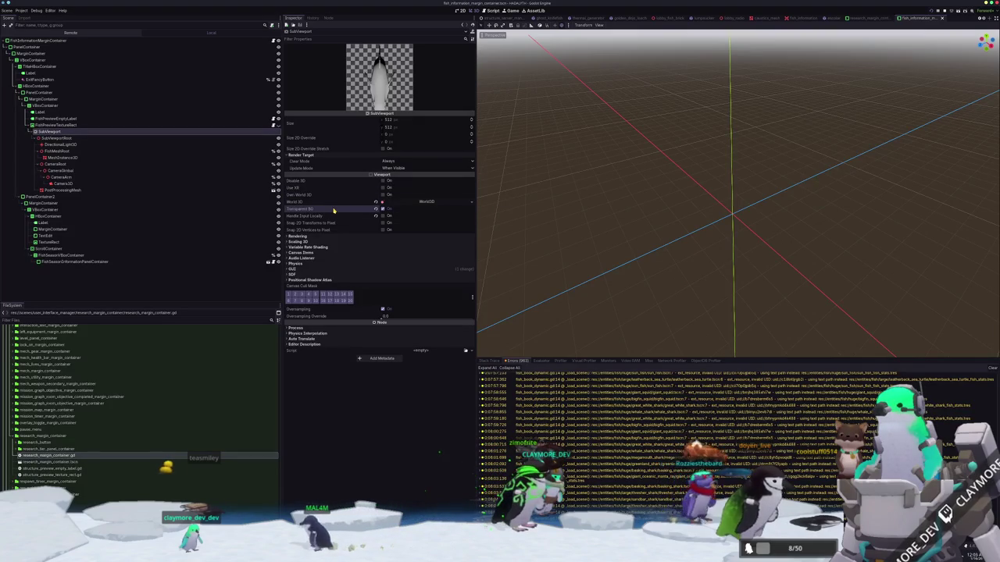
pyautogui.click(328, 268)
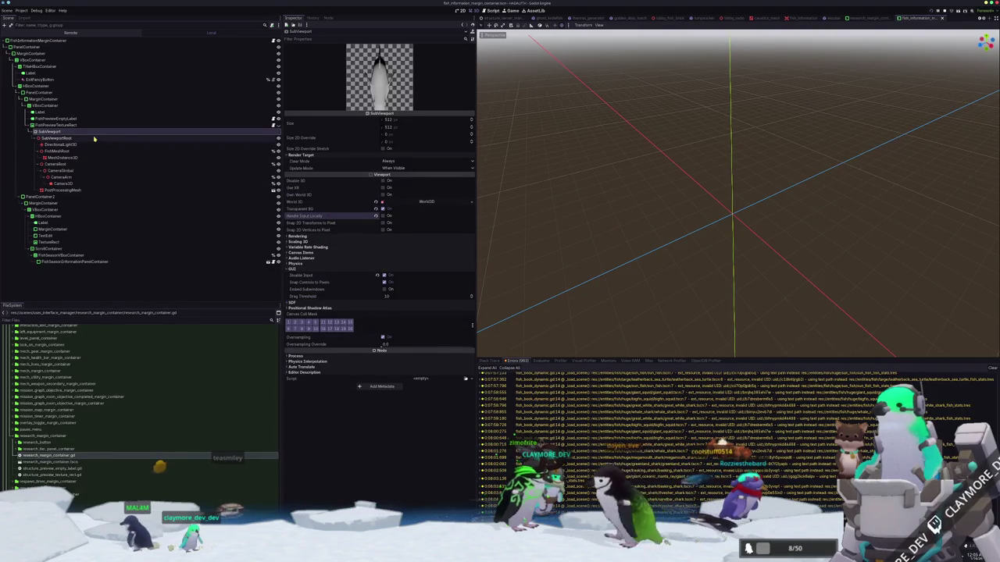
pyautogui.click(93, 138)
pyautogui.click(92, 145)
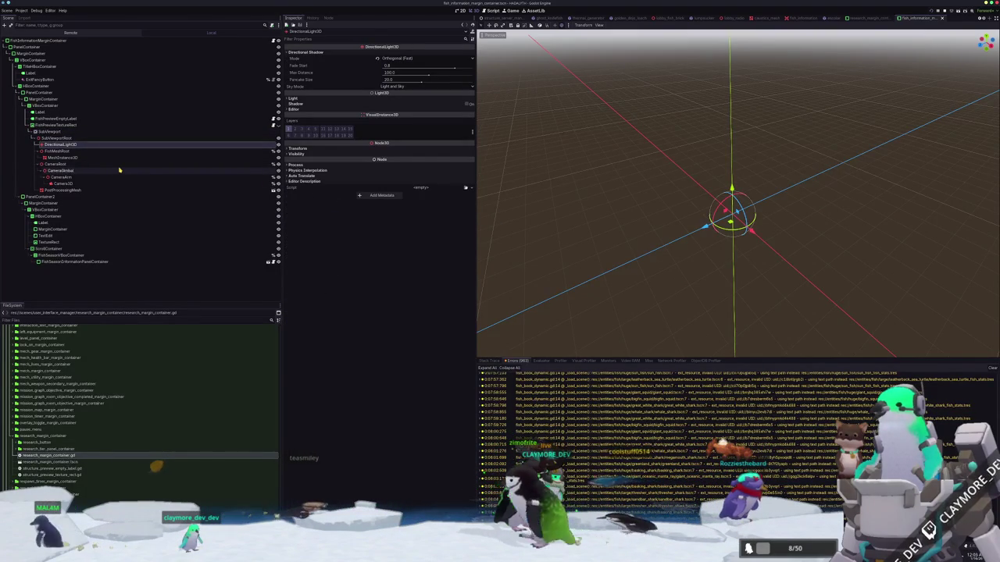
pyautogui.press('Delete')
pyautogui.press('Return')
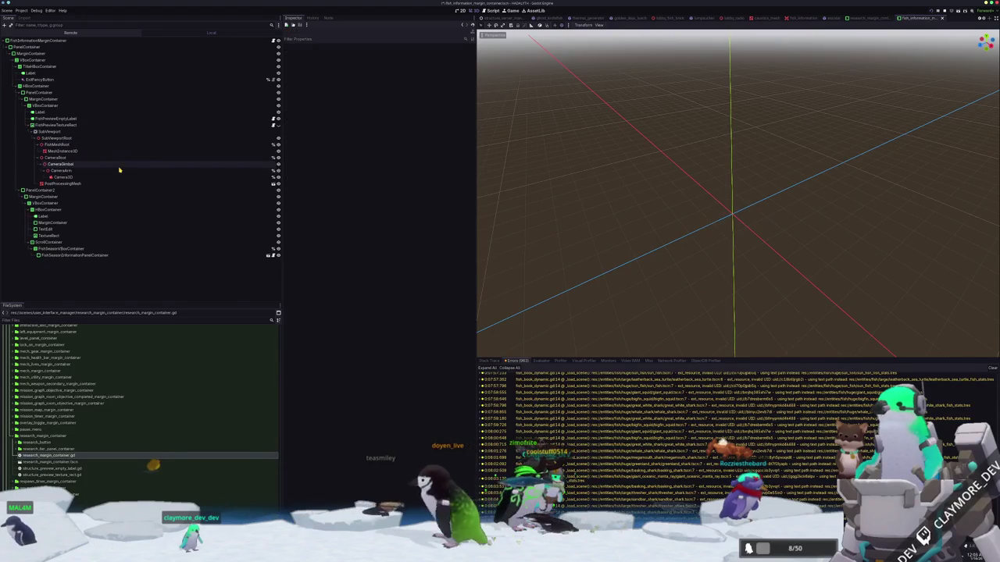
pyautogui.hotkey('ctrl', 'z')
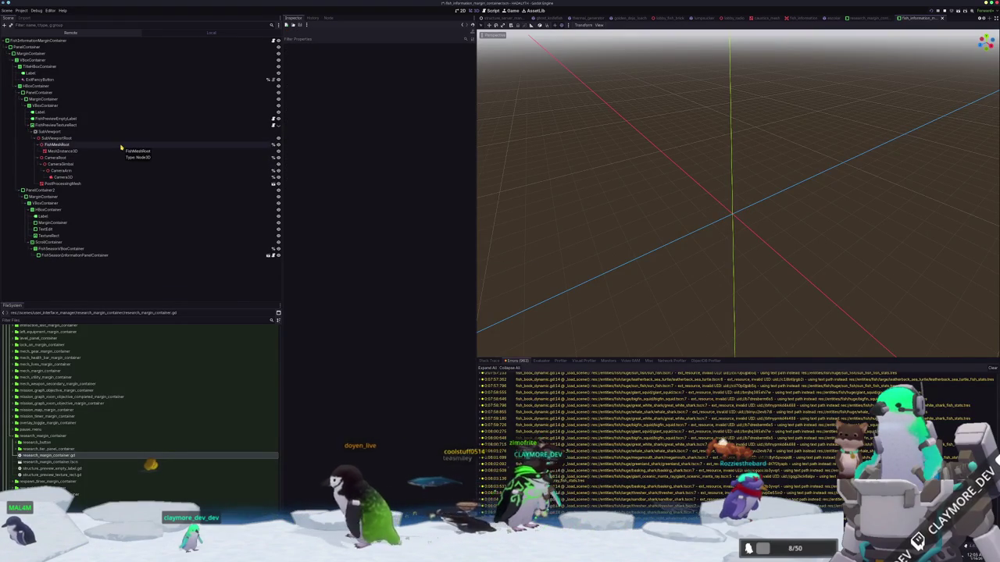
# Select MeshInstance3D under FishMeshRoot and enable its render layer 3.
pyautogui.click(119, 151)
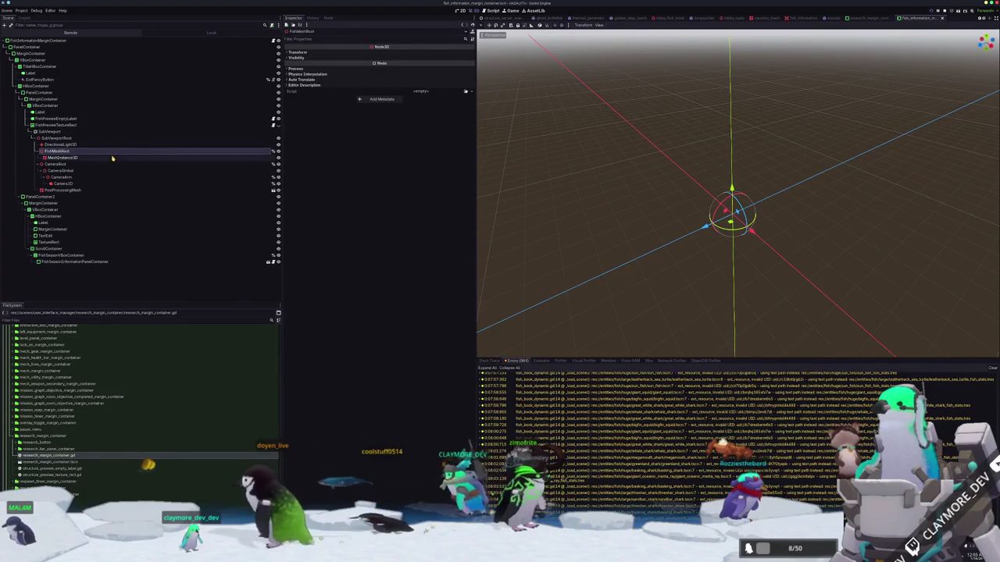
pyautogui.click(114, 159)
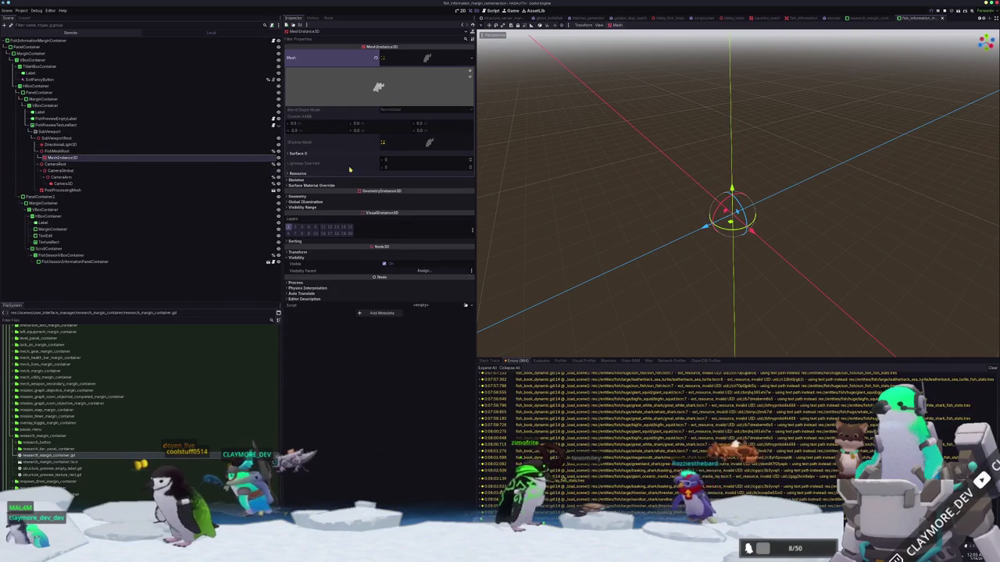
pyautogui.scroll(2, 557, 198)
pyautogui.scroll(-2, 556, 198)
pyautogui.scroll(2, 557, 198)
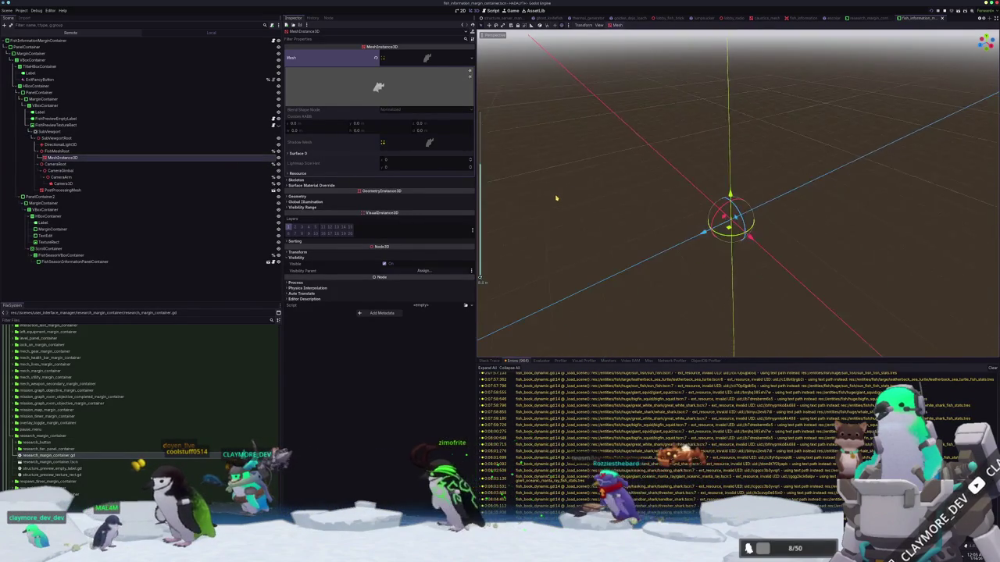
pyautogui.scroll(-2, 556, 196)
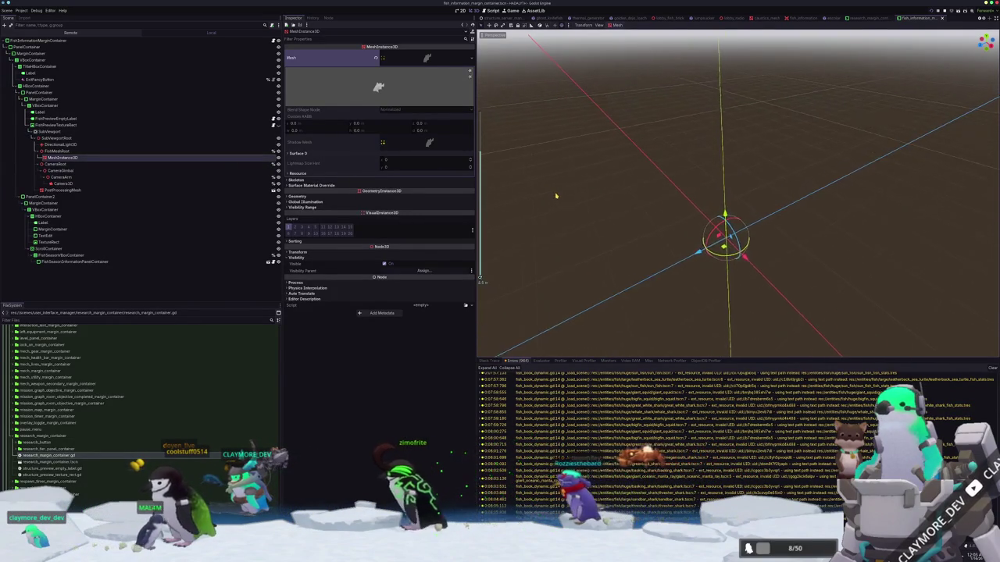
pyautogui.click(303, 232)
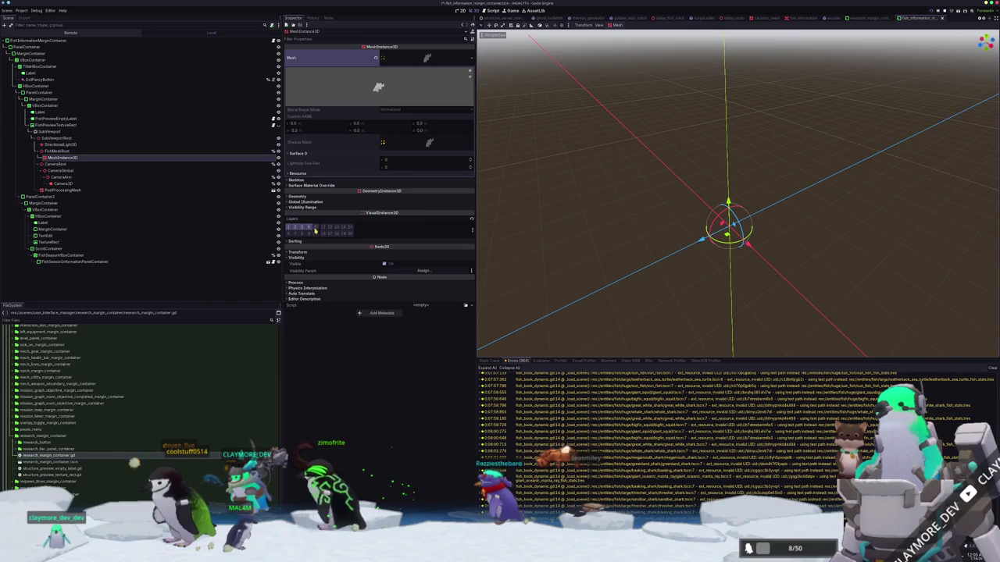
pyautogui.click(472, 230)
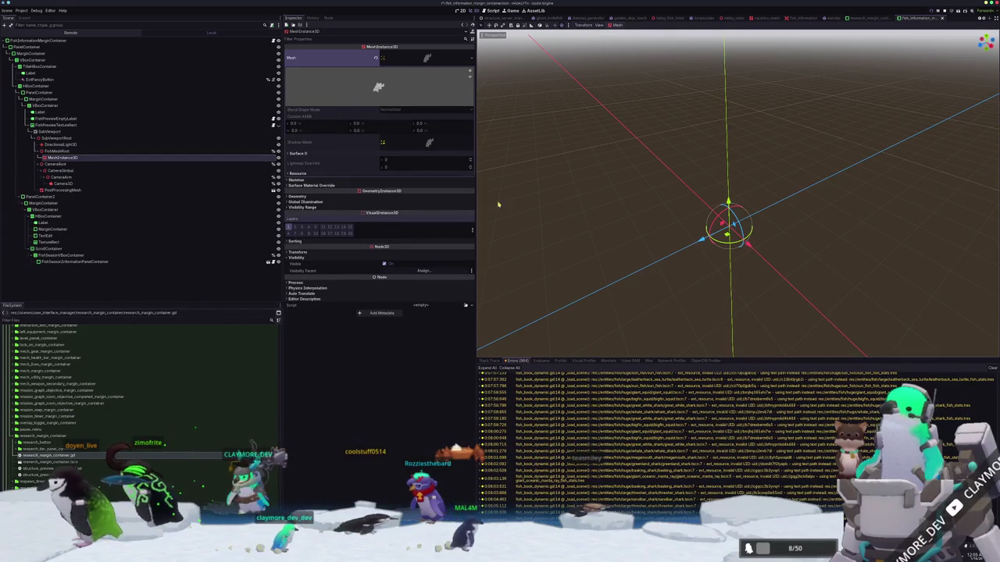
# Review the SubViewport, Camera3D, CameraArm and DirectionalLight3D nodes from a low view angle.
pyautogui.click(78, 132)
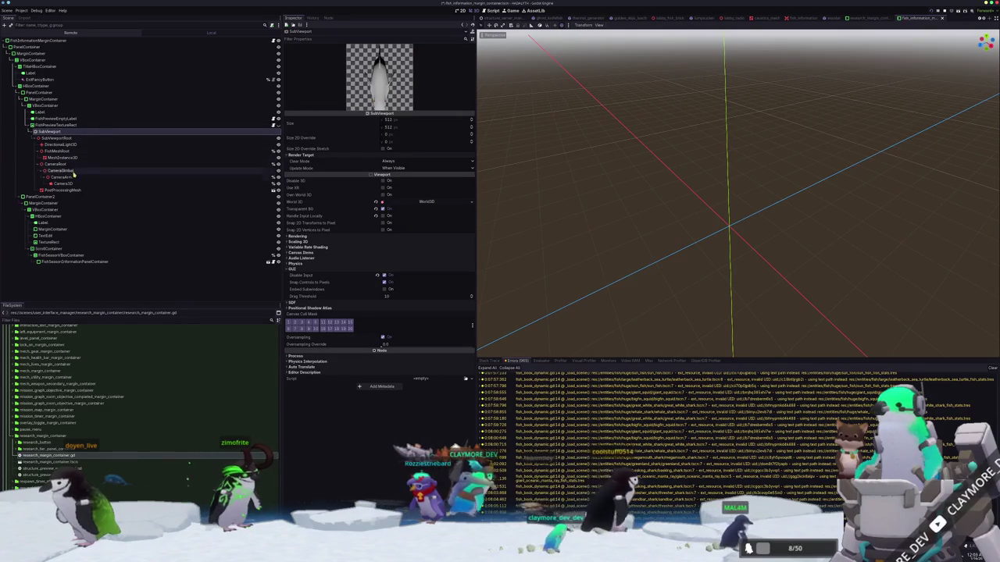
pyautogui.click(95, 184)
pyautogui.moveTo(536, 183)
pyautogui.mouseDown()
pyautogui.moveTo(549, 164)
pyautogui.moveTo(567, 178)
pyautogui.mouseUp()
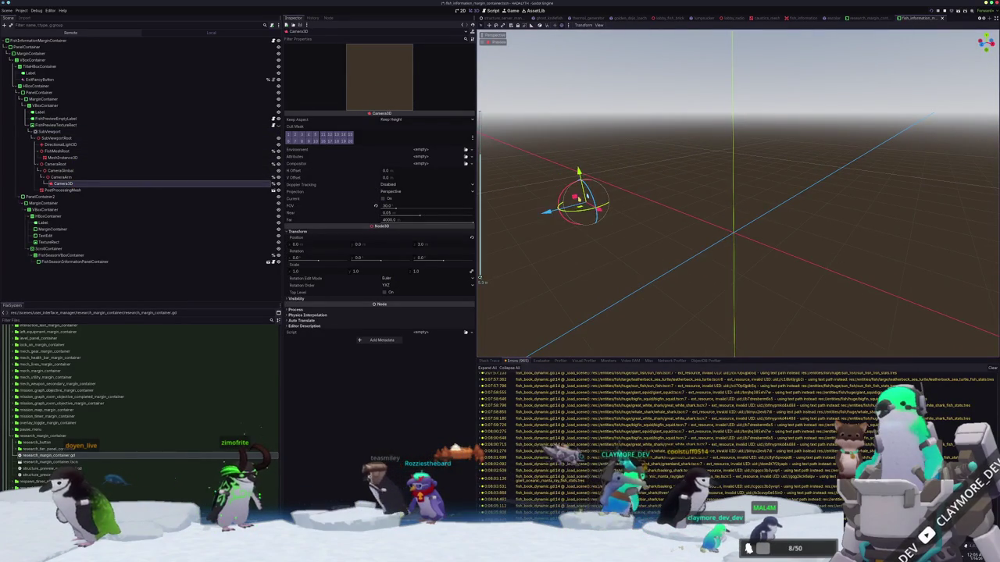
pyautogui.click(61, 177)
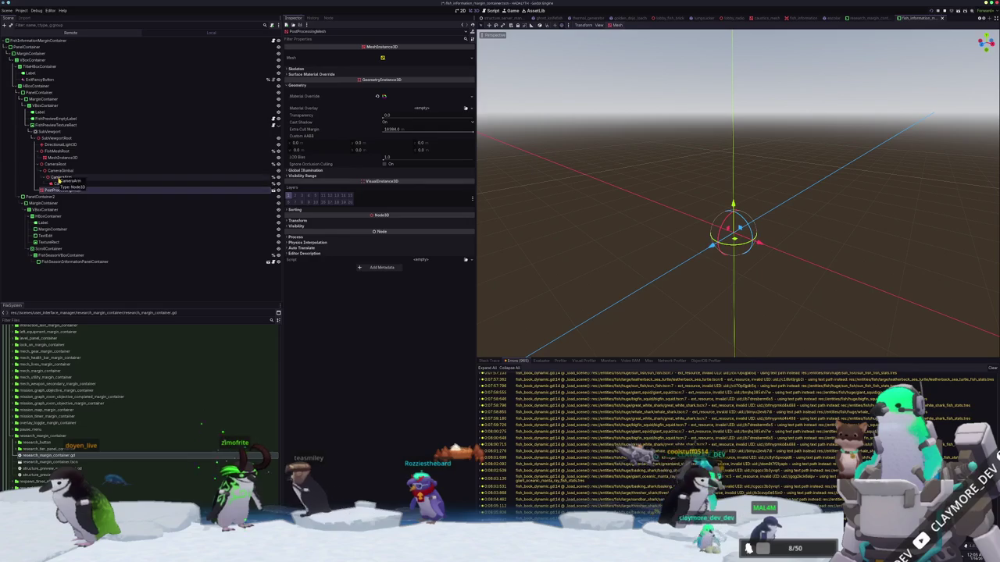
pyautogui.click(60, 144)
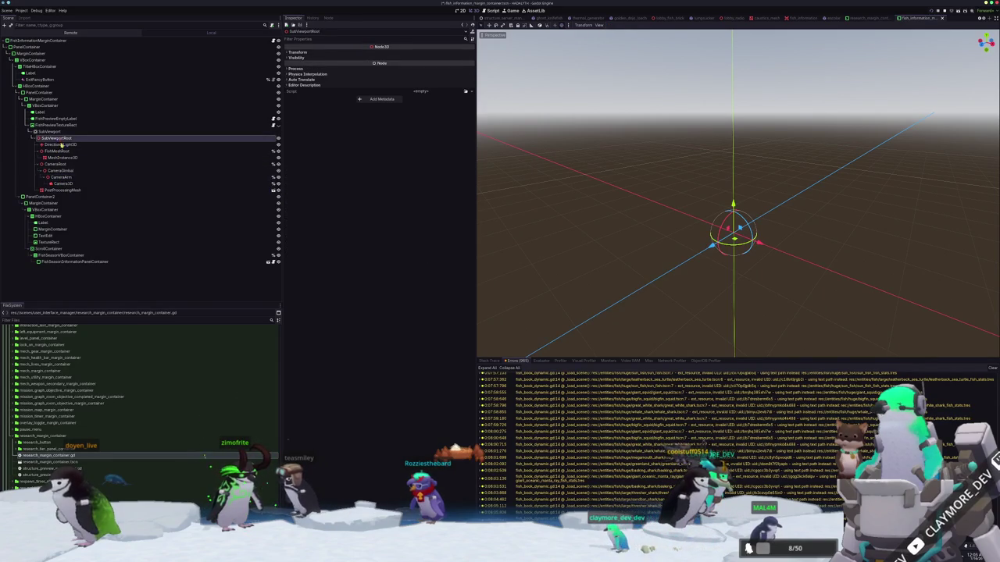
# Check MeshInstance3D's transform, visibility and geometry settings, then clear its Mesh property.
pyautogui.click(63, 158)
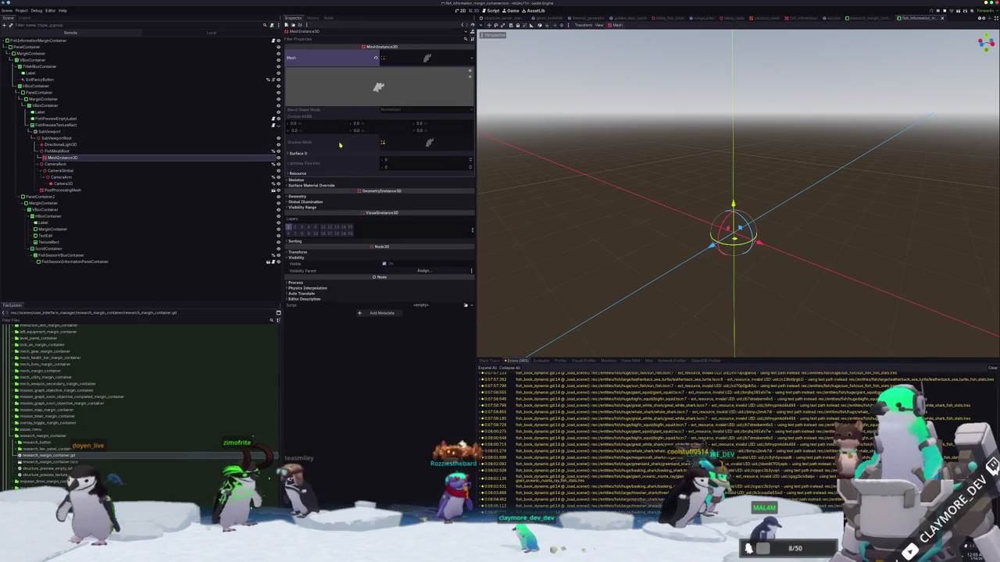
pyautogui.click(328, 252)
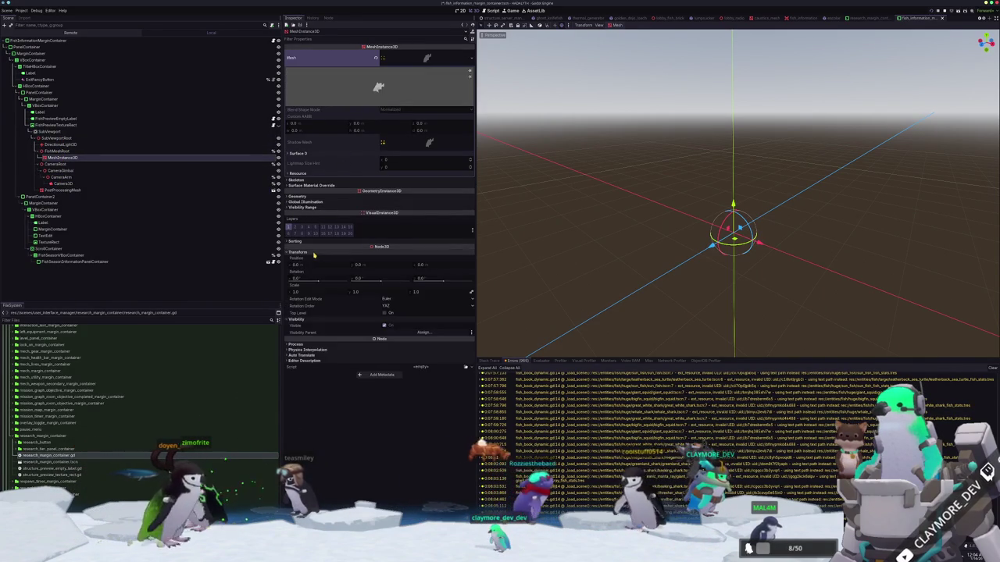
pyautogui.click(384, 327)
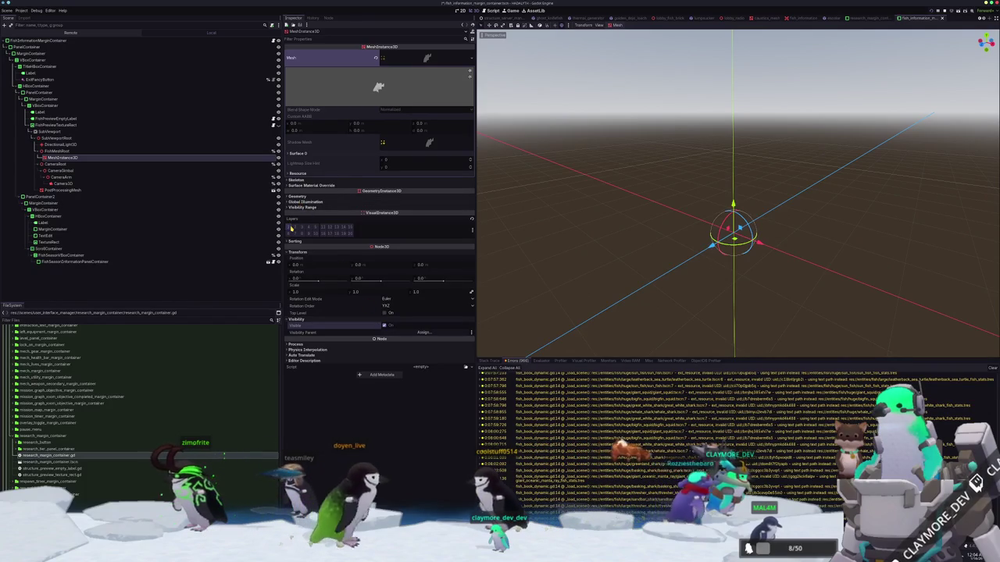
pyautogui.click(301, 196)
pyautogui.click(309, 278)
pyautogui.click(310, 272)
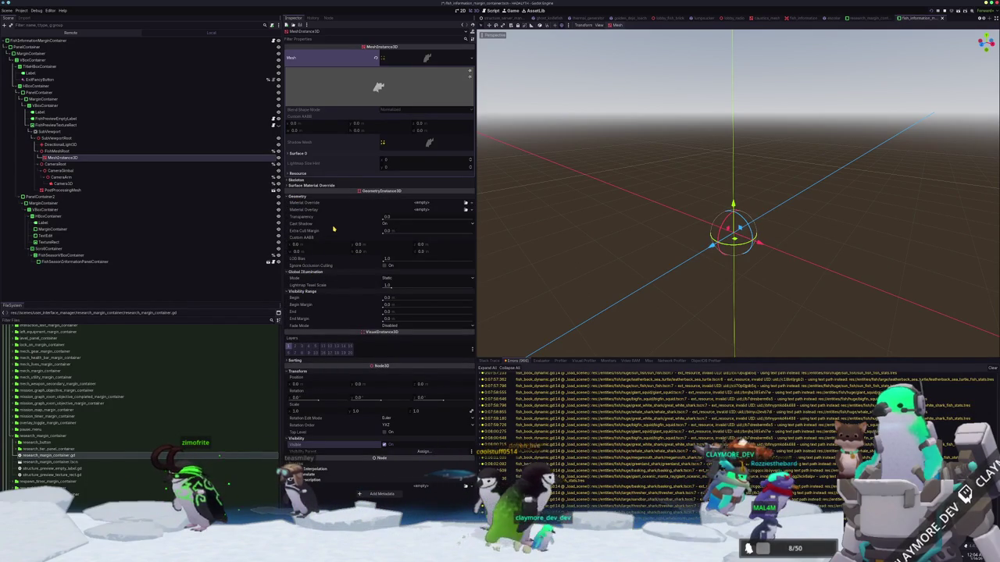
pyautogui.moveTo(337, 232)
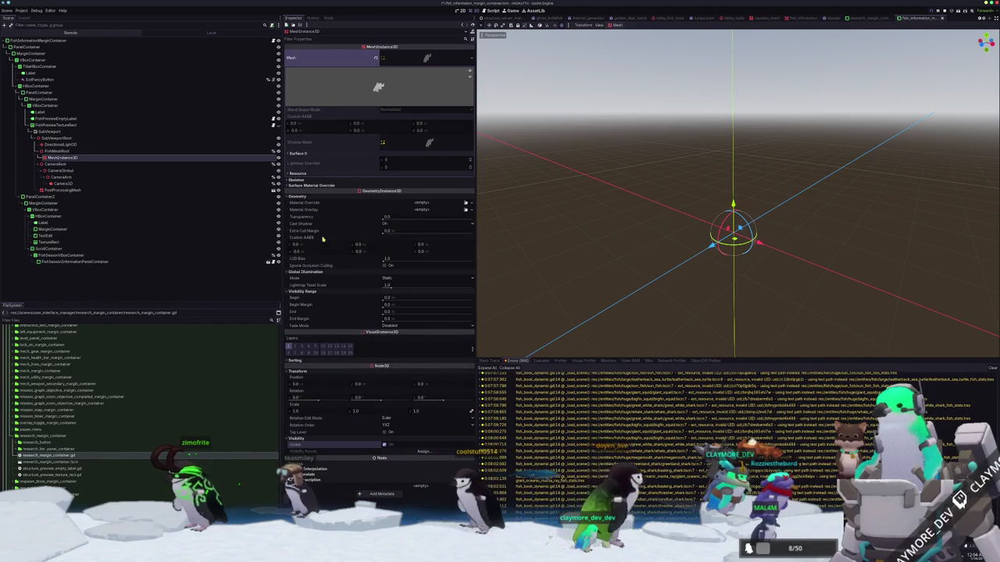
pyautogui.click(376, 58)
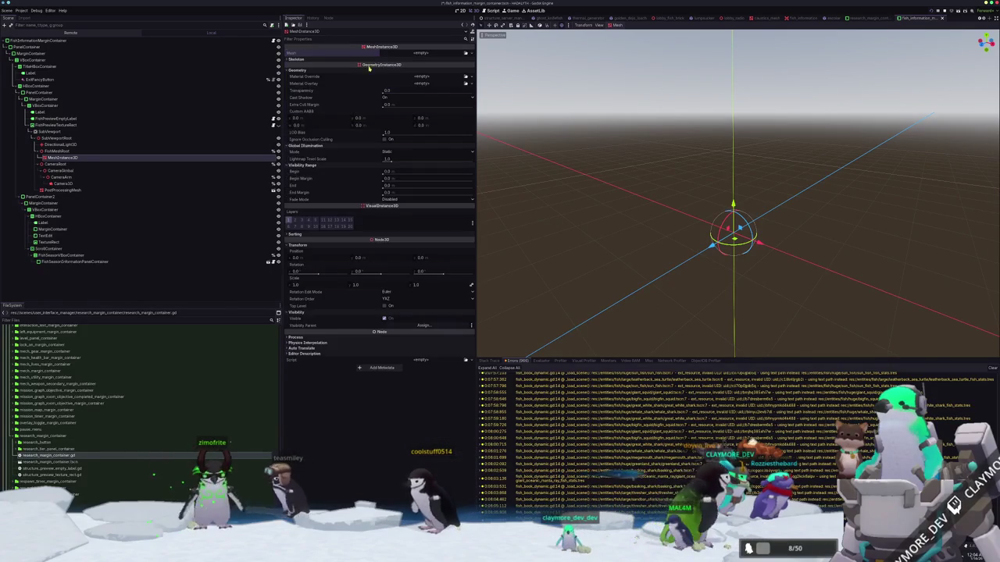
# Replace FishMeshRoot's MeshInstance3D with a new one holding a new mesh, and save the scene.
pyautogui.press('Delete')
pyautogui.press('Return')
pyautogui.click(96, 151)
pyautogui.rightClick(96, 151)
pyautogui.click(117, 157)
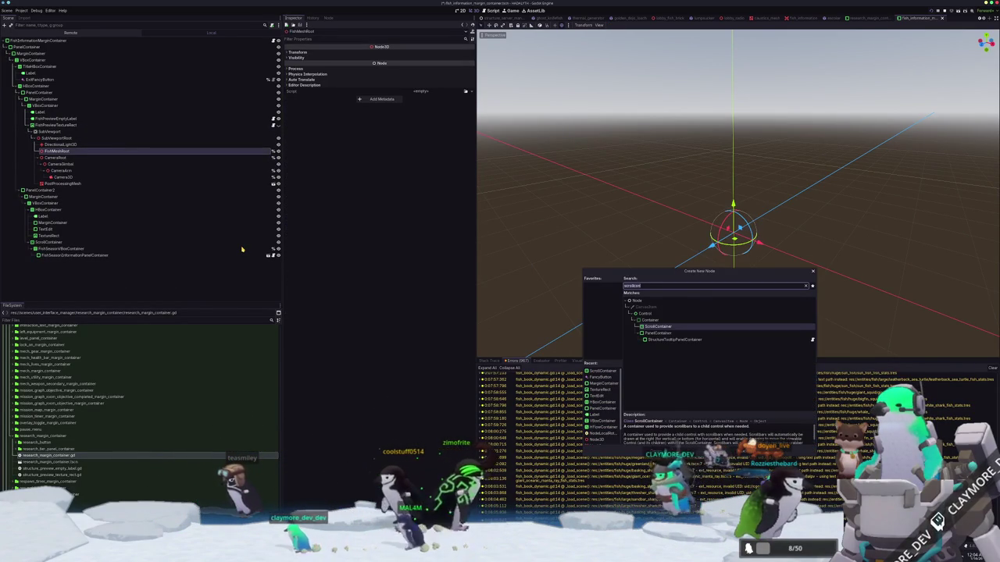
pyautogui.write('meshinstance')
pyautogui.press('Up')
pyautogui.press('Up')
pyautogui.press('Up')
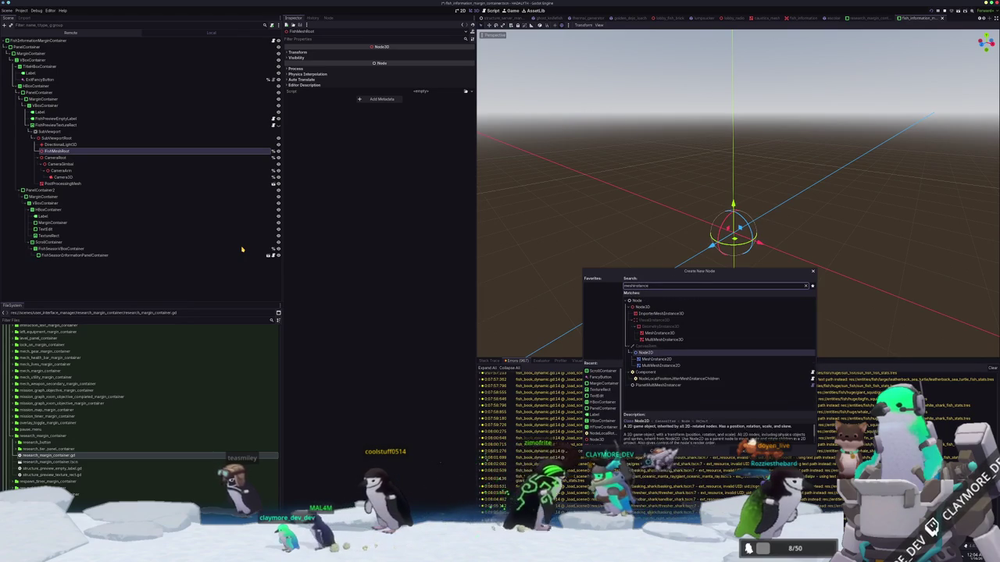
pyautogui.press('Return')
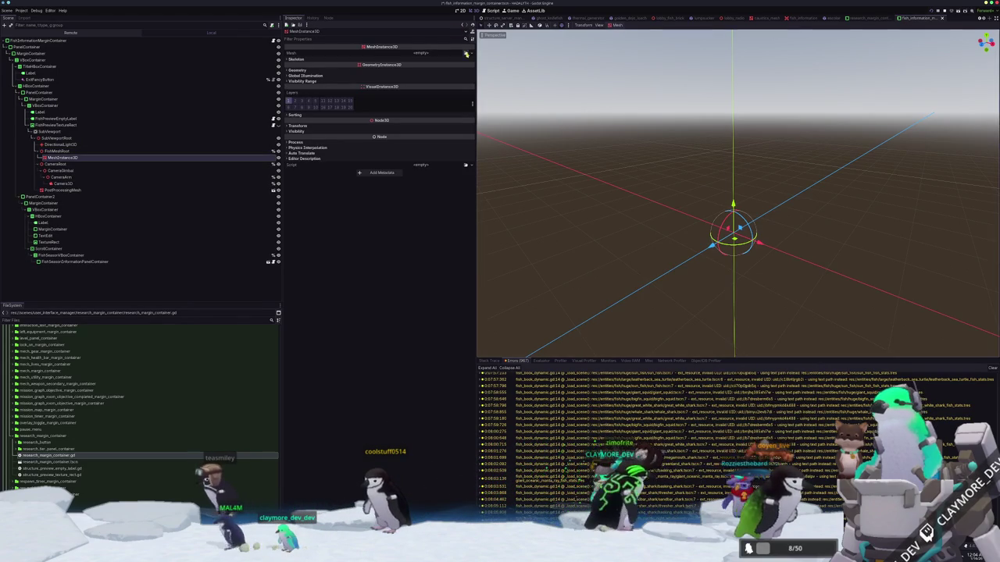
pyautogui.click(421, 53)
pyautogui.click(488, 222)
pyautogui.hotkey('ctrl', 's')
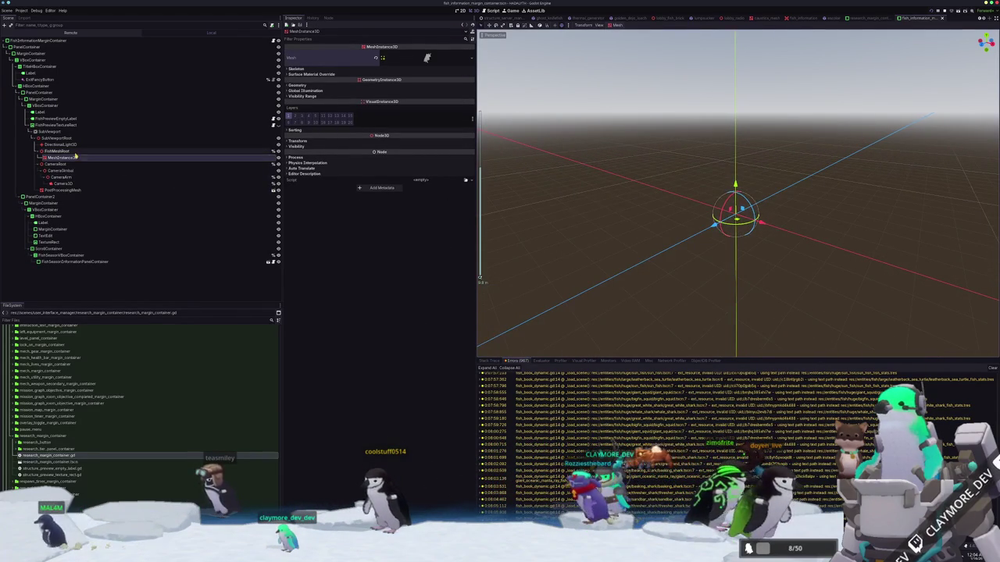
# Inspect the SubViewportRoot transform and the SubViewport's preview image.
pyautogui.click(71, 151)
pyautogui.click(74, 145)
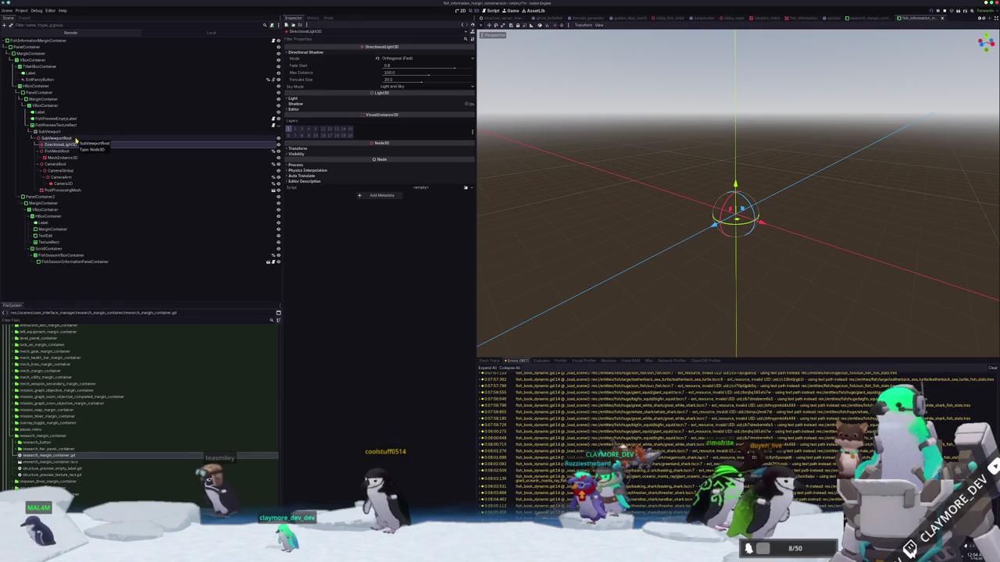
pyautogui.click(75, 138)
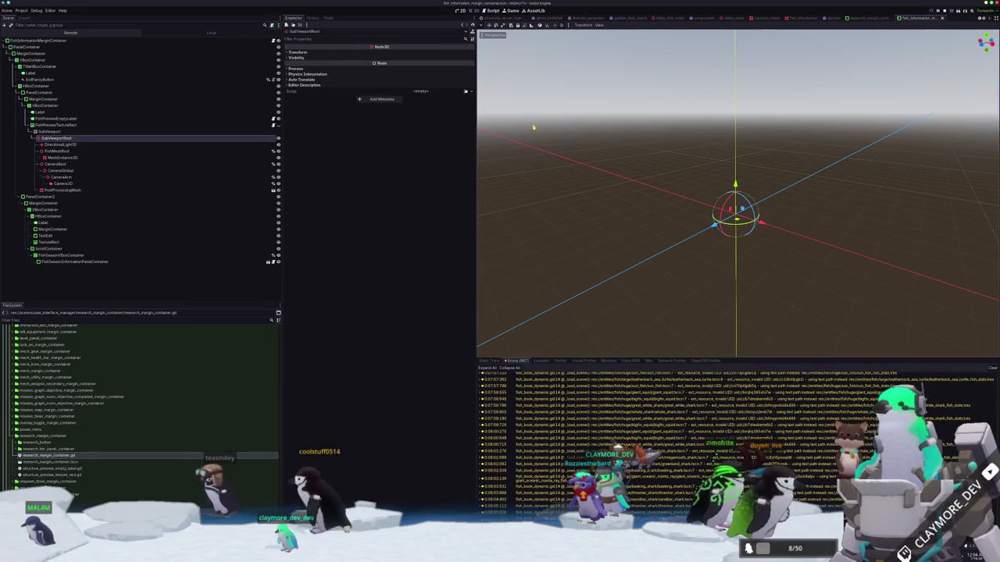
pyautogui.scroll(3, 531, 128)
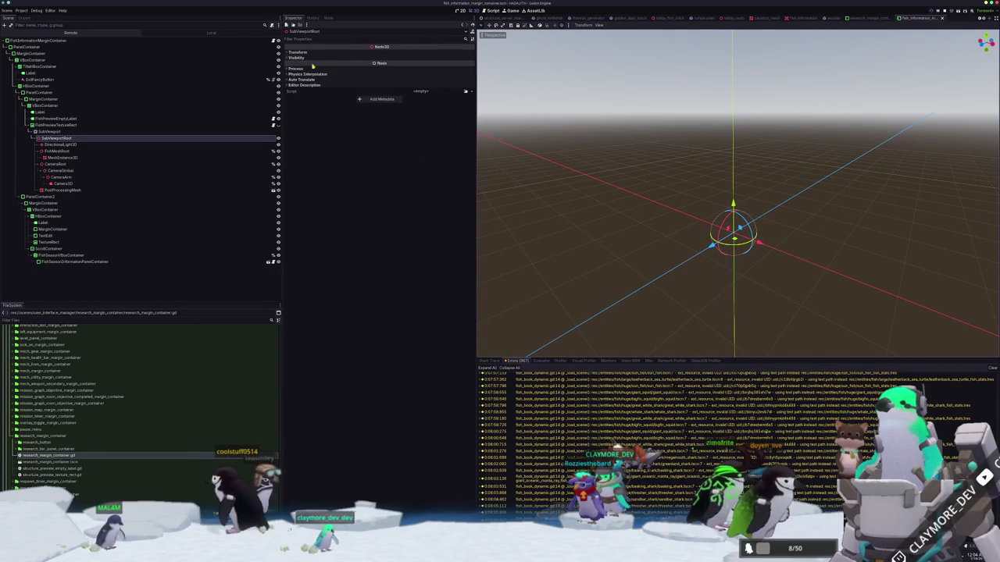
pyautogui.click(307, 53)
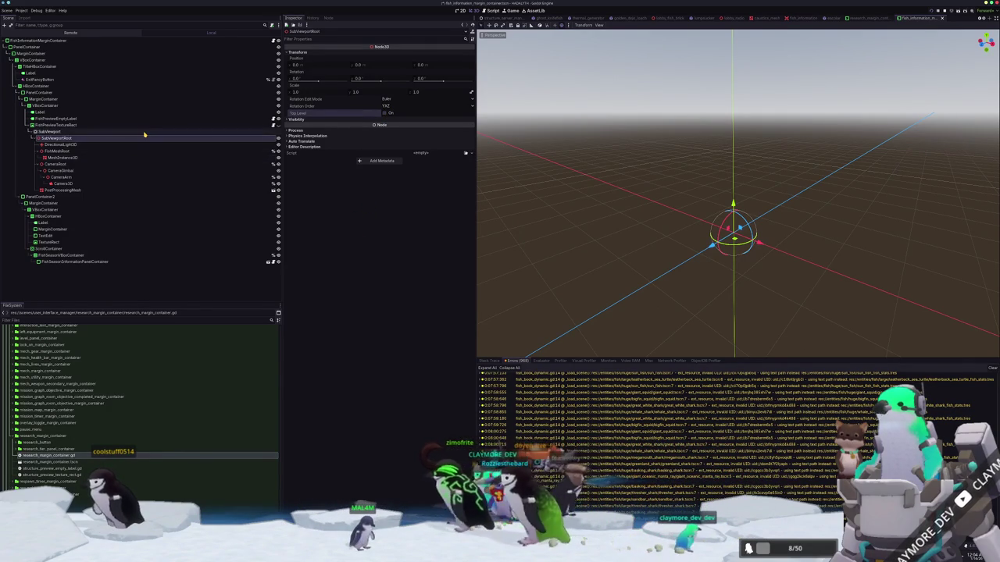
pyautogui.click(49, 131)
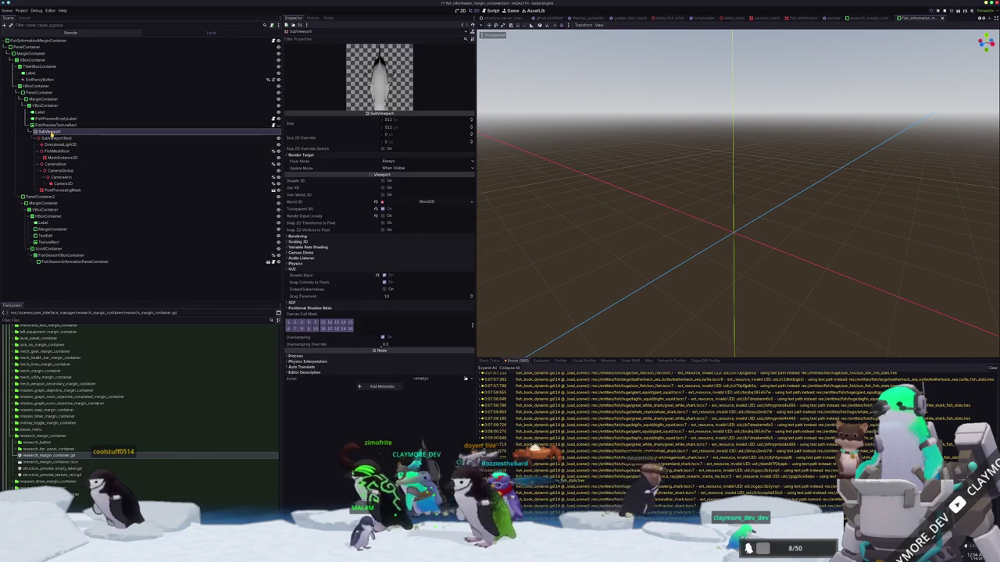
pyautogui.click(69, 139)
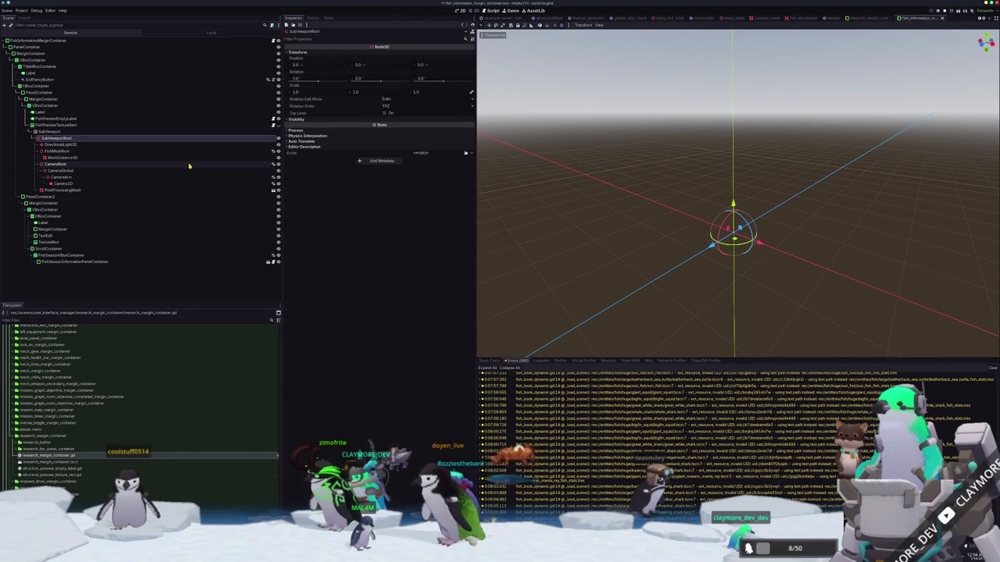
# Check the DirectionalLight3D's shadow settings, then switch to VS Code.
pyautogui.click(56, 146)
pyautogui.click(55, 151)
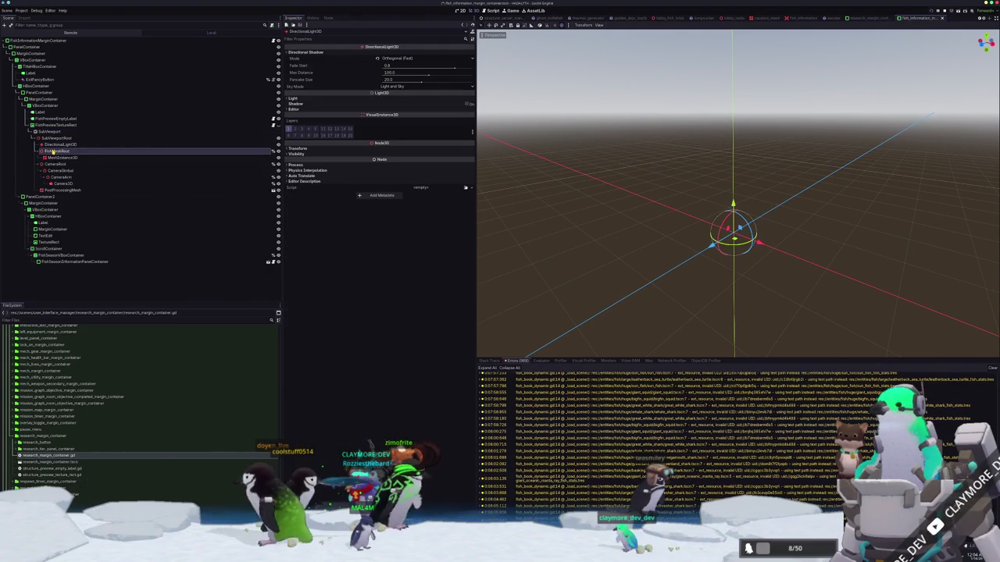
pyautogui.click(82, 145)
pyautogui.click(295, 104)
pyautogui.click(298, 104)
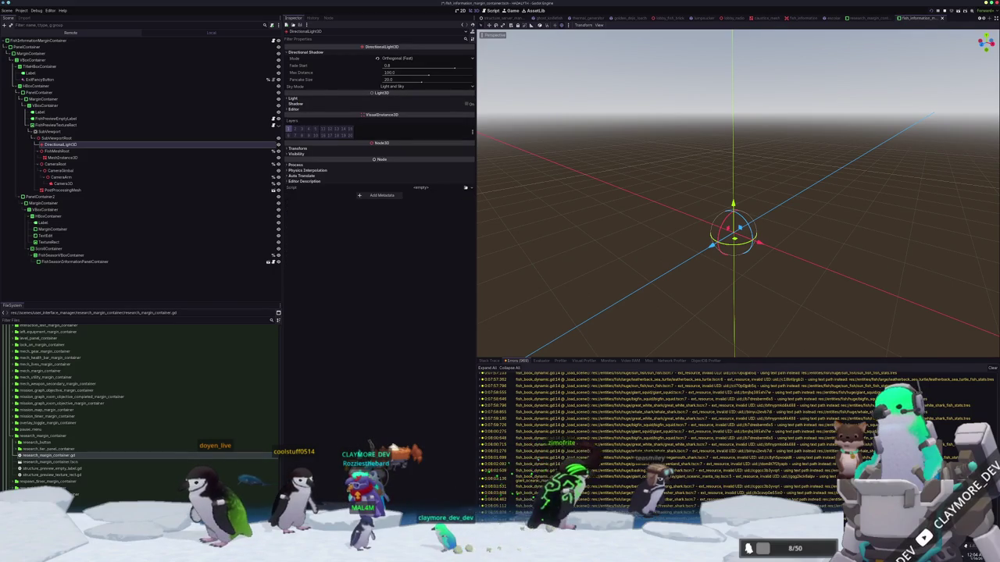
pyautogui.hotkey('alt', 'Tab')
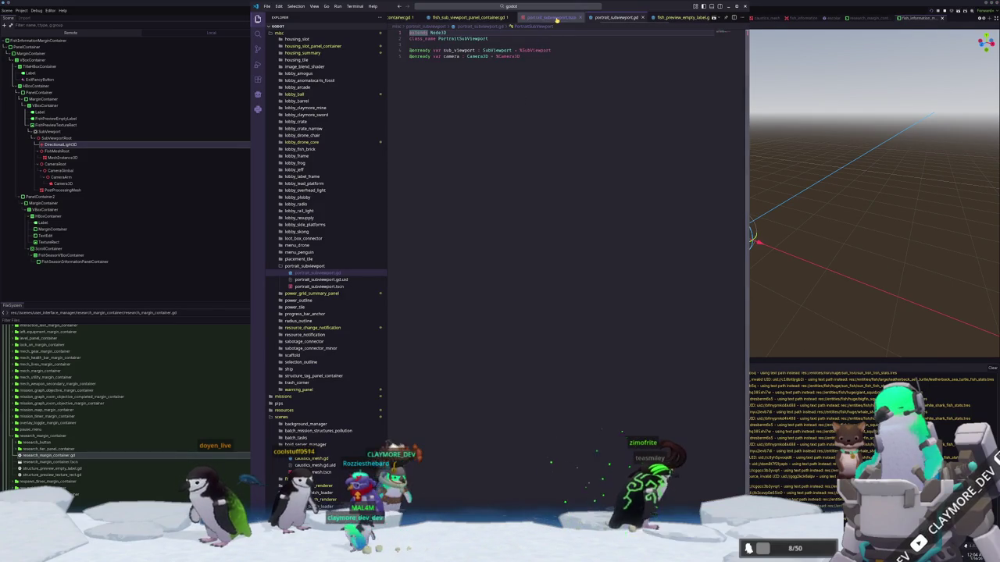
# Browse the editor tabs for fish_server.gd and fish_agent.gd.
pyautogui.hscroll(-3, 557, 19)
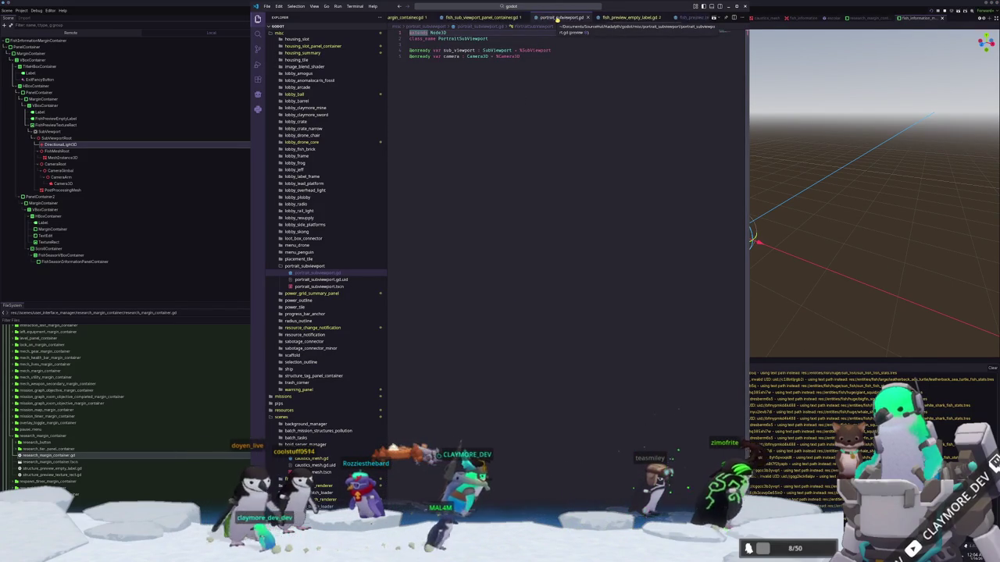
pyautogui.hscroll(-3, 536, 19)
pyautogui.hscroll(-3, 532, 17)
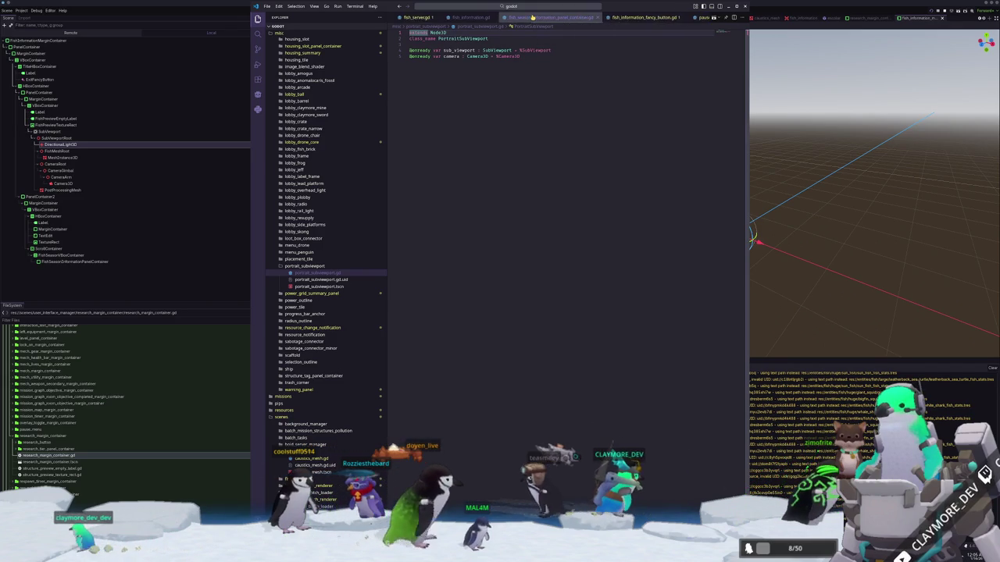
pyautogui.click(503, 18)
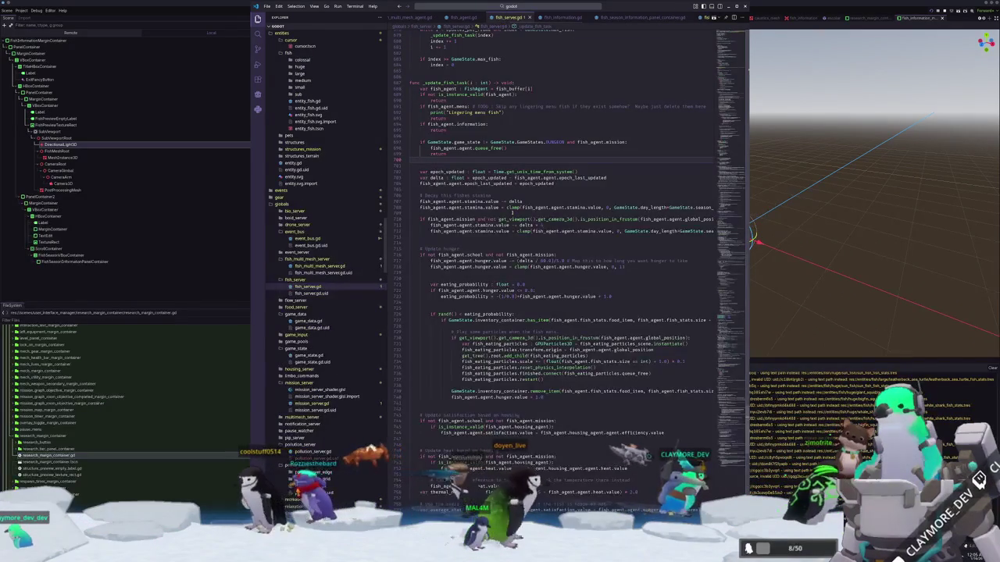
pyautogui.hscroll(-3, 507, 19)
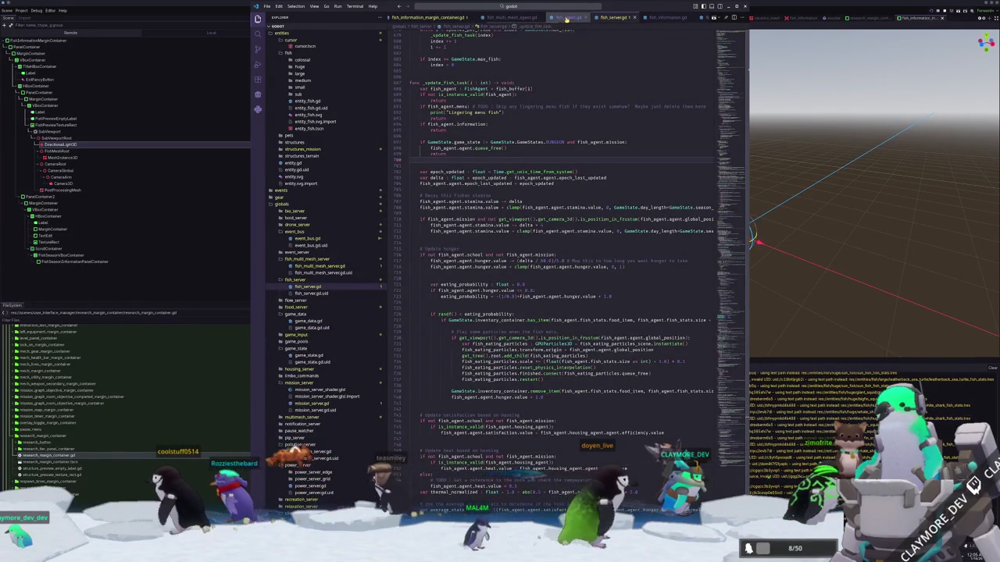
pyautogui.click(538, 21)
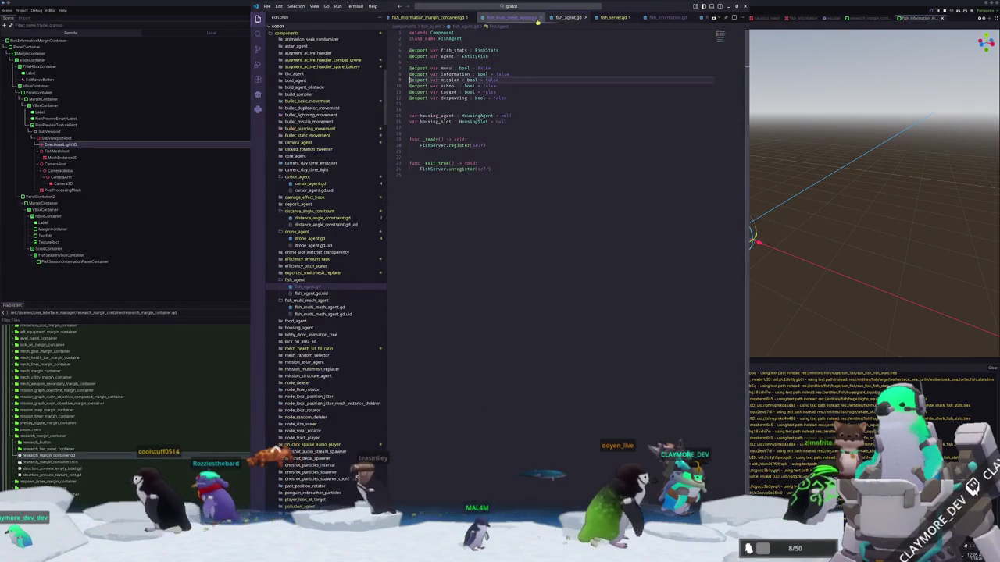
# Search for structure_preview and open structure_preview_texture_rect.gd.
pyautogui.click(517, 19)
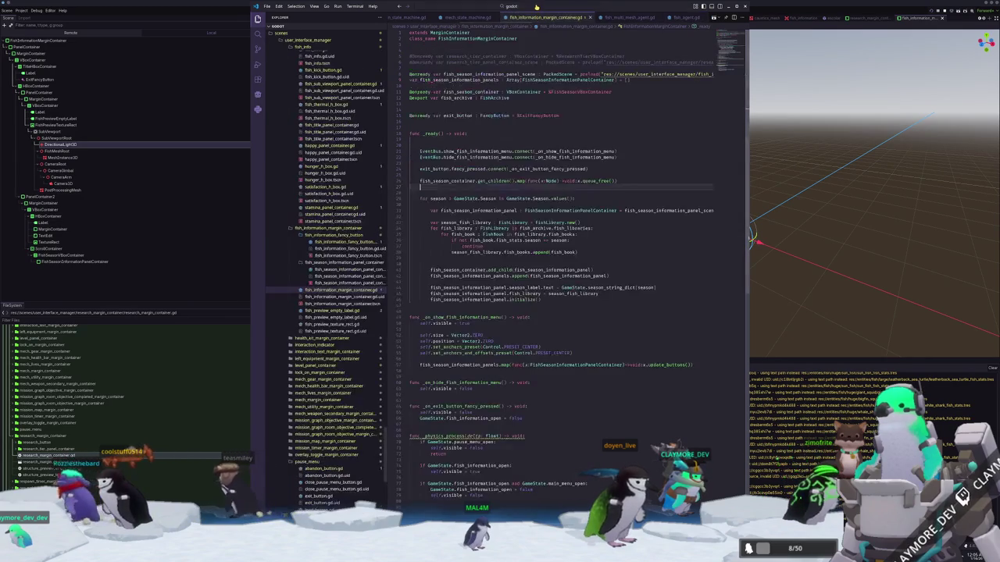
pyautogui.click(511, 6)
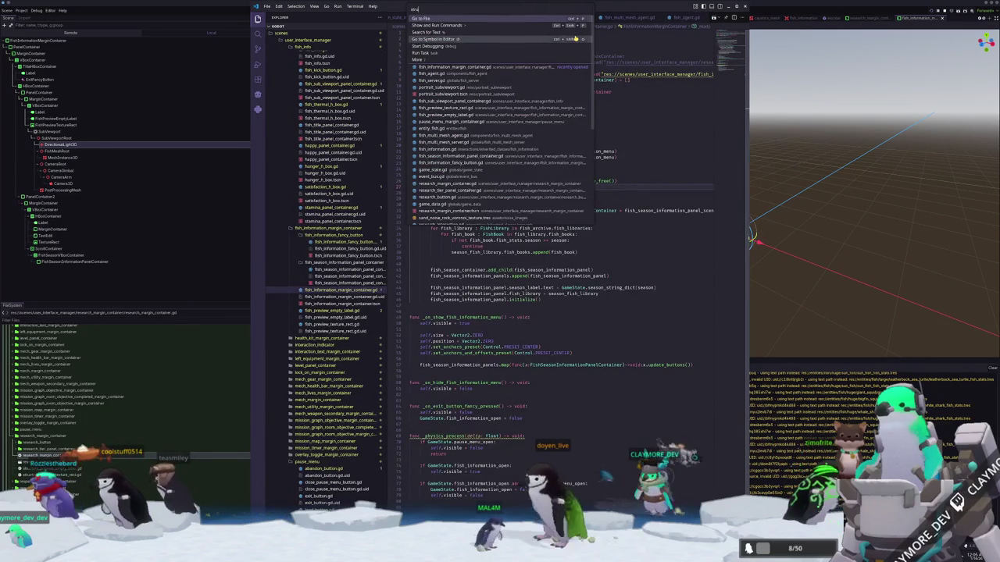
pyautogui.hotkey('ctrl', 'BackSpace')
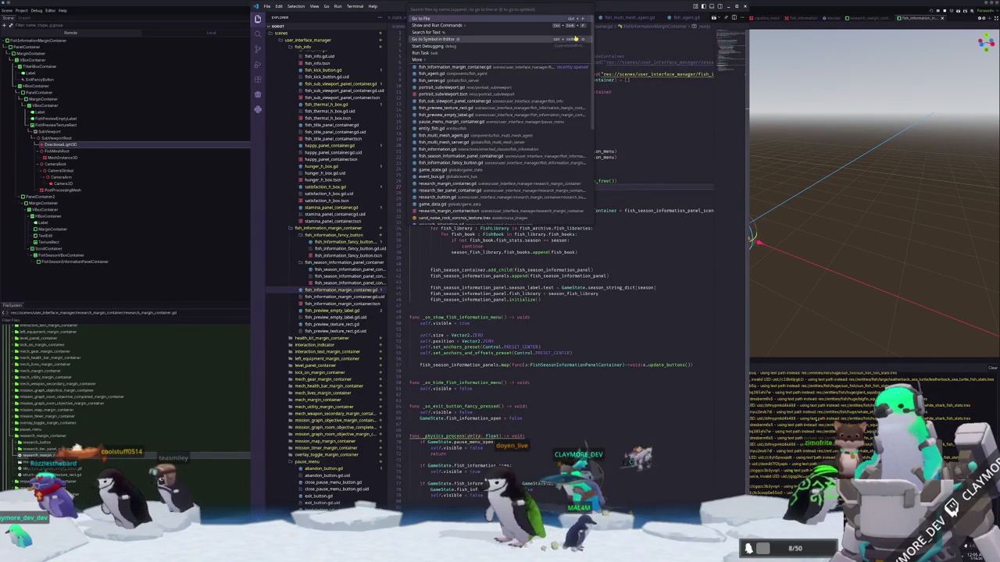
pyautogui.write('research_pre')
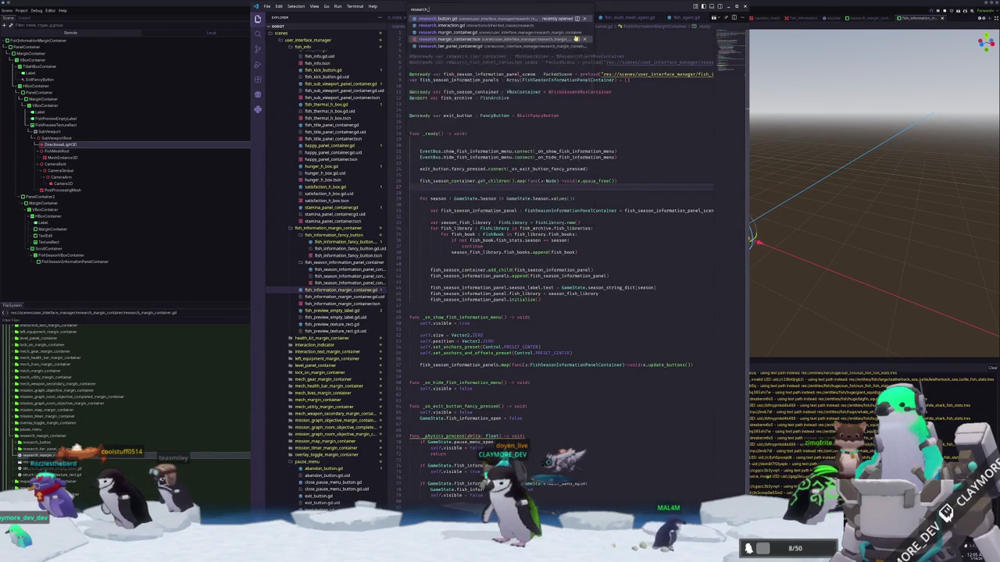
pyautogui.hotkey('ctrl', 'BackSpace')
pyautogui.write('structure_p')
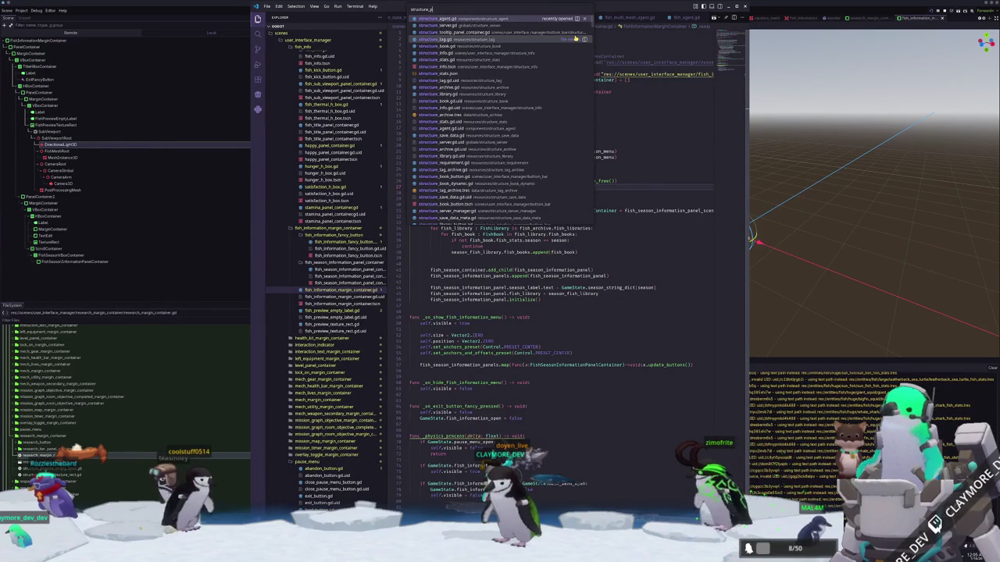
pyautogui.write('re')
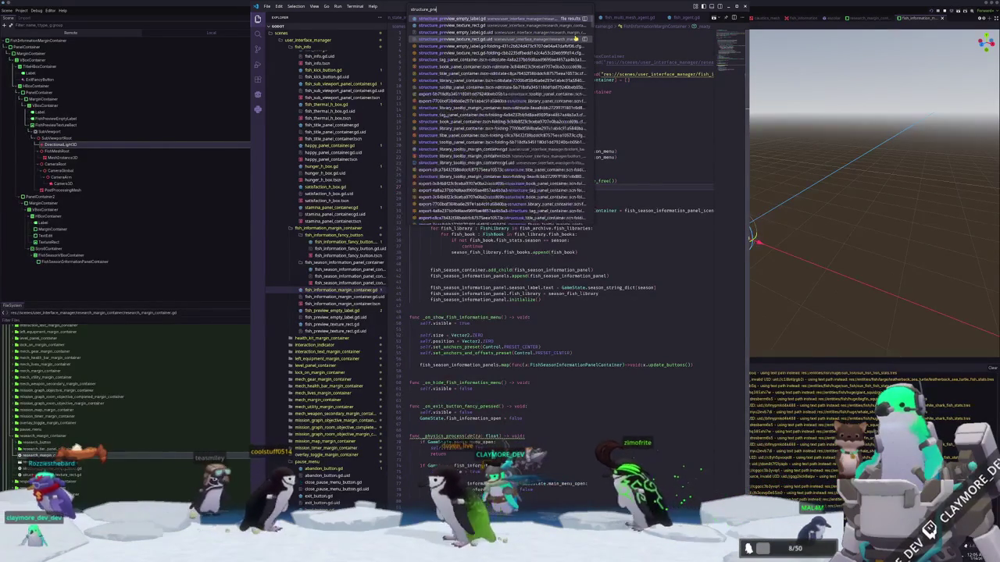
pyautogui.write('view')
pyautogui.press('Return')
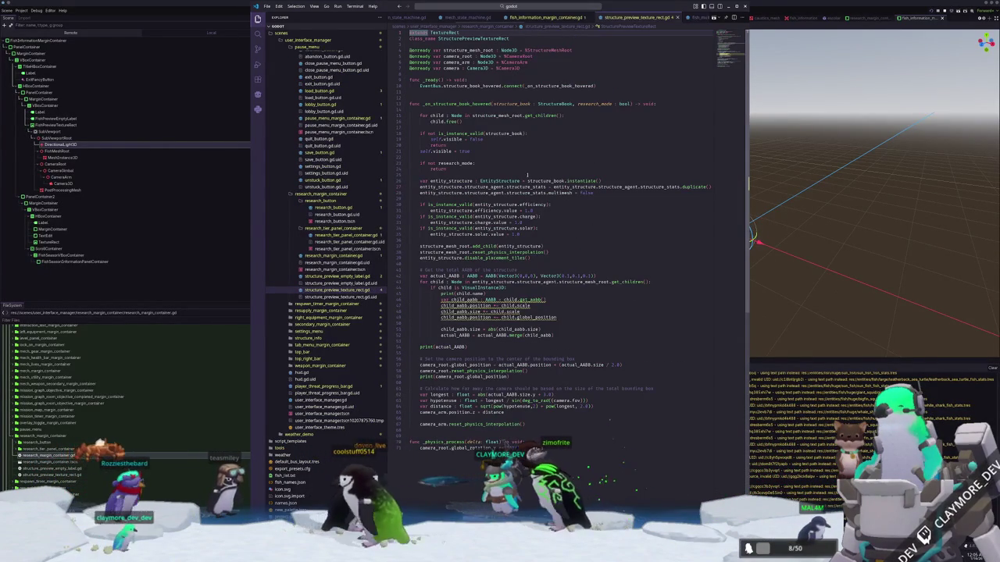
# Copy the bounding-box loop on lines 43–51 and search for fish_preview_texture_rect.gd.
pyautogui.click(410, 323)
pyautogui.moveTo(553, 335)
pyautogui.mouseDown()
pyautogui.moveTo(410, 323)
pyautogui.moveTo(409, 281)
pyautogui.mouseUp()
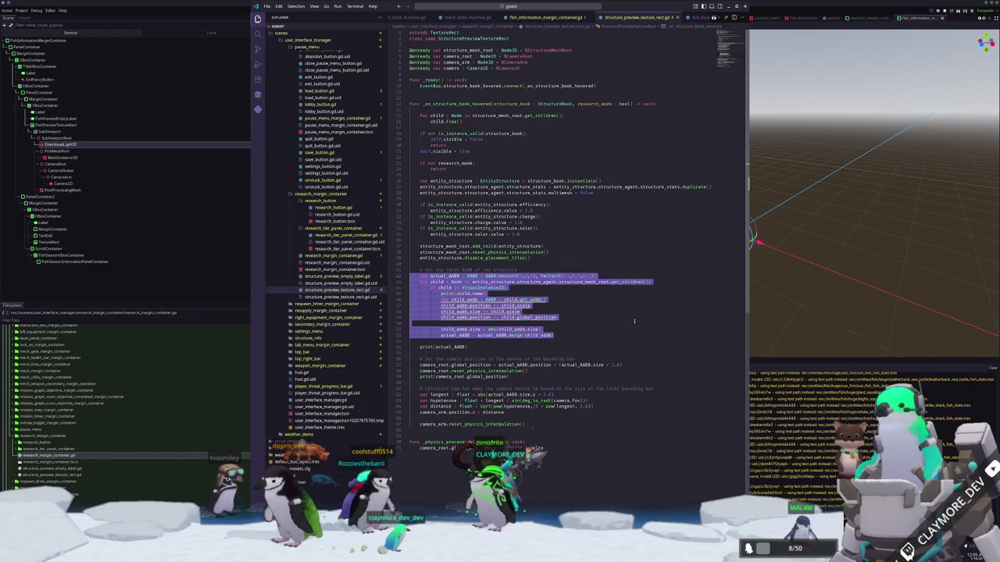
pyautogui.click(560, 5)
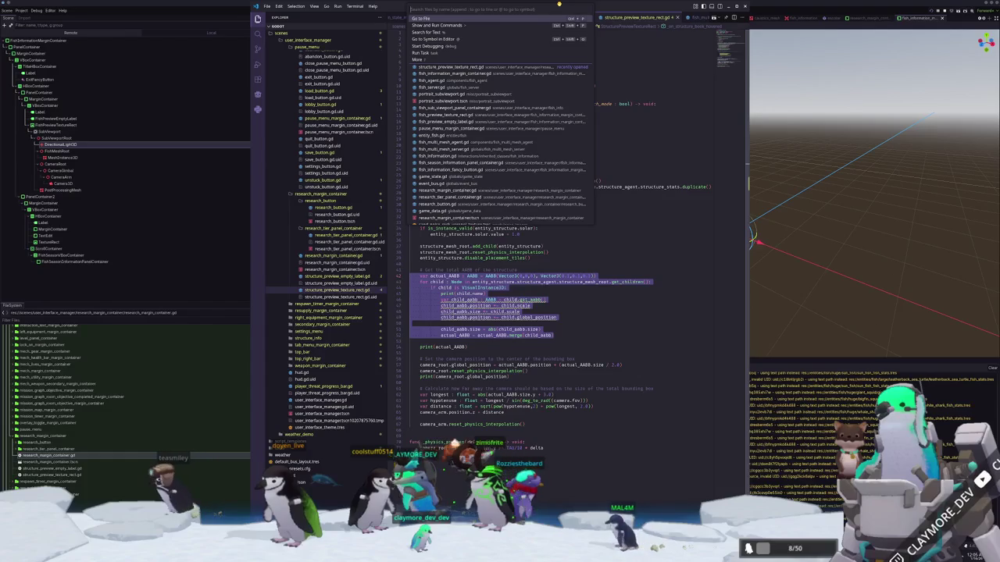
pyautogui.write('fih_preview')
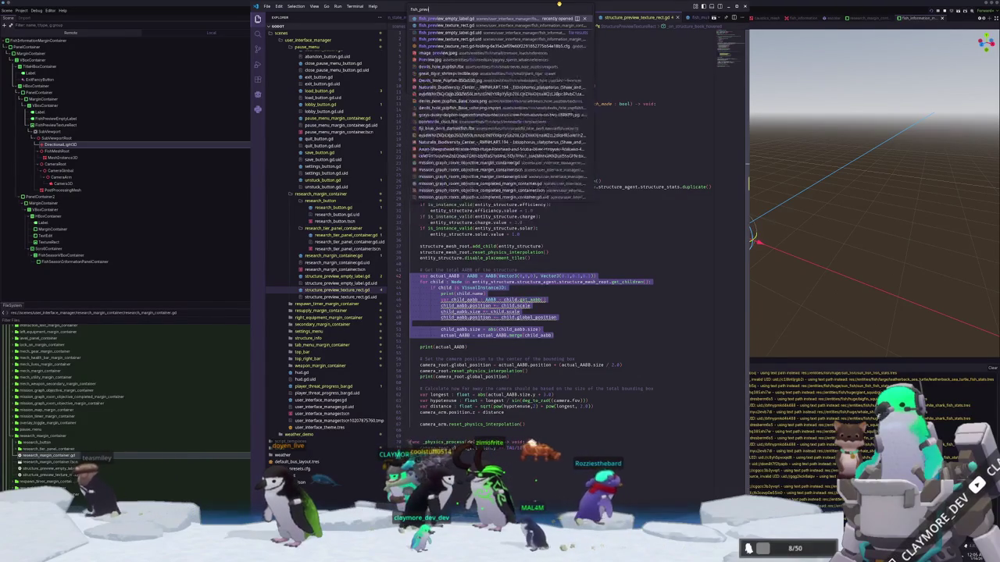
pyautogui.press('Down')
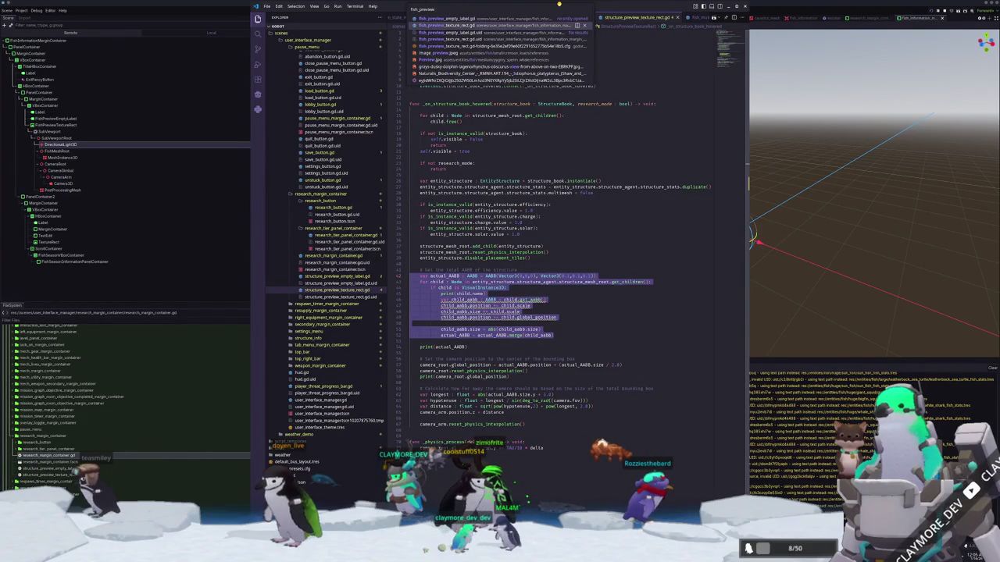
# Paste the bounding-box loop into fish_preview_texture_rect.gd above the commented AABB block.
pyautogui.press('Return')
pyautogui.click(449, 205)
pyautogui.hotkey('ctrl', 'v')
pyautogui.press('Return')
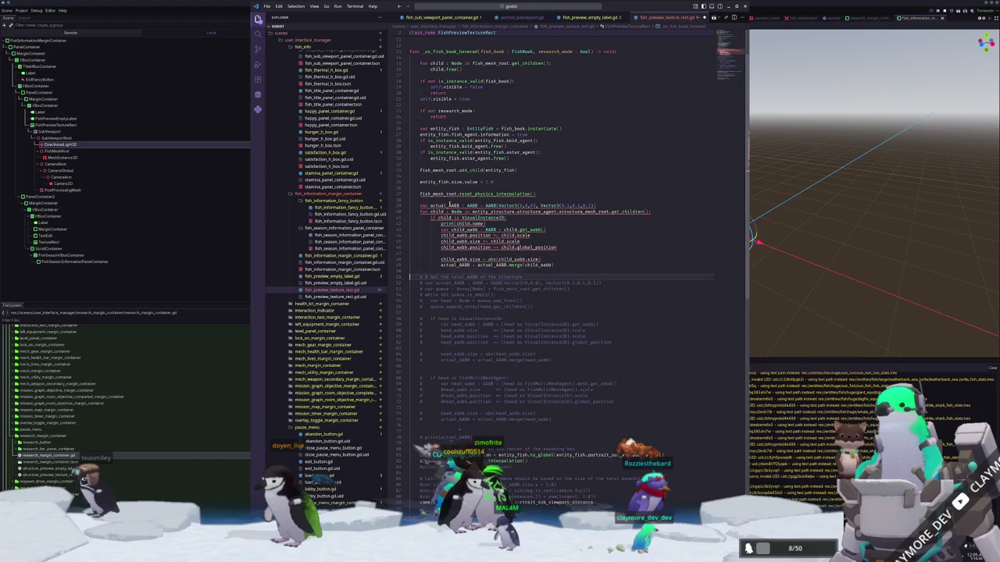
pyautogui.press('Up')
pyautogui.press('Up')
pyautogui.press('Up')
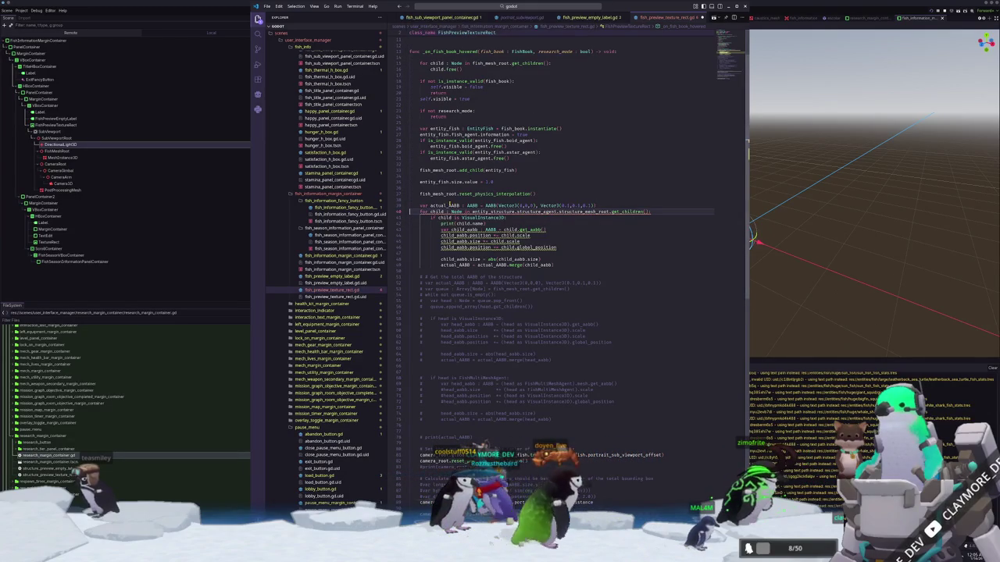
# Change entity_structure on line 40 to entity_fish.fish_agent and select the commented AABB block.
pyautogui.doubleClick(492, 212)
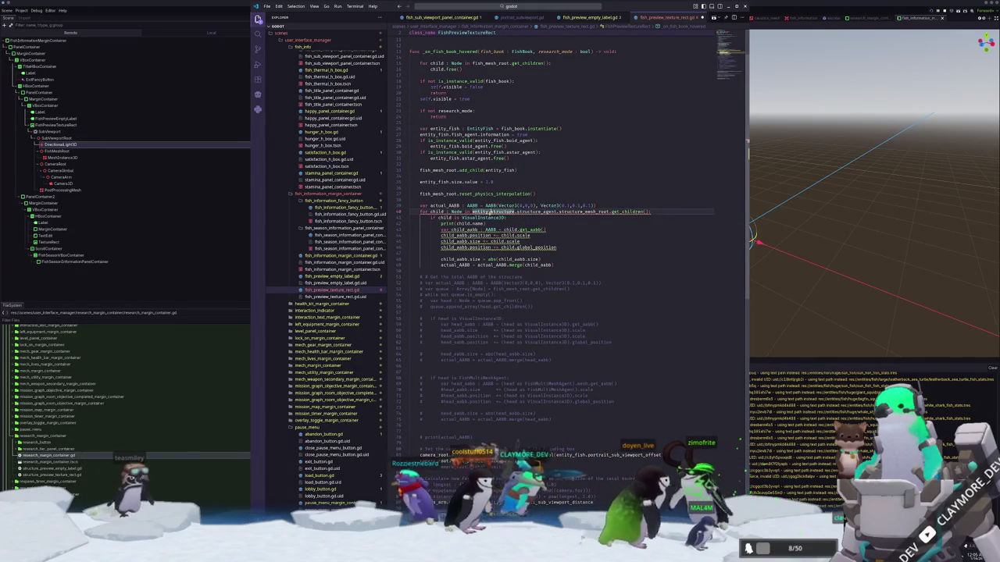
pyautogui.write('entity_fish.')
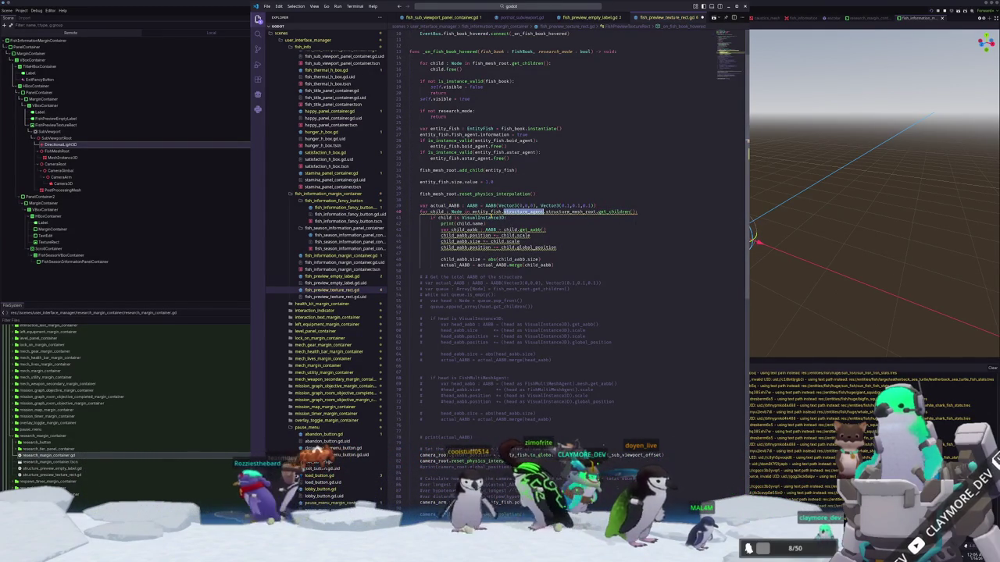
pyautogui.write('fish_a')
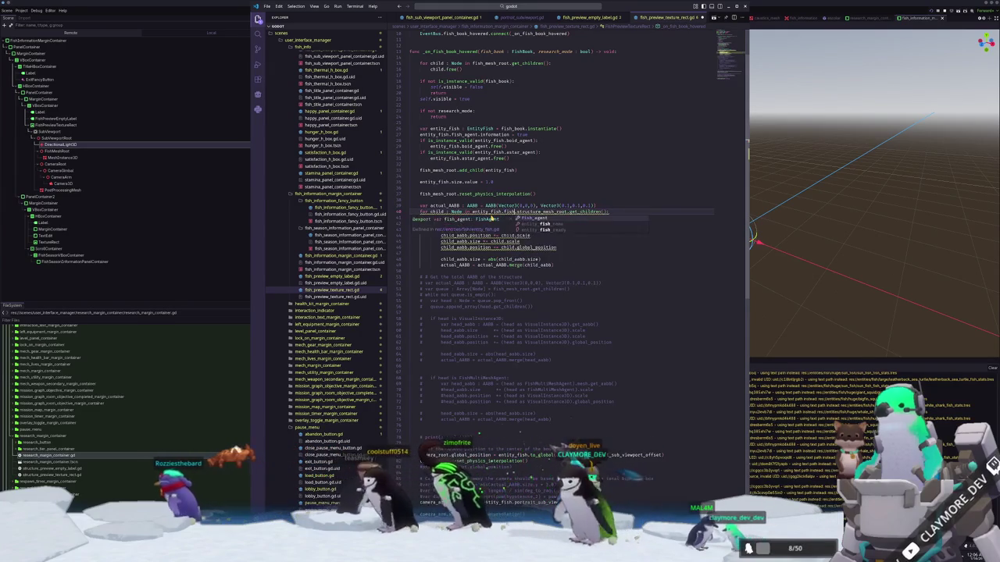
pyautogui.click(471, 212)
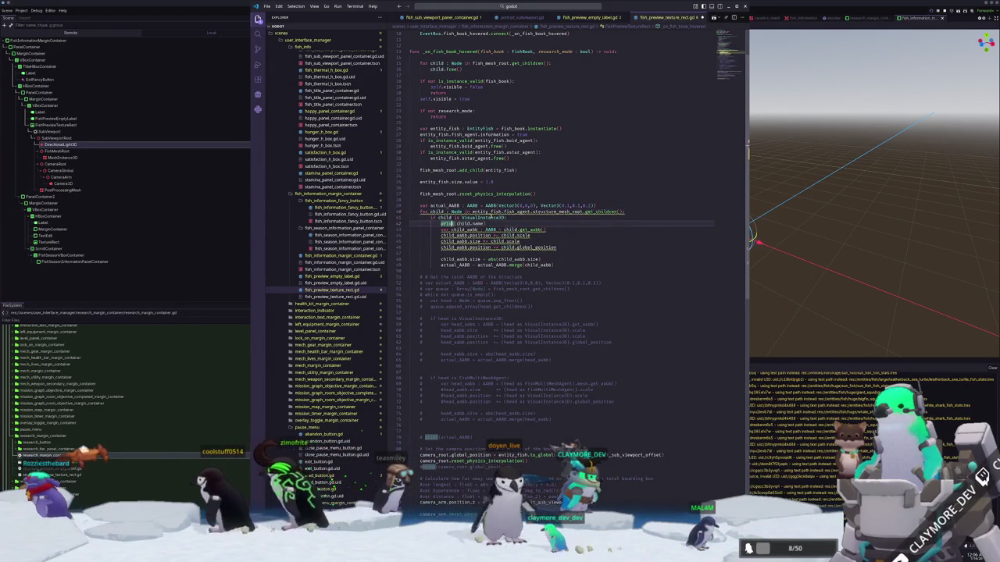
pyautogui.click(457, 277)
pyautogui.doubleClick(448, 283)
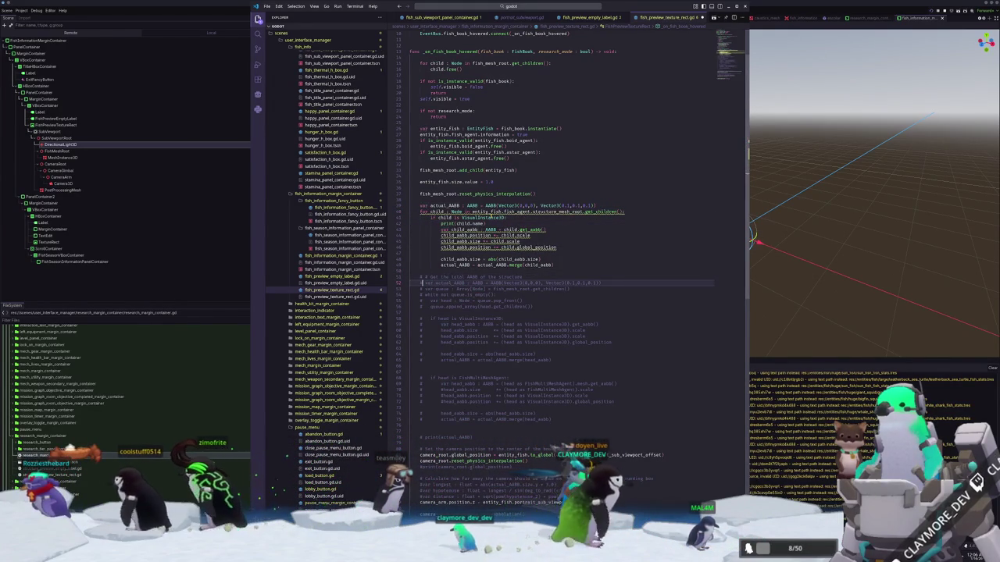
pyautogui.moveTo(420, 294); pyautogui.dragTo(420, 419)
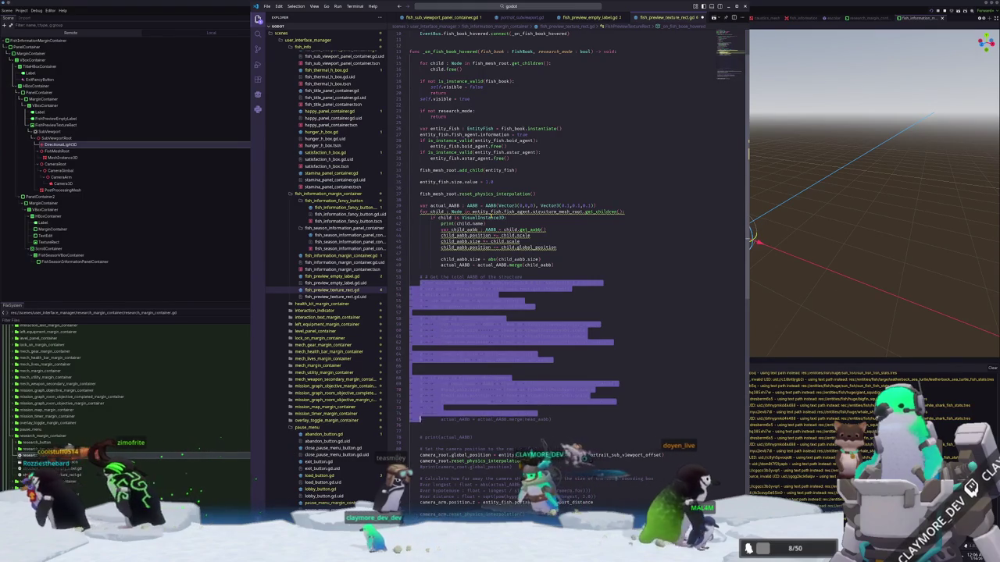
# Uncomment the queue-based AABB block, delete the old per-child loop, and reposition the FishMultiMeshAgent block.
pyautogui.hotkey('ctrl', '/')
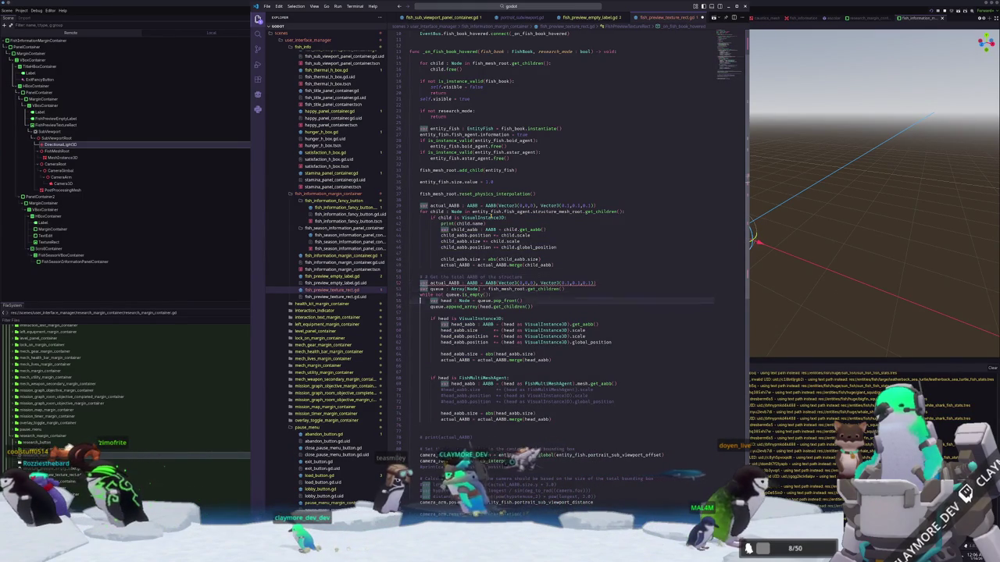
pyautogui.moveTo(421, 272); pyautogui.dragTo(414, 205)
pyautogui.press('Delete')
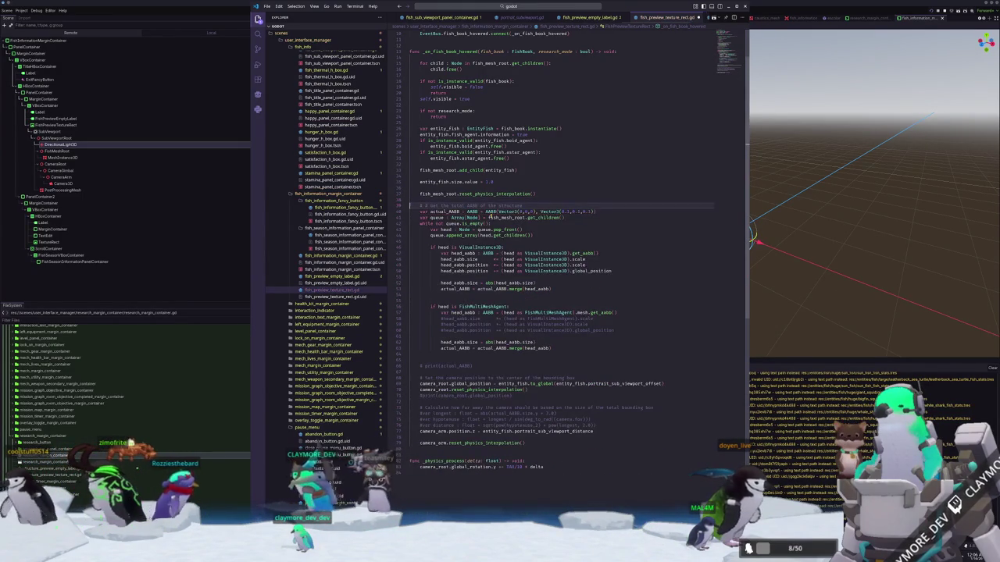
pyautogui.press('Down')
pyautogui.press('Down')
pyautogui.hotkey('shift', 'Up')
pyautogui.hotkey('shift', 'Up')
pyautogui.hotkey('shift', 'Up')
pyautogui.press('Delete')
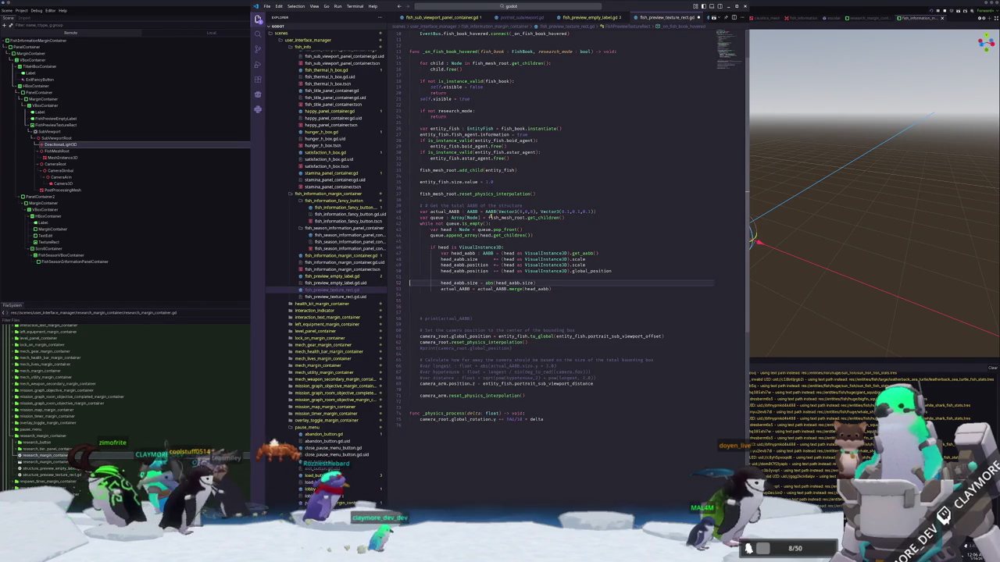
pyautogui.hotkey('ctrl', 'z')
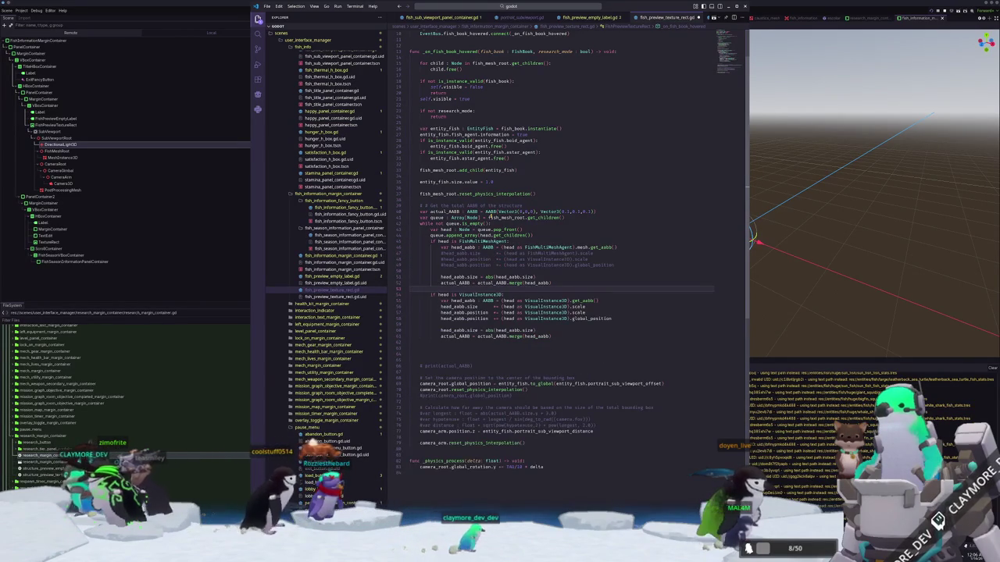
# Comment out the head_aabb size and merge lines and begin 'var mesh_instance : MeshInstance3D = MeshInstance3D.new'.
pyautogui.press('Up')
pyautogui.press('Up')
pyautogui.press('Up')
pyautogui.press('Up')
pyautogui.press('Up')
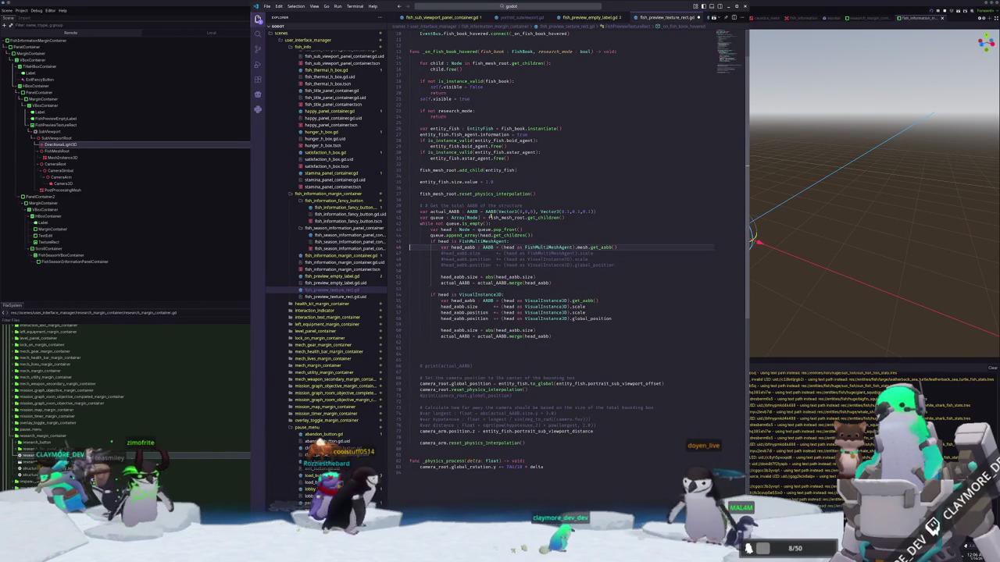
pyautogui.press('Down')
pyautogui.press('Down')
pyautogui.press('Down')
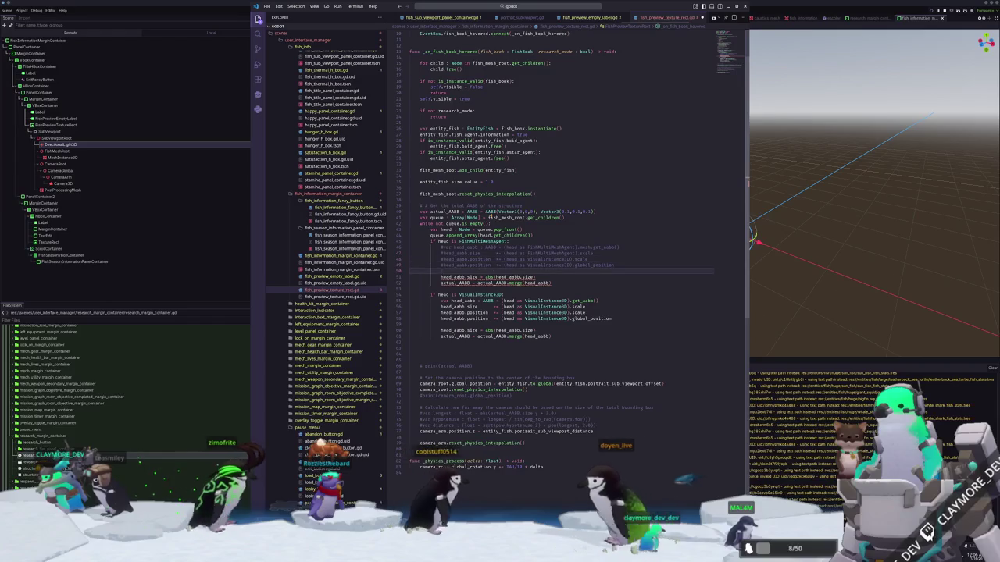
pyautogui.hotkey('shift', 'Down')
pyautogui.hotkey('ctrl', 'k')
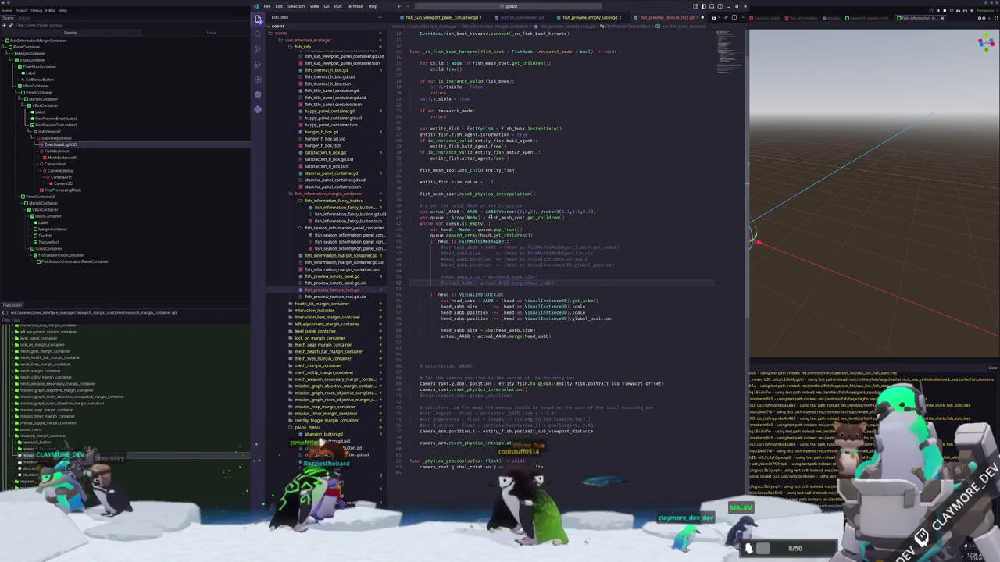
pyautogui.press('Up')
pyautogui.press('Up')
pyautogui.press('Return')
pyautogui.press('Down')
pyautogui.press('Return')
pyautogui.press('Up')
pyautogui.press('Return')
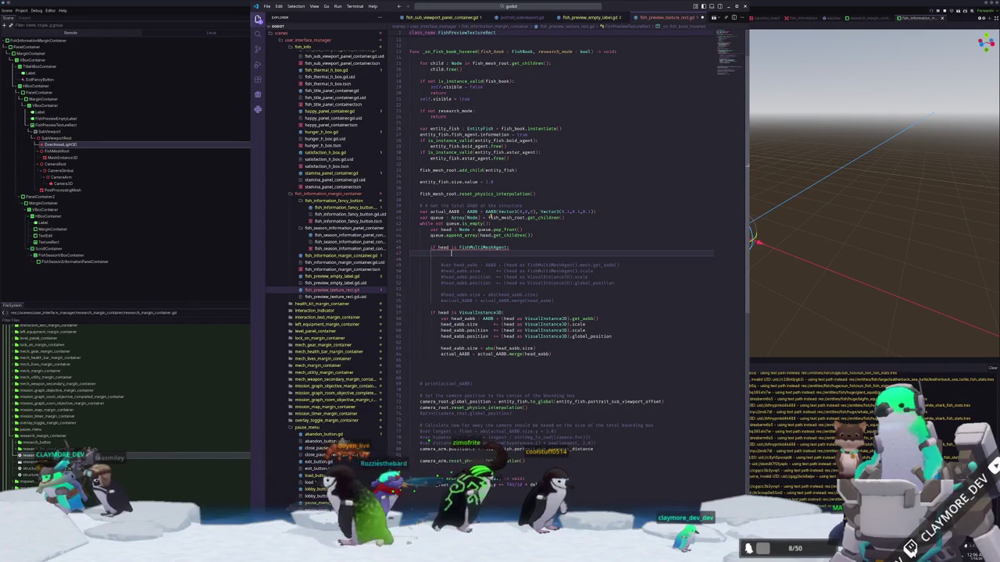
pyautogui.write('var mesh_instance : ')
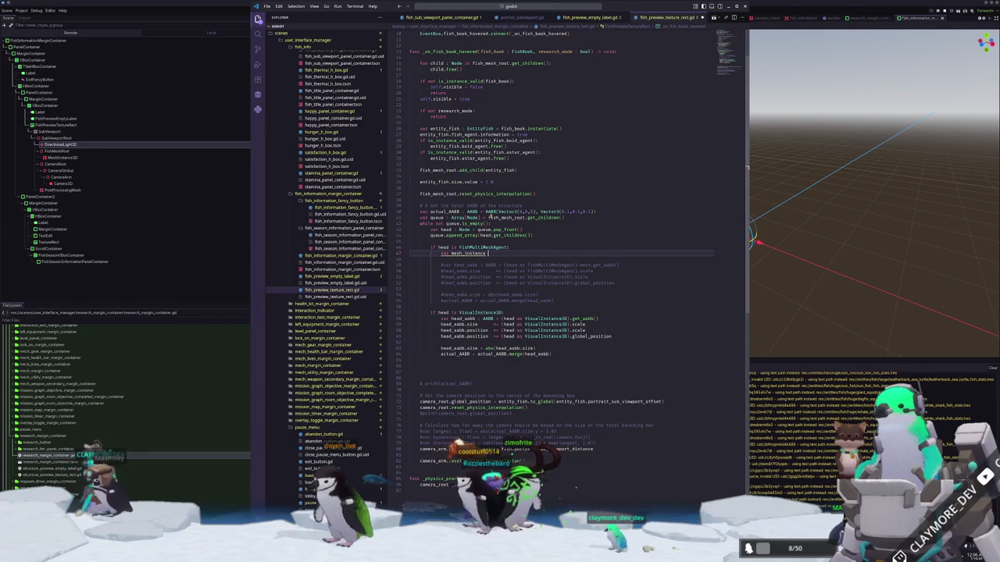
pyautogui.write('MeshInstance')
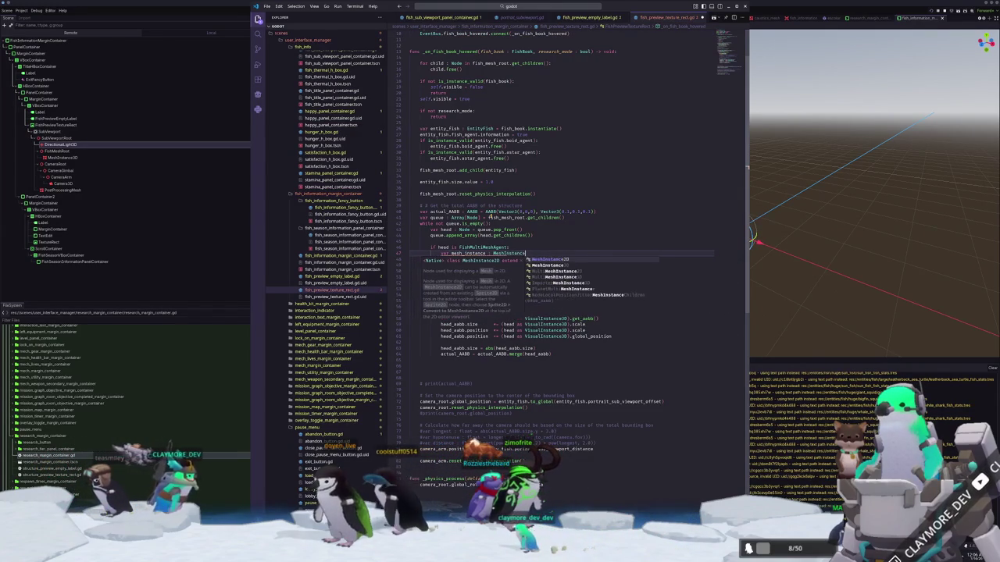
pyautogui.write('3D = Mes')
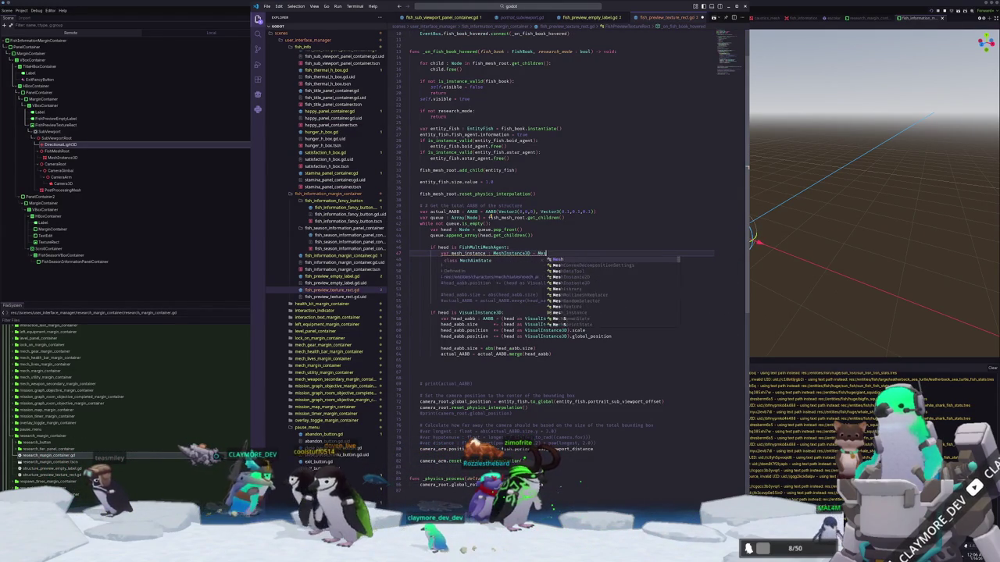
pyautogui.write('hInstance3D')
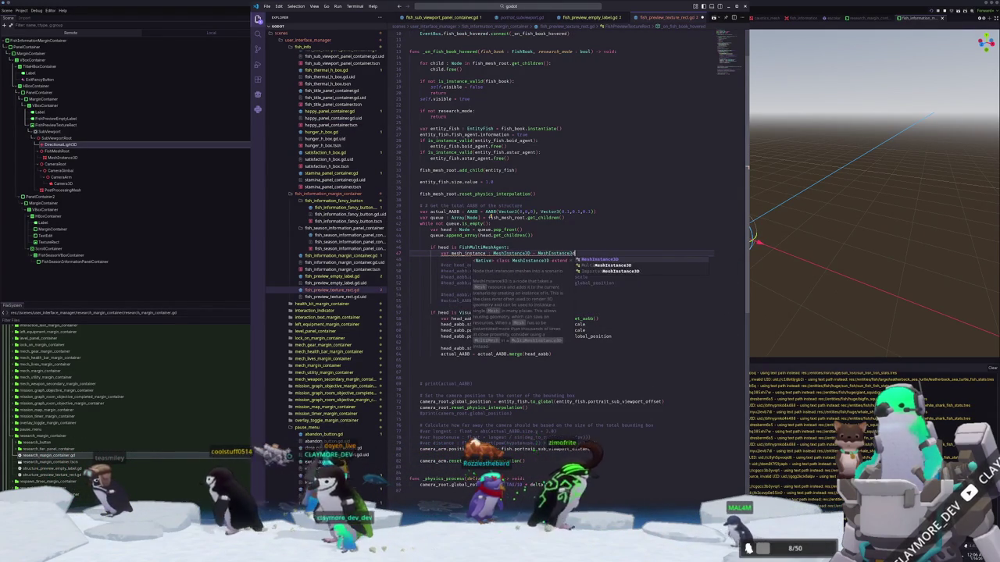
pyautogui.write('.new')
# Set mesh_instance's mesh and material_override from the FishMultiMeshAgent's mesh and material.
pyautogui.press('Return')
pyautogui.press('Return')
pyautogui.write('mesh_instance.')
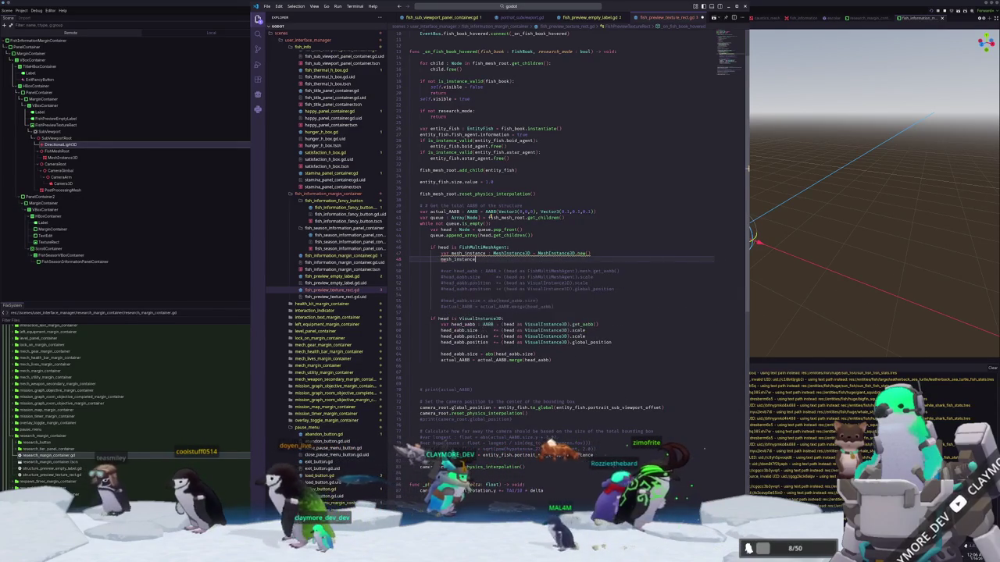
pyautogui.write('mesh = ')
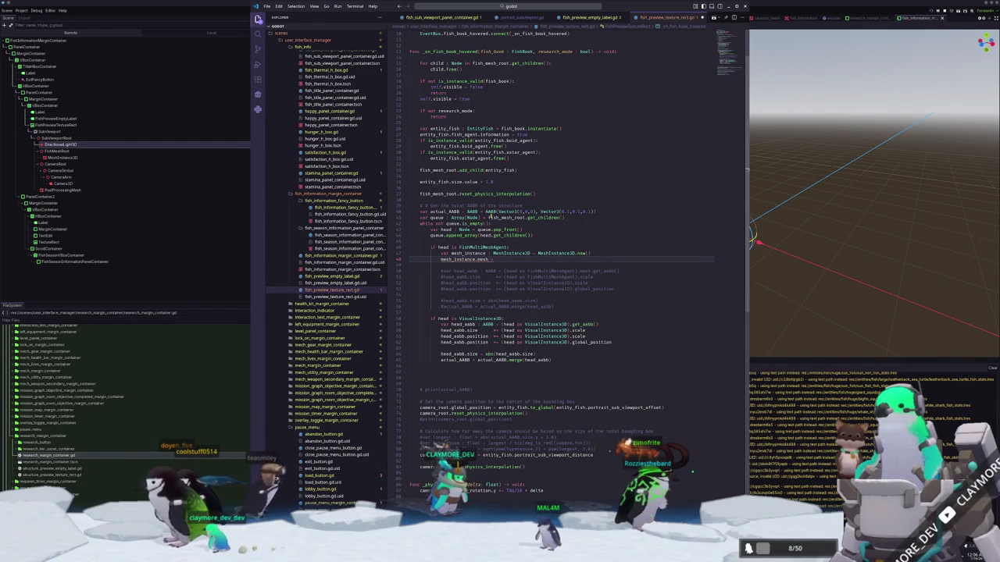
pyautogui.write('(head as FishMultiMeshAgent).')
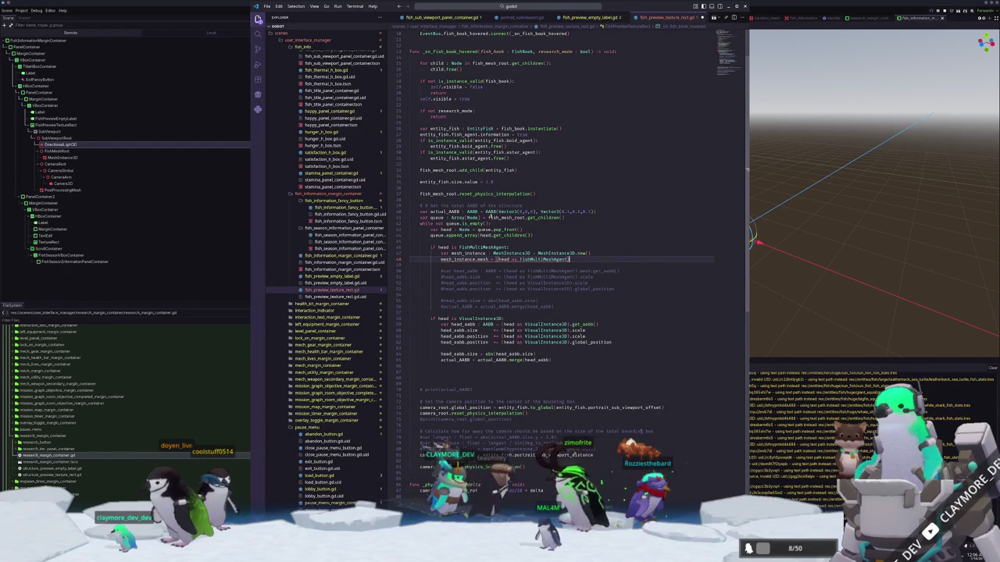
pyautogui.write('mesh')
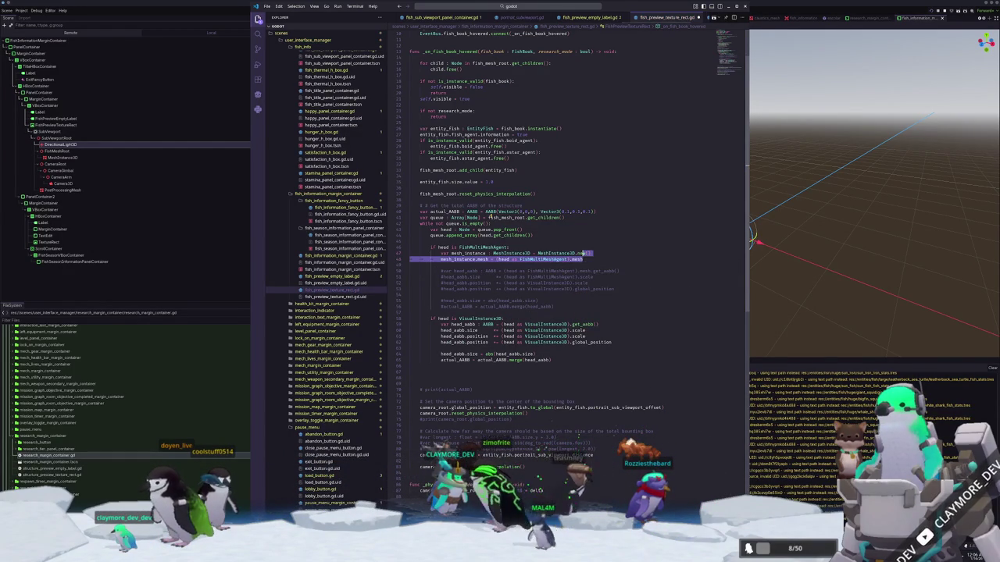
pyautogui.hotkey('shift', 'alt', 'Down')
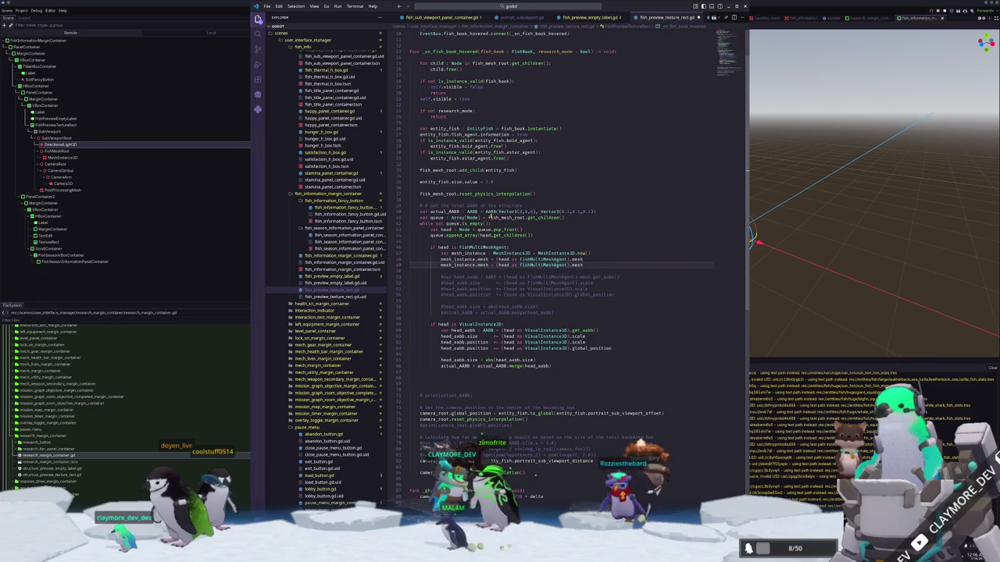
pyautogui.press('BackSpace')
pyautogui.press('BackSpace')
pyautogui.press('BackSpace')
pyautogui.write('mat')
pyautogui.press('Return')
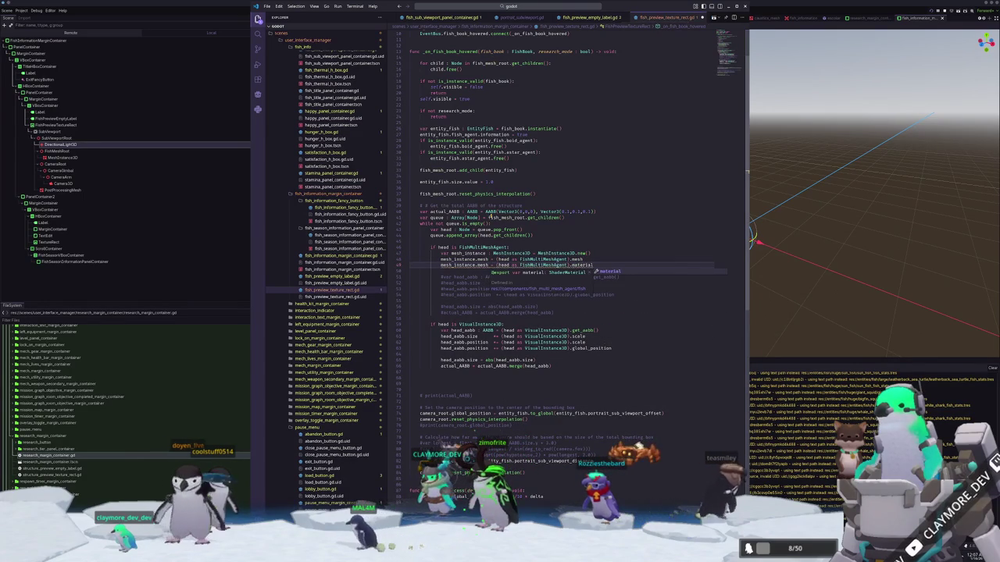
pyautogui.press('Home')
pyautogui.hotkey('ctrl', 'Right')
pyautogui.hotkey('ctrl', 'Right')
pyautogui.hotkey('ctrl', 'shift', 'Left')
pyautogui.write('mat')
pyautogui.press('Return')
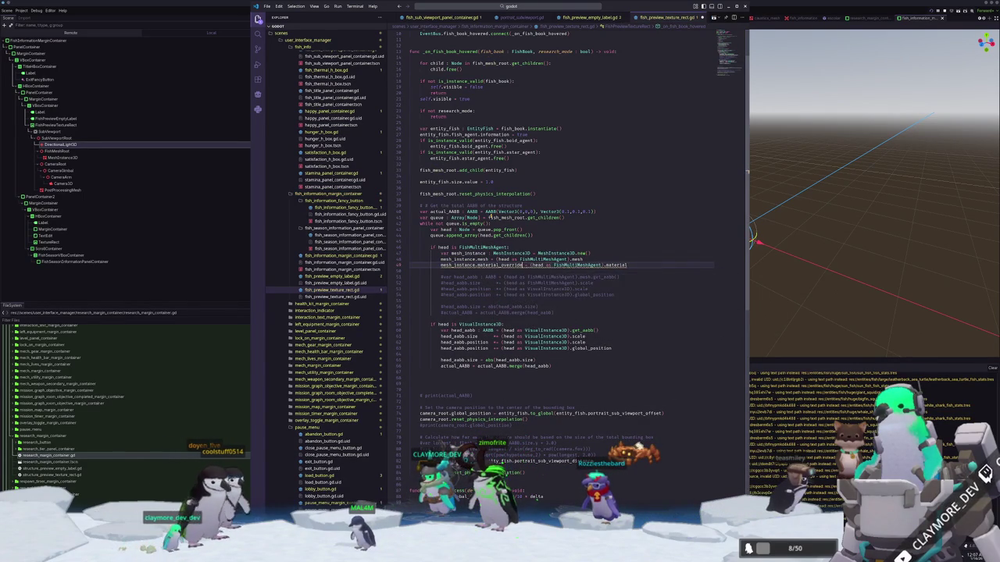
# Add entity_fish.add_child(mesh_instance) and queue.append(mesh_instance) lines.
pyautogui.press('Return')
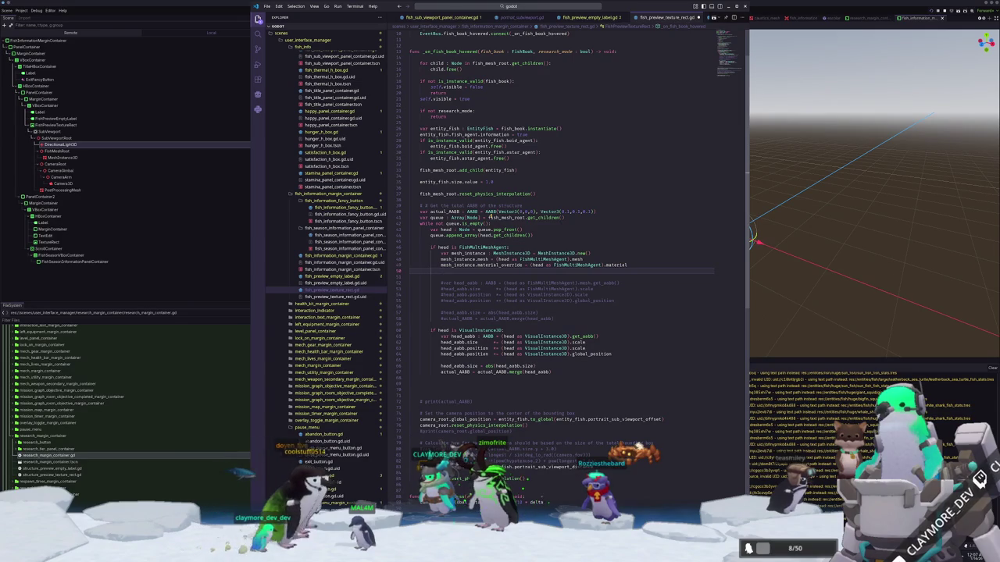
pyautogui.write('entity_fish.add_child(')
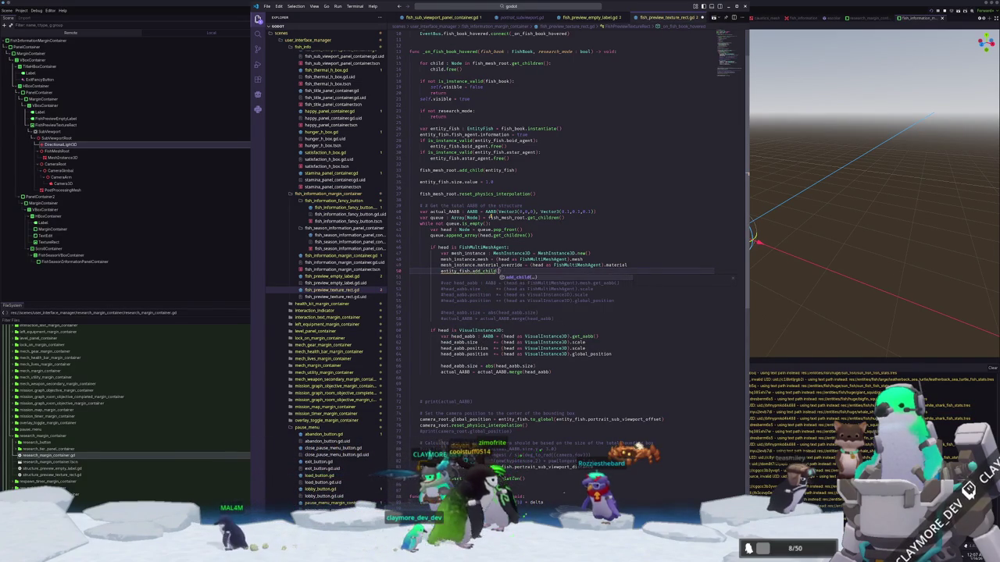
pyautogui.press('Return')
pyautogui.write('mesh_instance')
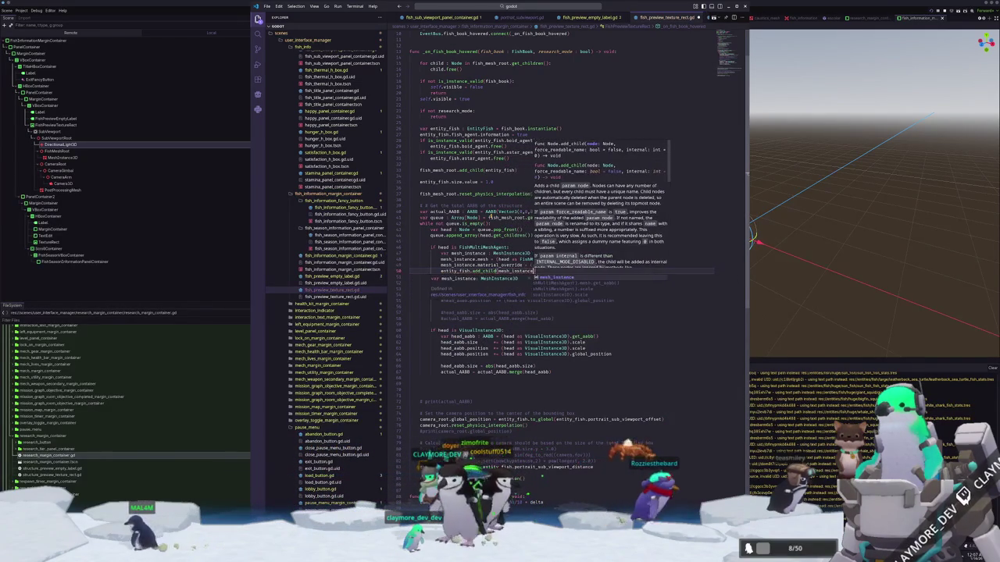
pyautogui.write(')')
pyautogui.press('Return')
pyautogui.write('queue.append')
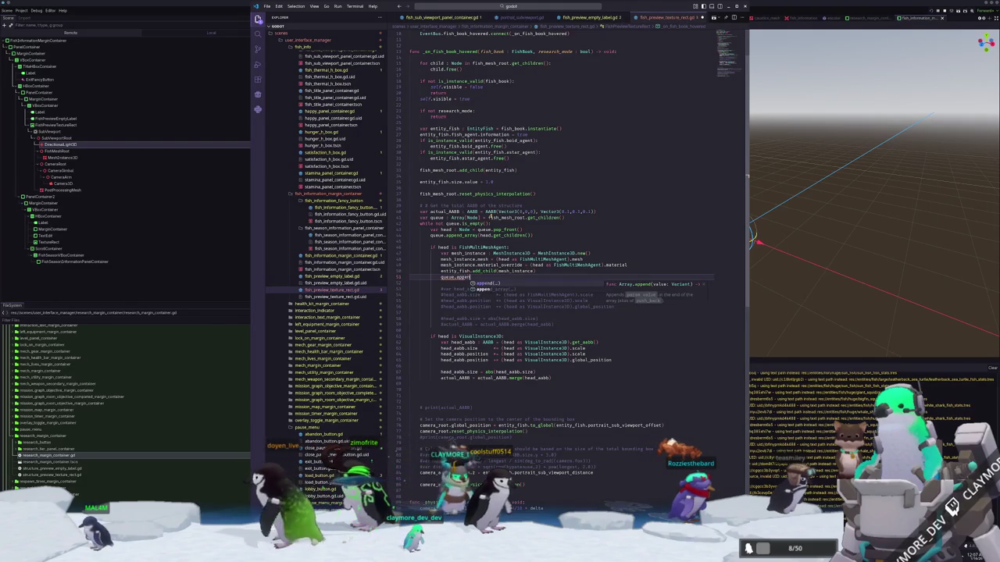
pyautogui.press('Return')
pyautogui.write('mesh_instance')
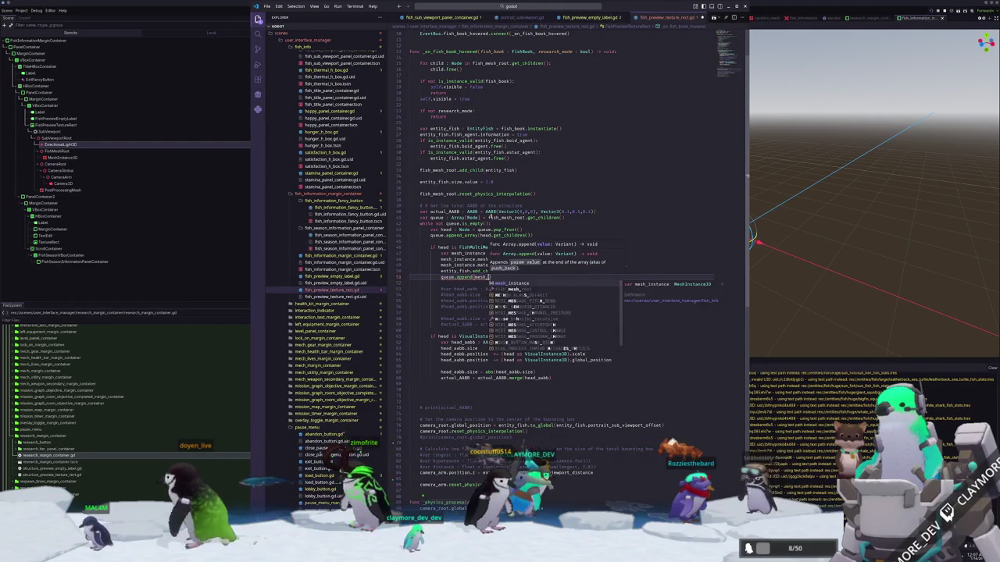
# Delete the leftover commented-out AABB lines below the queue append.
pyautogui.press('Down')
pyautogui.press('Down')
pyautogui.press('Down')
pyautogui.press('Down')
pyautogui.press('Down')
pyautogui.press('Down')
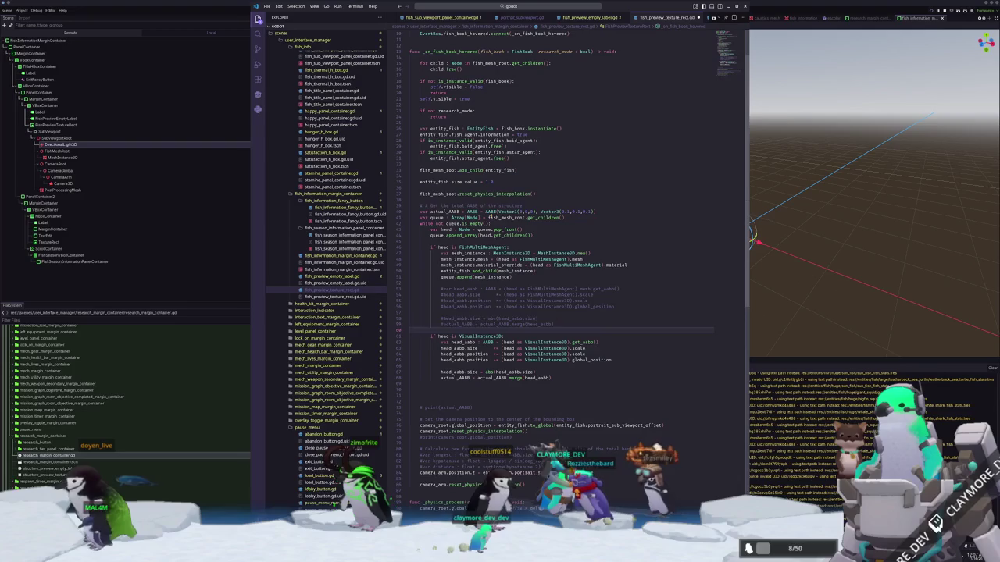
pyautogui.hotkey('shift', 'Up')
pyautogui.hotkey('shift', 'Up')
pyautogui.hotkey('shift', 'Up')
pyautogui.press('BackSpace')
pyautogui.press('Return')
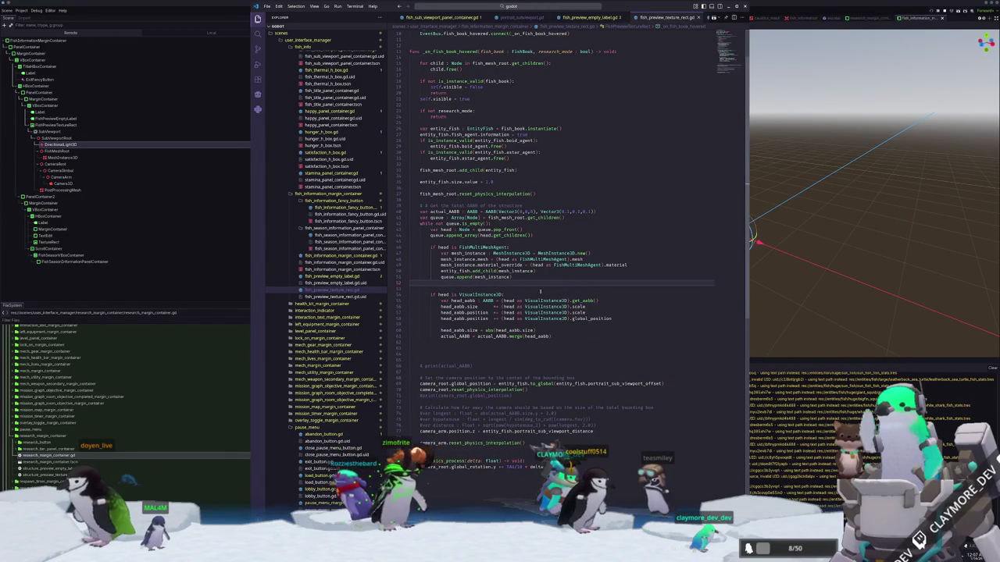
pyautogui.click(418, 384)
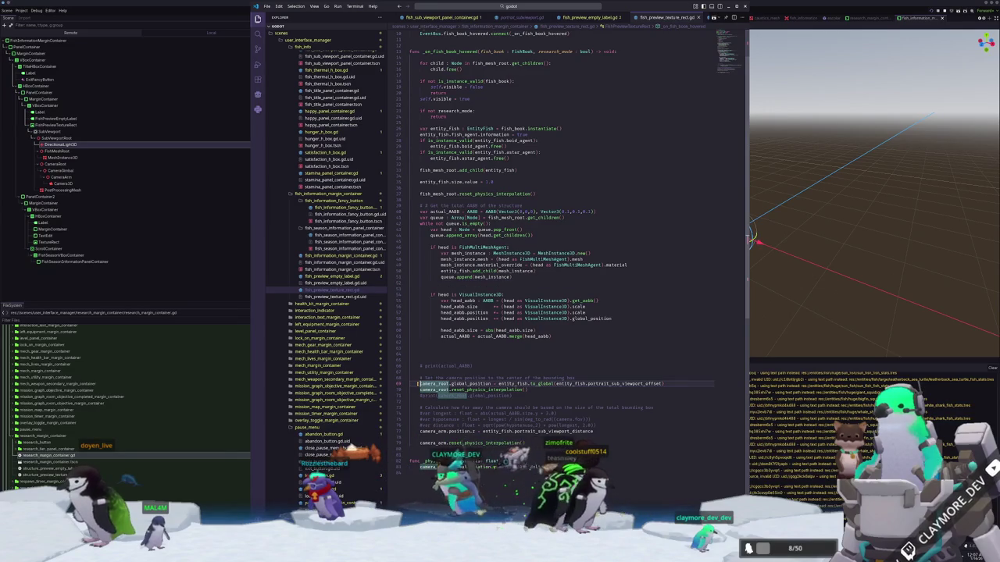
# Replace the to_global expression in camera_root.global_position with actual_AABB.get_center().
pyautogui.moveTo(498, 383); pyautogui.dragTo(662, 383)
pyautogui.write('AA')
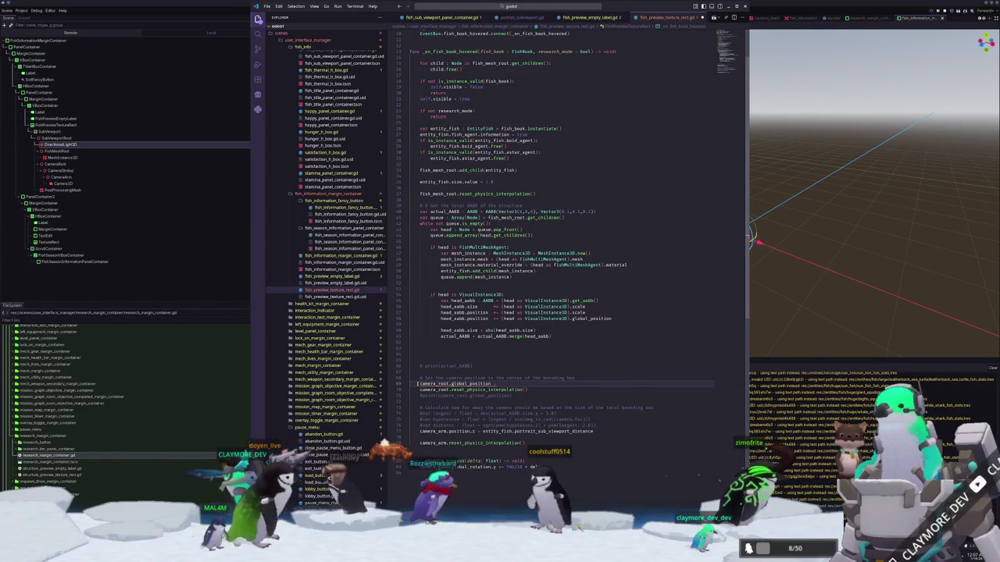
pyautogui.press('Return')
pyautogui.write('.cen')
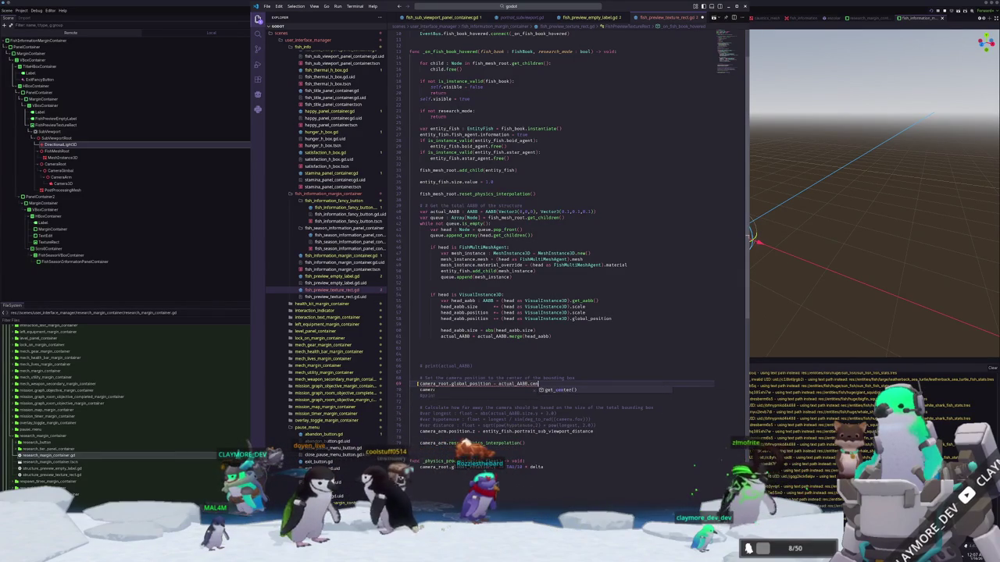
pyautogui.press('Return')
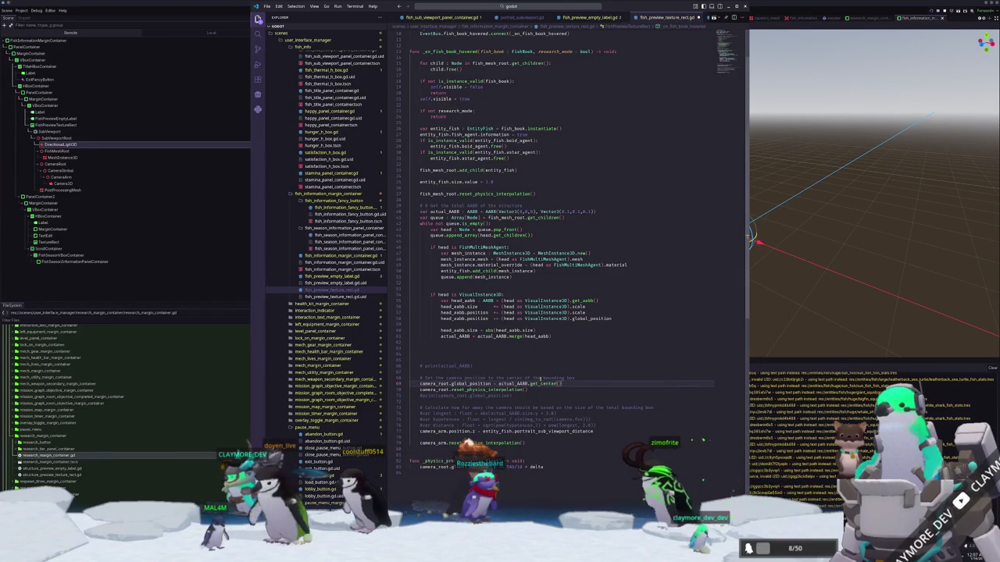